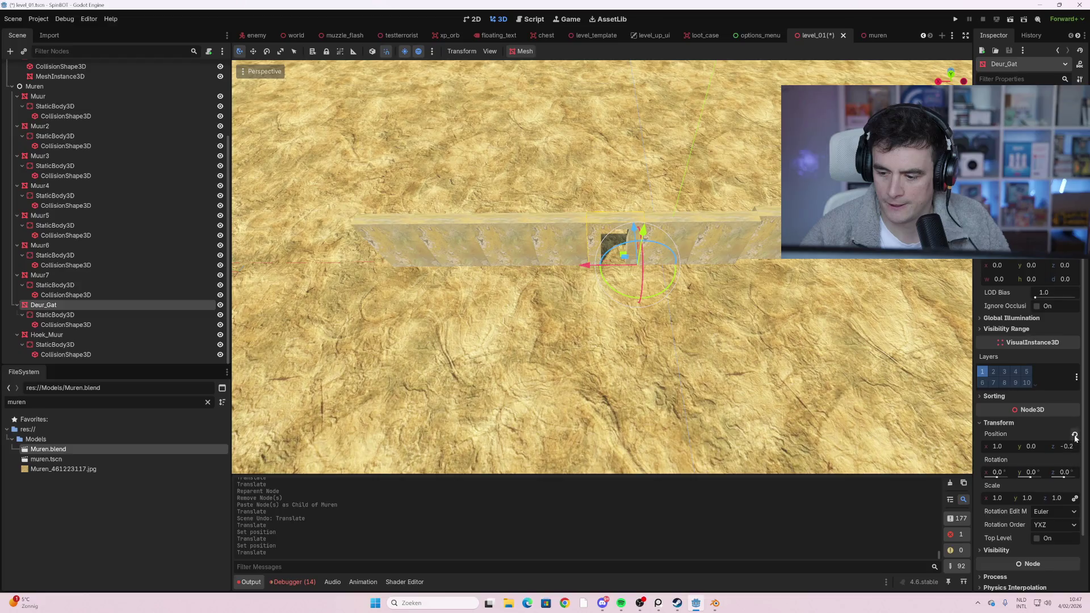
- Revert the Deur_Gat doorway wall's position back to the origin
click(1075, 435)
mouse_move(770, 279)
mouse_down()
mouse_move(751, 286)
mouse_move(687, 366)
mouse_up()
scroll(687, 366, up, 2)
- Select Muur through Muur7 with their bodies and collision shapes, and move all 21 nodes to one position
click(675, 196)
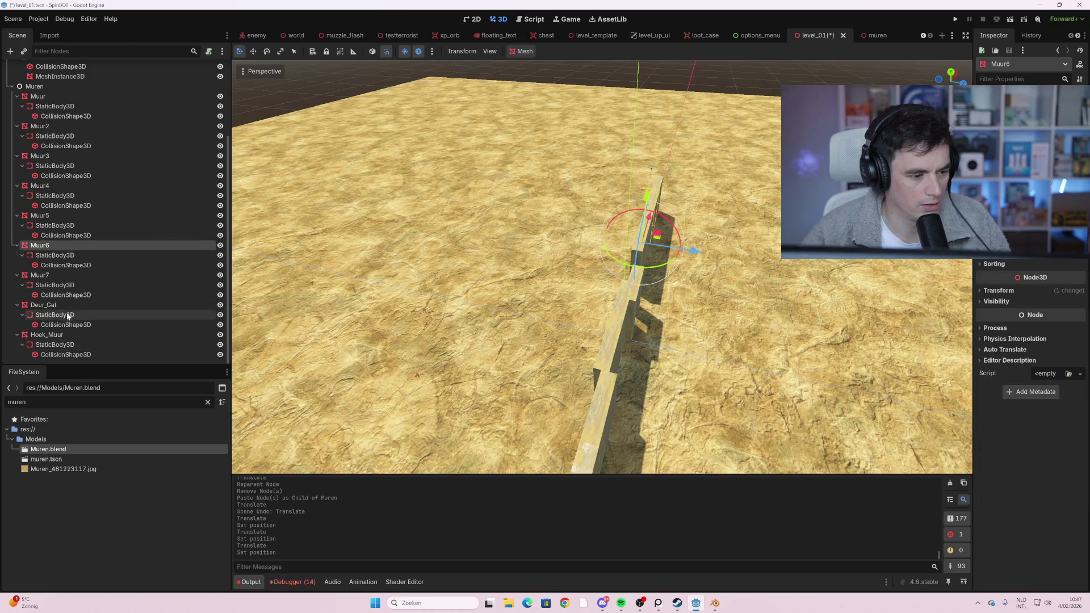
shift+click(58, 281)
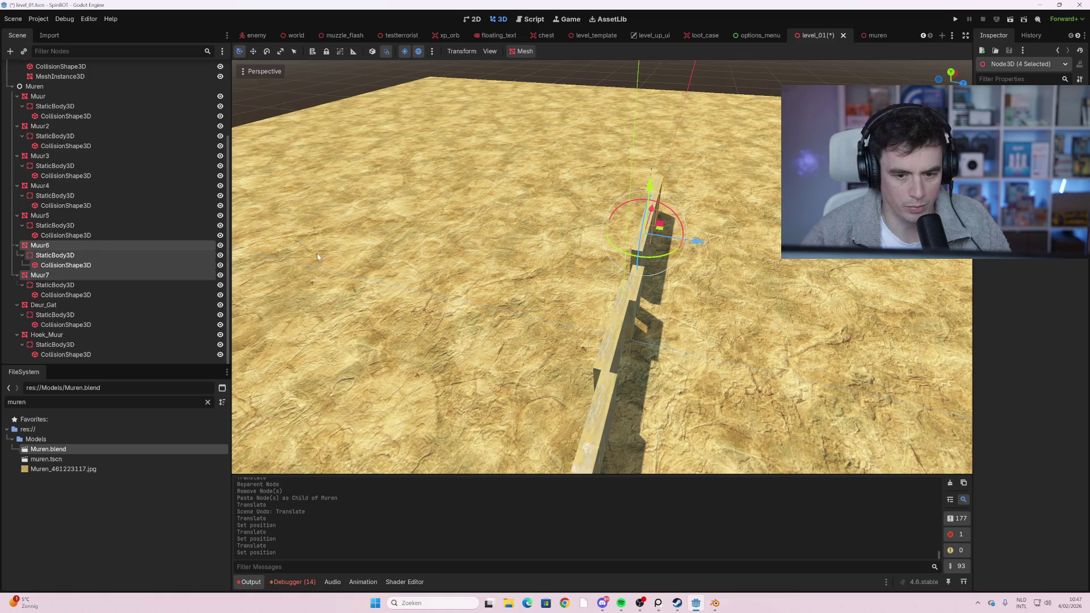
drag(316, 253, 591, 266)
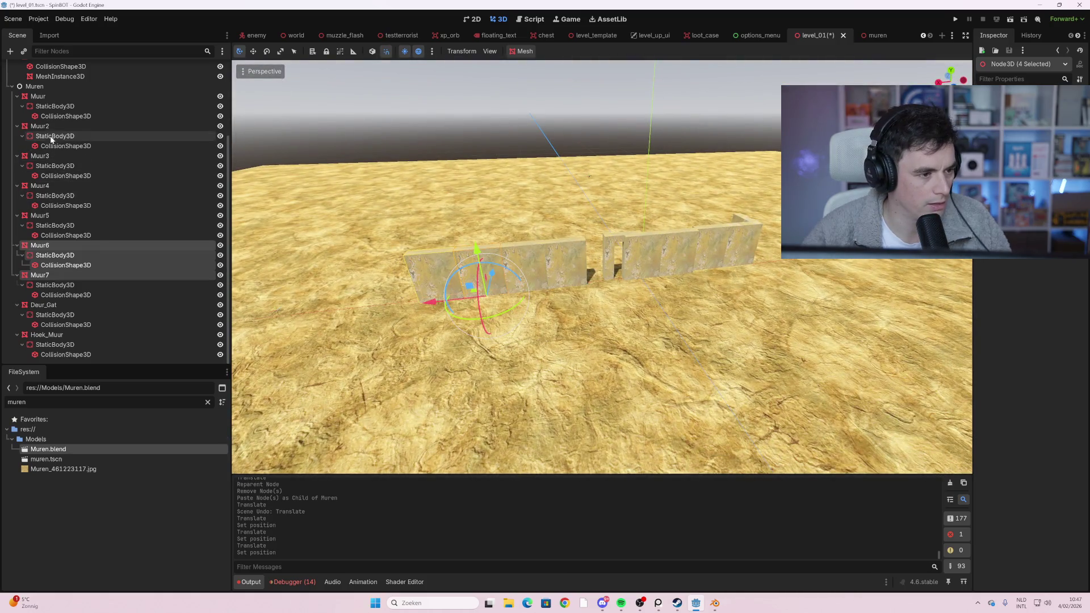
shift+click(50, 100)
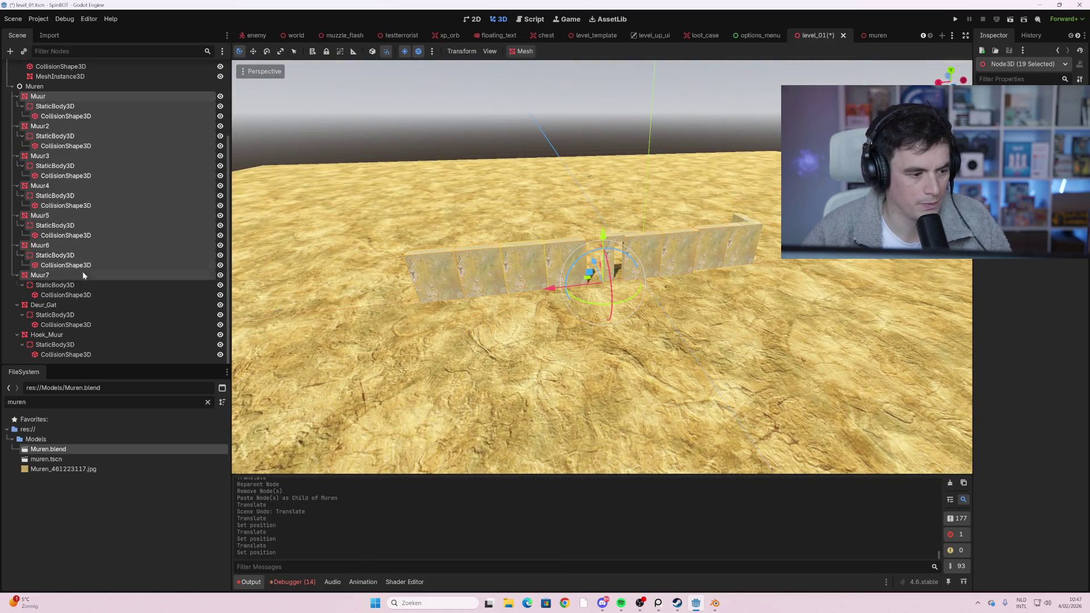
shift+click(72, 295)
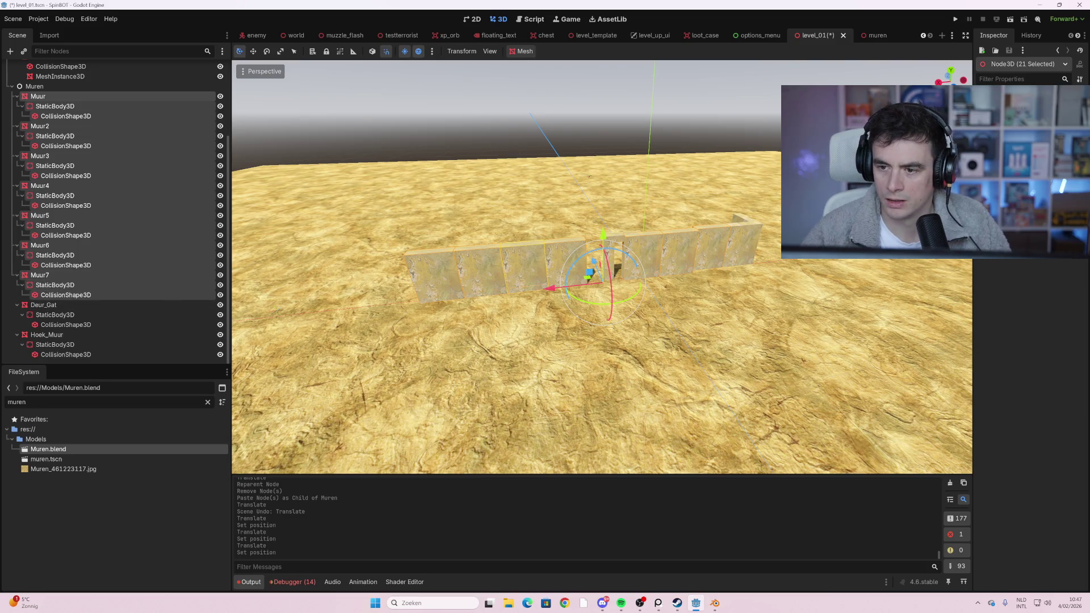
key(Return)
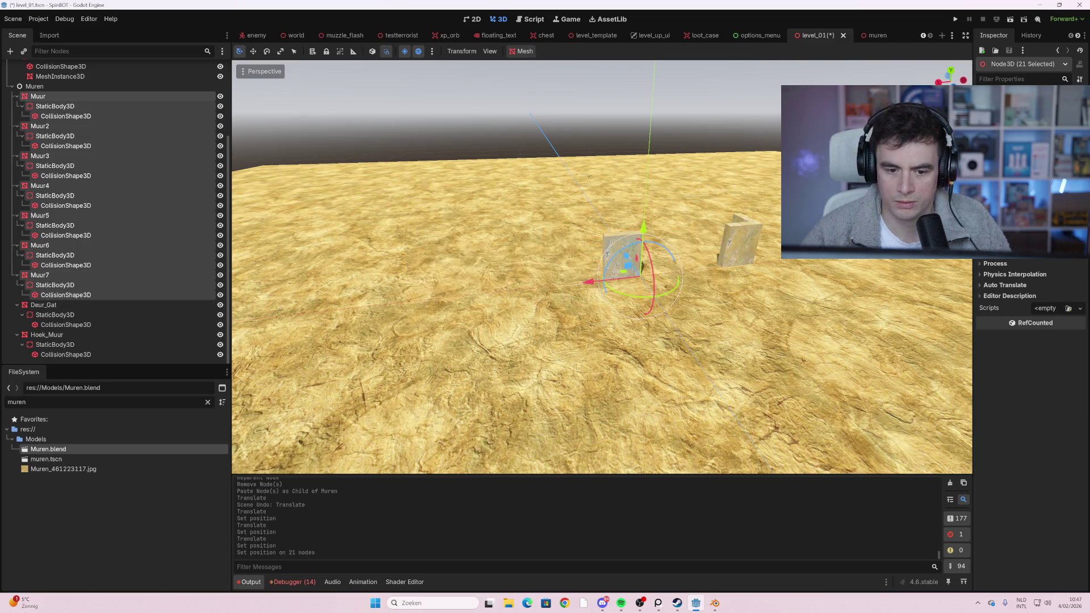
- Shift the stacked wall pieces right along X, then narrow the selection to one piece
drag(592, 286, 680, 281)
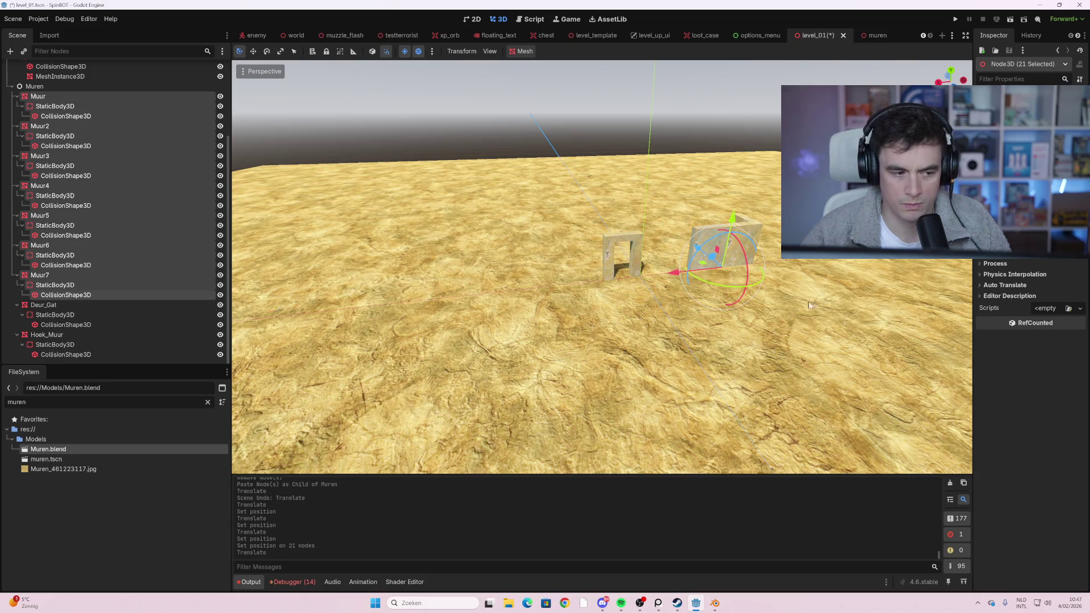
click(833, 287)
click(724, 250)
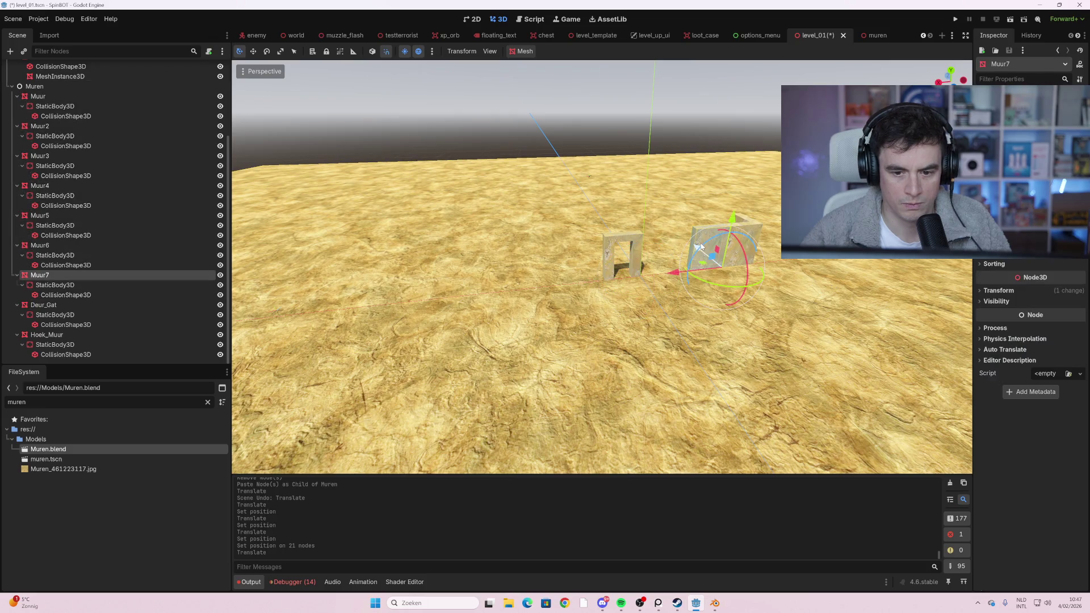
- Slide Muur and Muur5 left along X into the line, undoing one misplaced move
click(94, 96)
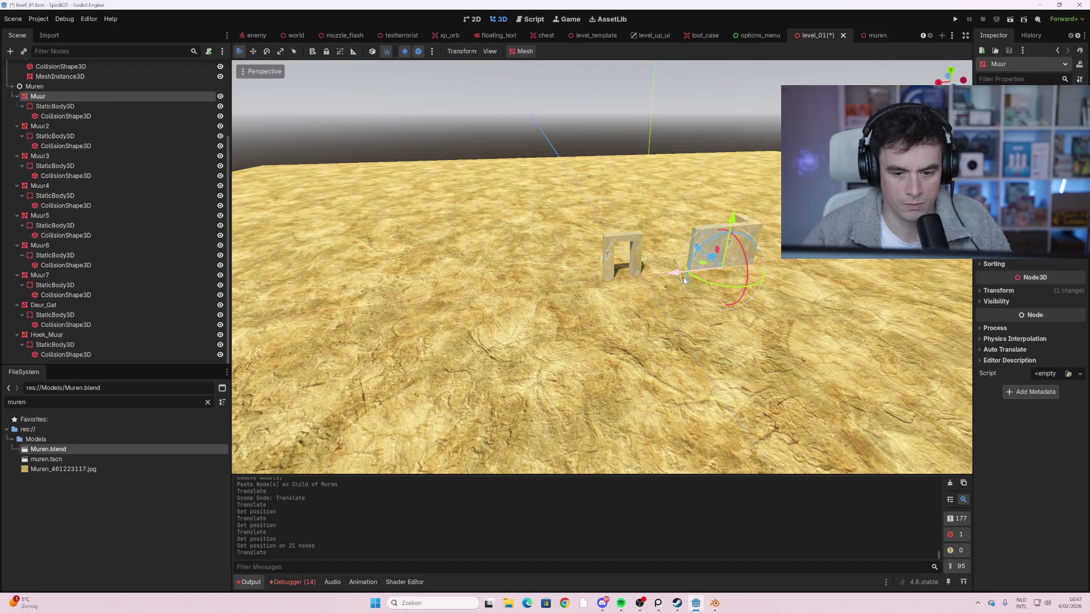
mouse_move(684, 280)
mouse_down()
mouse_move(598, 282)
mouse_move(616, 284)
mouse_up()
click(627, 247)
click(609, 243)
click(46, 334)
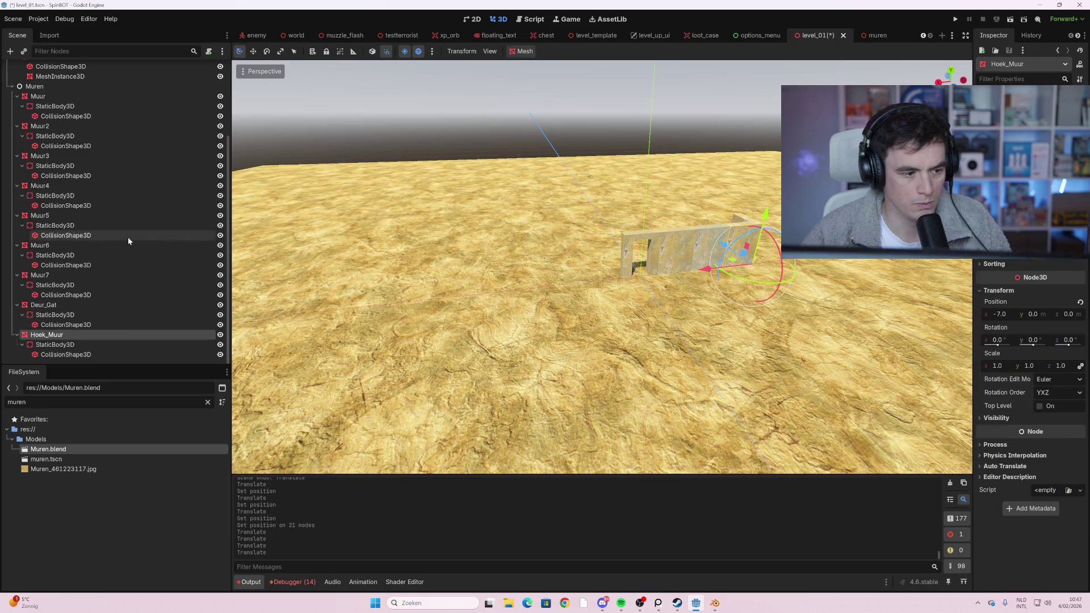
click(73, 225)
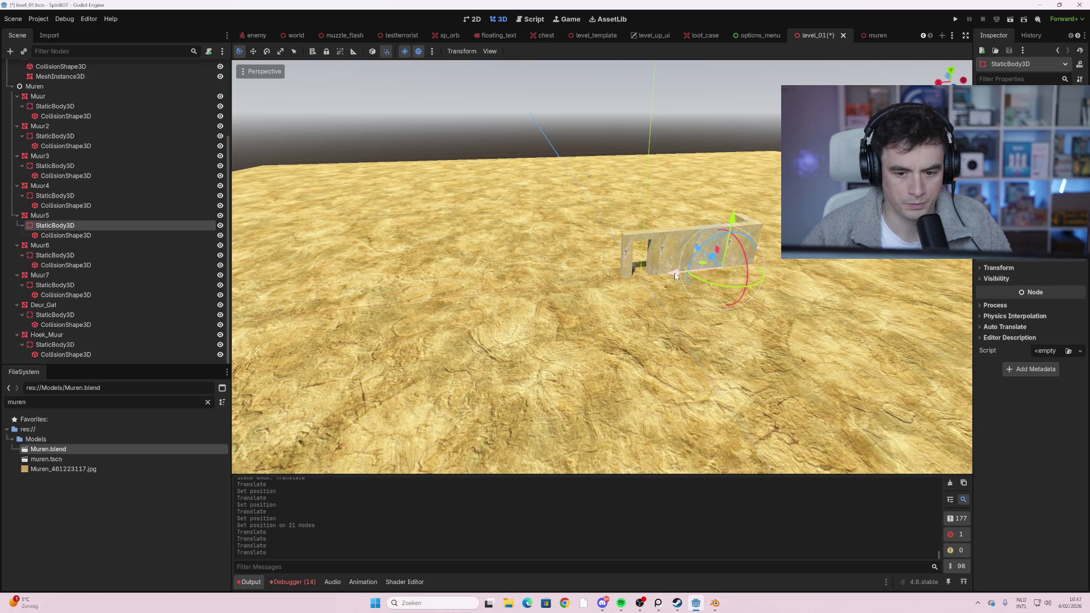
drag(676, 275, 614, 277)
key(ctrl+z)
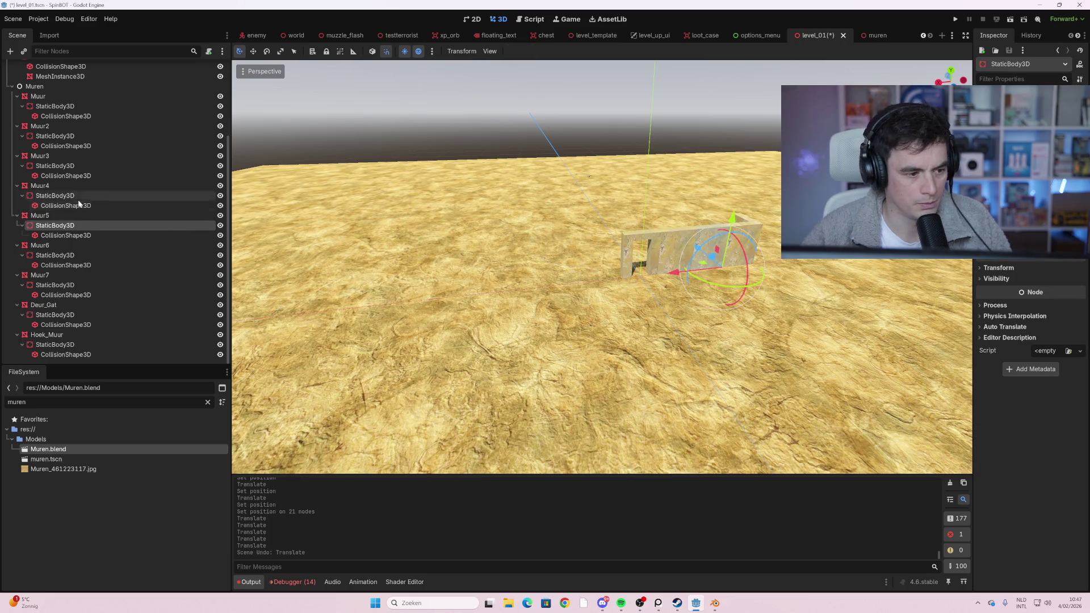
click(79, 217)
mouse_move(686, 280)
mouse_down()
mouse_move(505, 291)
mouse_move(519, 291)
mouse_up()
- Line up Muur3 at x 5.0, then Muur2, and Muur7 at x 14 along X
click(80, 186)
click(704, 266)
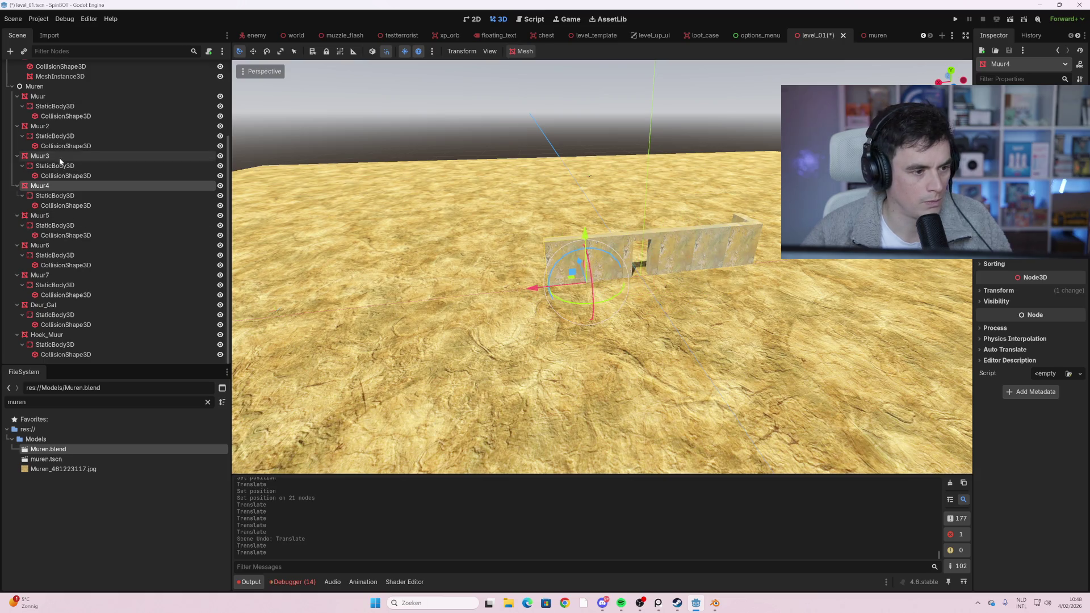
drag(672, 278, 496, 287)
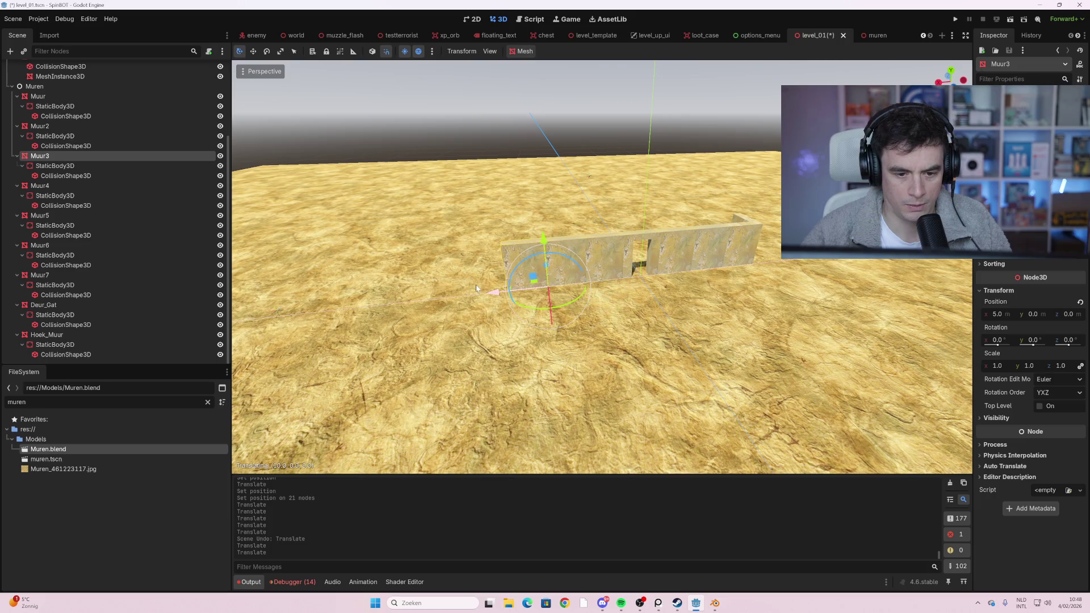
click(93, 126)
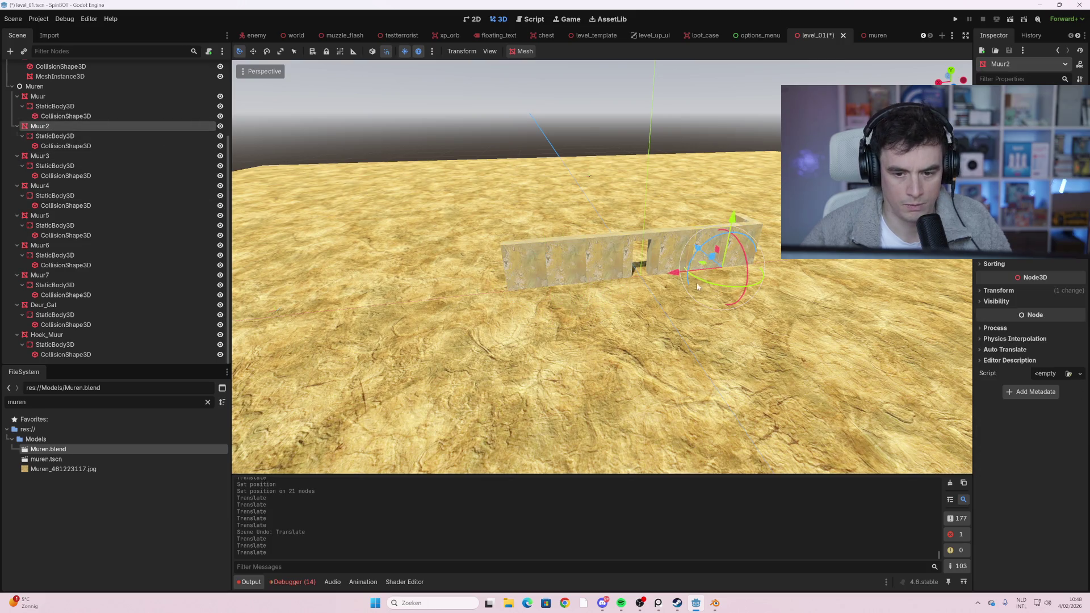
drag(674, 278, 455, 296)
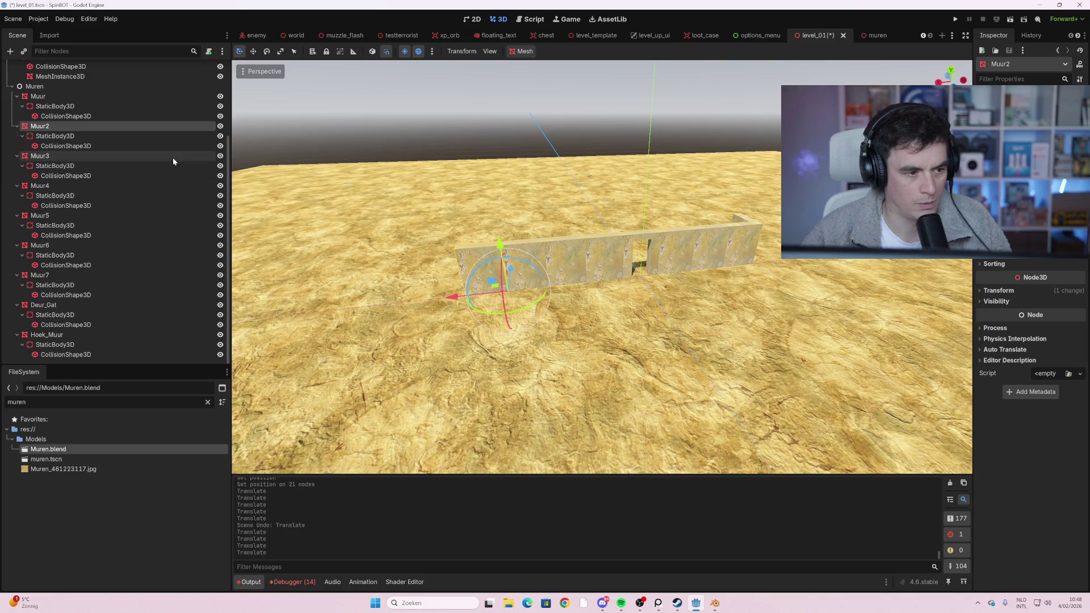
click(114, 98)
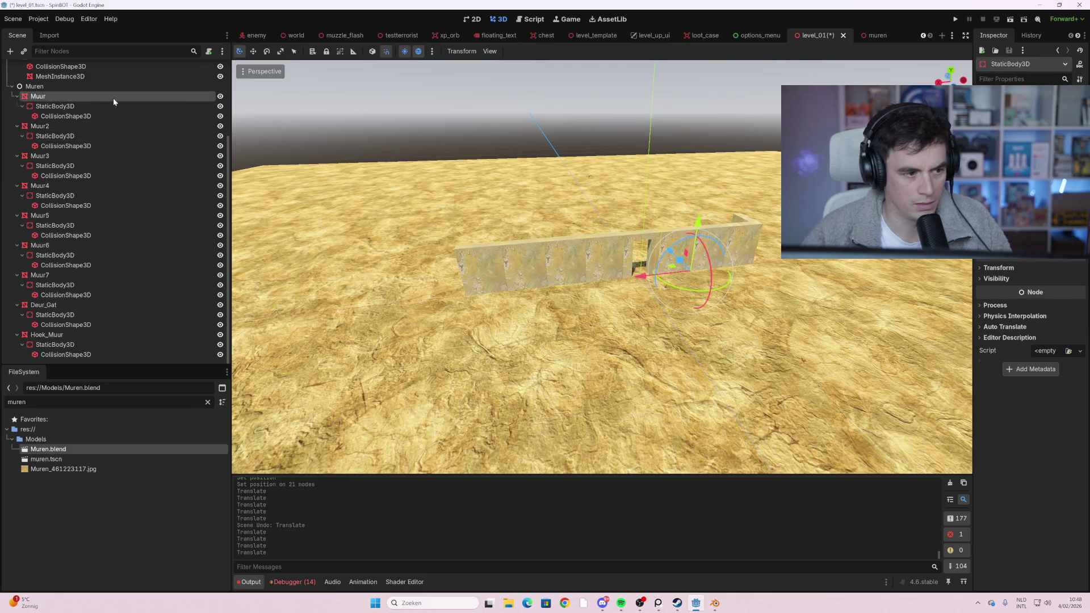
drag(631, 263, 588, 279)
key(ctrl+z)
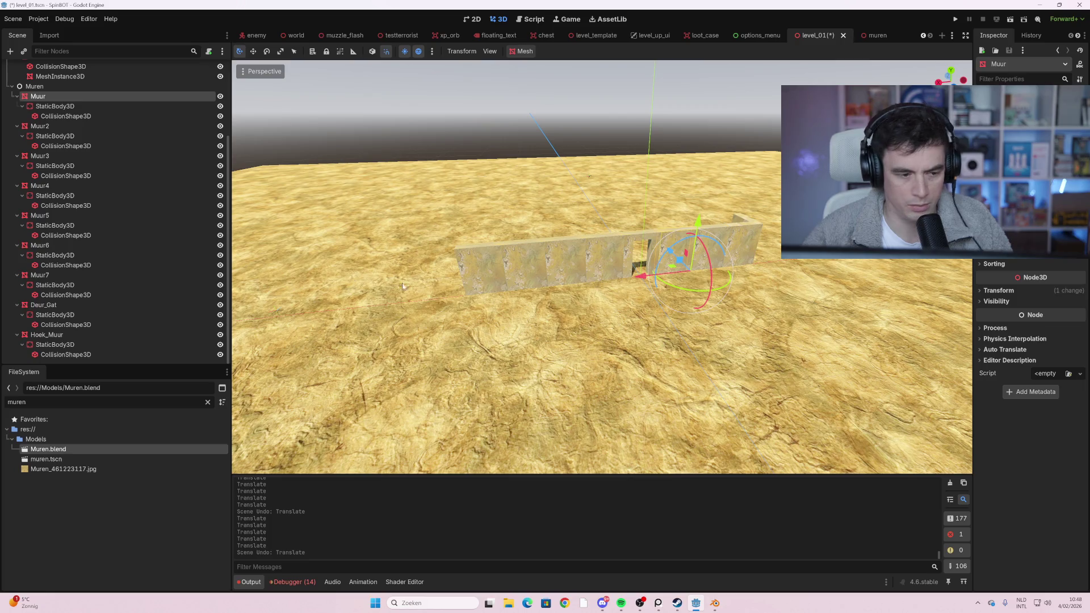
click(150, 275)
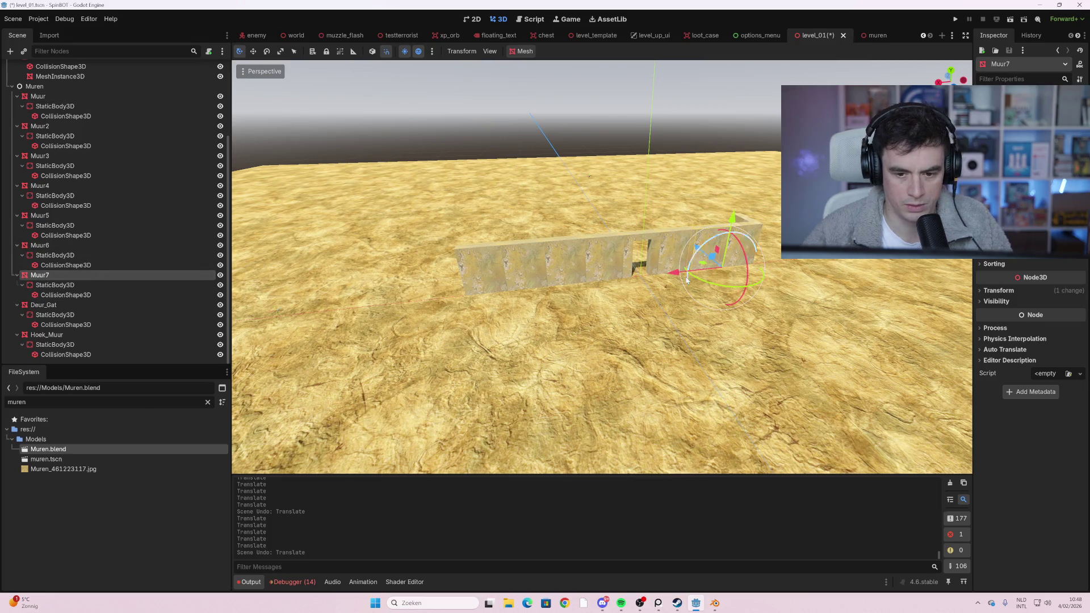
drag(687, 279, 396, 307)
scroll(659, 290, down, 1)
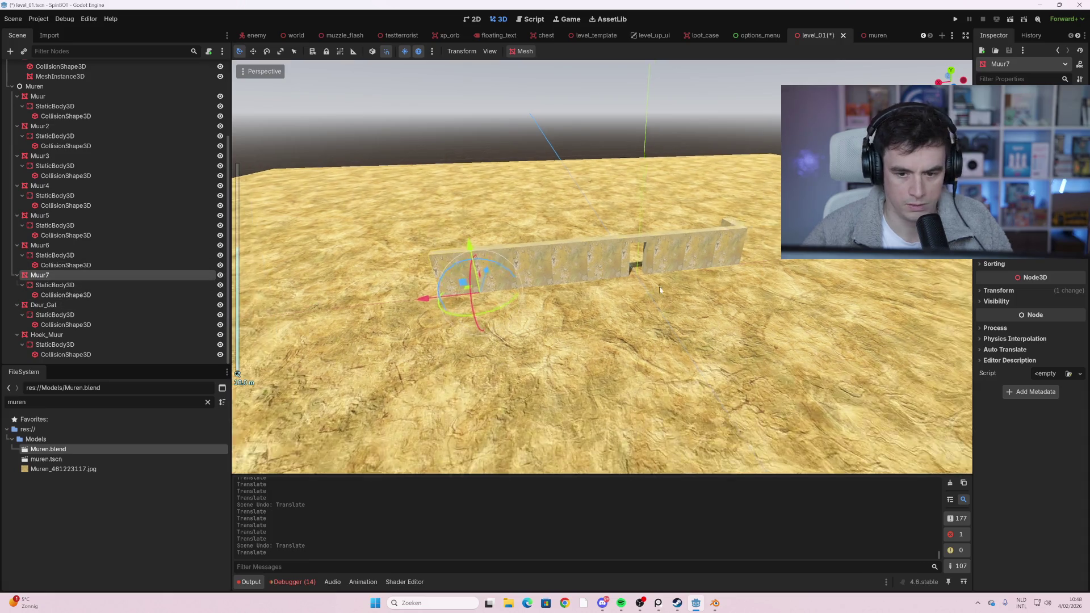
mouse_move(660, 290)
mouse_down()
mouse_move(614, 279)
mouse_move(646, 270)
mouse_move(554, 259)
mouse_move(496, 281)
mouse_up()
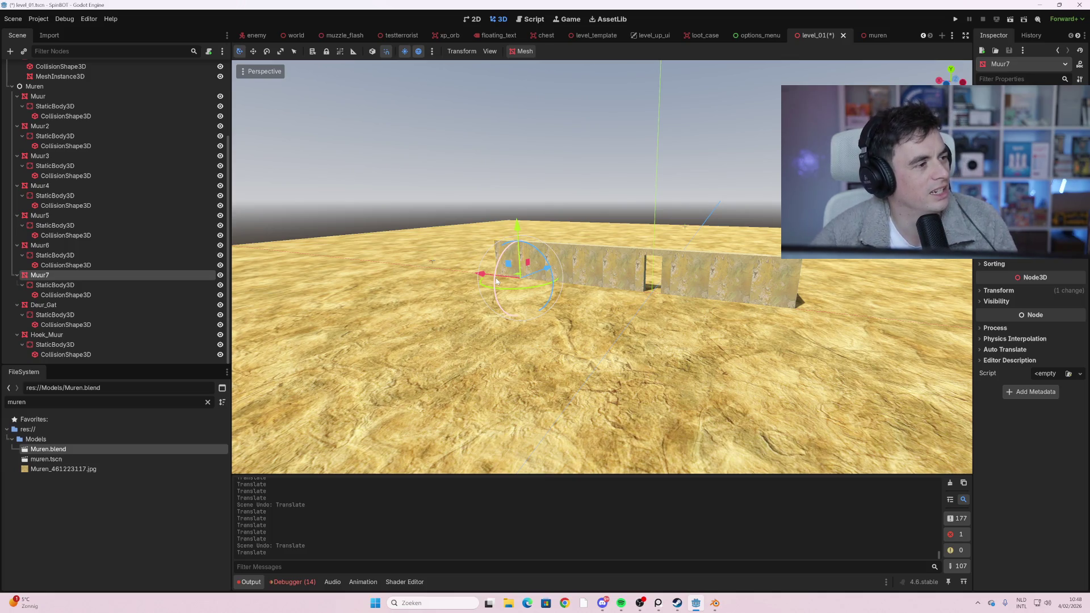
mouse_move(496, 280)
mouse_down()
mouse_move(850, 286)
mouse_move(656, 332)
mouse_move(618, 305)
mouse_move(588, 312)
mouse_up()
scroll(656, 331, up, 5)
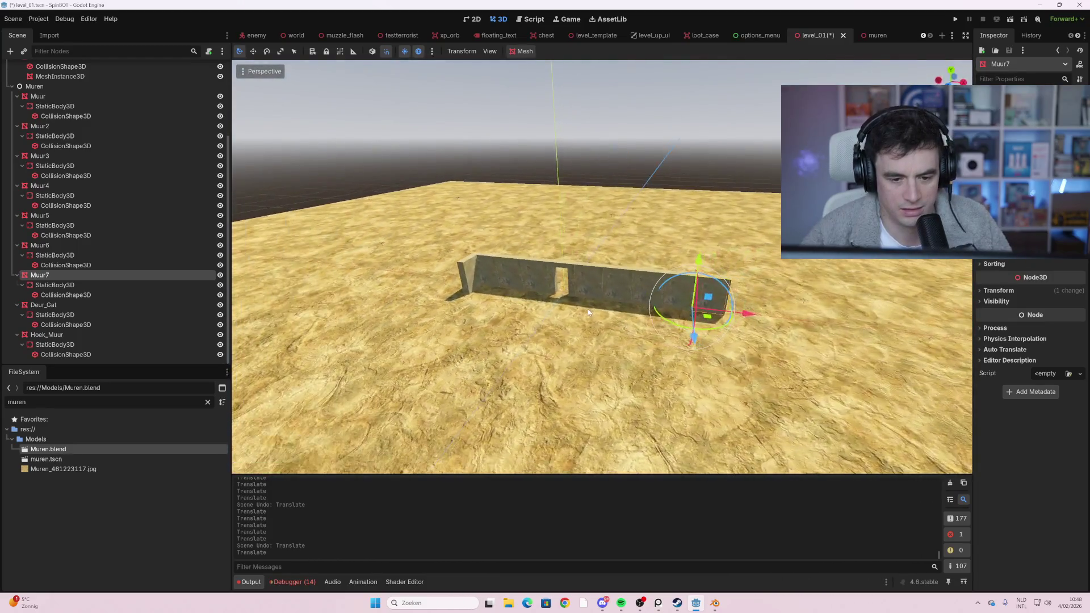
drag(475, 321, 499, 322)
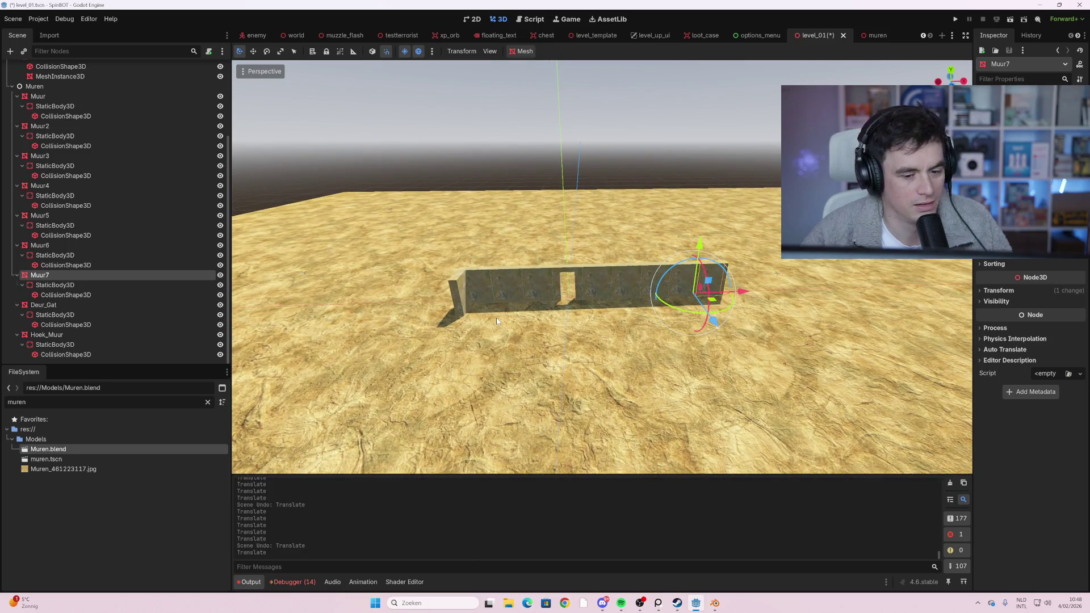
click(457, 295)
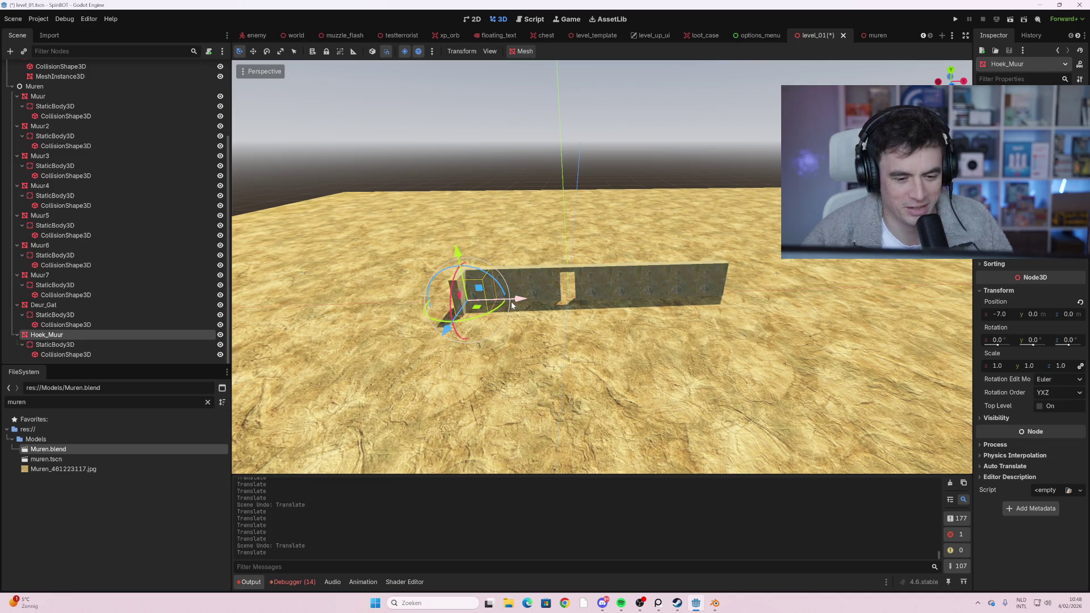
key(ctrl+d)
- Move the duplicate corner to the wall's right end, trying X and Z rotations and undoing them
mouse_move(517, 300)
mouse_down()
mouse_move(781, 321)
mouse_move(770, 316)
mouse_up()
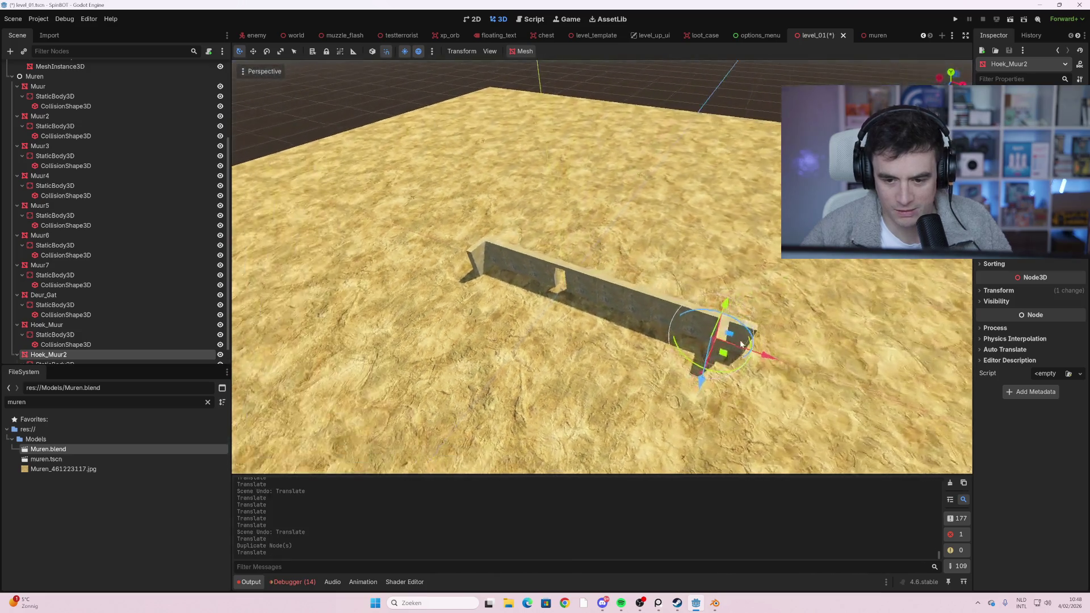
click(999, 290)
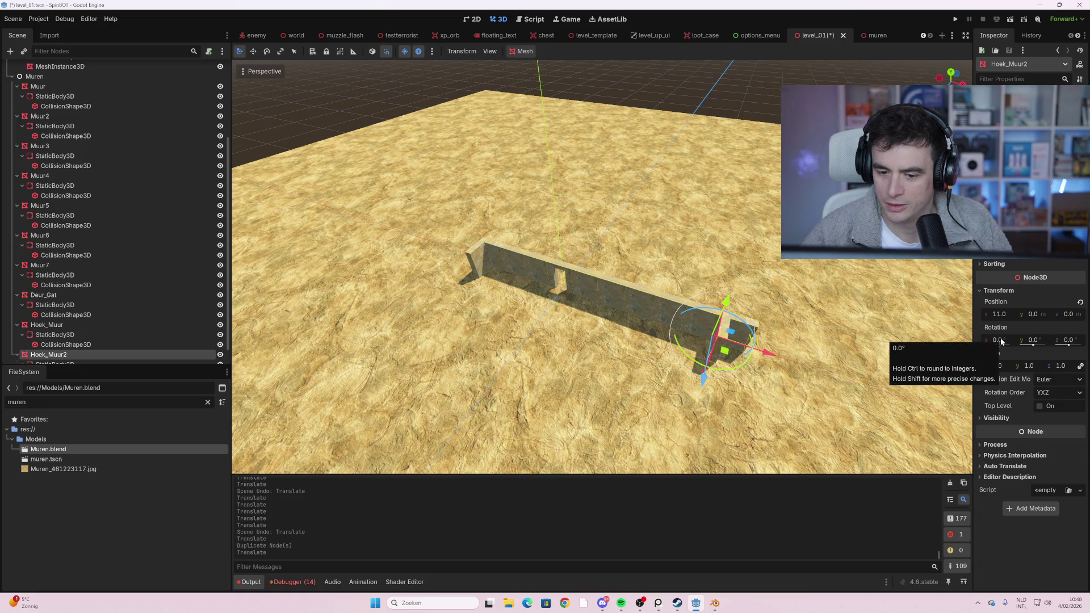
drag(1001, 341, 1008, 350)
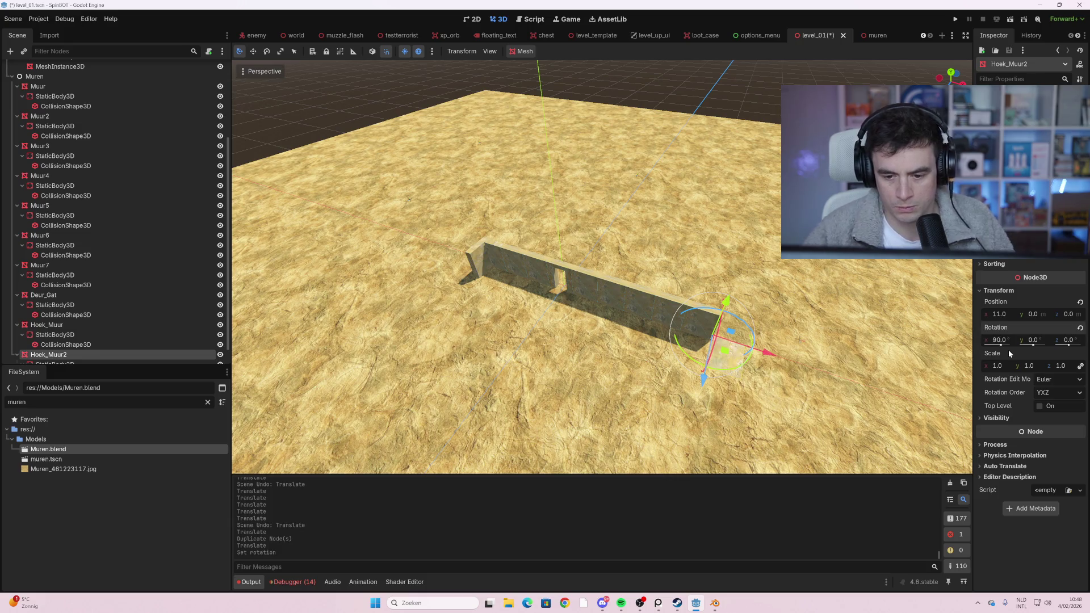
key(ctrl+z)
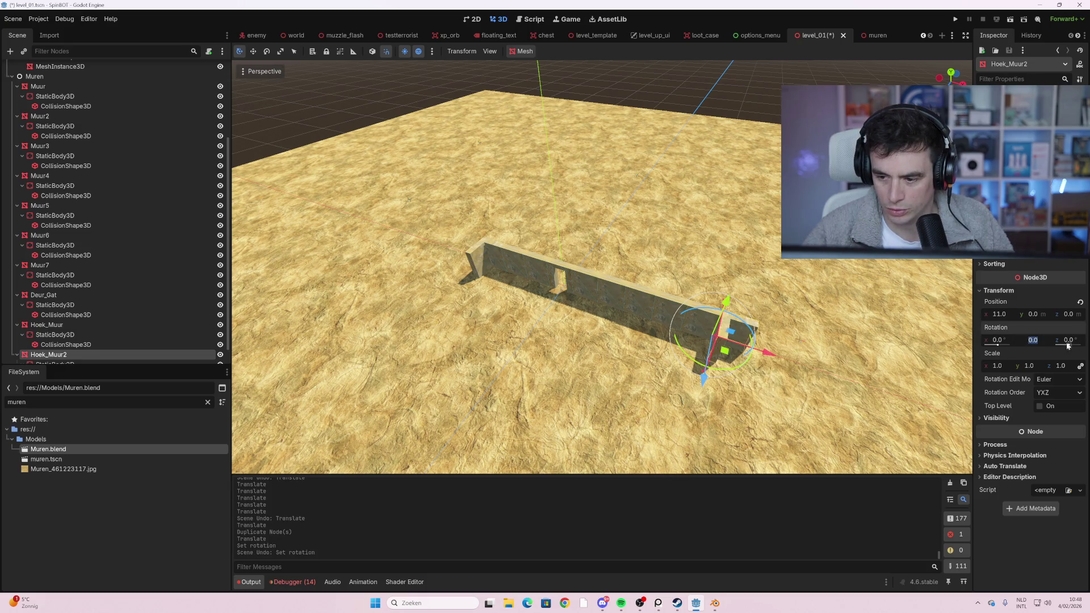
click(1069, 341)
text(90)
key(Return)
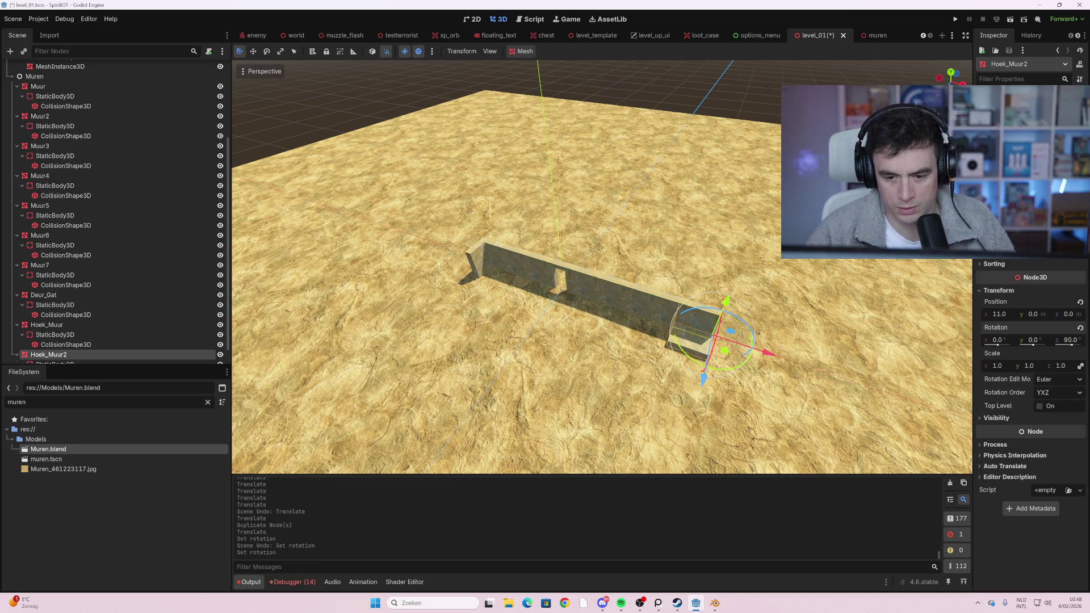
key(ctrl+z)
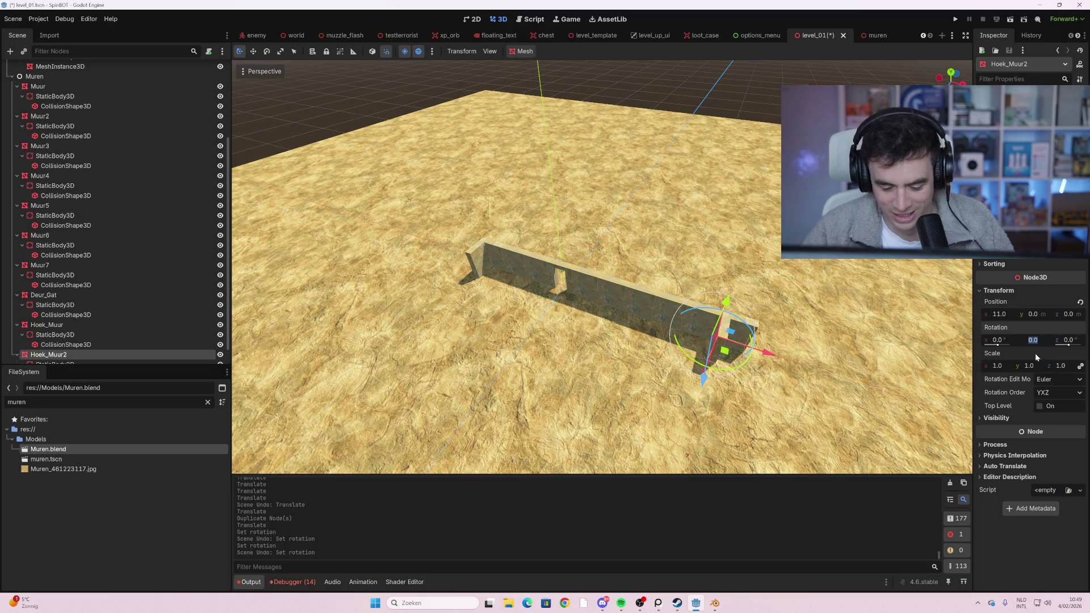
- Set Hoek_Muur2's Y rotation to -90° and drag it along X to 13
text(90)
key(Return)
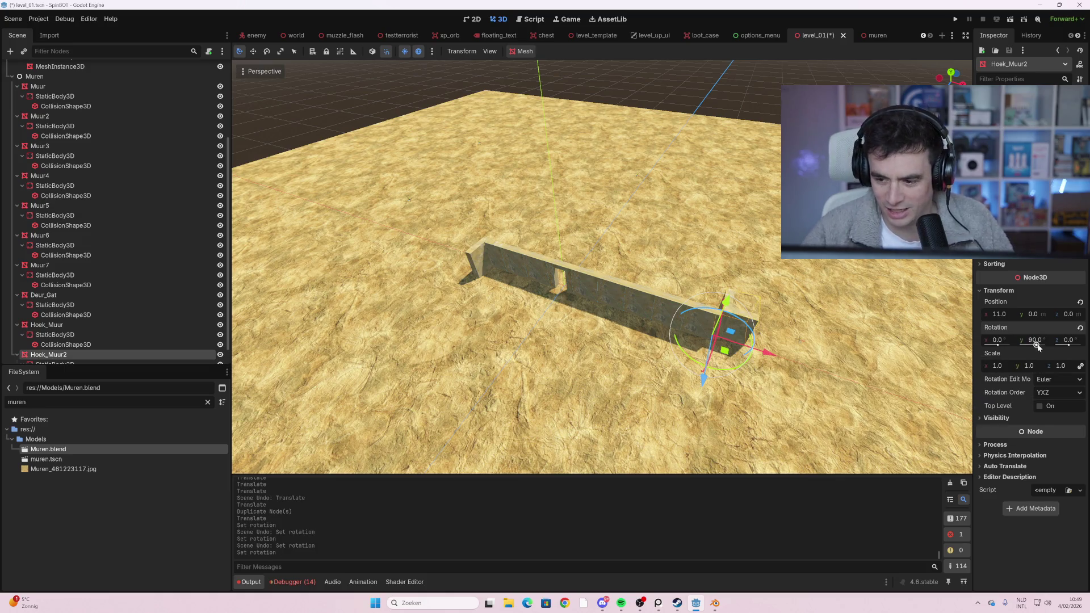
text(-90)
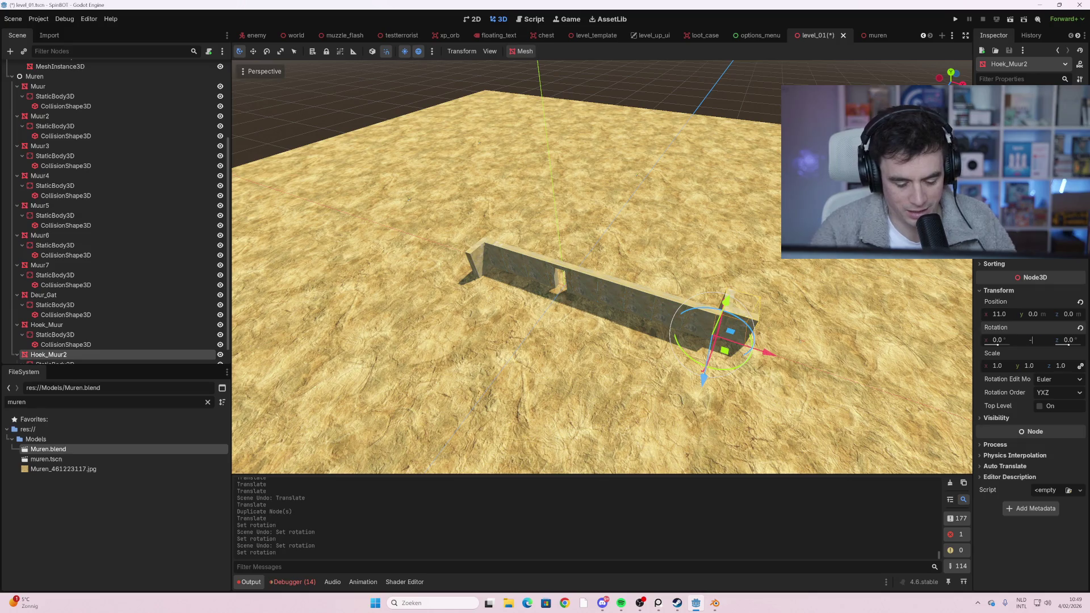
key(Return)
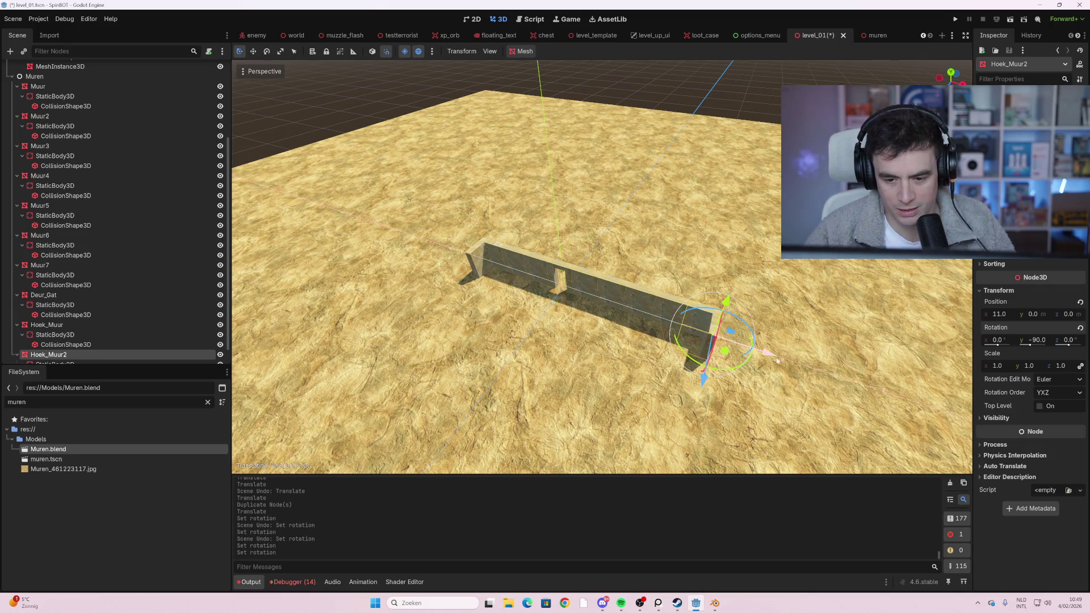
drag(768, 353, 810, 357)
scroll(590, 347, down, 5)
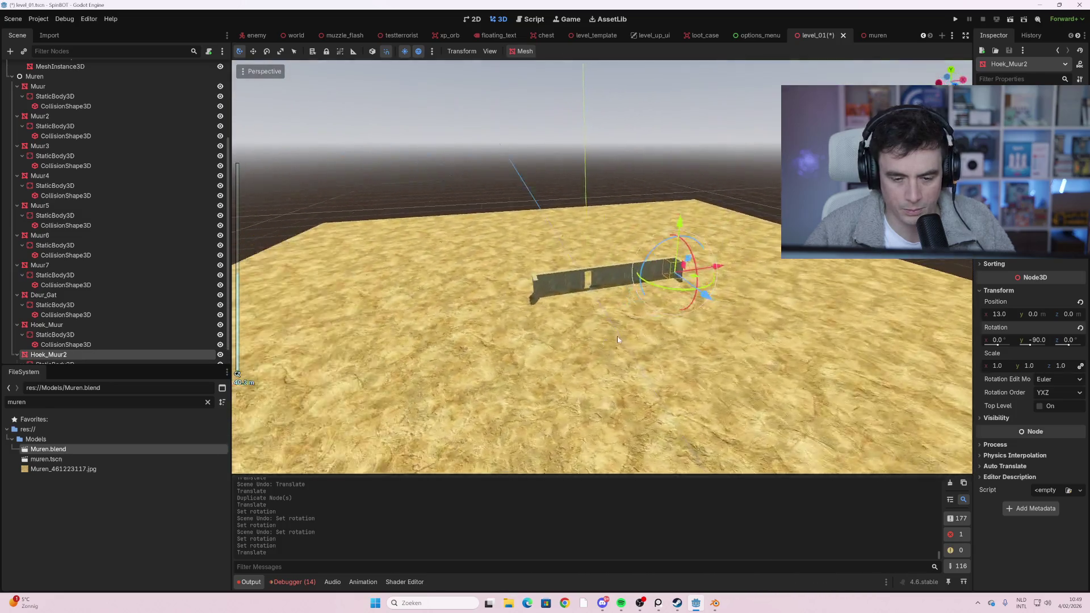
scroll(618, 337, up, 5)
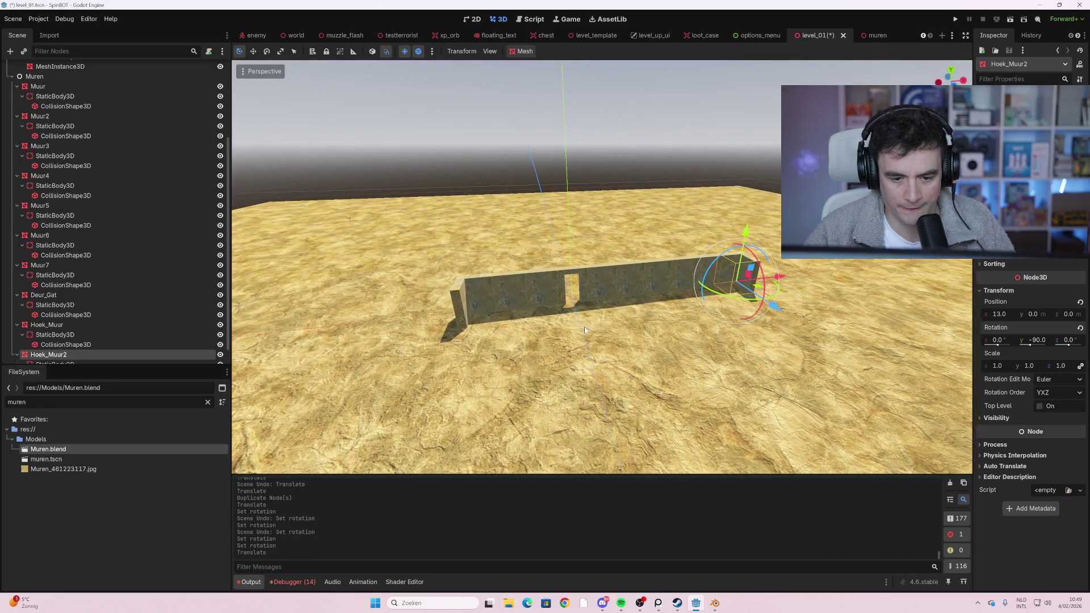
drag(606, 336, 590, 357)
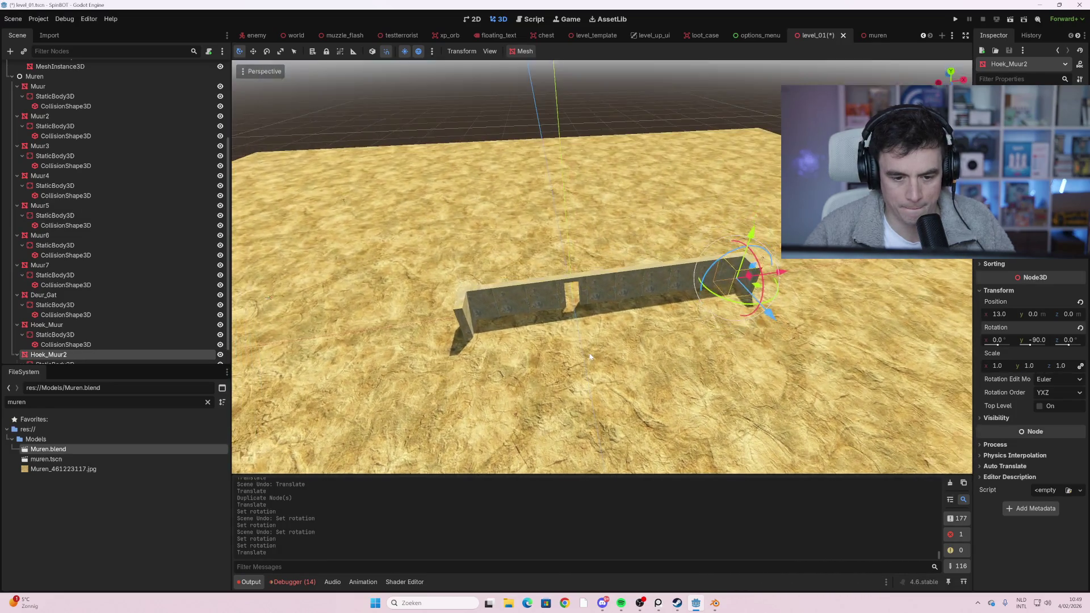
- Duplicate Muur7 with its children as Muur8 and move it away from the original
click(70, 265)
shift+click(73, 285)
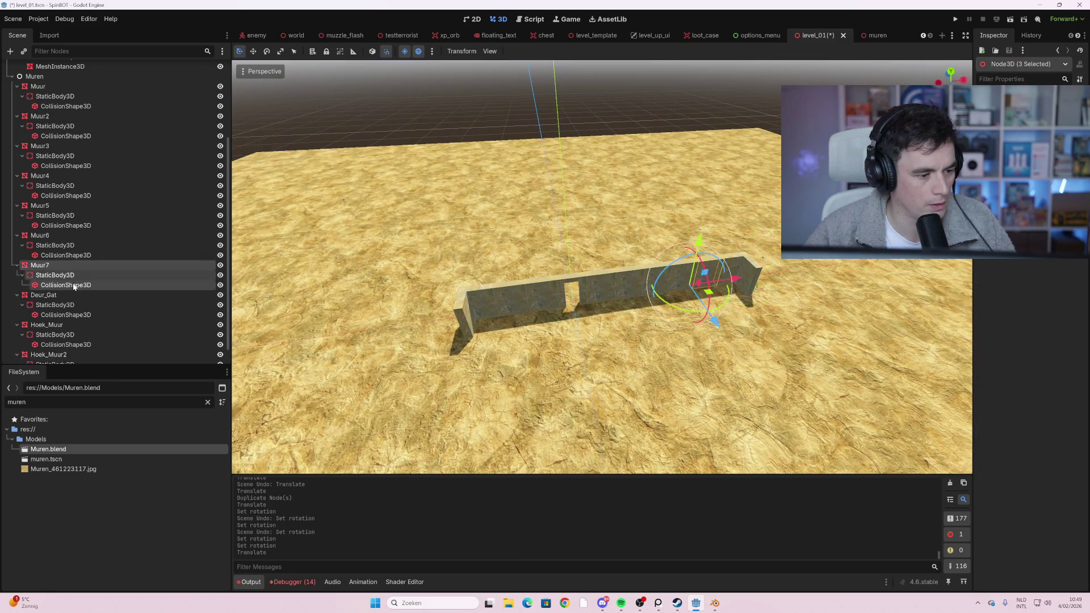
key(ctrl+d)
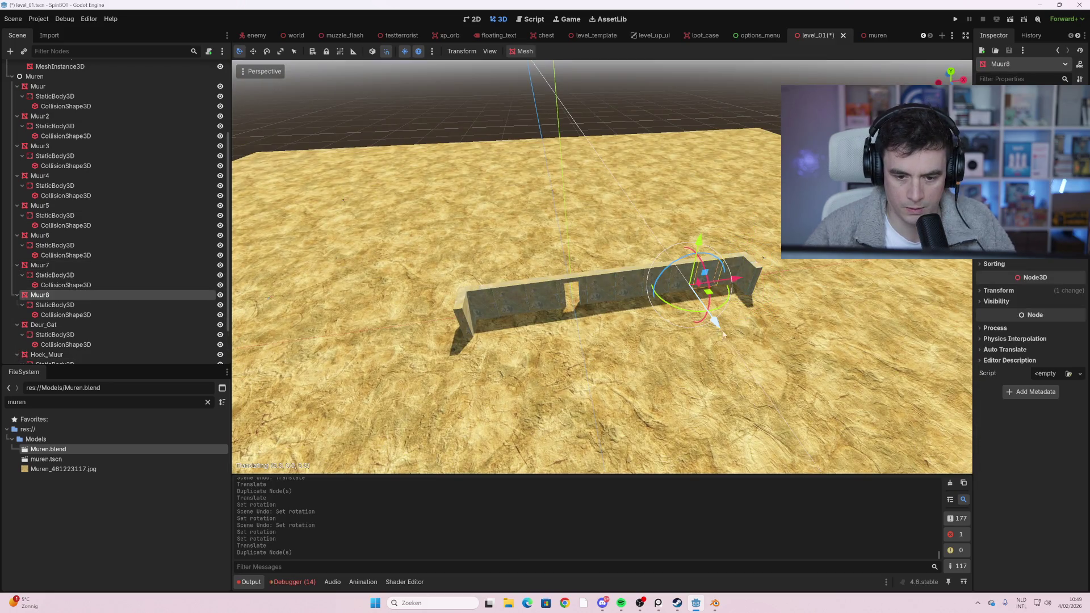
mouse_move(697, 321)
mouse_down()
mouse_move(735, 294)
mouse_move(581, 331)
mouse_up()
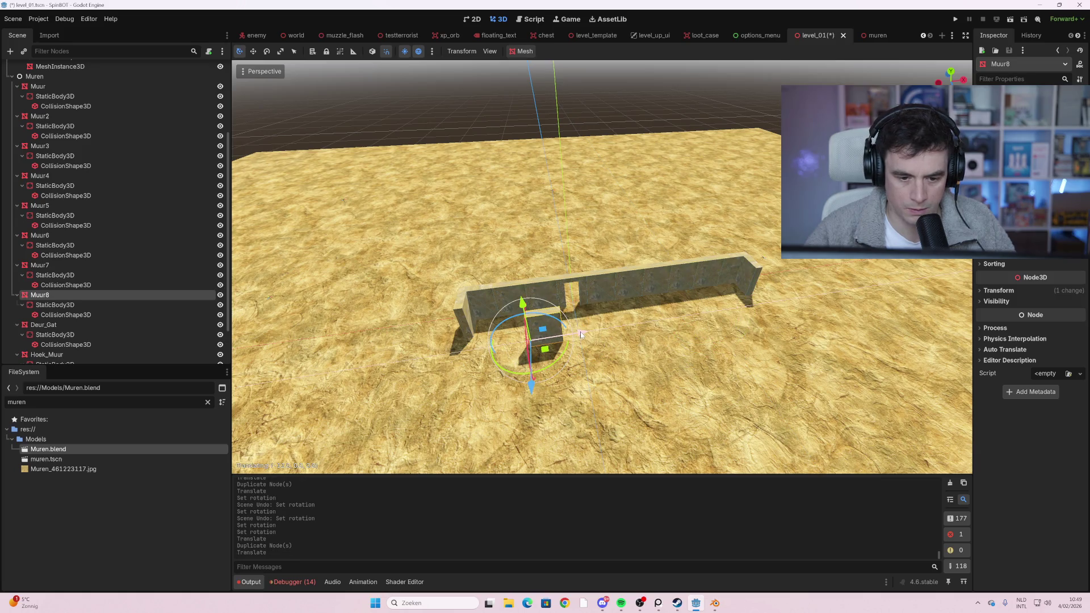
- Turn Muur8 -90° around the vertical Y axis with the Rotate tool
click(1006, 291)
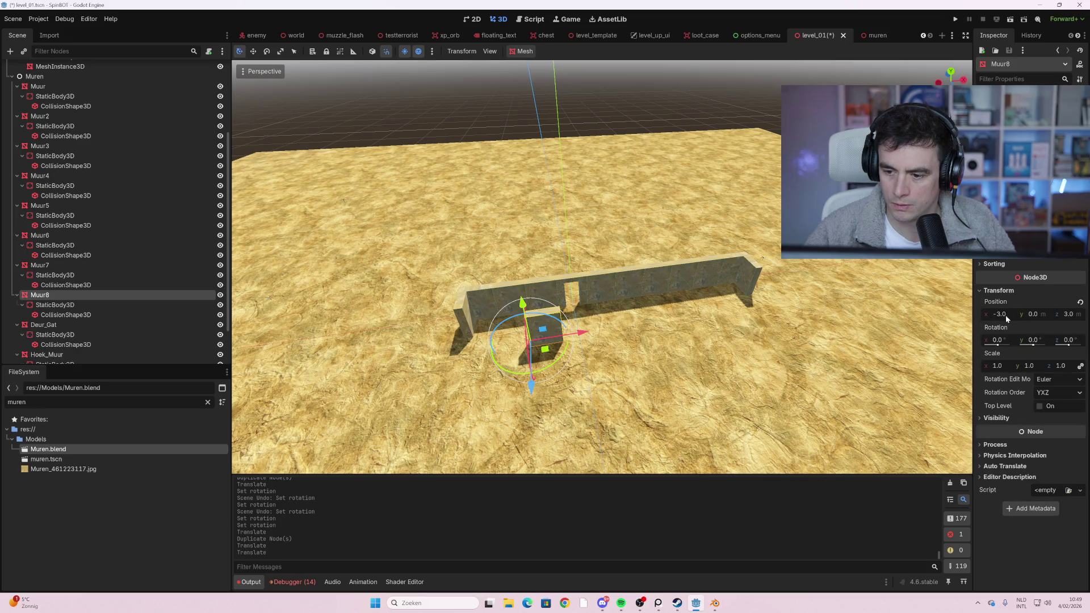
click(1063, 343)
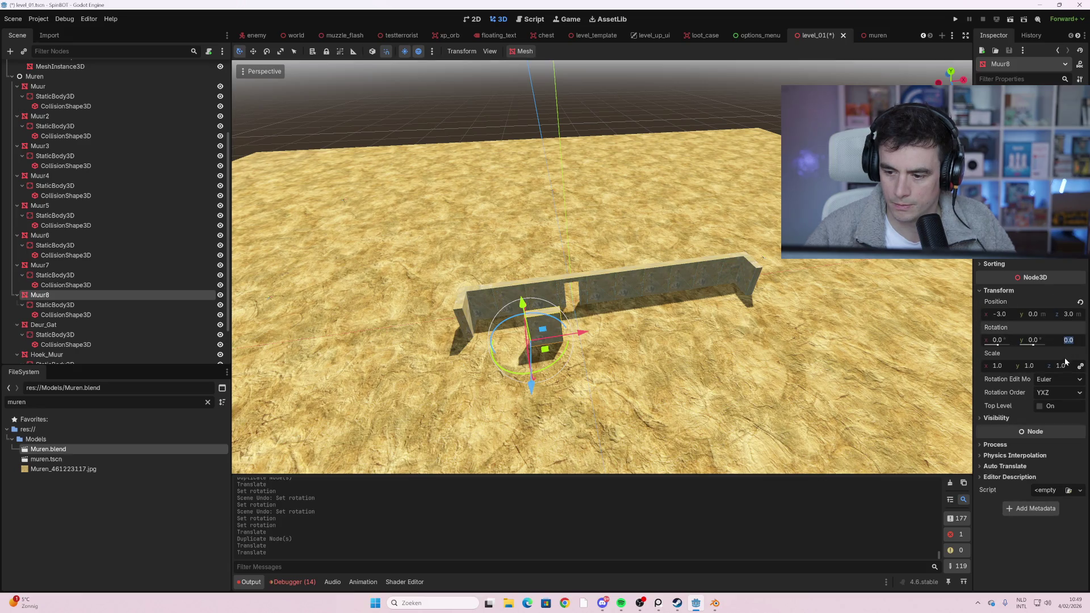
text(-)
key(Return)
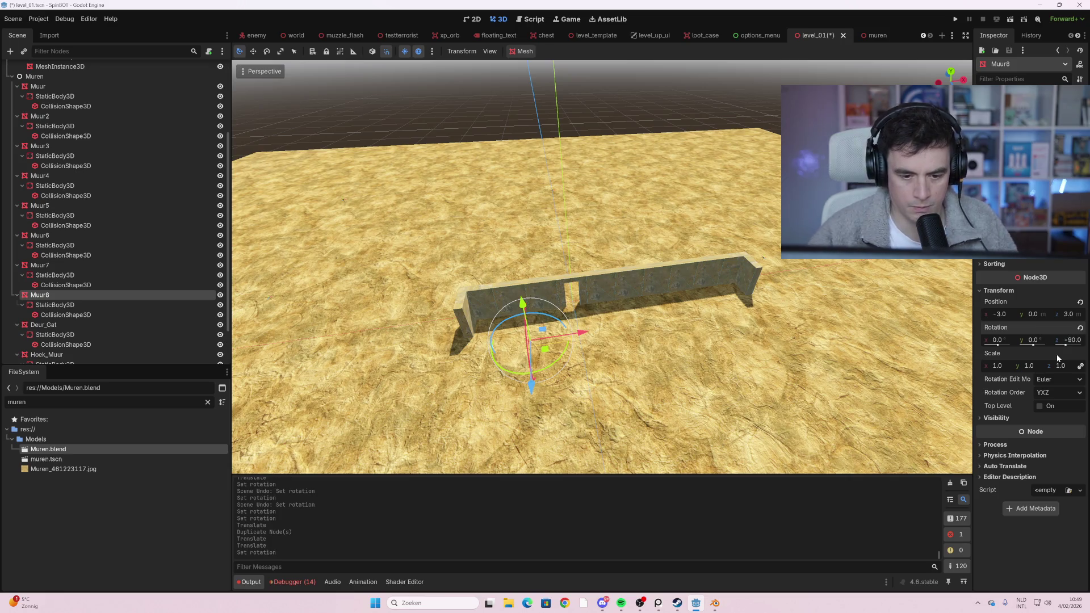
key(ctrl+z)
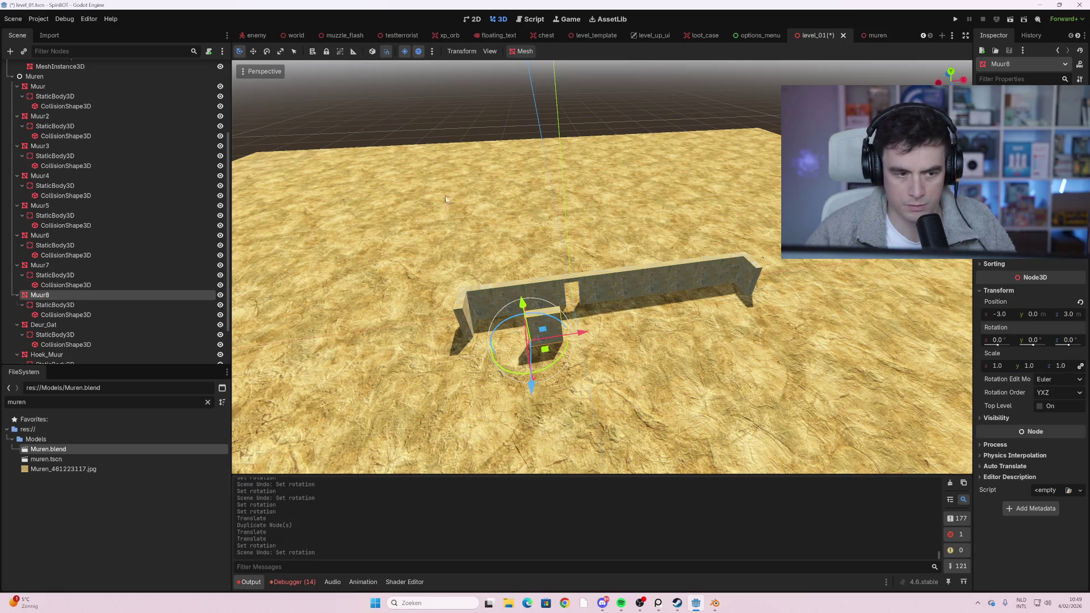
click(267, 53)
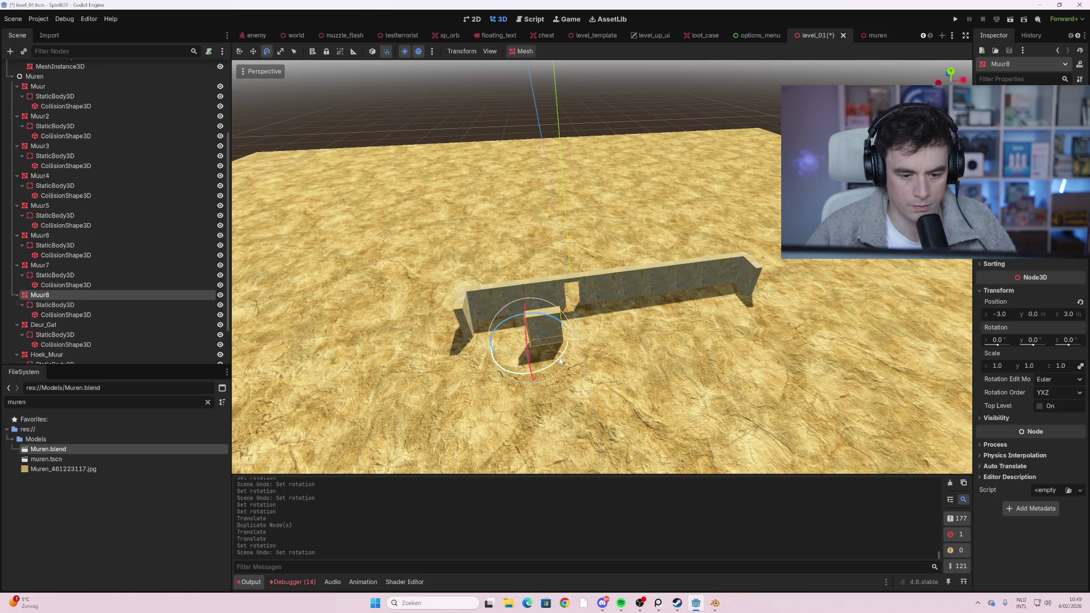
drag(560, 361, 540, 311)
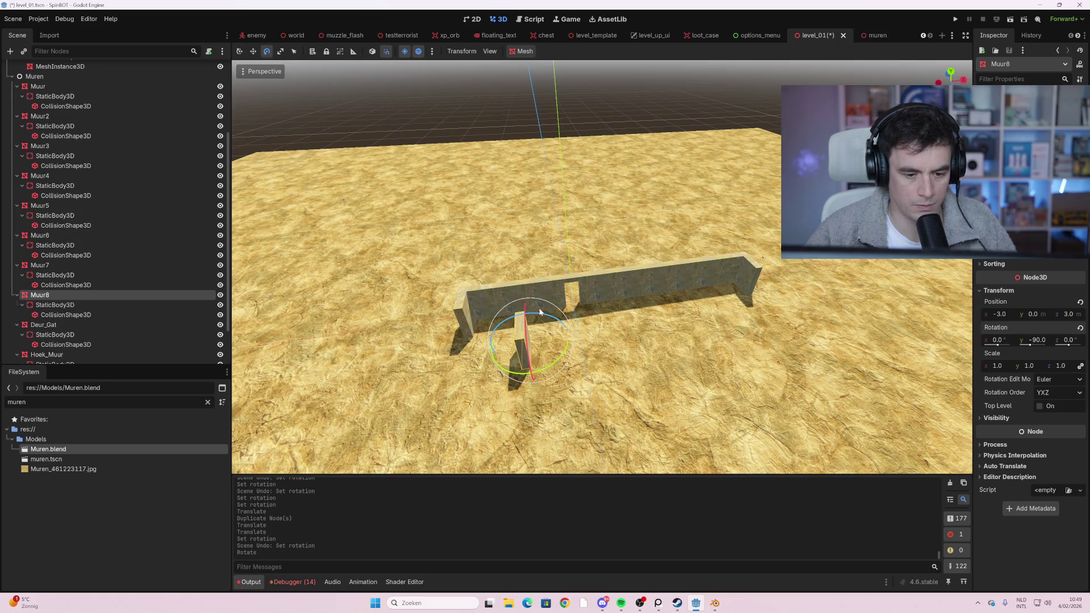
click(239, 52)
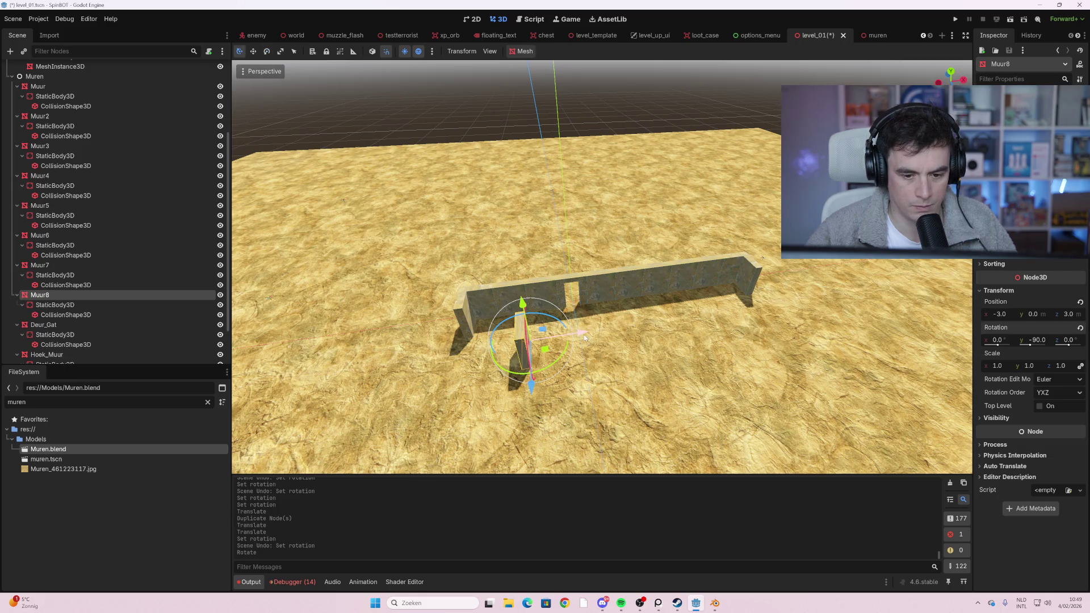
- Position Muur8 at x -6, z 2 at ground level against the long wall
drag(584, 335, 616, 337)
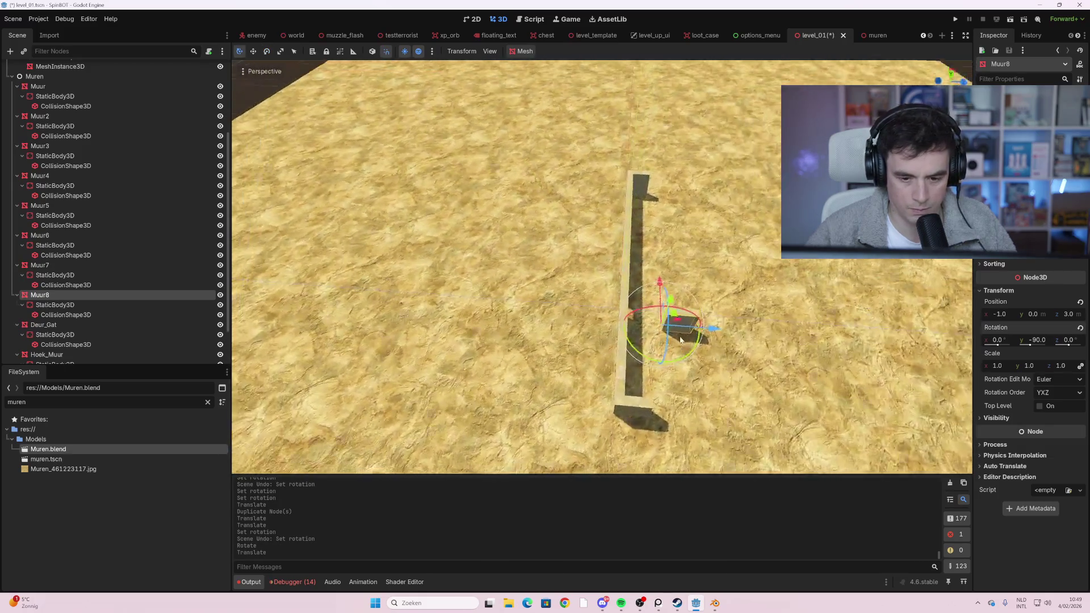
drag(714, 328, 517, 340)
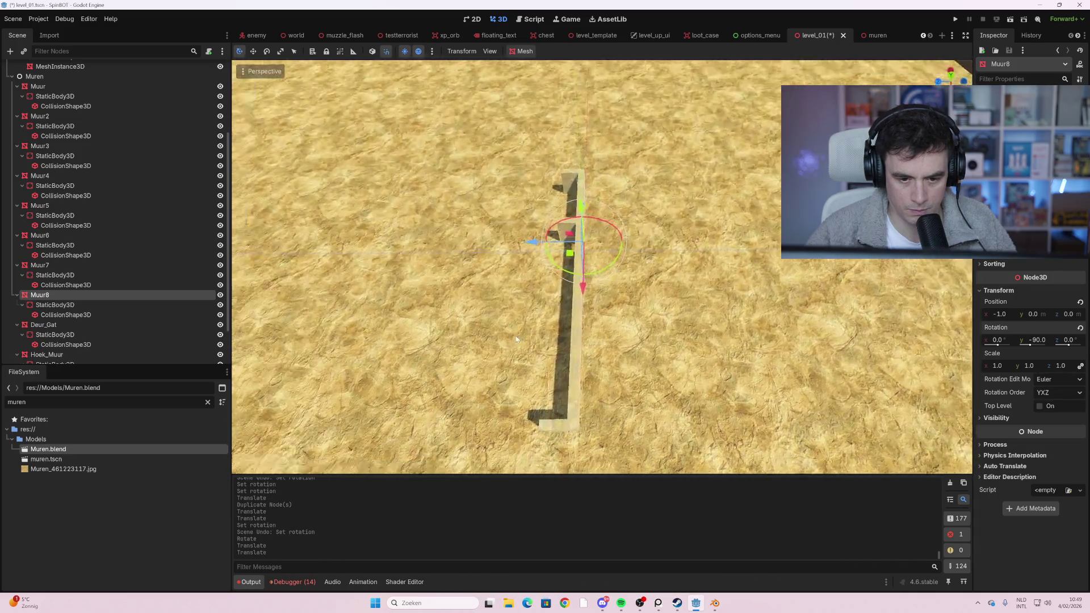
scroll(451, 224, up, 3)
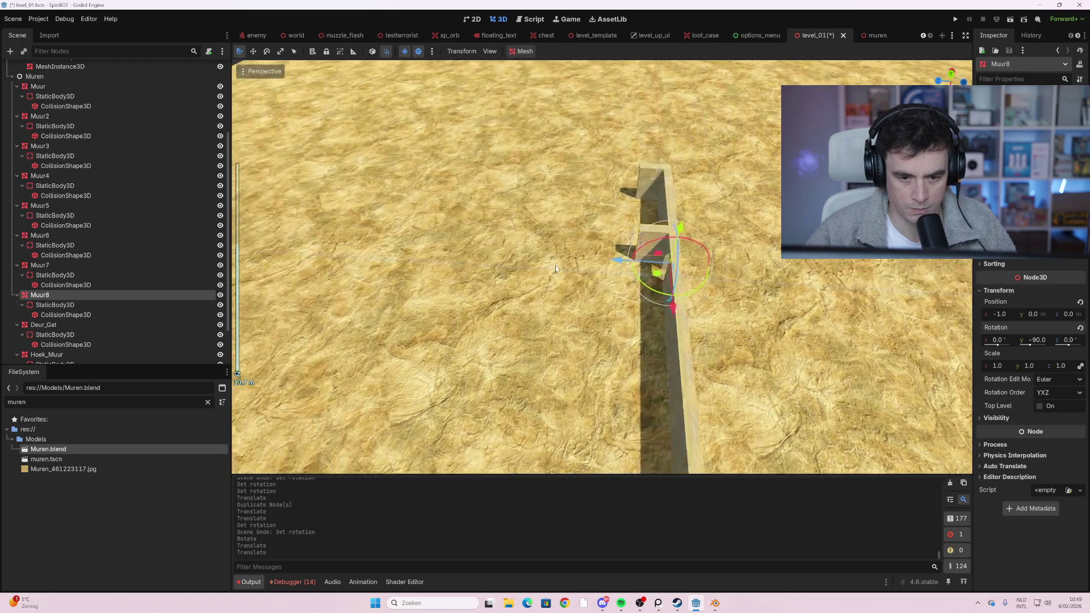
mouse_move(556, 269)
mouse_down()
mouse_move(567, 285)
mouse_move(523, 291)
mouse_move(561, 314)
mouse_up()
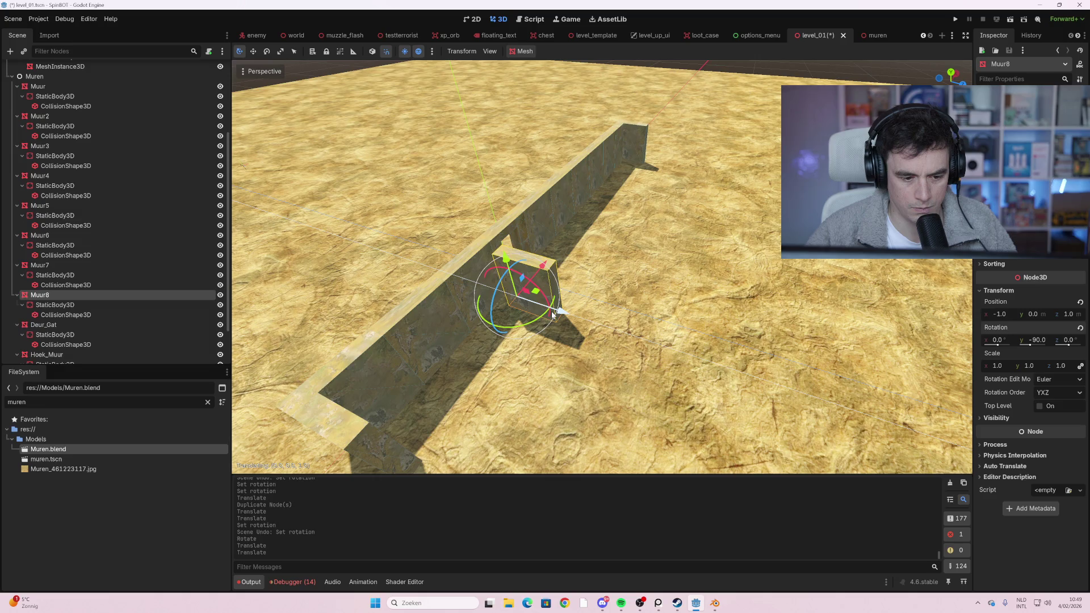
mouse_move(553, 314)
mouse_down()
mouse_move(593, 335)
mouse_move(620, 293)
mouse_up()
mouse_move(698, 214)
mouse_down()
mouse_move(668, 275)
mouse_move(503, 315)
mouse_move(583, 290)
mouse_move(673, 300)
mouse_move(661, 309)
mouse_move(720, 297)
mouse_move(625, 290)
mouse_move(588, 280)
mouse_move(563, 254)
mouse_move(567, 287)
mouse_up()
mouse_move(644, 299)
mouse_down()
mouse_move(616, 302)
mouse_move(529, 246)
mouse_move(560, 207)
mouse_up()
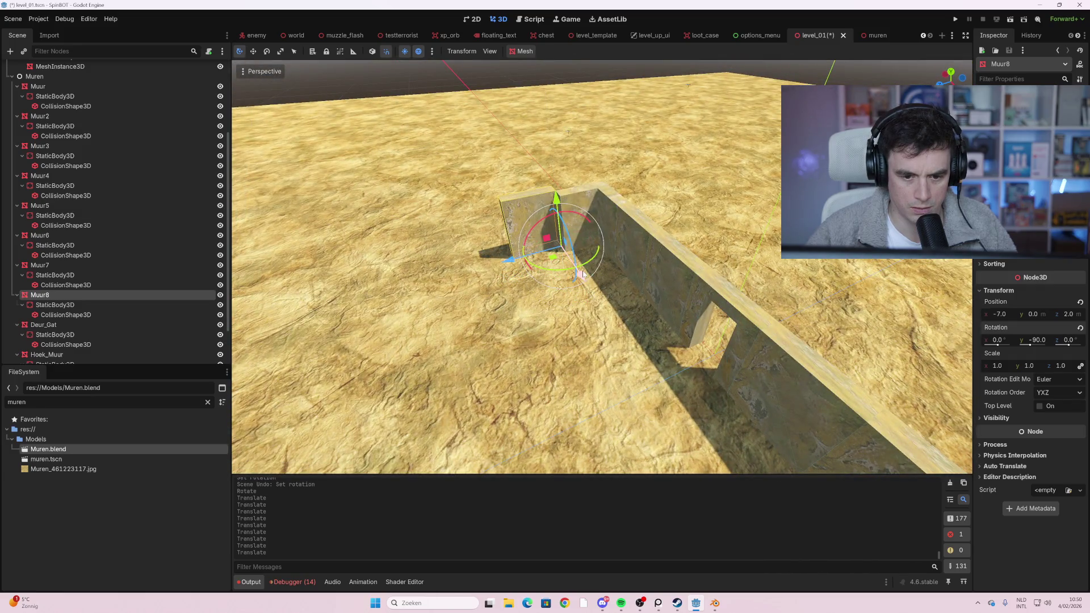
mouse_move(582, 284)
mouse_down()
mouse_move(602, 293)
mouse_move(583, 285)
mouse_up()
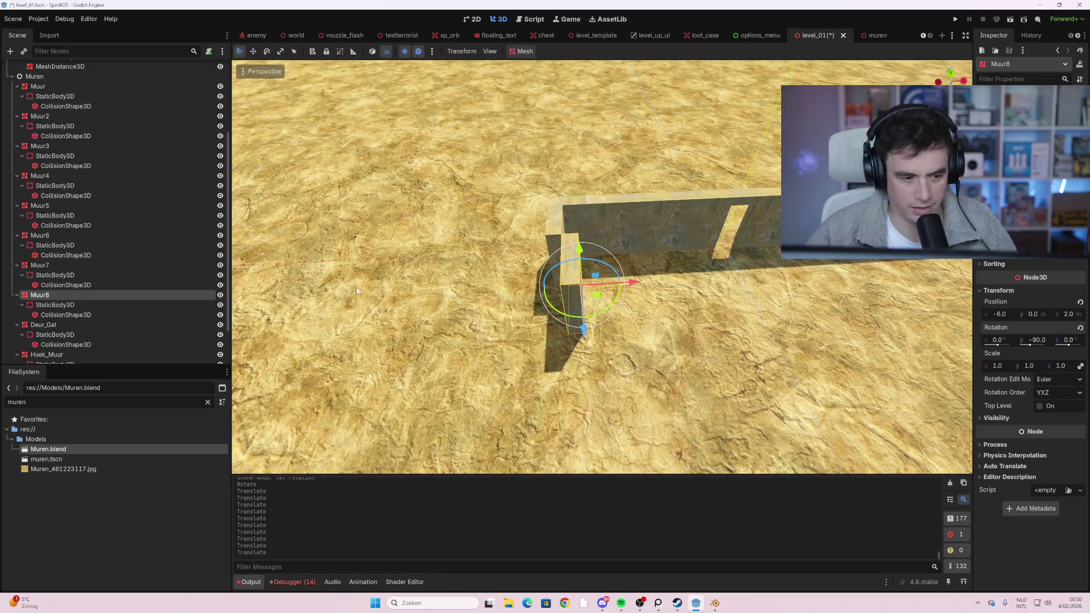
shift+click(94, 314)
key(Delete)
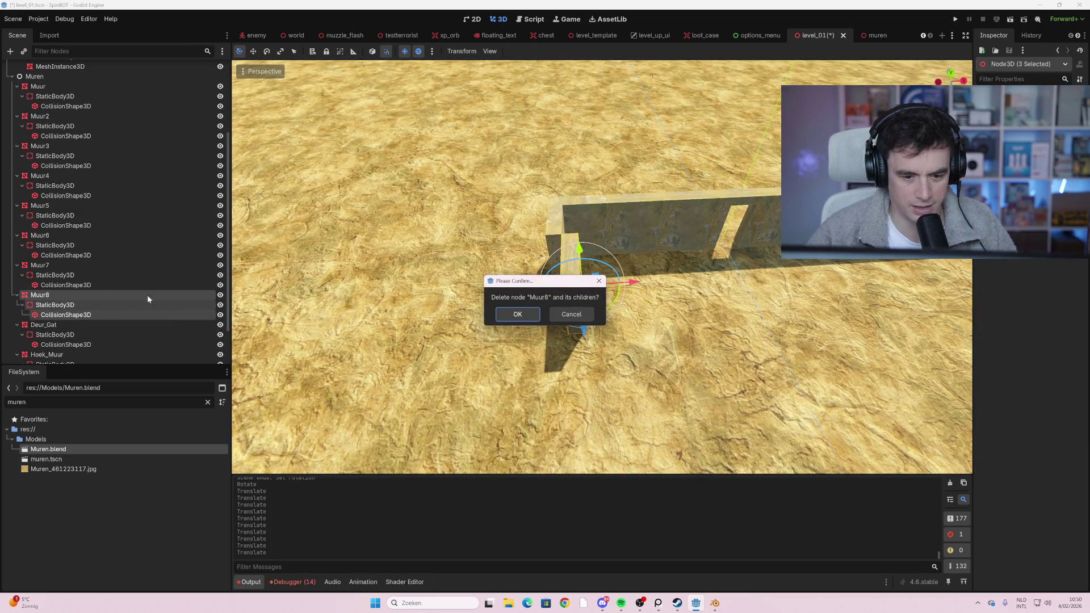
click(517, 314)
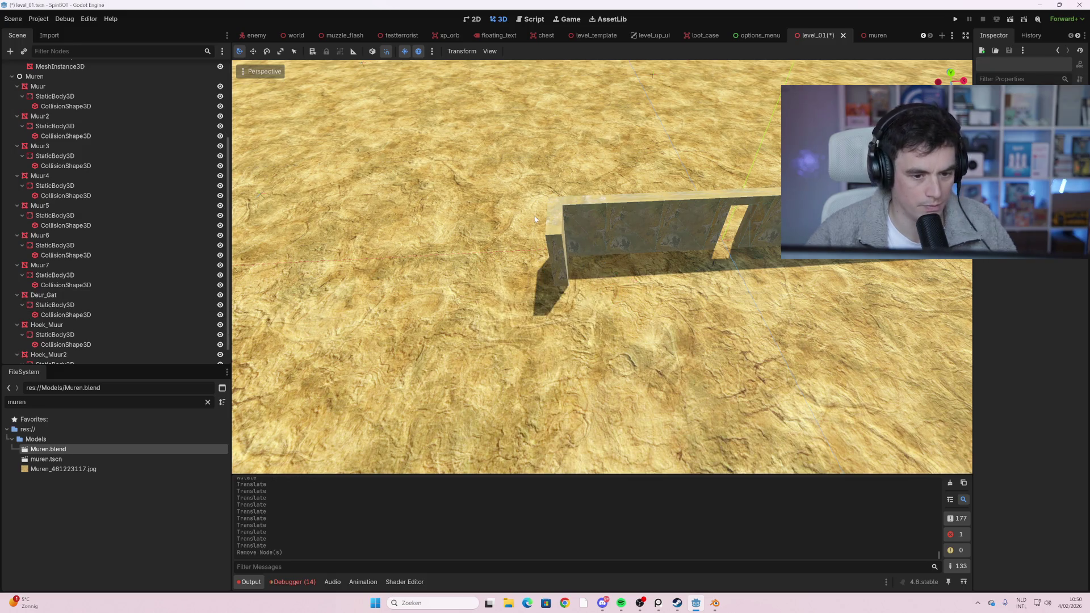
click(539, 233)
key(ctrl+s)
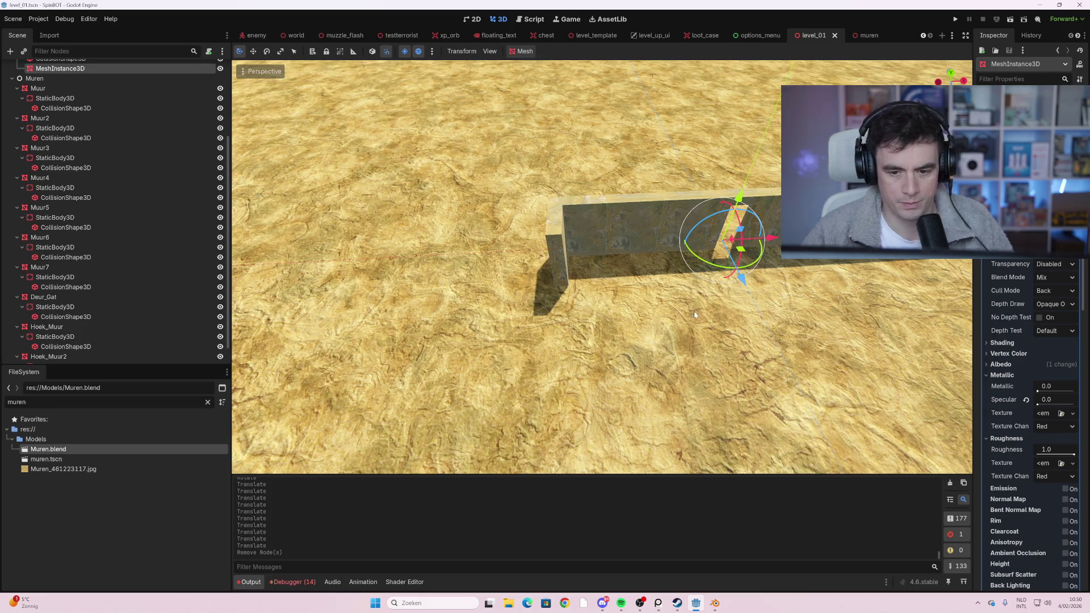
scroll(698, 329, down, 10)
scroll(681, 289, up, 4)
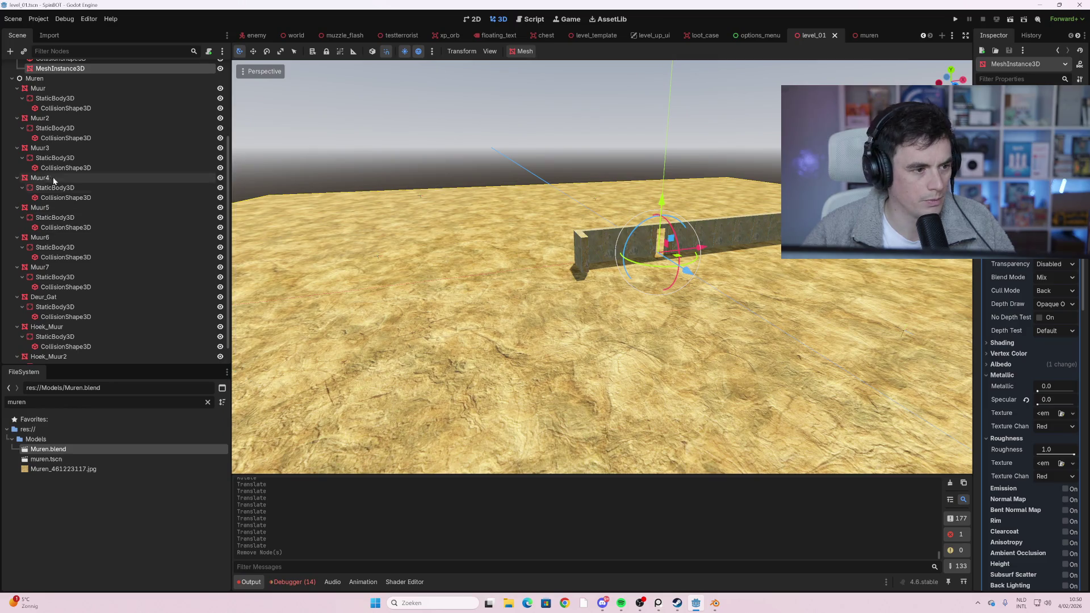
scroll(34, 125, up, 2)
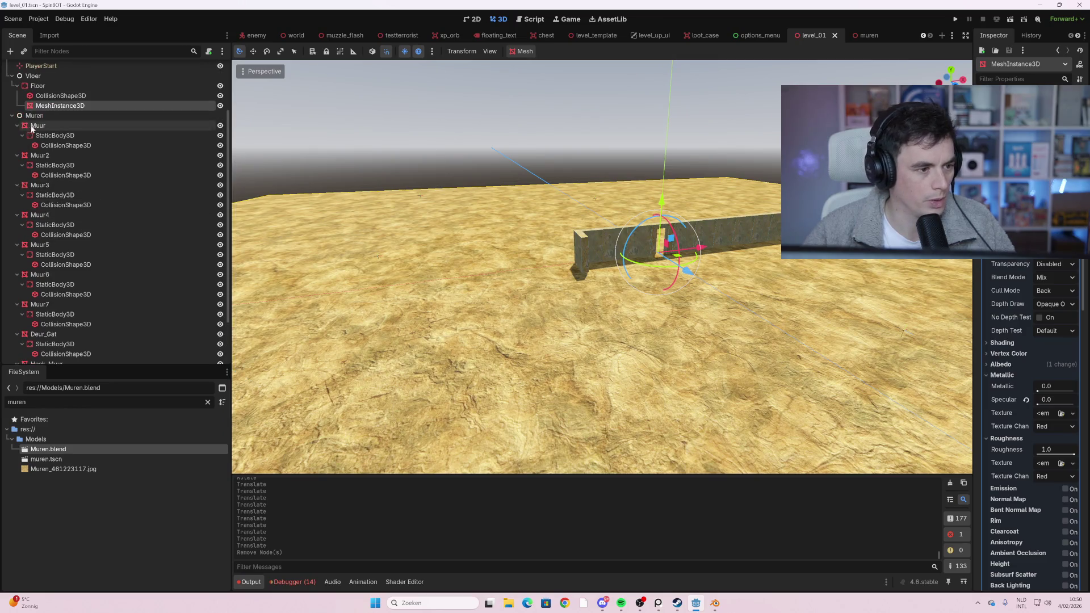
click(13, 120)
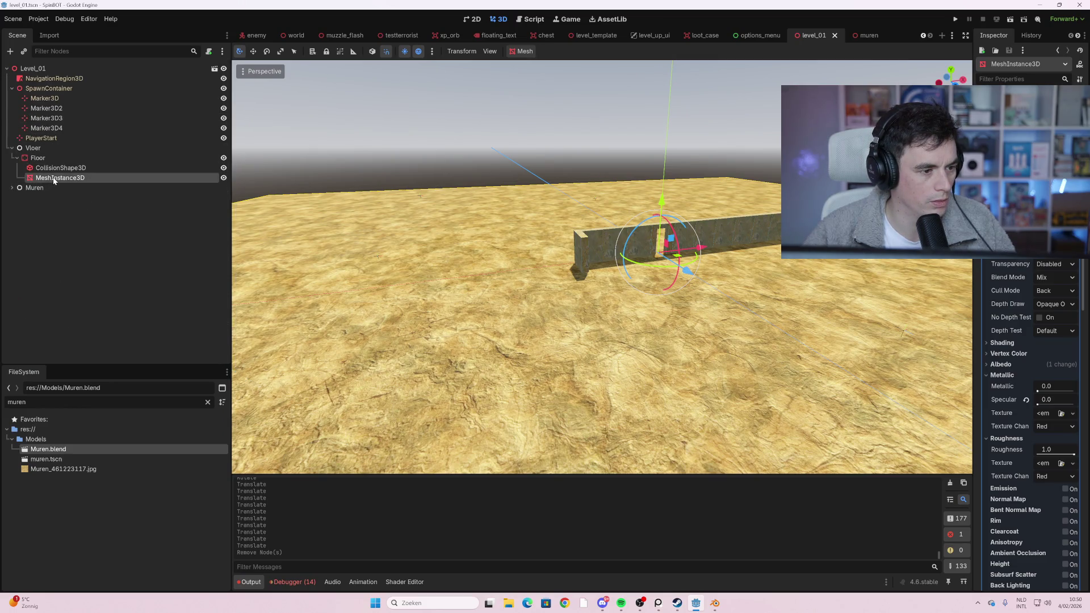
click(17, 189)
click(13, 189)
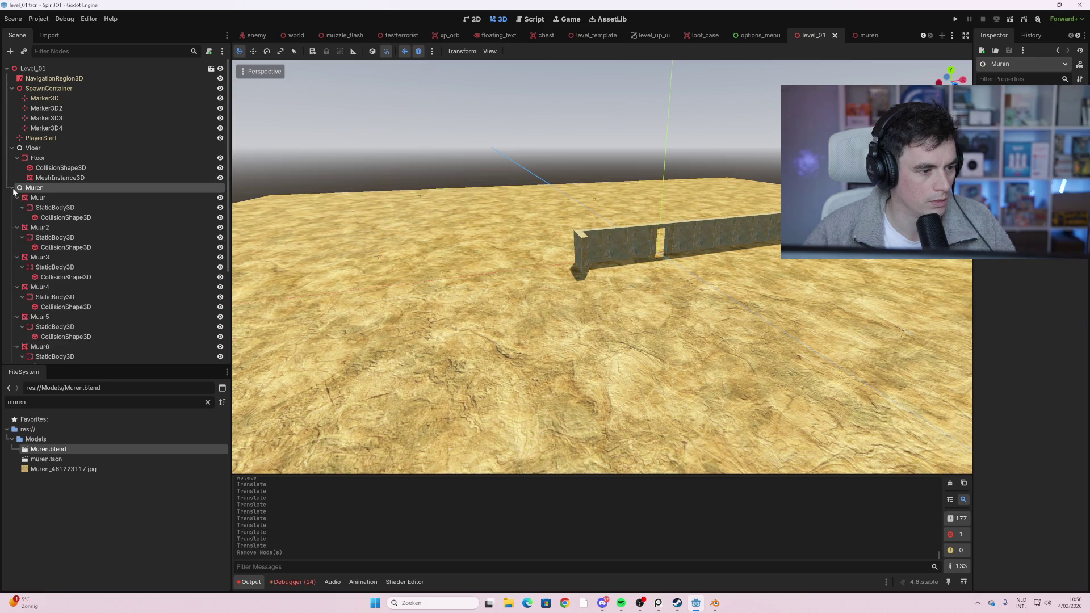
scroll(782, 338, down, 5)
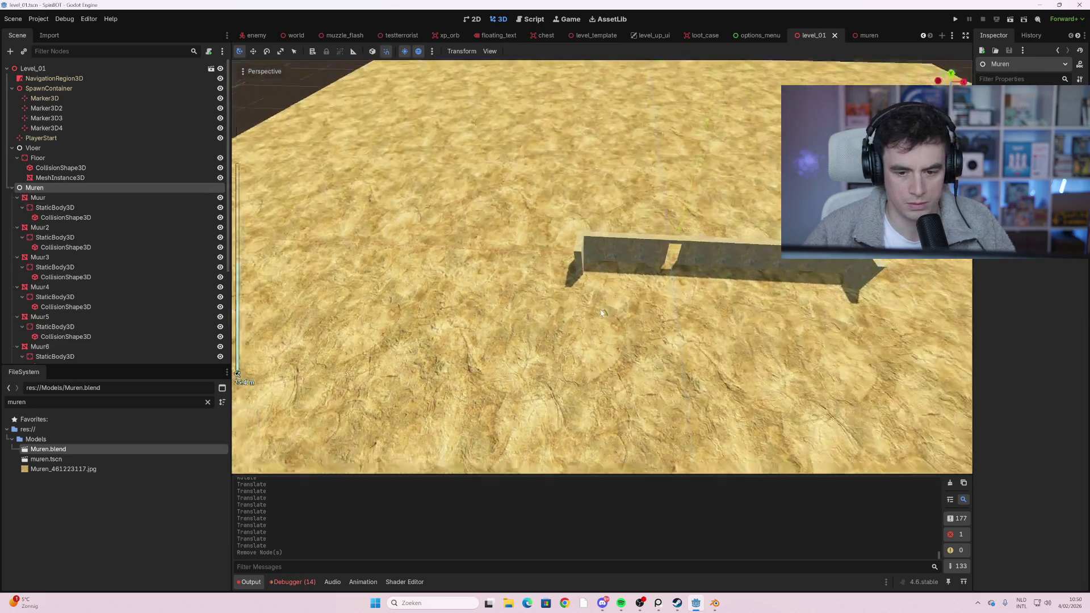
scroll(815, 326, up, 3)
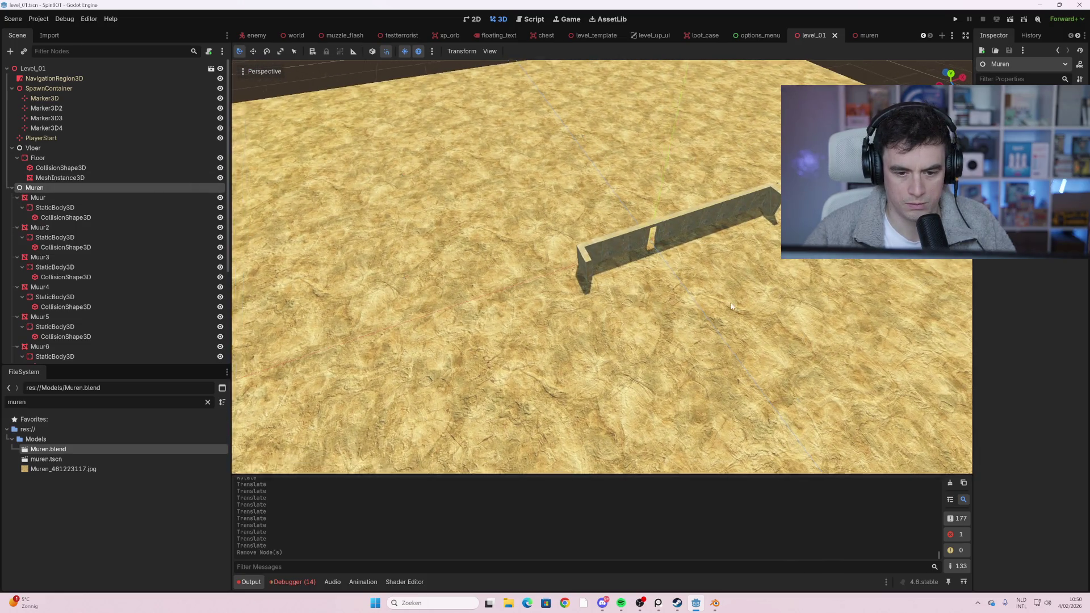
drag(409, 250, 383, 243)
click(12, 187)
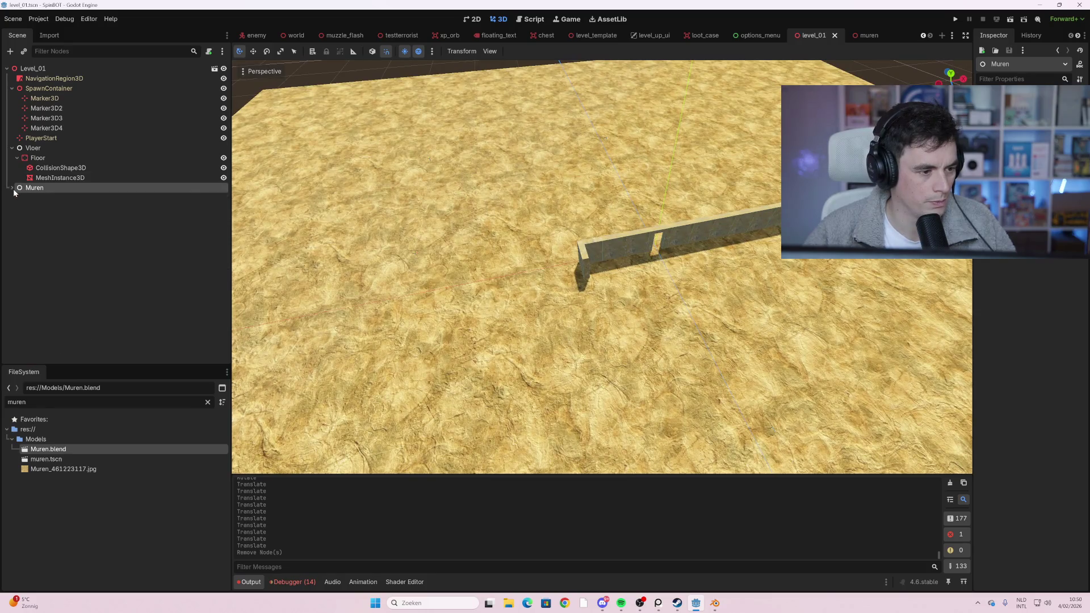
- Duplicate Muren as Muren2 and change Muren2's type to Node3D via a 'node3' search
right_click(37, 189)
click(30, 217)
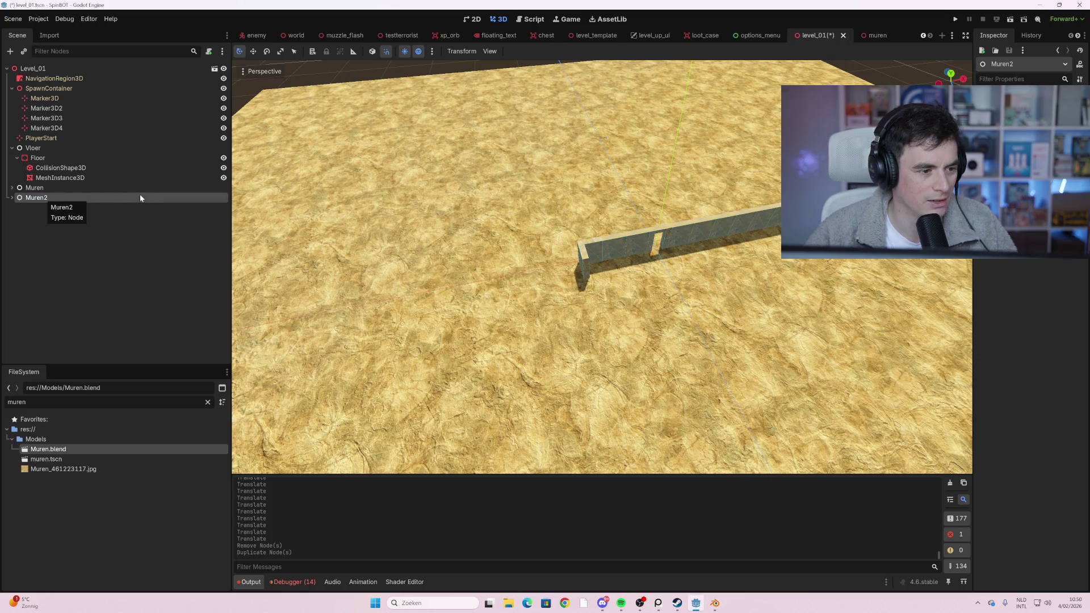
right_click(63, 199)
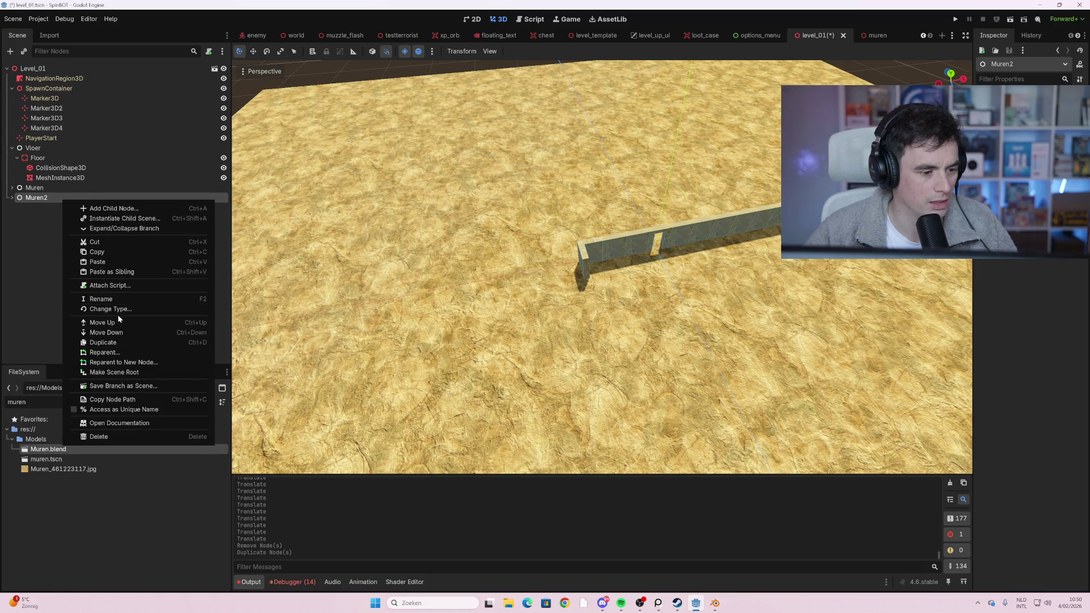
click(118, 309)
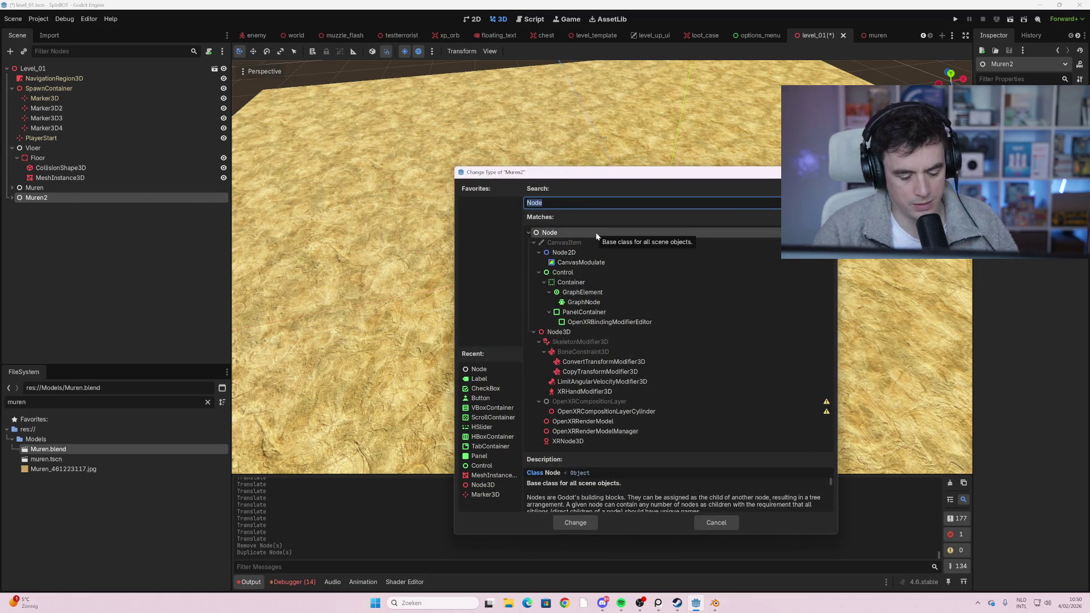
text(node3)
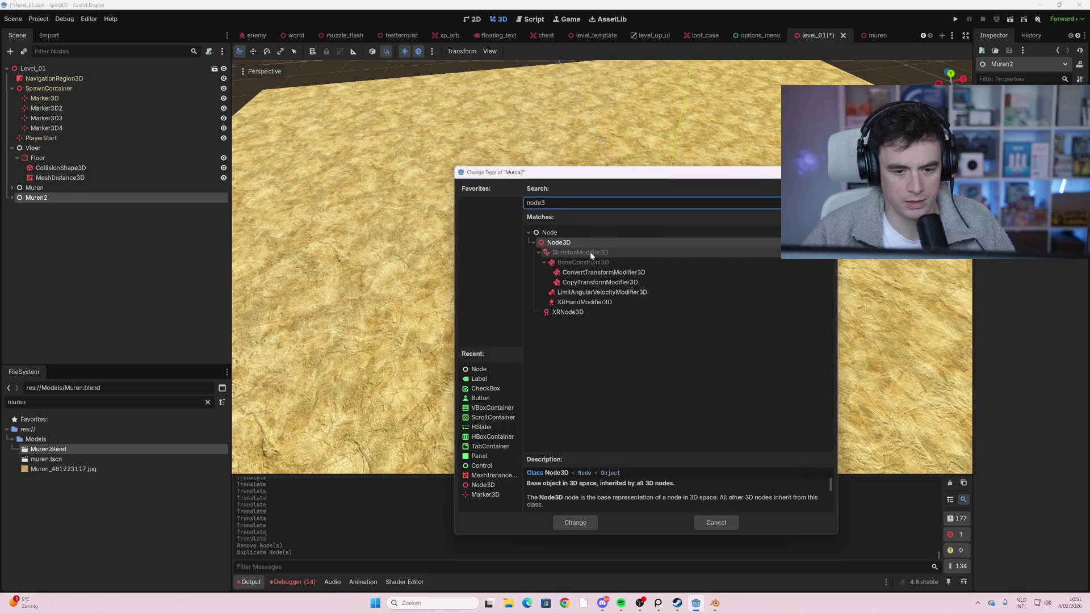
double_click(568, 243)
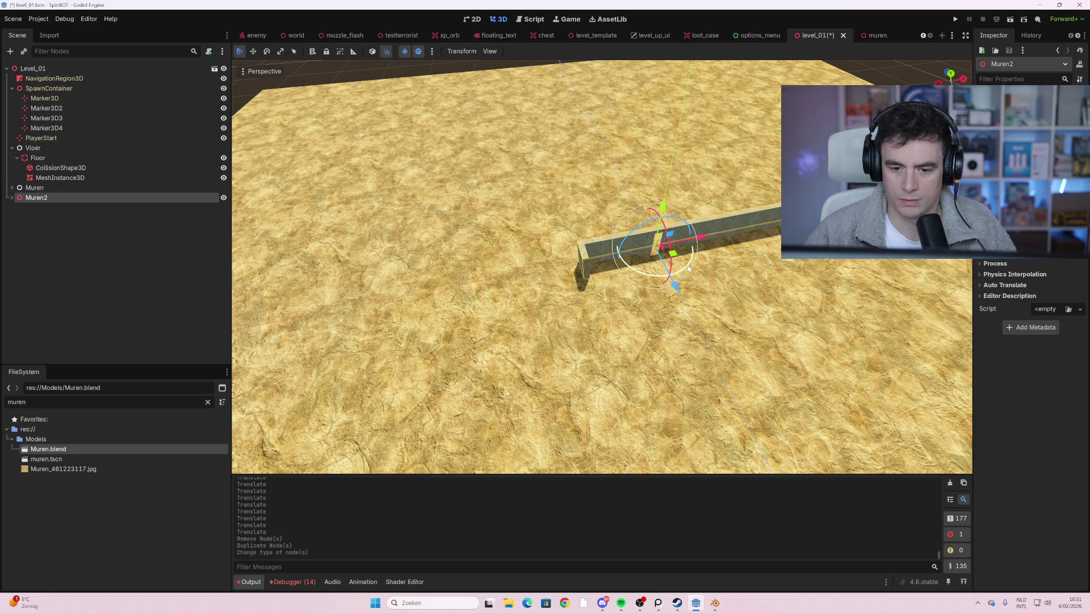
- Rotate Muren2 around Y, move it 11 units forward and 5 sideways, then run with F5
mouse_move(689, 269)
mouse_down()
mouse_move(670, 397)
mouse_move(602, 397)
mouse_move(511, 261)
mouse_move(509, 217)
mouse_up()
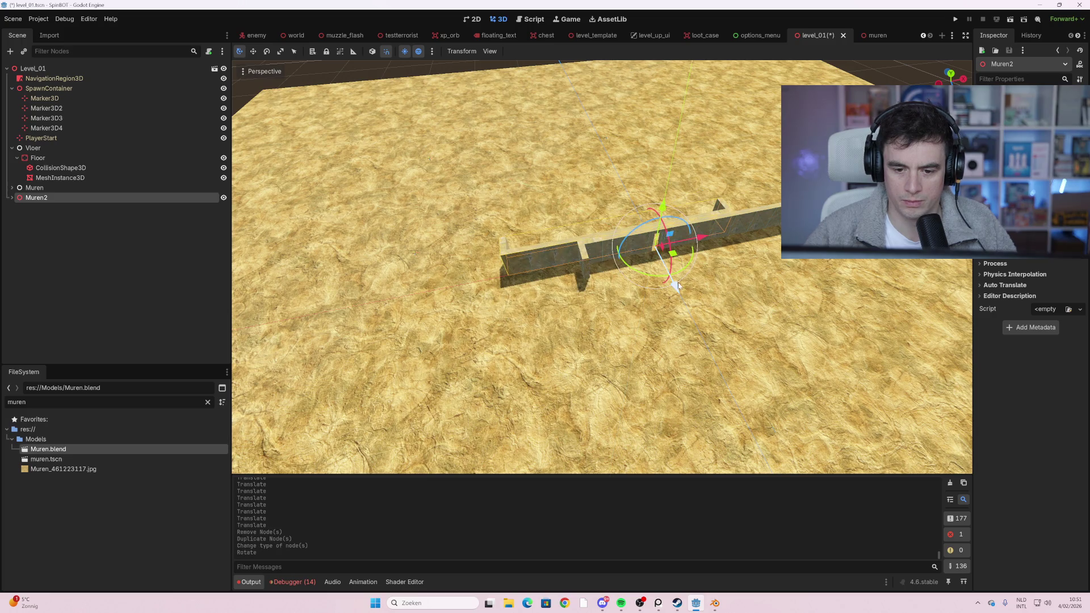
drag(678, 285, 757, 429)
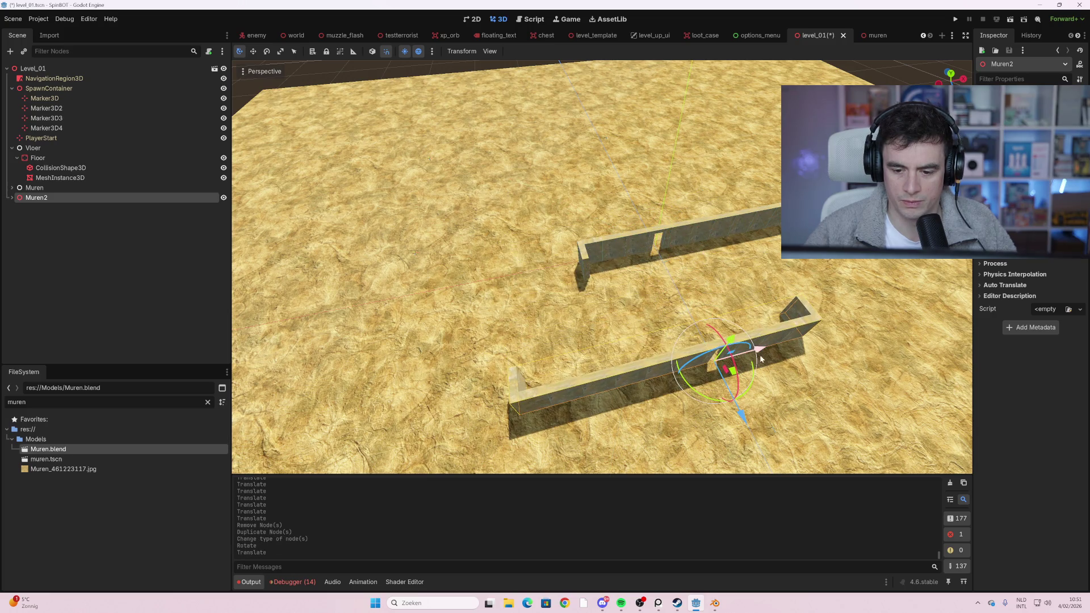
drag(762, 359, 826, 335)
scroll(834, 347, down, 5)
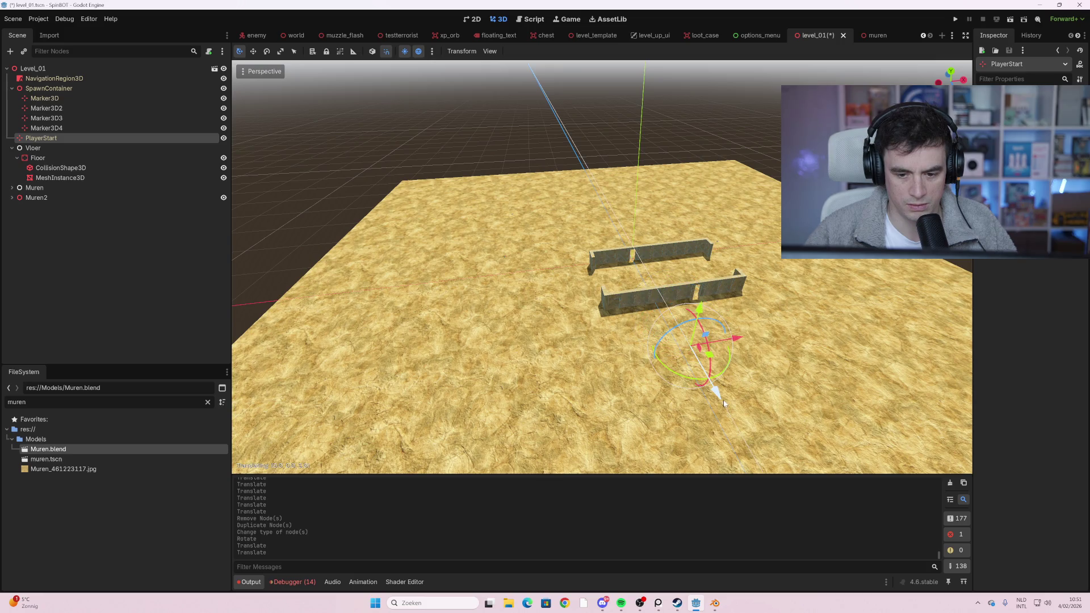
key(F5)
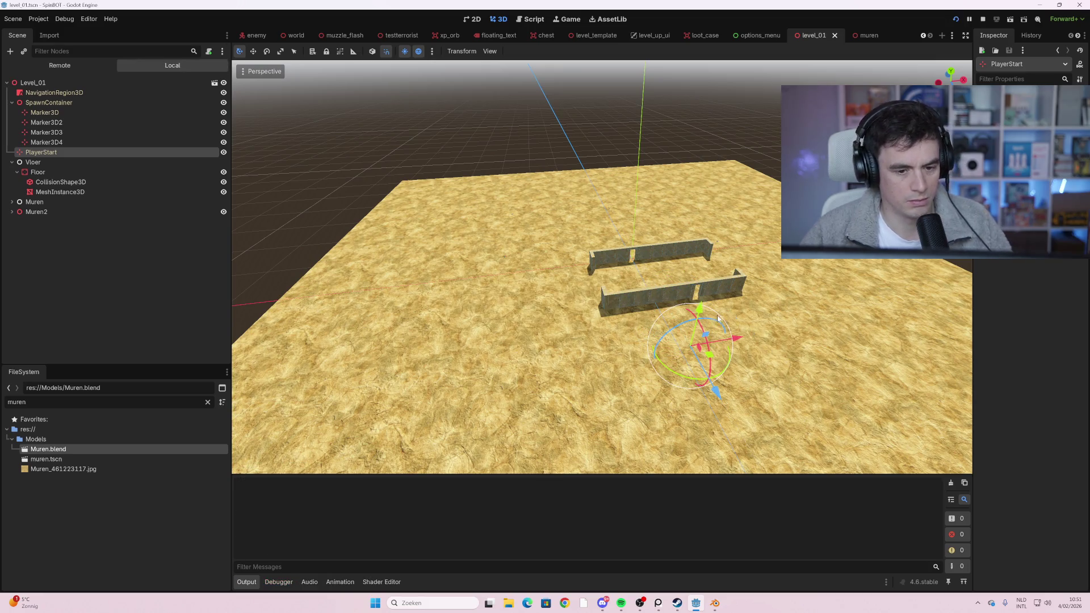
- Start a new run, walk toward the wall, and shoot down the enemies to the upper right
click(552, 544)
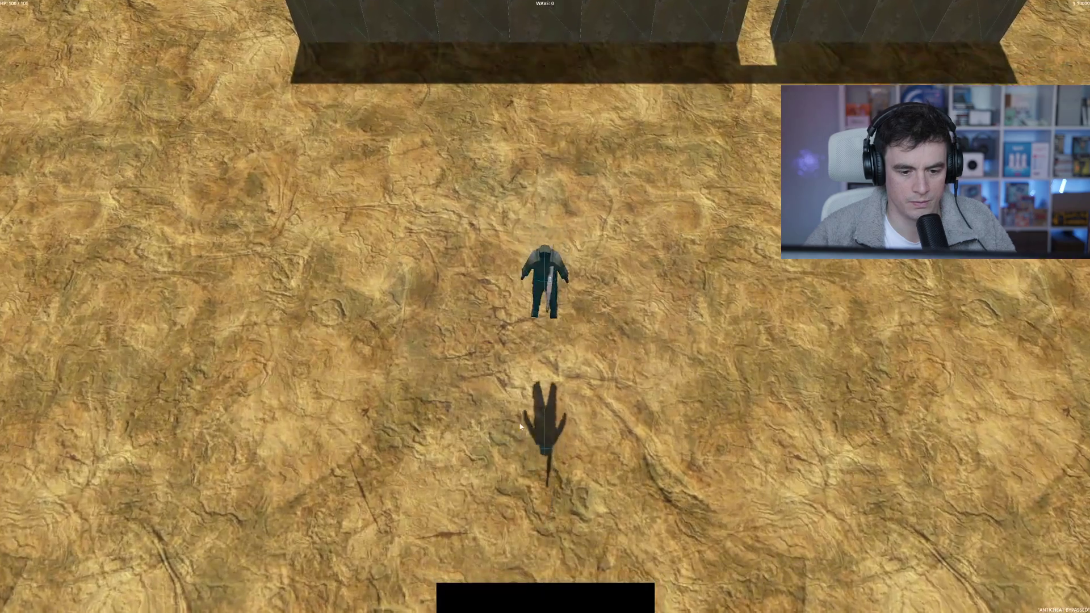
key(w)
key(w)
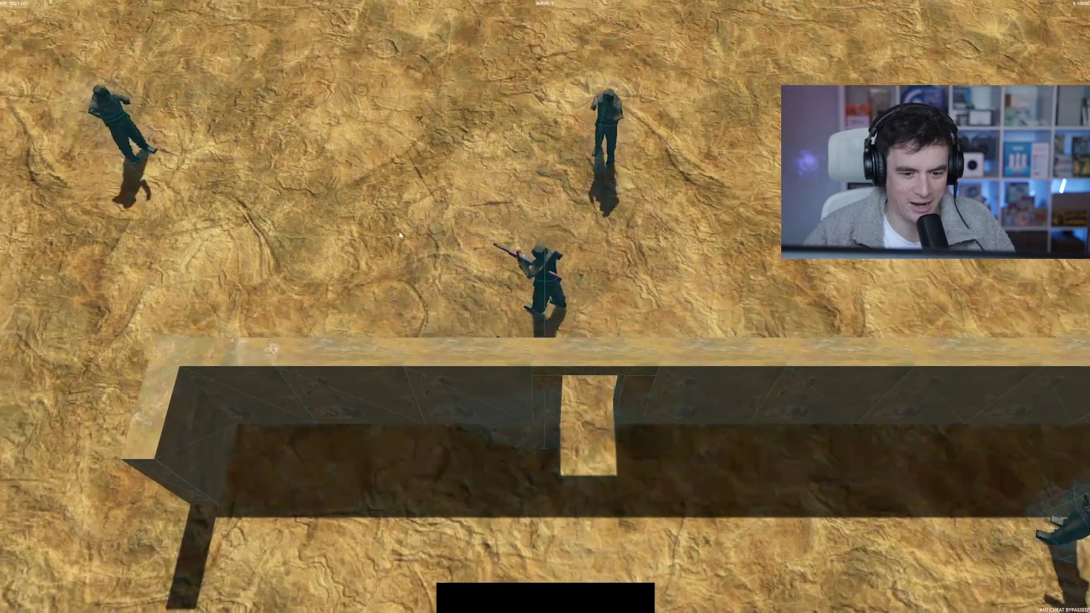
key(a)
key(s)
key(s)
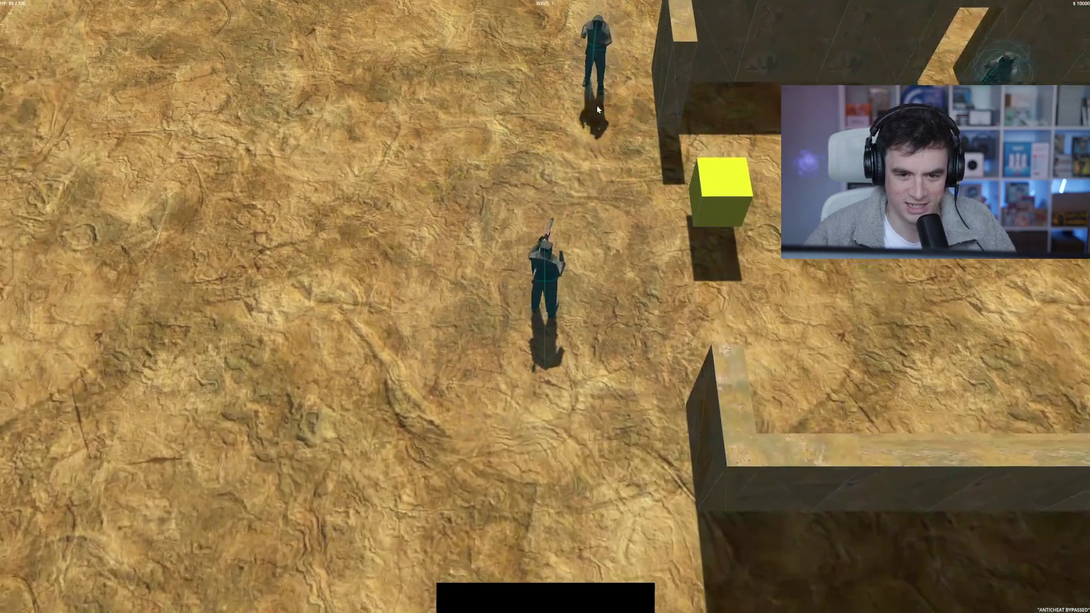
key(a)
click(699, 138)
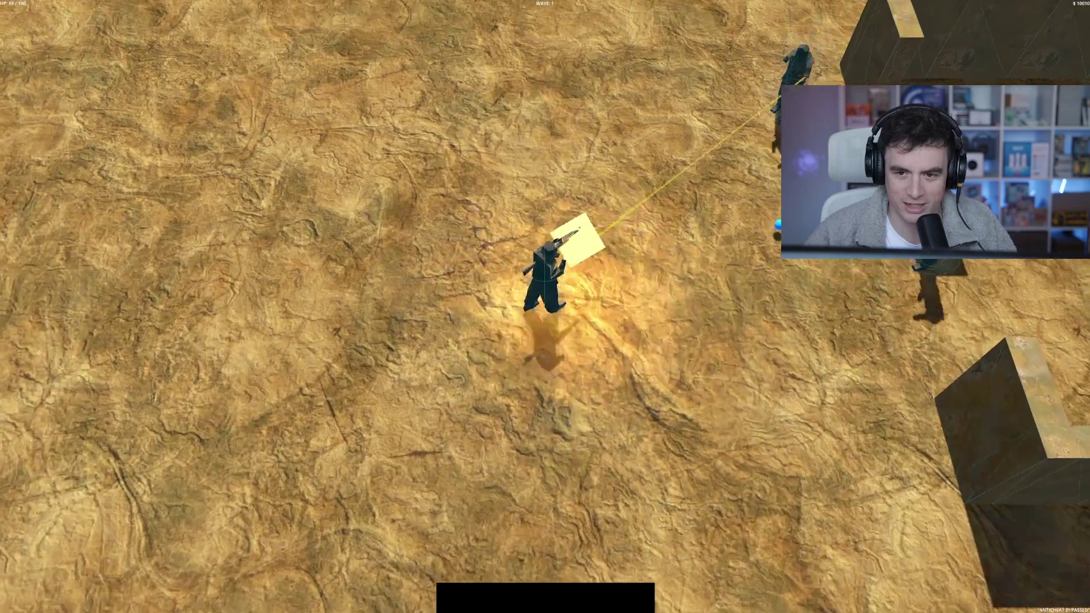
click(730, 166)
click(778, 195)
key(a)
click(782, 221)
- Walk through the wall's doorway and past its end, firing at the enemies on the left
key(d)
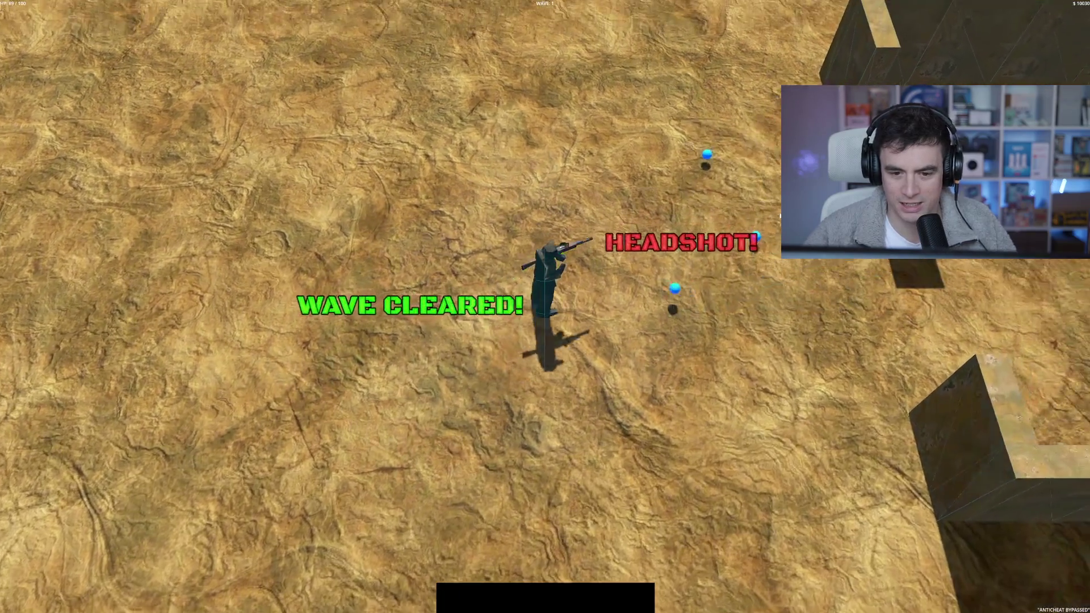
key(w)
key(d)
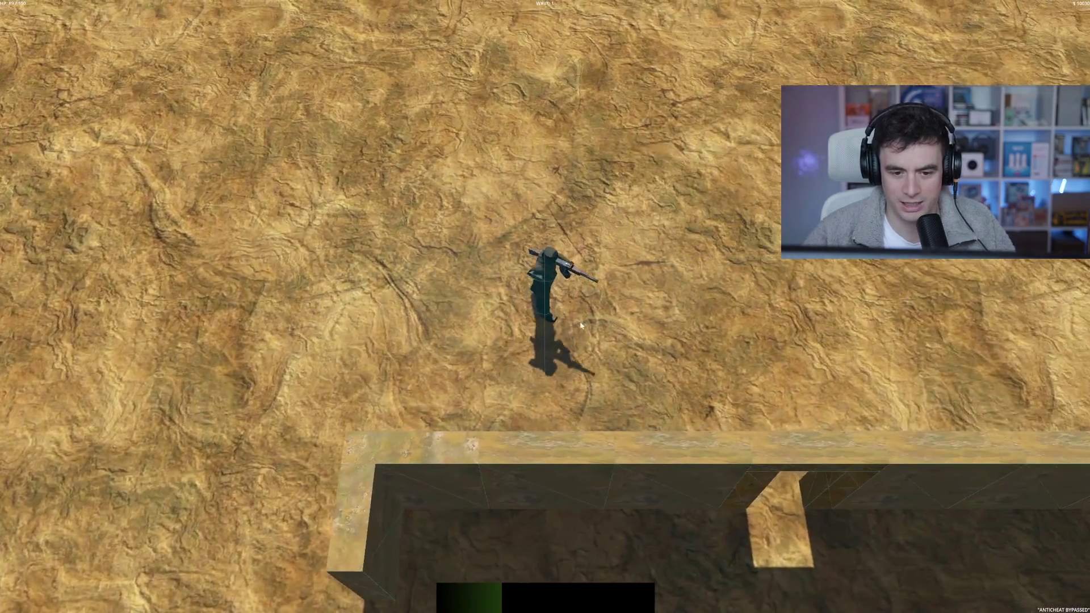
key(s)
key(s)
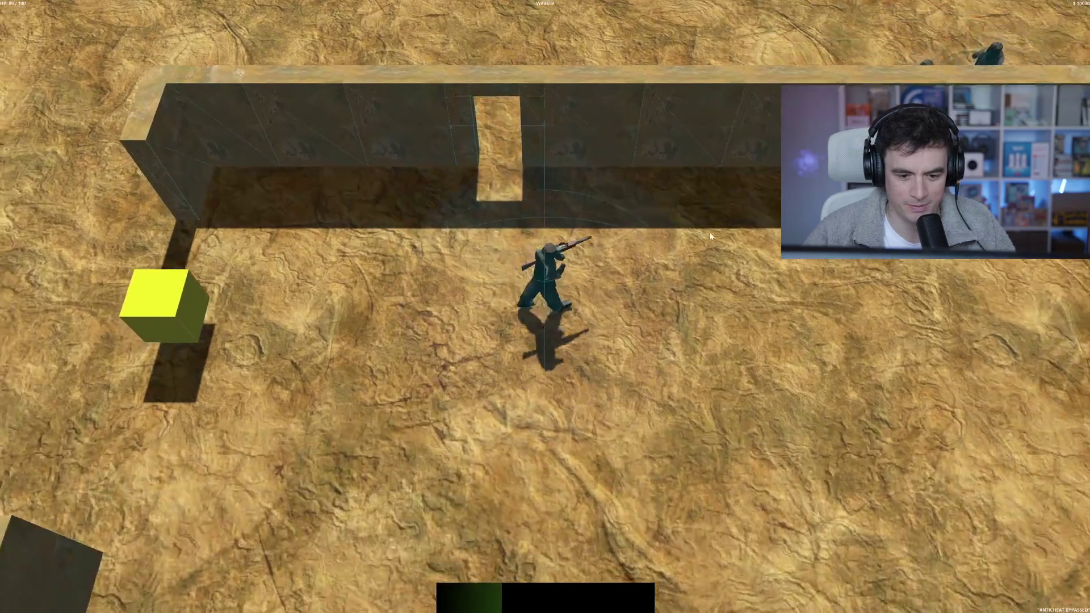
key(d)
key(w)
key(d)
key(w)
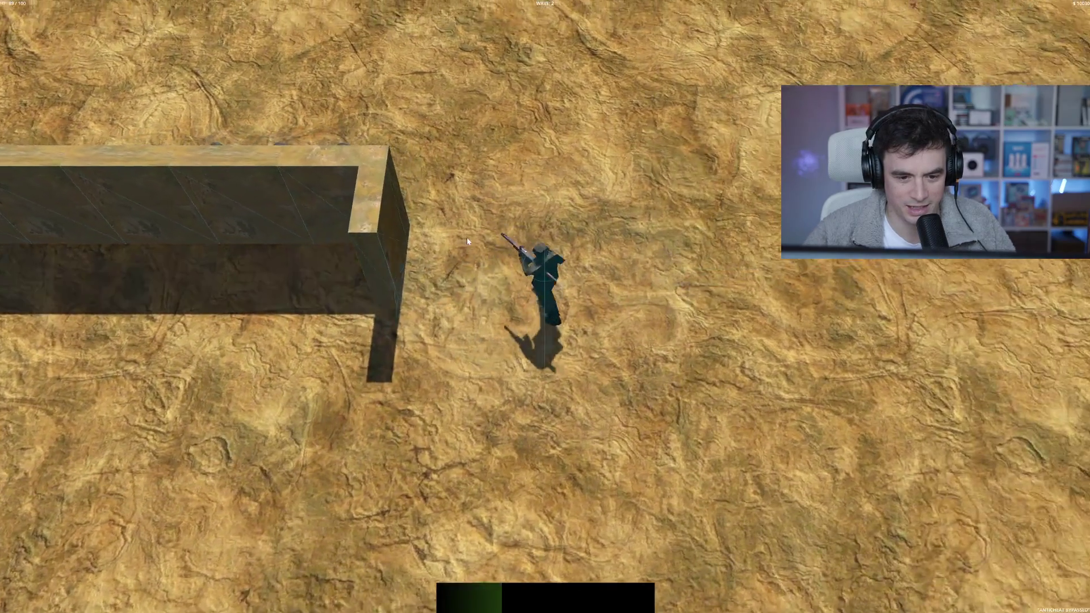
click(366, 303)
key(d)
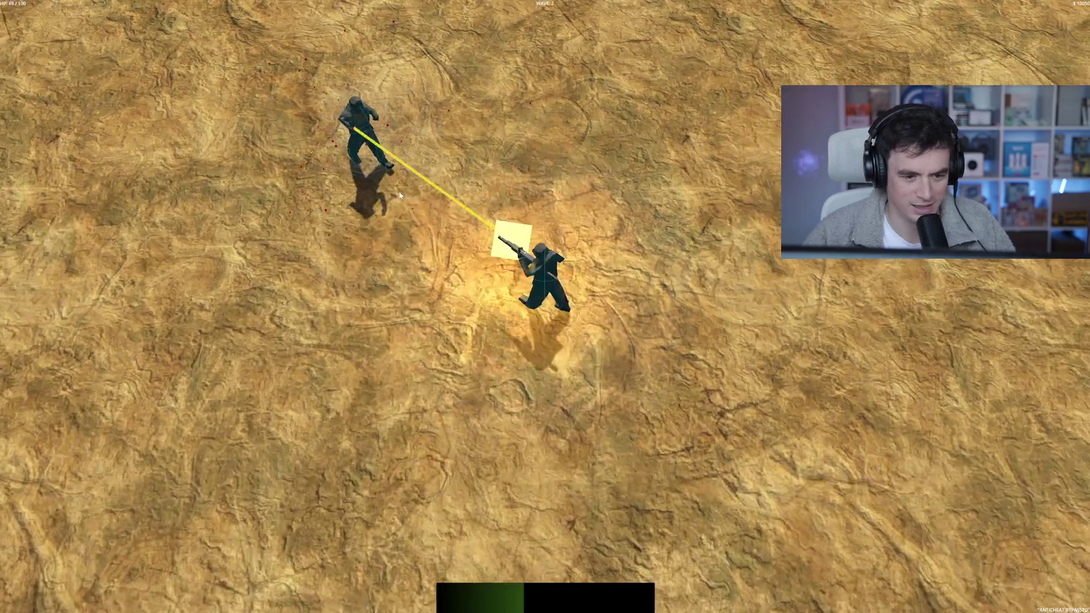
- Head up past the wall and left to the yellow loot cube, dismissing its message
key(a)
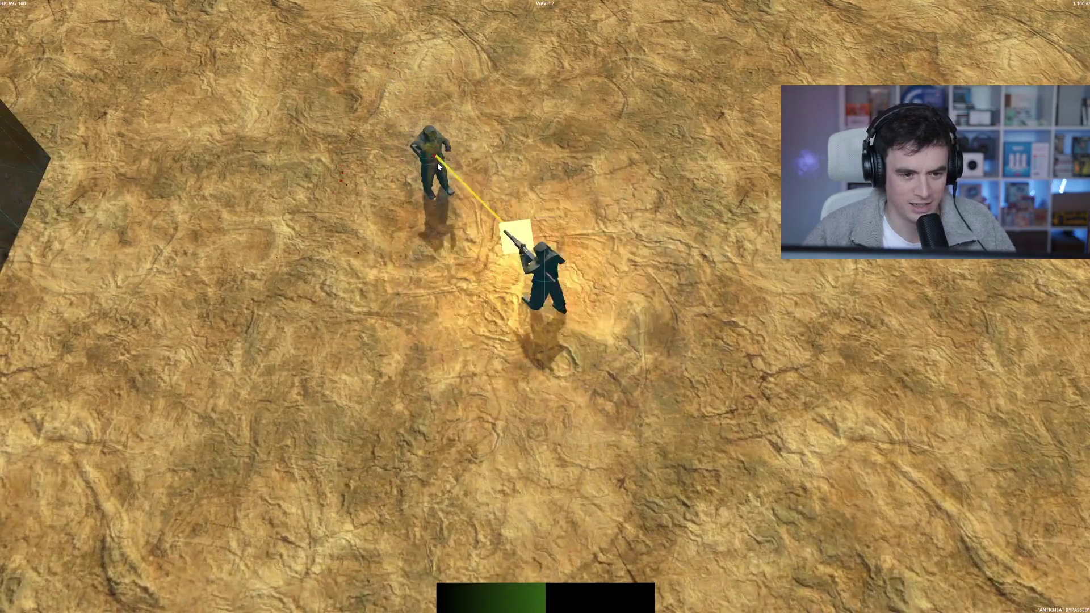
key(w)
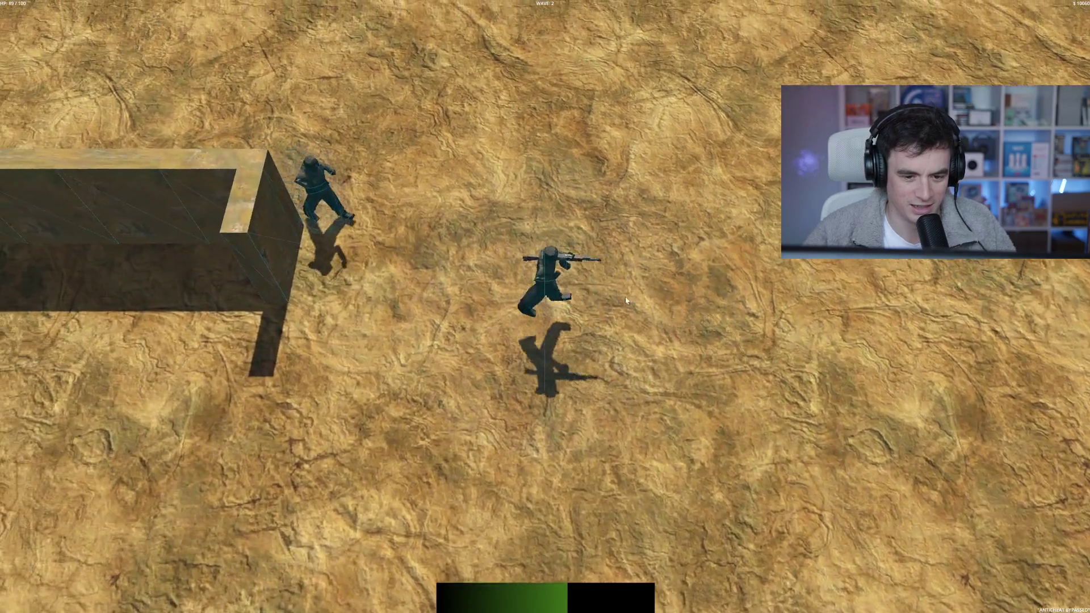
key(w)
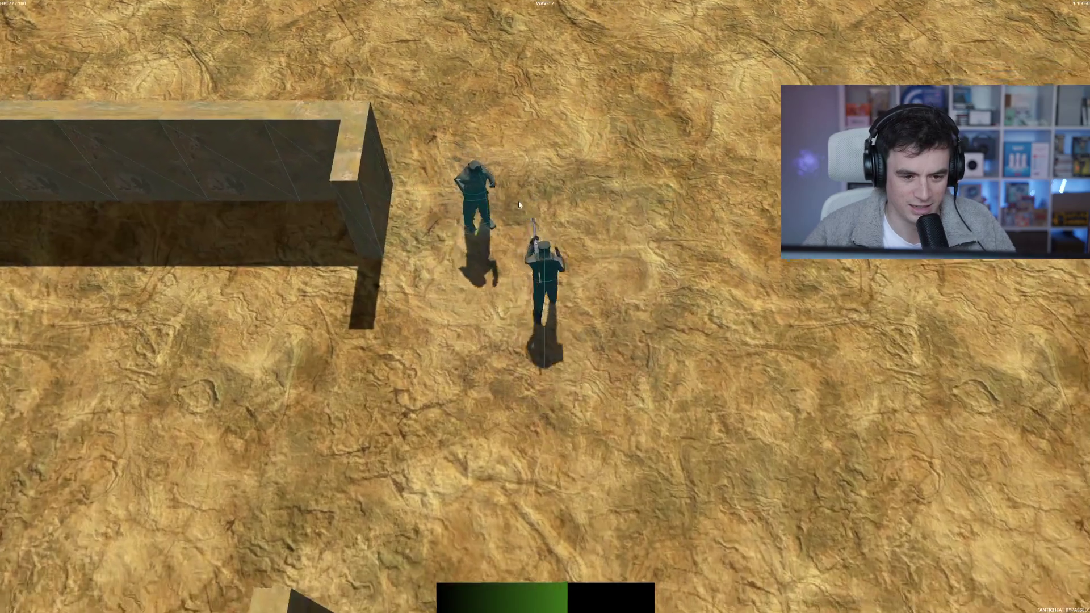
key(w)
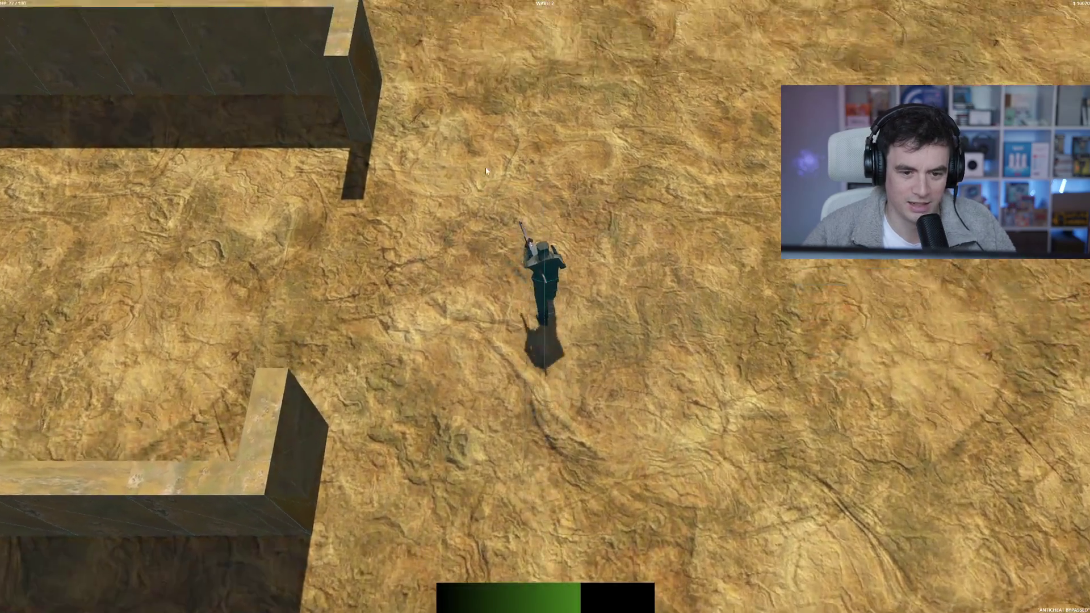
key(d)
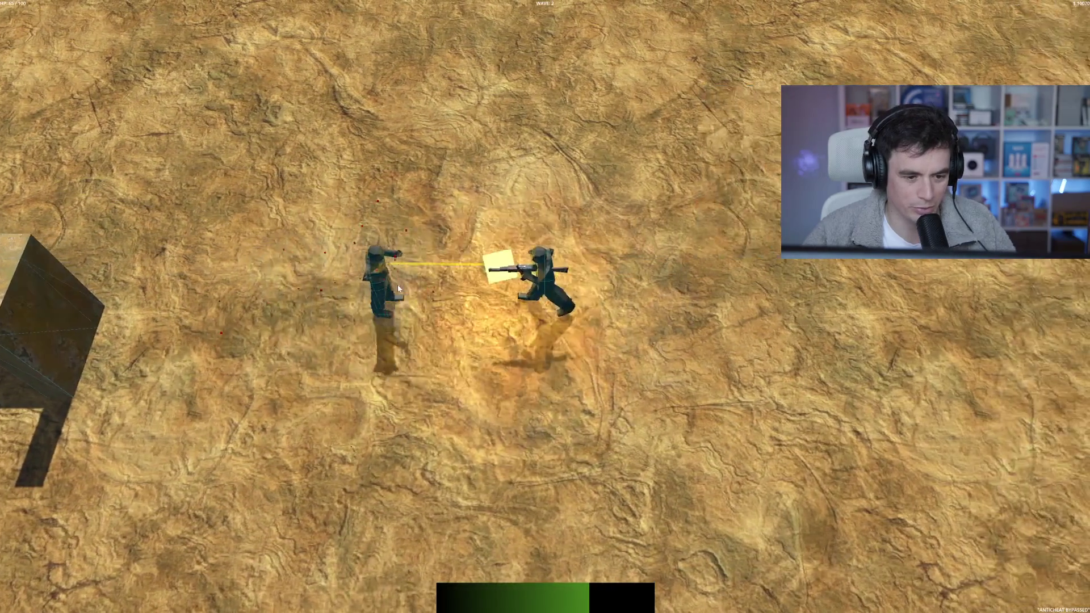
key(a)
key(s)
key(a)
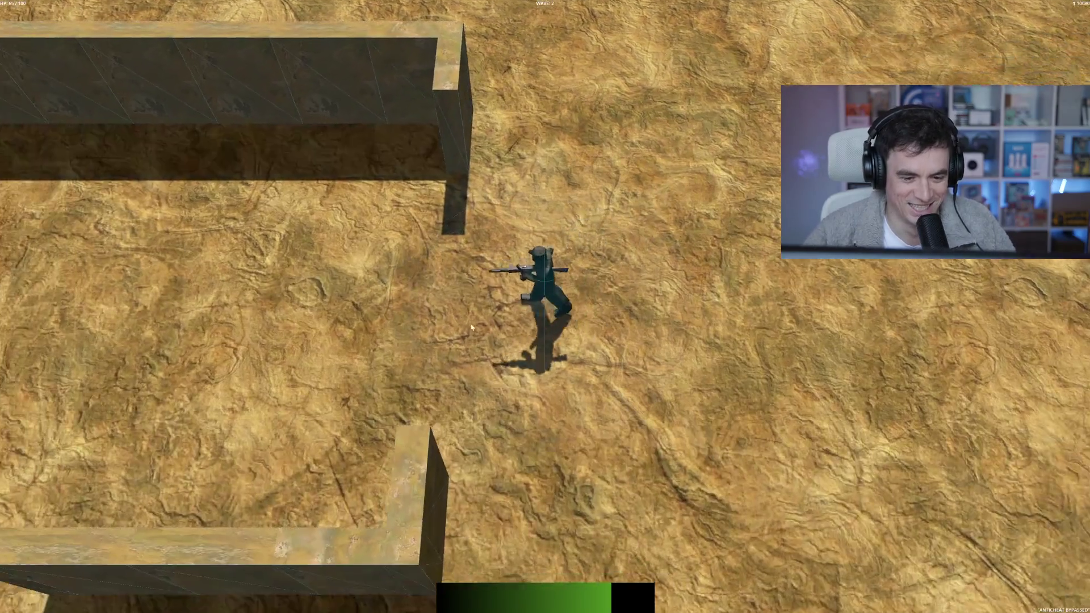
key(a)
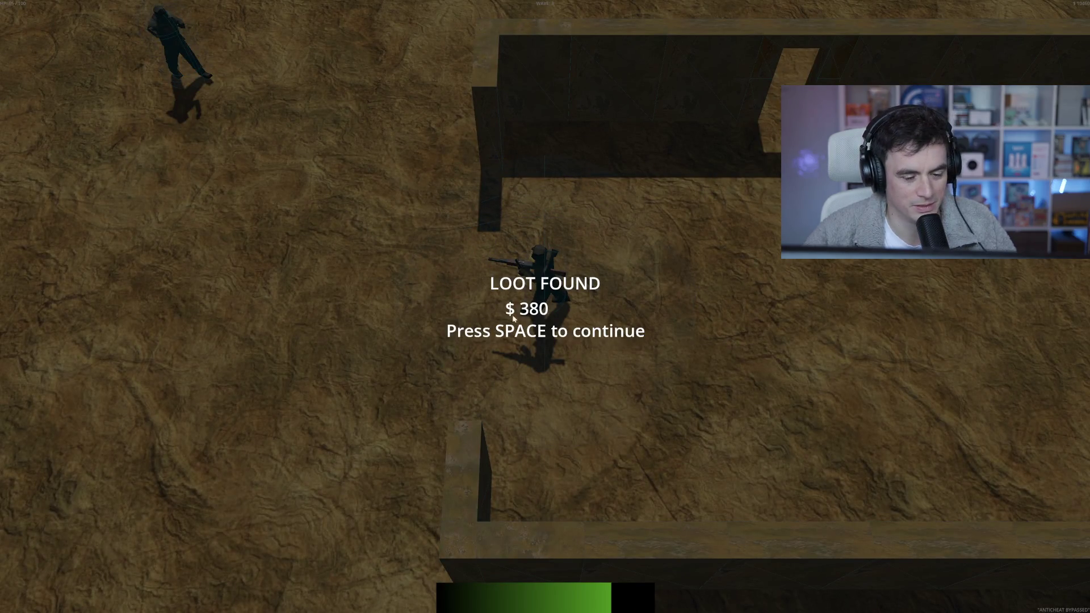
key(space)
- Walk left and down, then back right while shooting the enemies on the left
key(a)
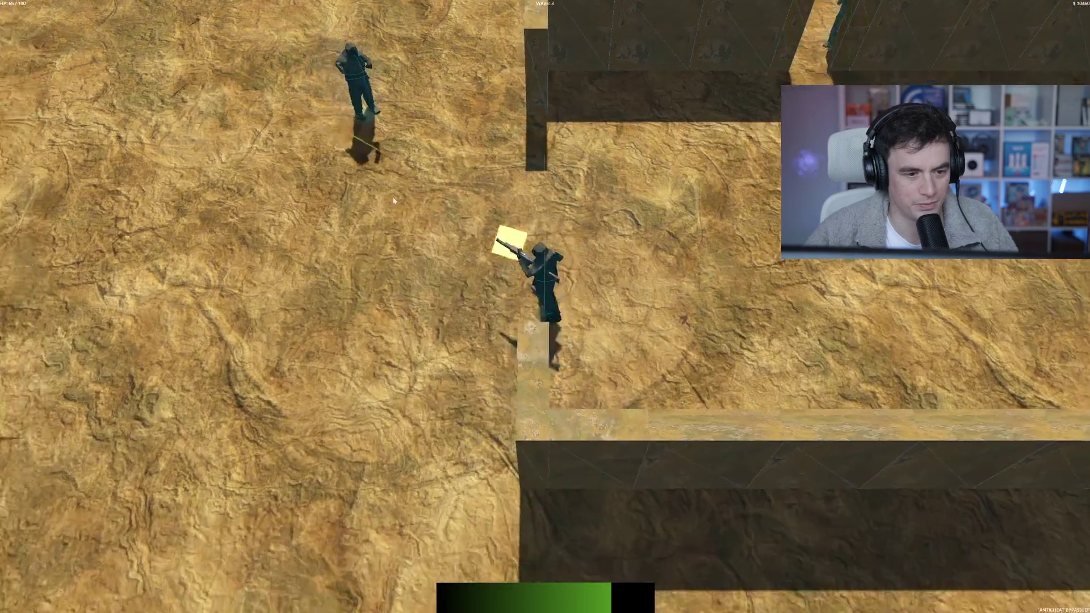
key(a)
key(s)
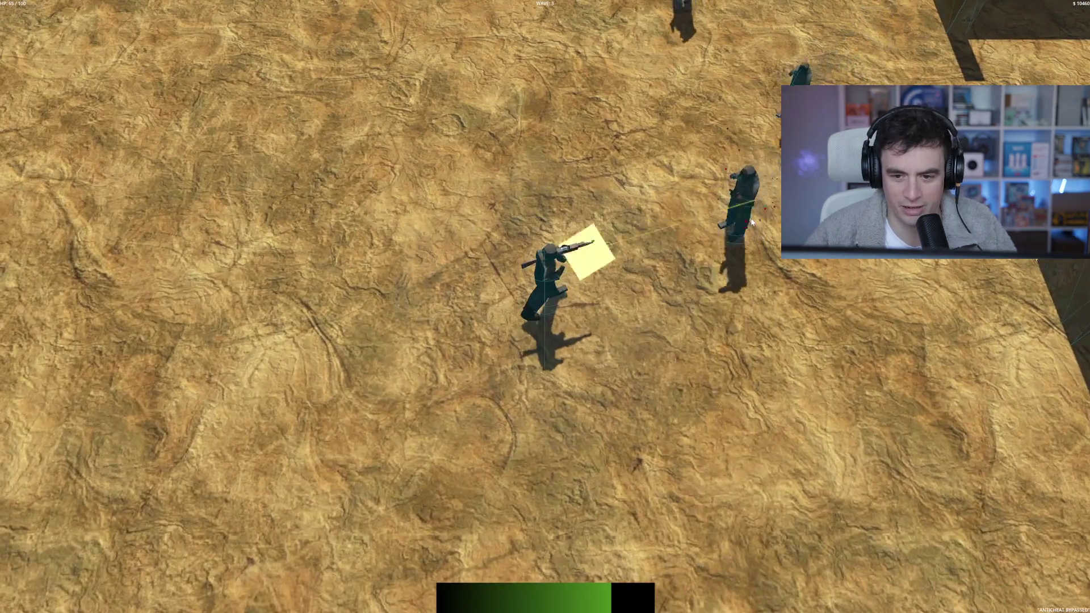
key(w)
key(d)
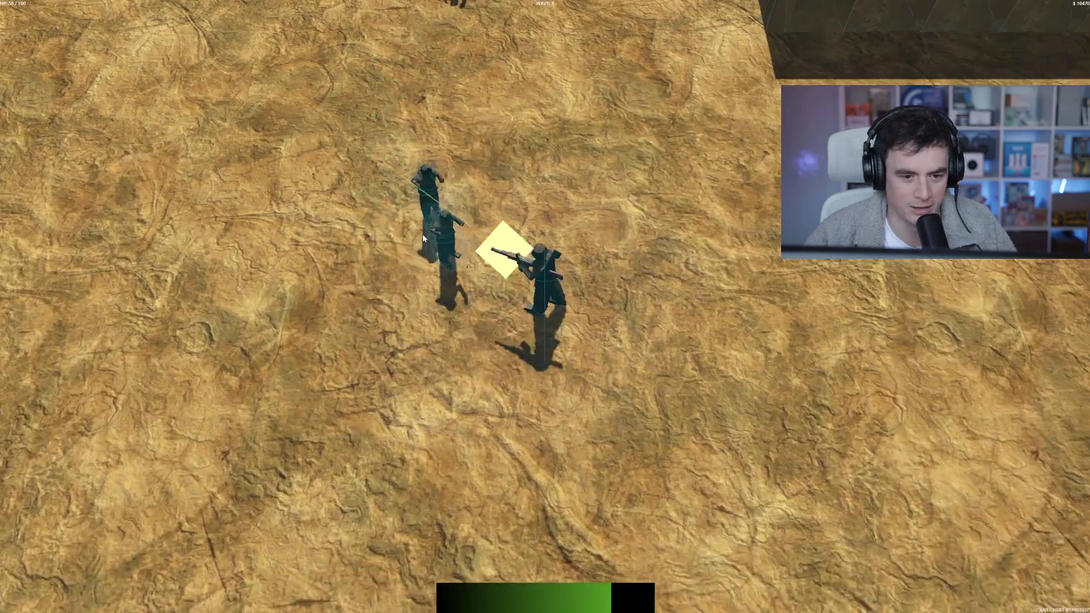
click(423, 234)
key(d)
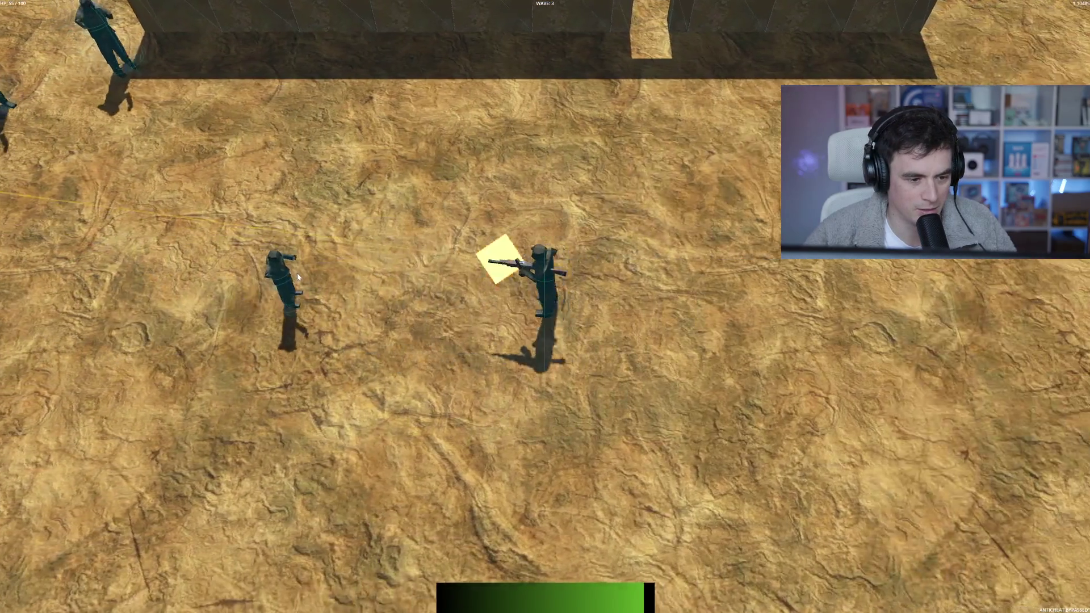
click(284, 279)
- Shoot the enemies at the upper left, take the Hollow Points upgrade, and keep firing
key(d)
click(308, 278)
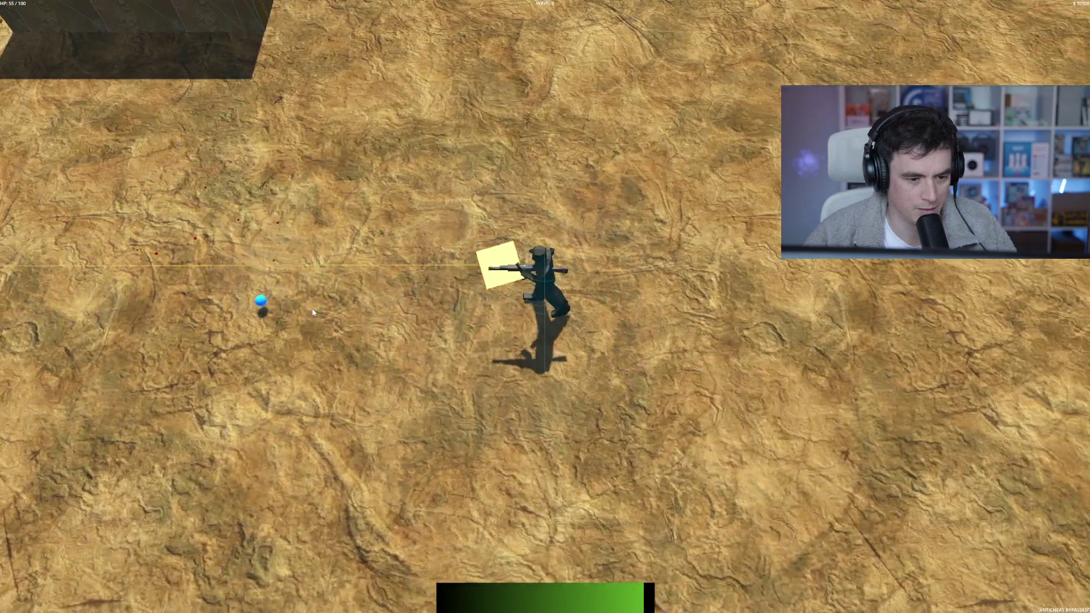
key(d)
key(s)
click(277, 117)
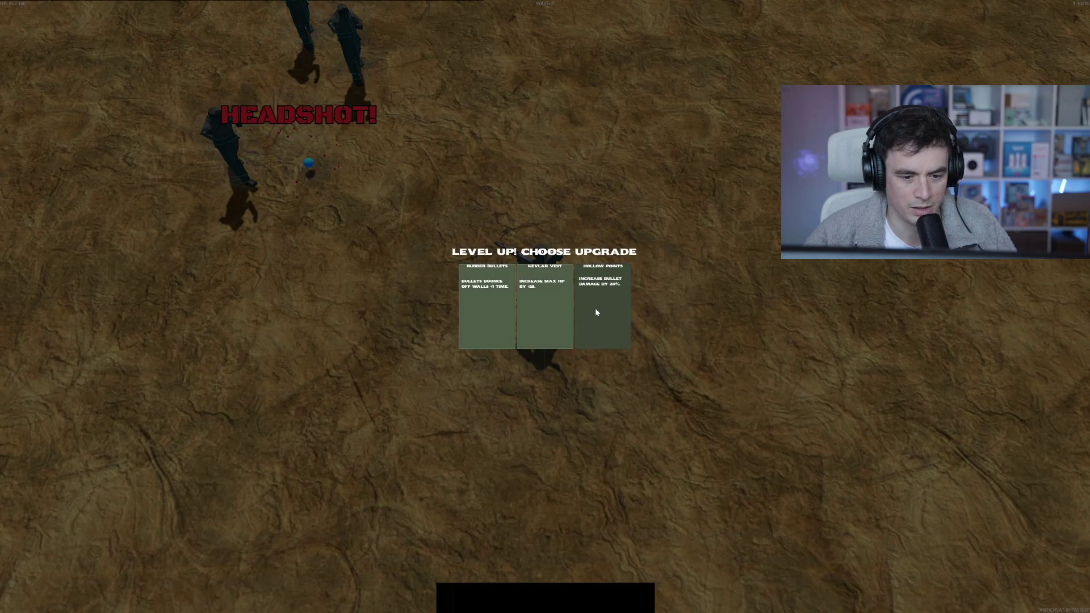
click(590, 301)
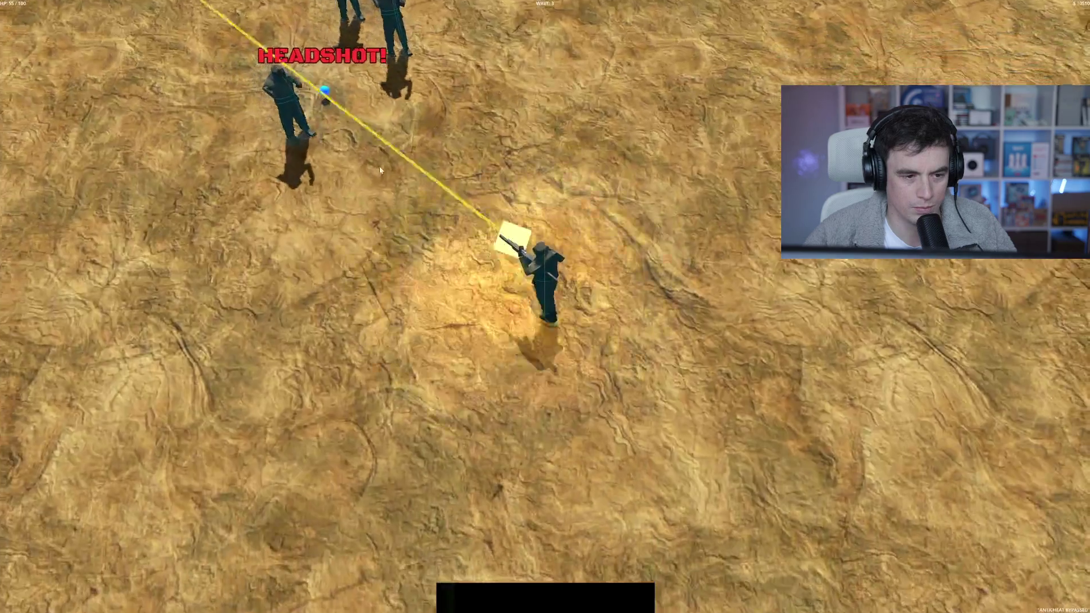
mouse_move(380, 166)
mouse_down()
mouse_move(516, 118)
mouse_move(654, 159)
mouse_move(755, 137)
mouse_move(742, 232)
mouse_move(656, 235)
mouse_up()
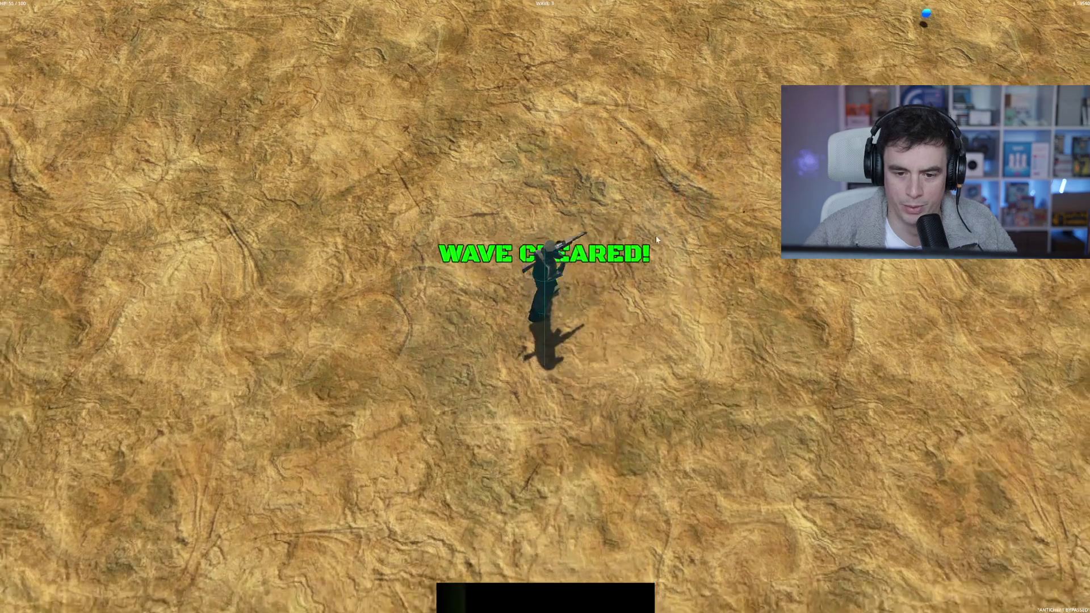
- Walk up through the maze gap, shooting enemies at the top left and along the corridor
key(w)
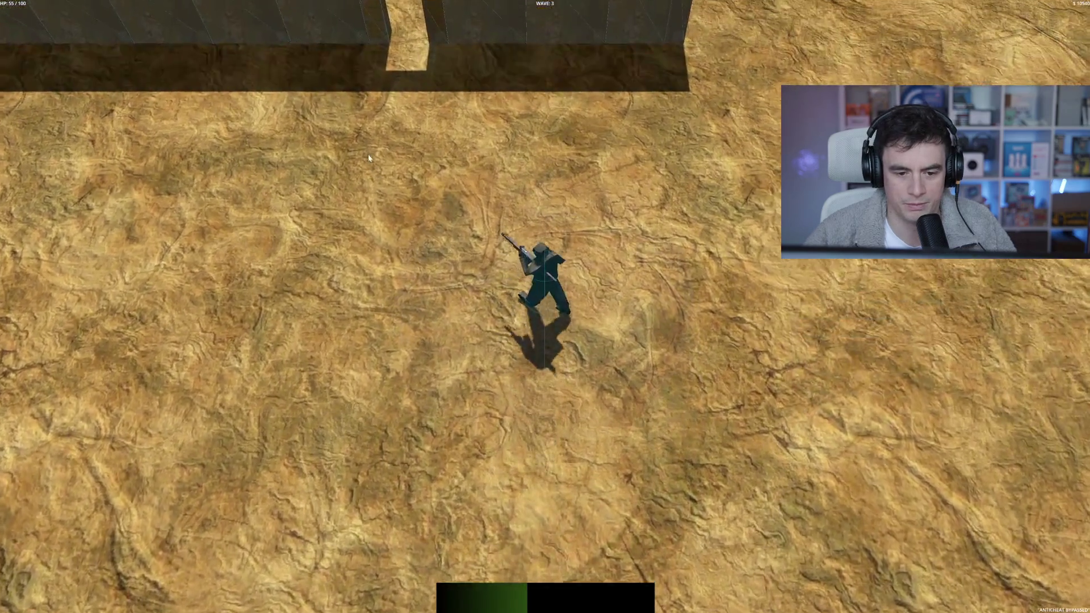
key(w)
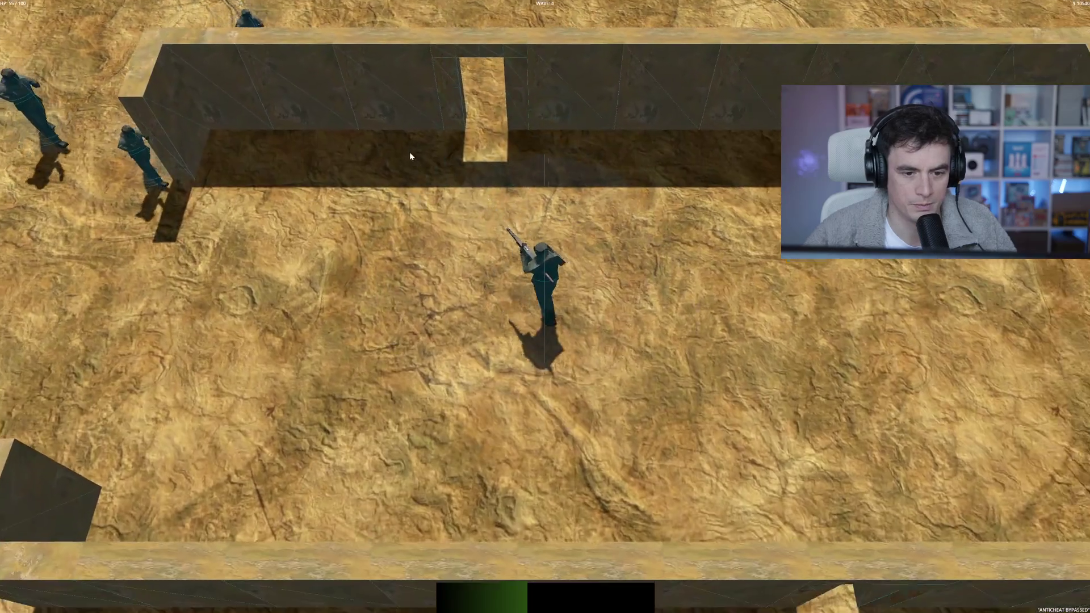
click(261, 146)
key(a)
click(196, 203)
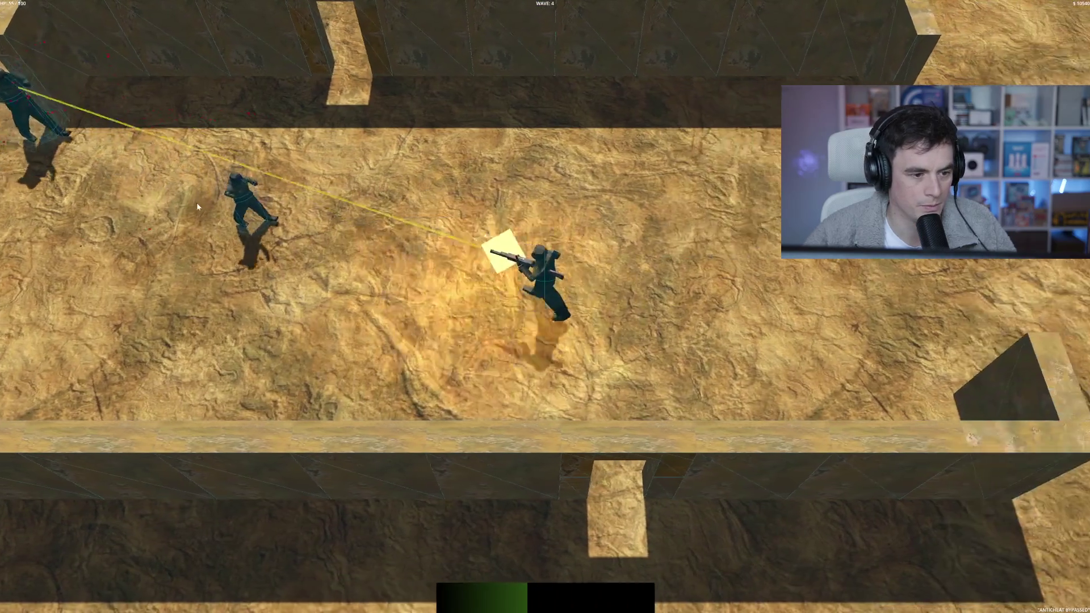
key(d)
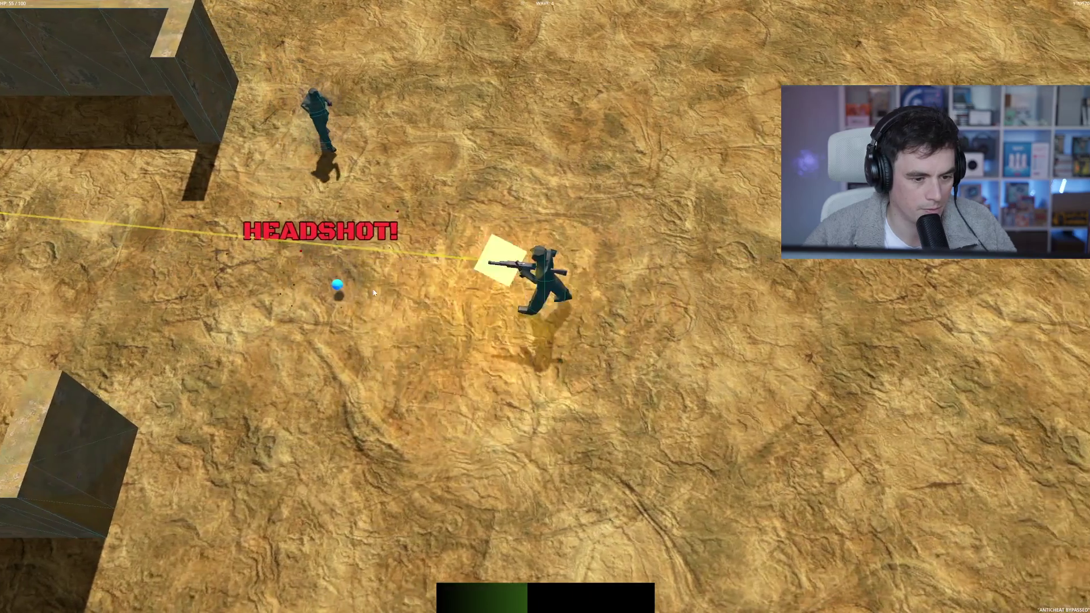
click(367, 148)
key(s)
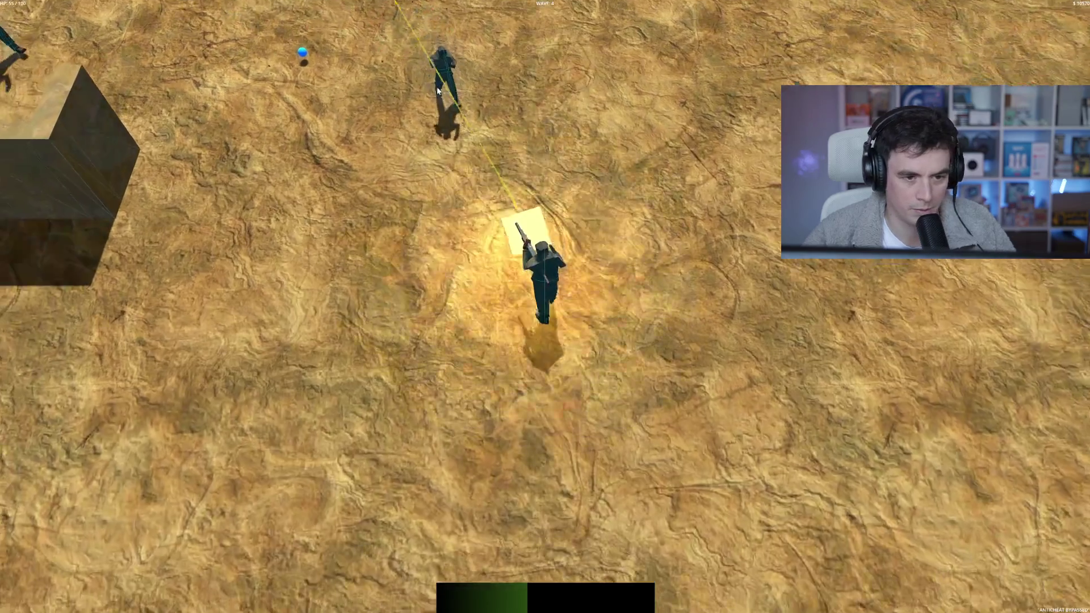
click(449, 69)
- Move up past the wall block, shooting enemies above, and collect the blue orbs
key(w)
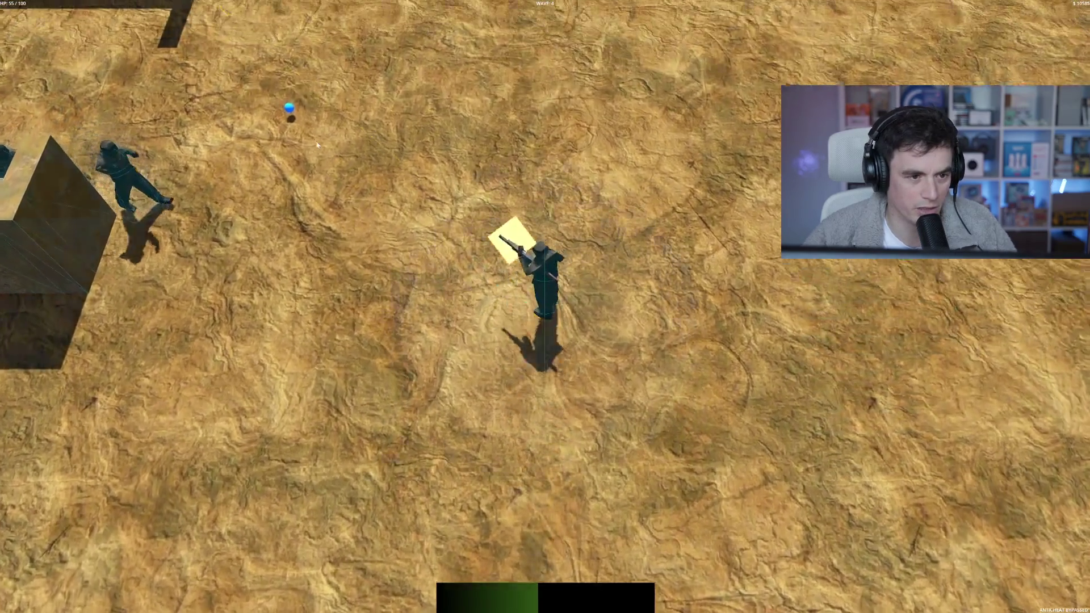
click(274, 233)
key(w)
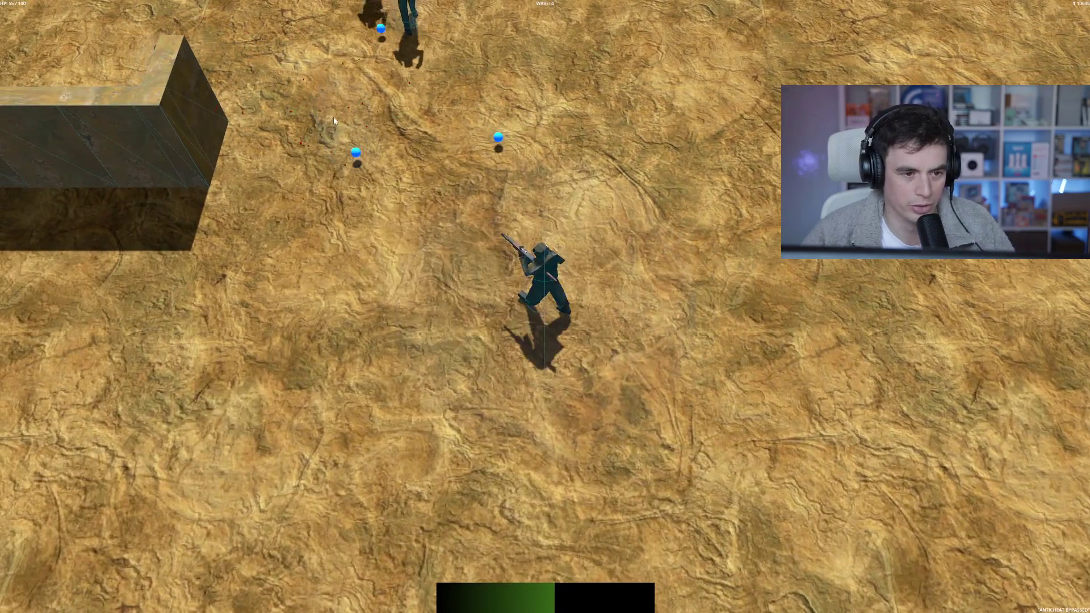
click(472, 61)
key(w)
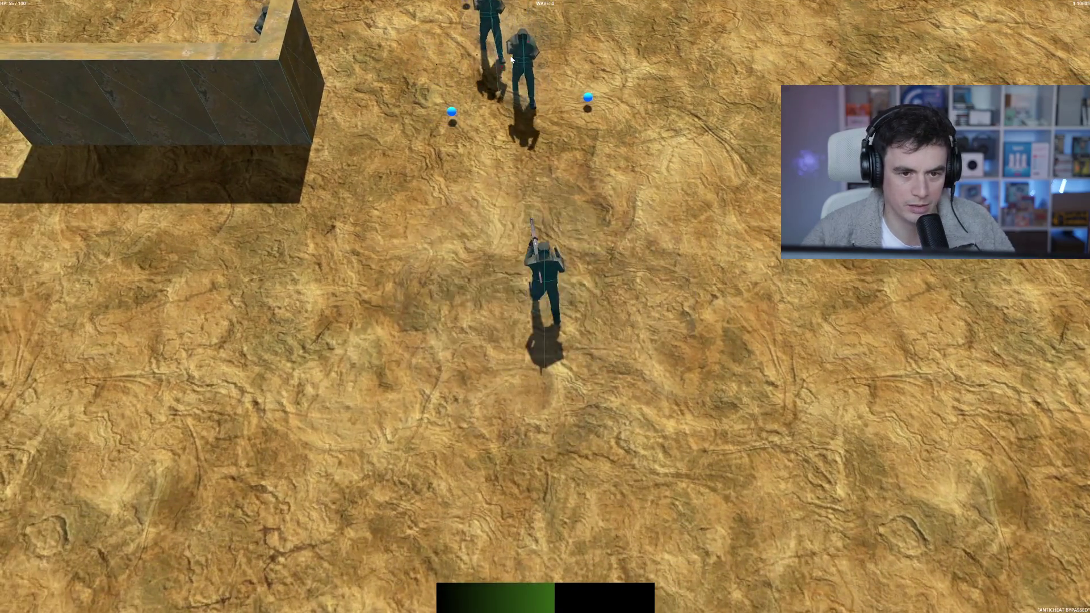
click(489, 51)
key(w)
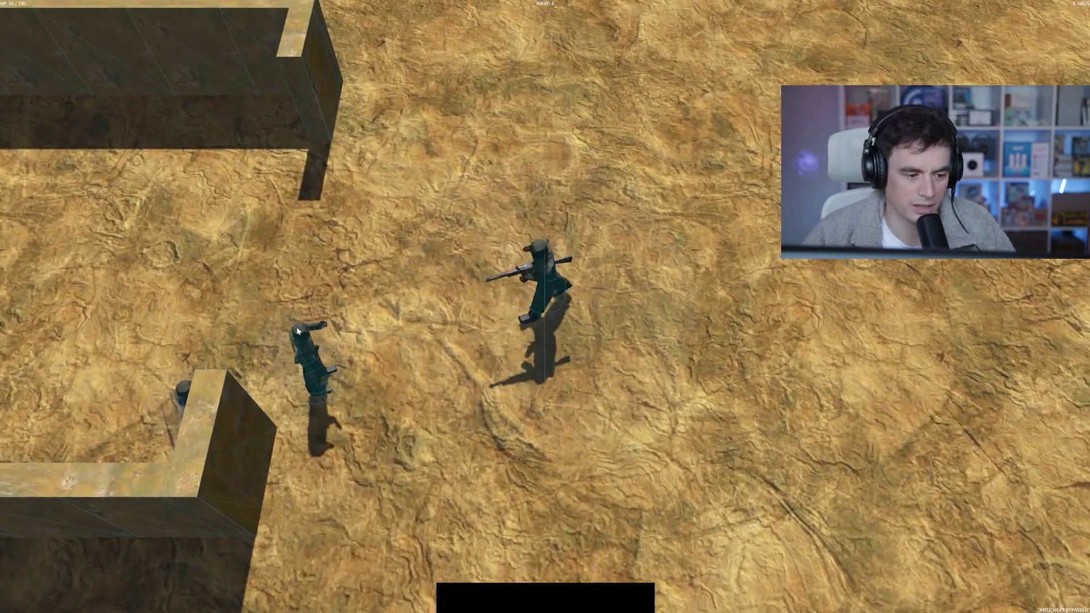
key(a)
click(297, 331)
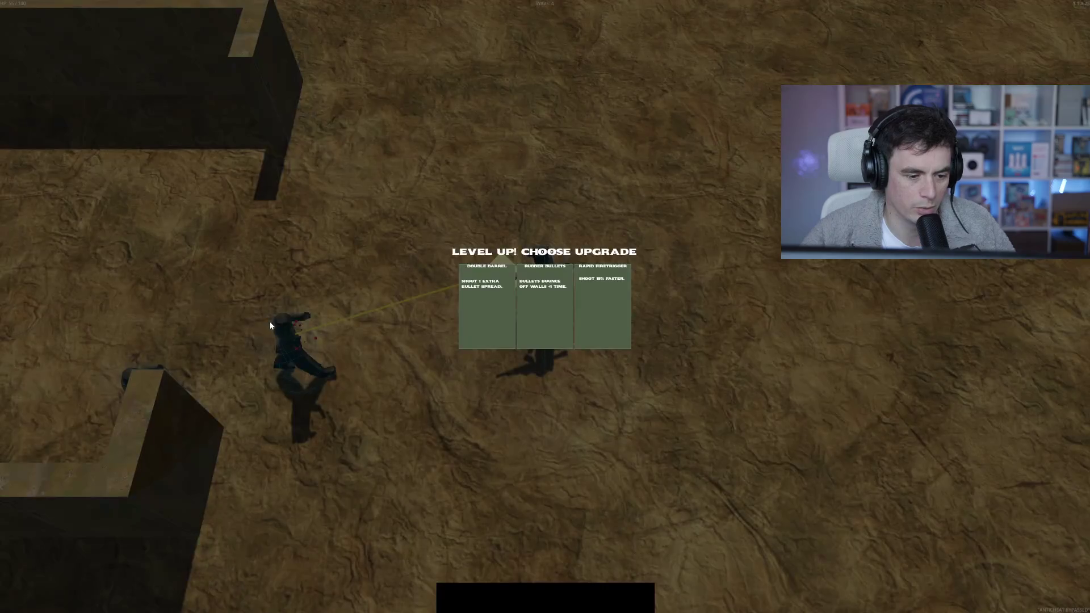
- Choose the Double Barrel upgrade and shoot the approaching enemies
click(489, 307)
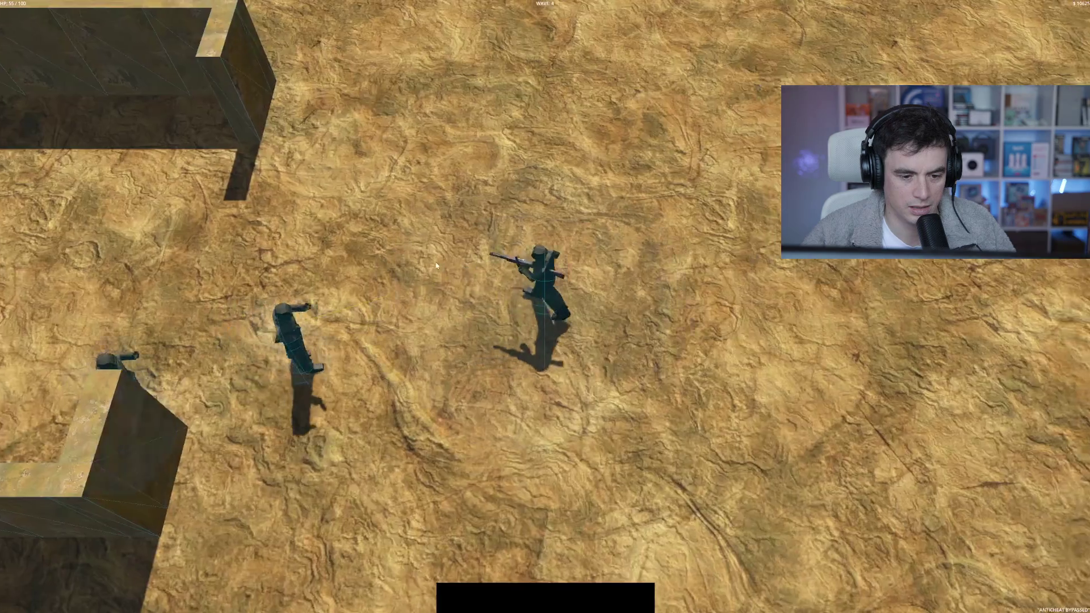
key(s)
click(362, 170)
click(379, 161)
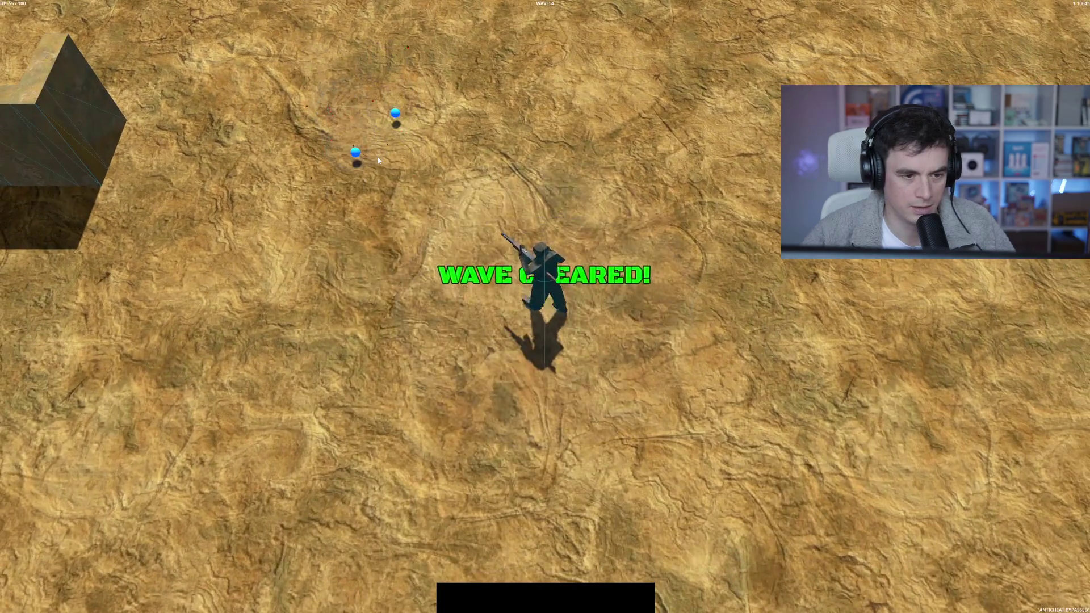
- Walk left along the corridor to pick up a blue orb, then weave down around the walls
key(w+a)
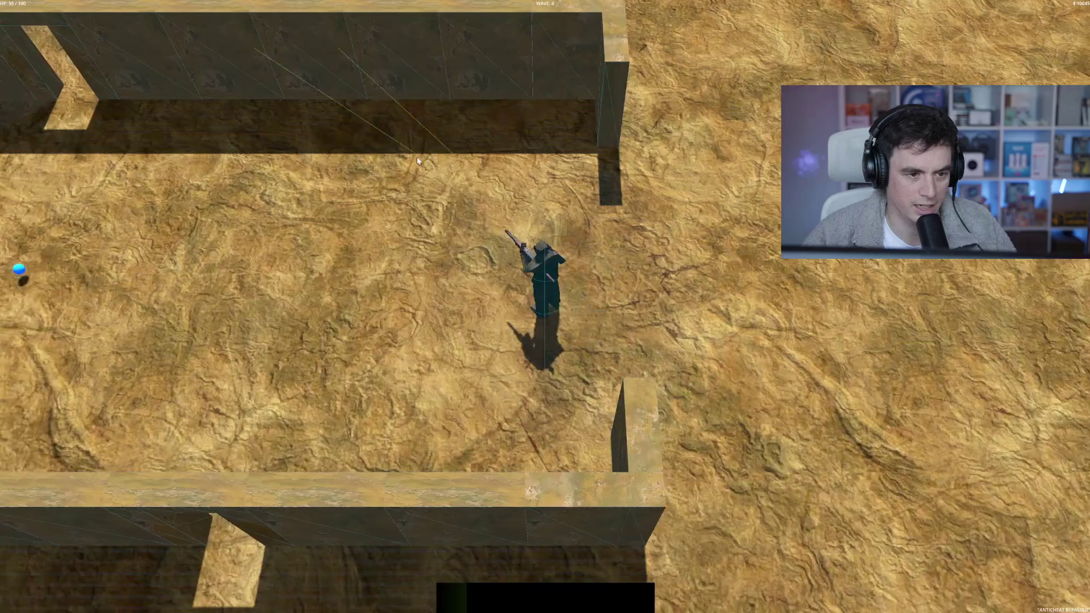
key(a)
key(s)
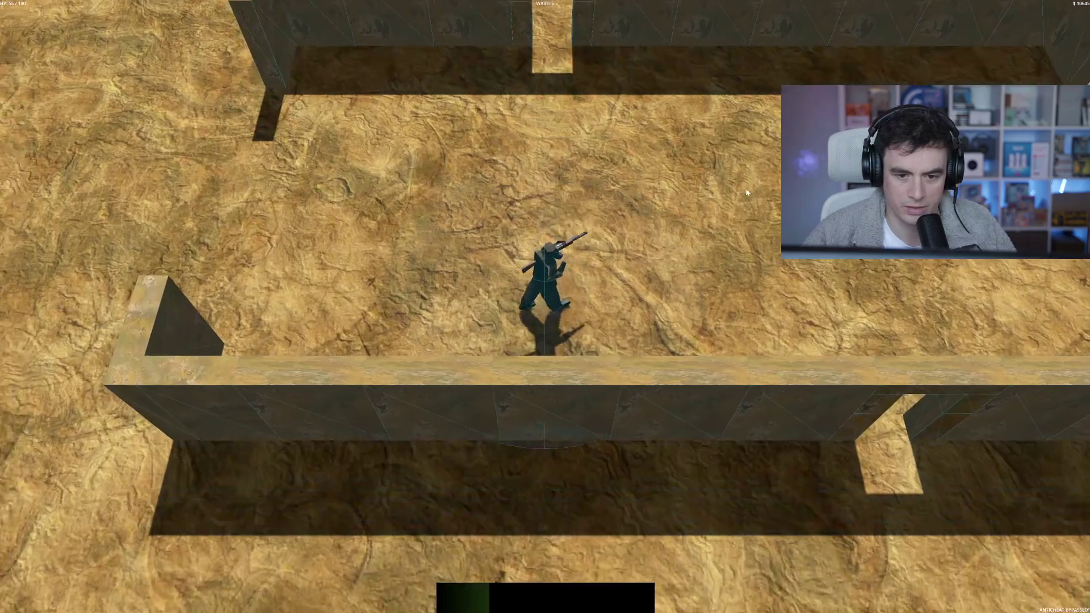
key(a)
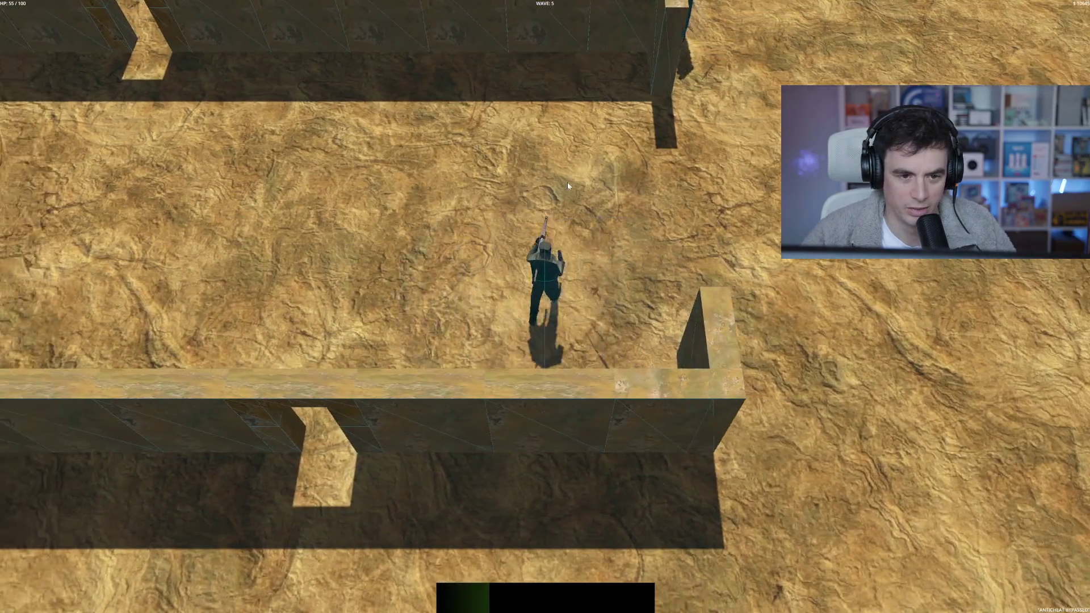
key(a)
key(s)
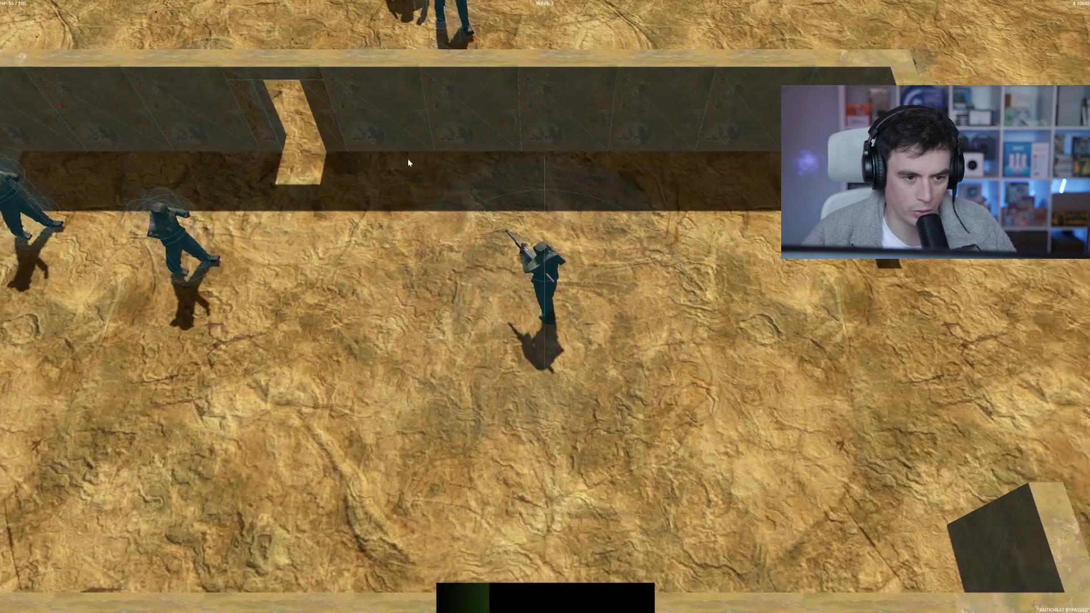
key(d)
key(s)
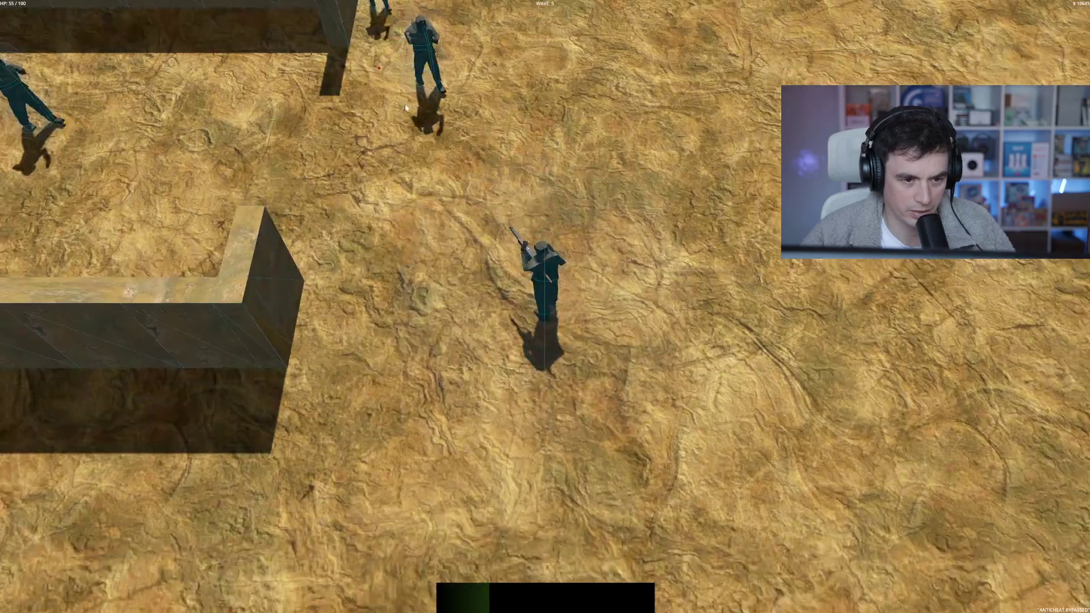
key(s)
key(a)
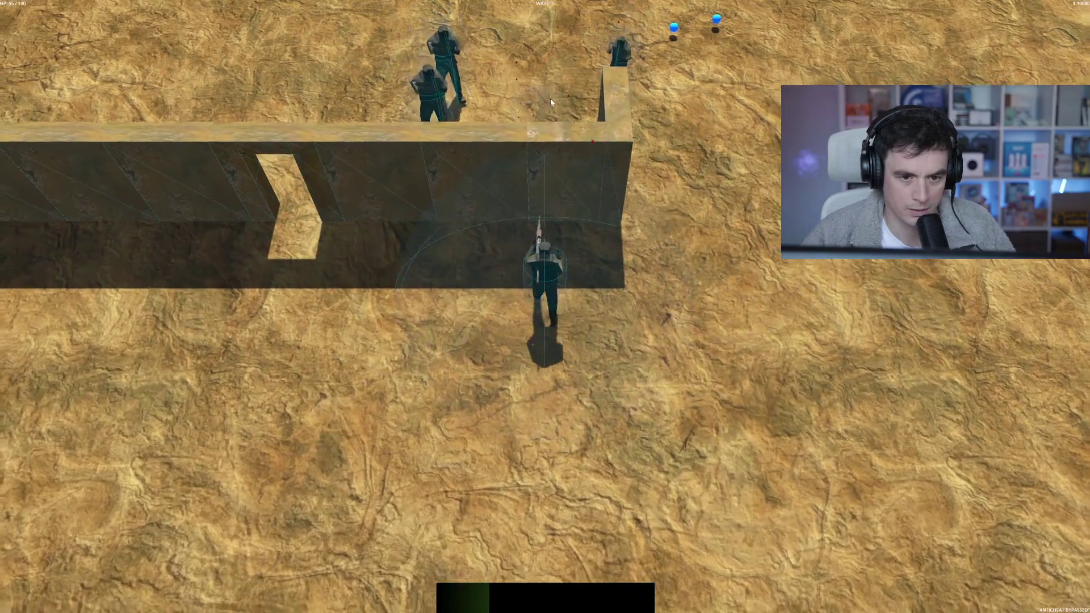
key(s)
key(a)
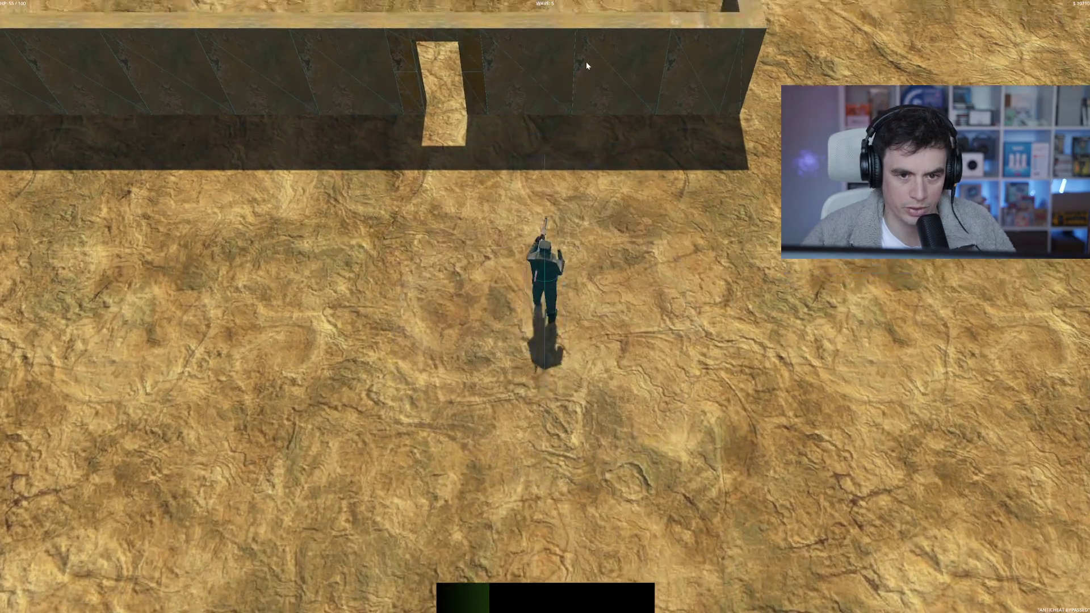
- Shoot the enemies on the left, run up through the maze, and pick Rubber Bullets
key(w)
key(d)
click(296, 276)
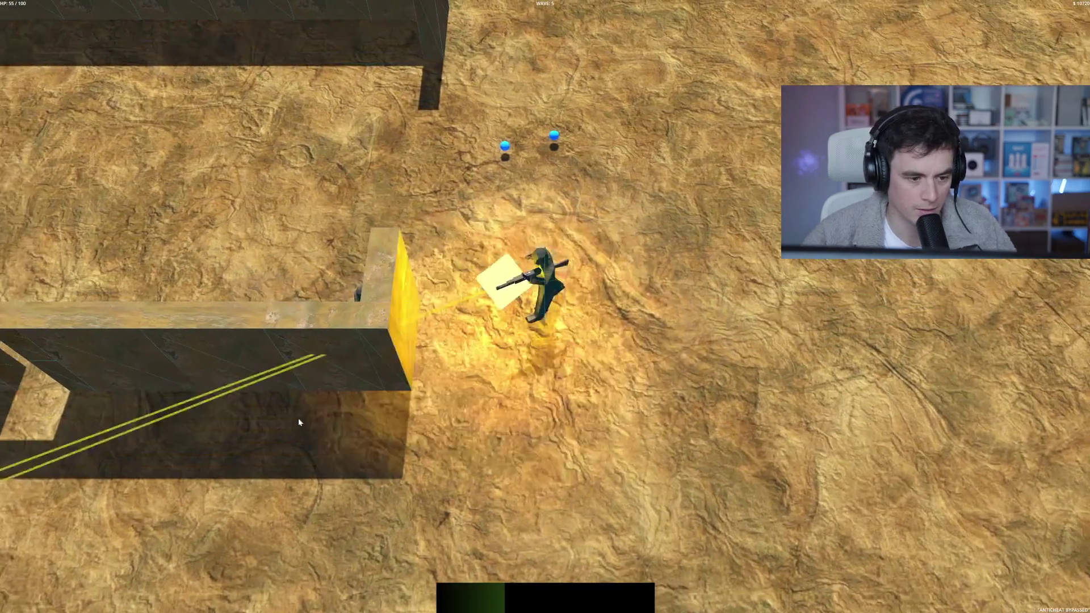
mouse_move(299, 422)
mouse_down()
mouse_move(364, 301)
mouse_move(379, 307)
mouse_up()
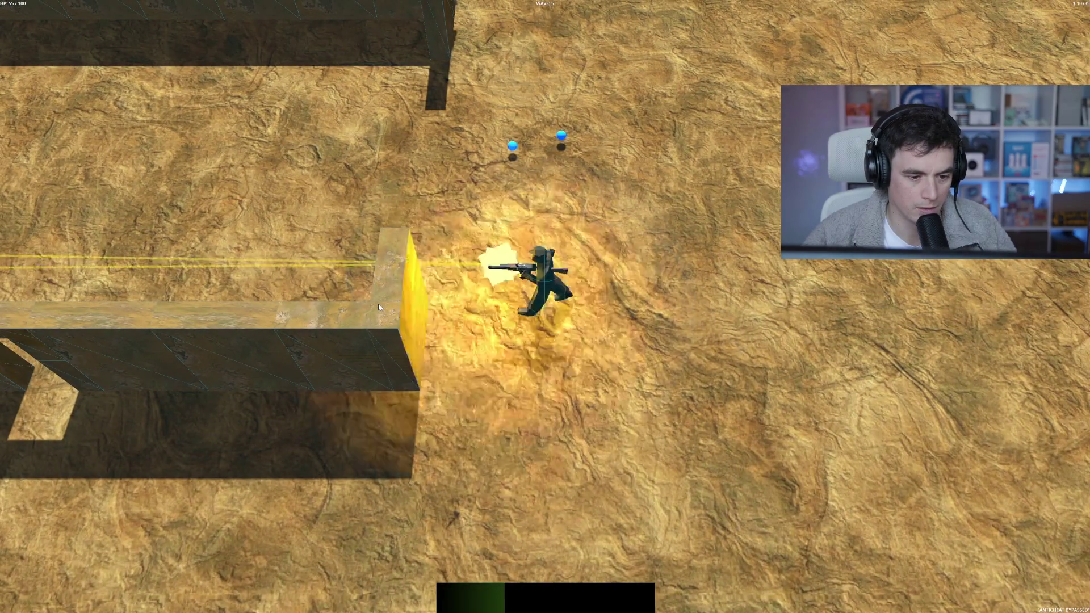
key(w)
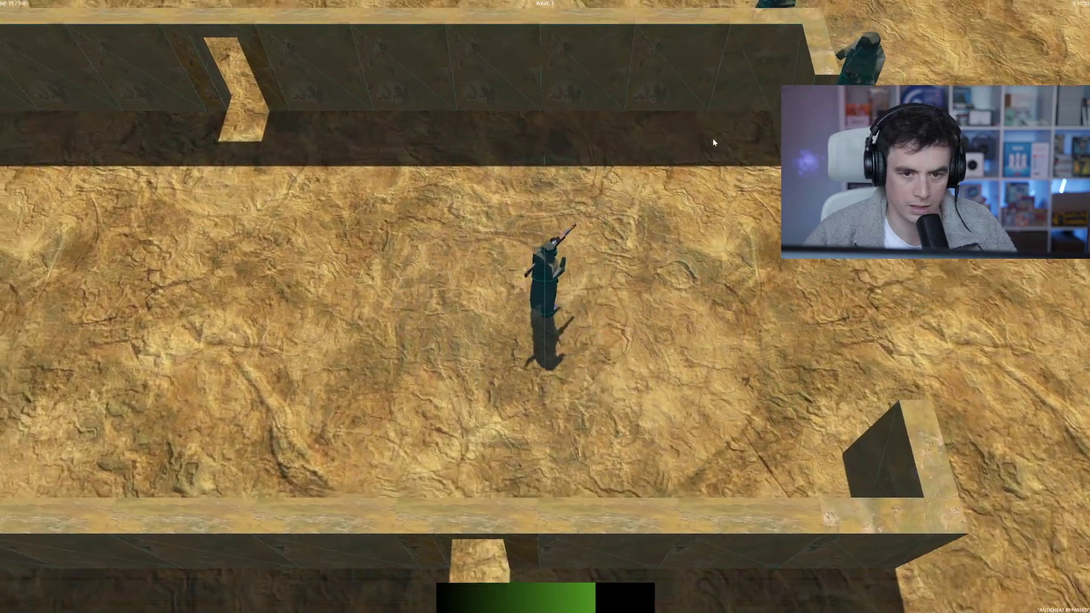
key(w)
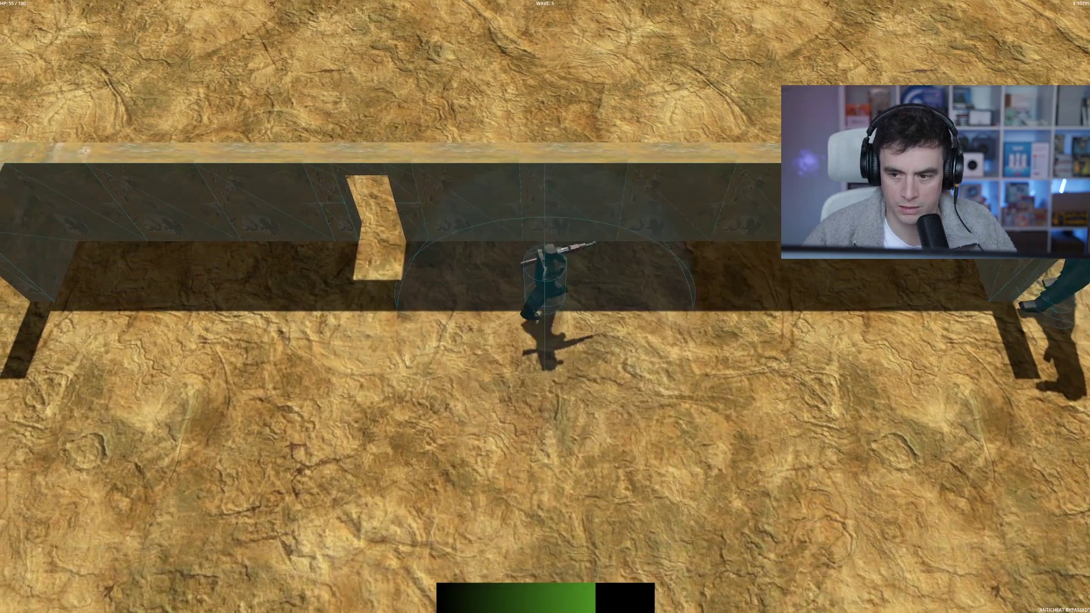
key(d)
key(d)
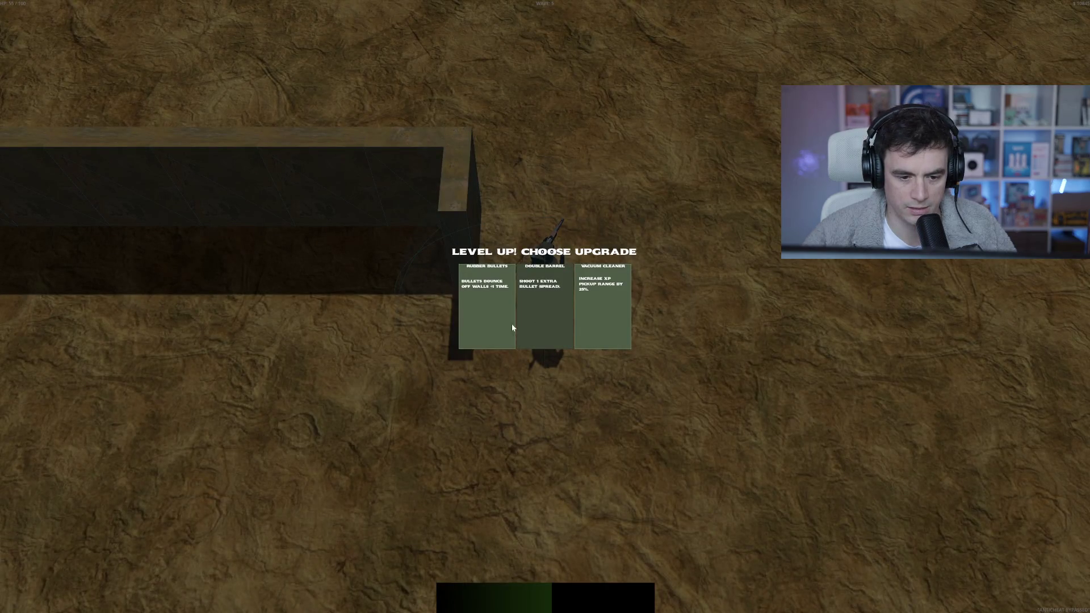
click(495, 323)
- Play wave 6 along the corridor until Game Over, then Rage Quit back to the editor
key(a)
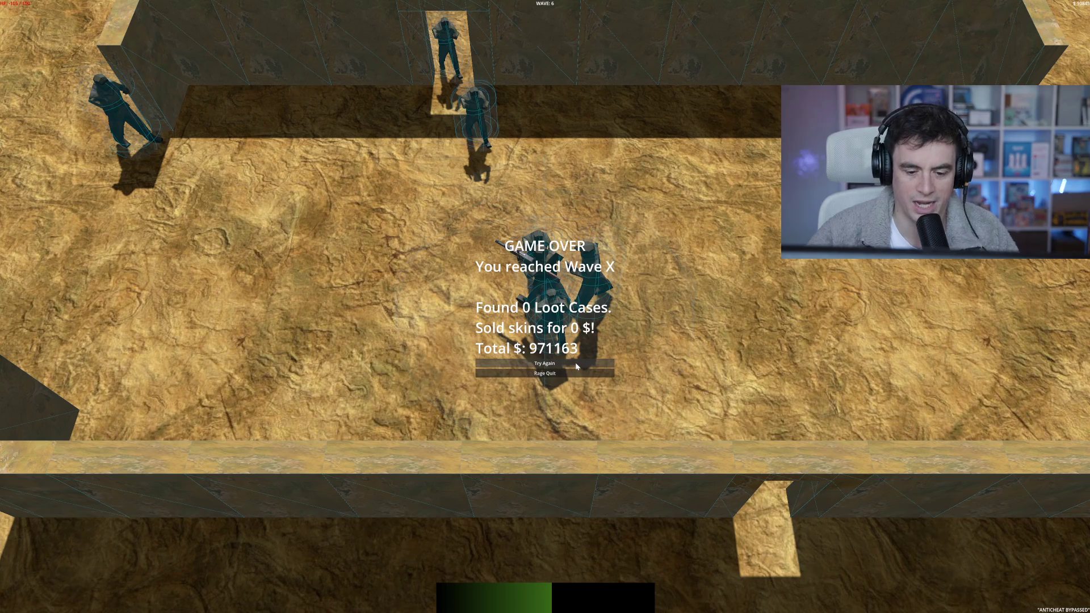
click(591, 373)
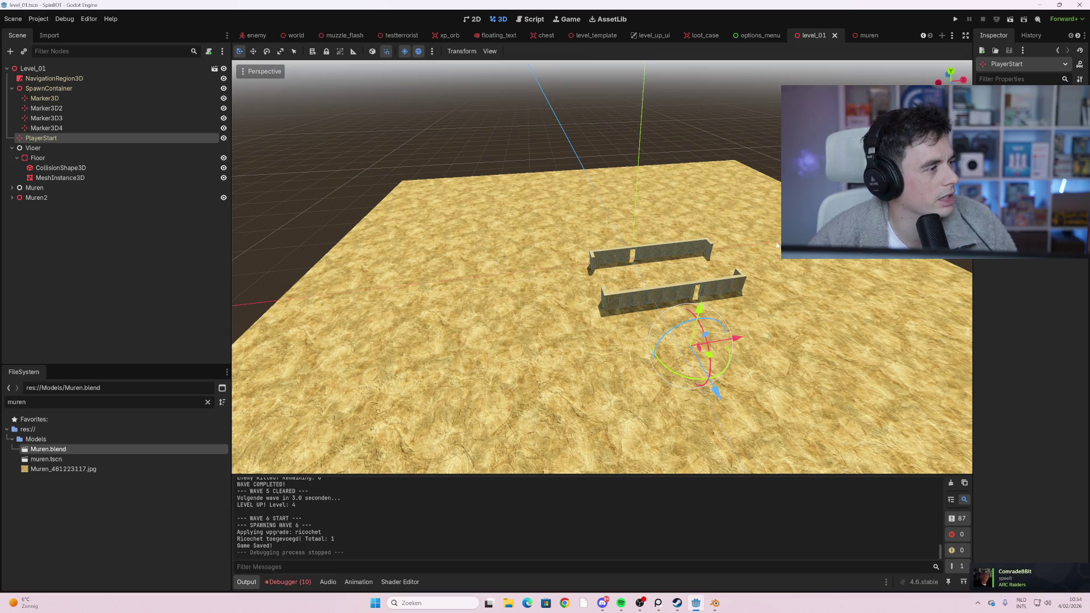
scroll(685, 286, up, 8)
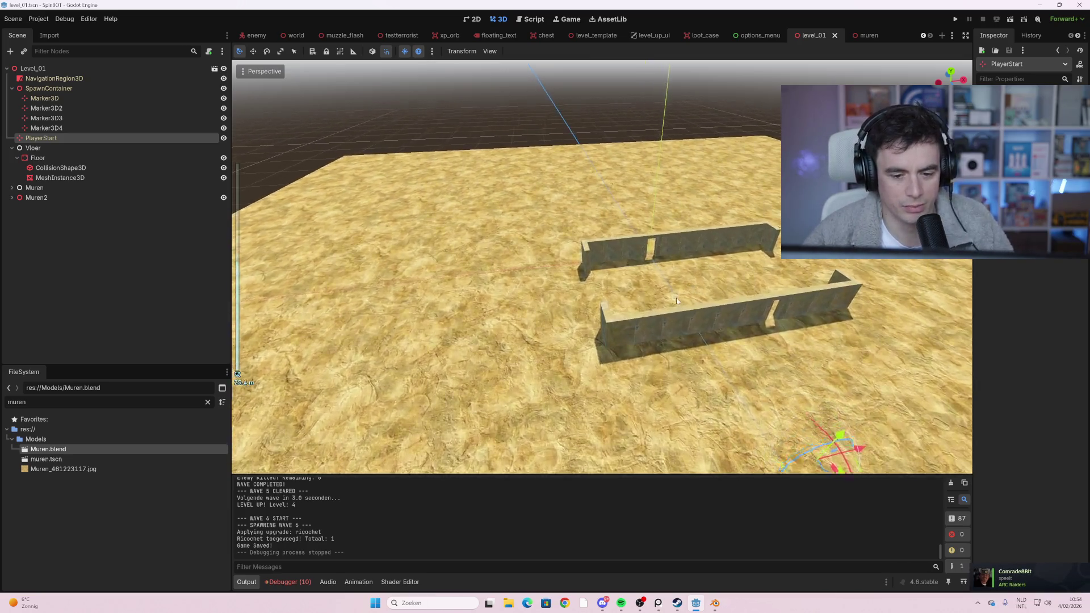
scroll(605, 285, down, 5)
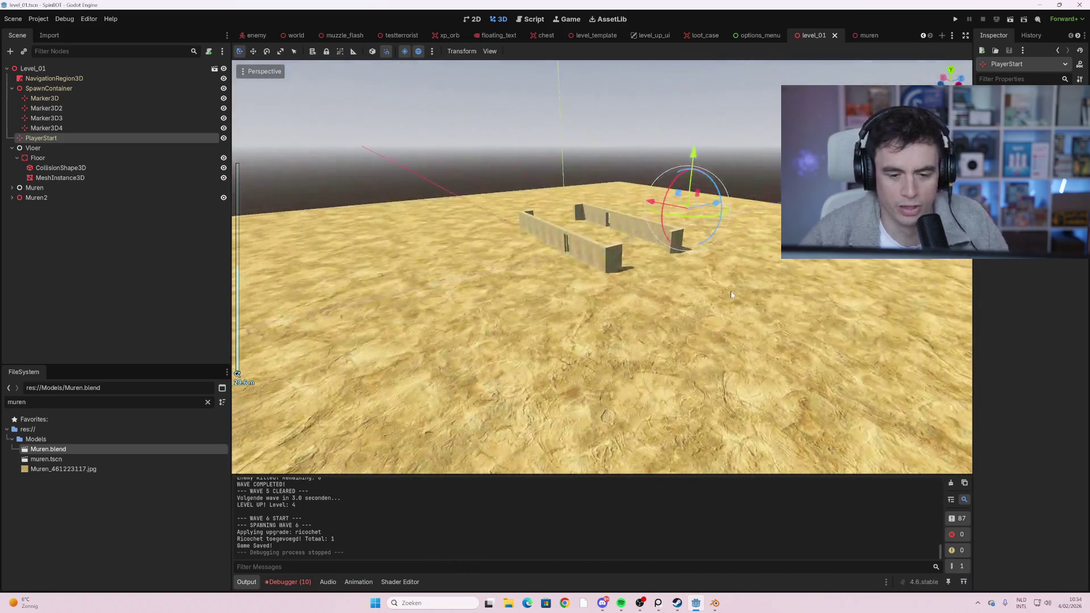
scroll(731, 295, up, 10)
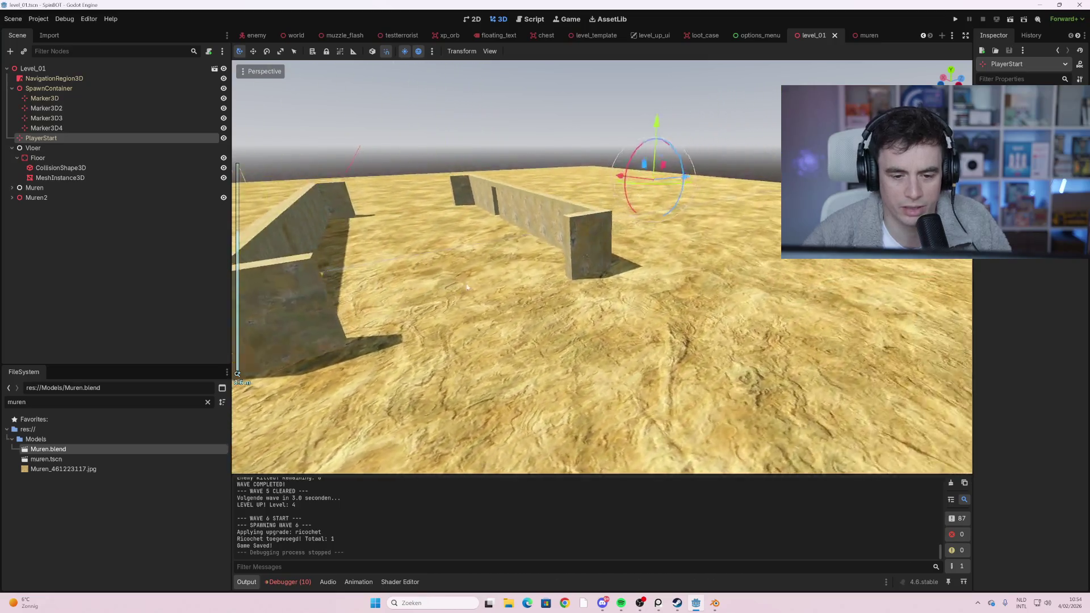
mouse_move(467, 287)
mouse_down()
mouse_move(502, 276)
mouse_move(386, 233)
mouse_move(574, 223)
mouse_move(552, 221)
mouse_move(575, 240)
mouse_move(500, 222)
mouse_move(649, 262)
mouse_move(568, 255)
mouse_move(505, 196)
mouse_move(624, 223)
mouse_move(574, 224)
mouse_up()
scroll(609, 252, up, 2)
scroll(568, 255, up, 2)
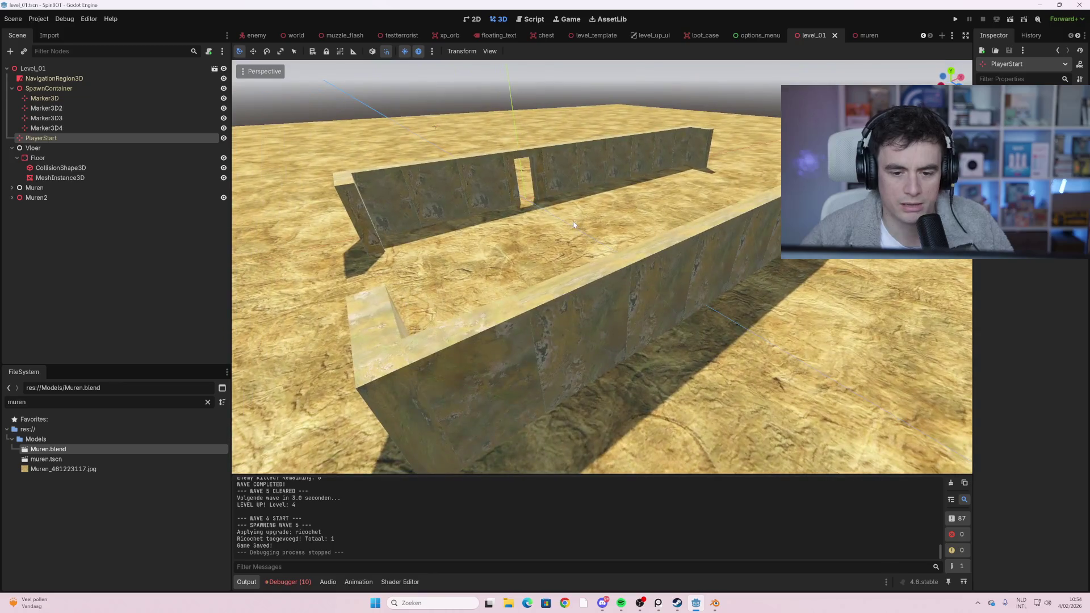
click(651, 285)
click(712, 251)
click(774, 226)
click(748, 194)
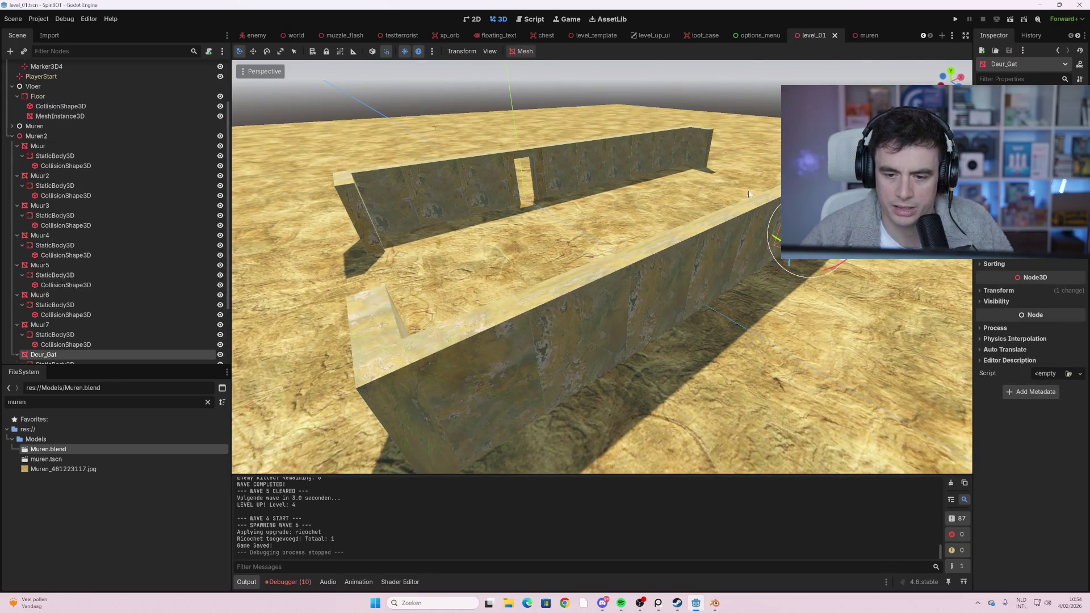
click(481, 172)
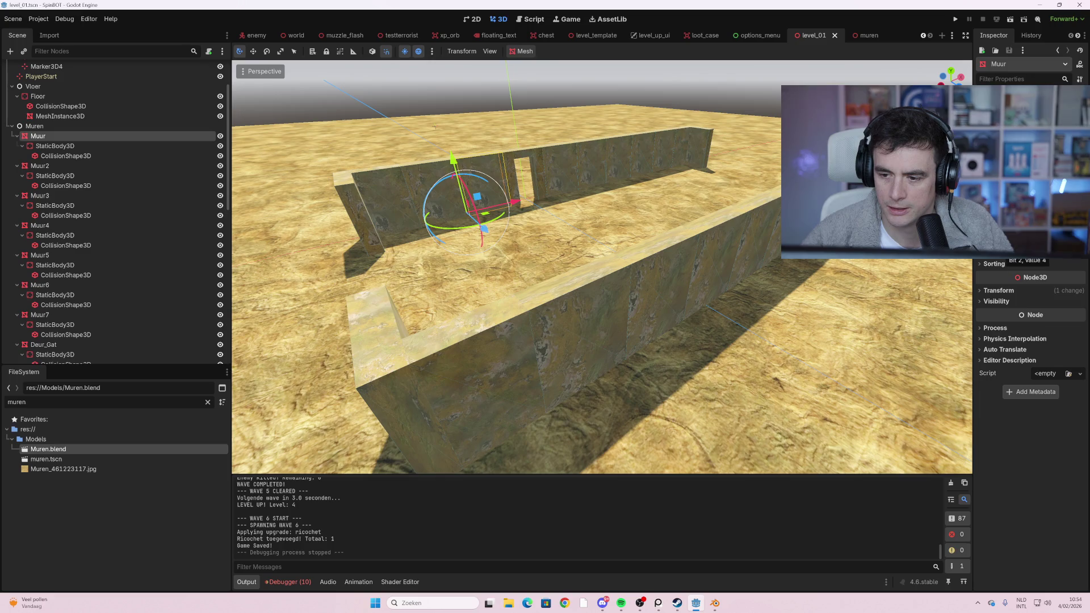
click(1016, 252)
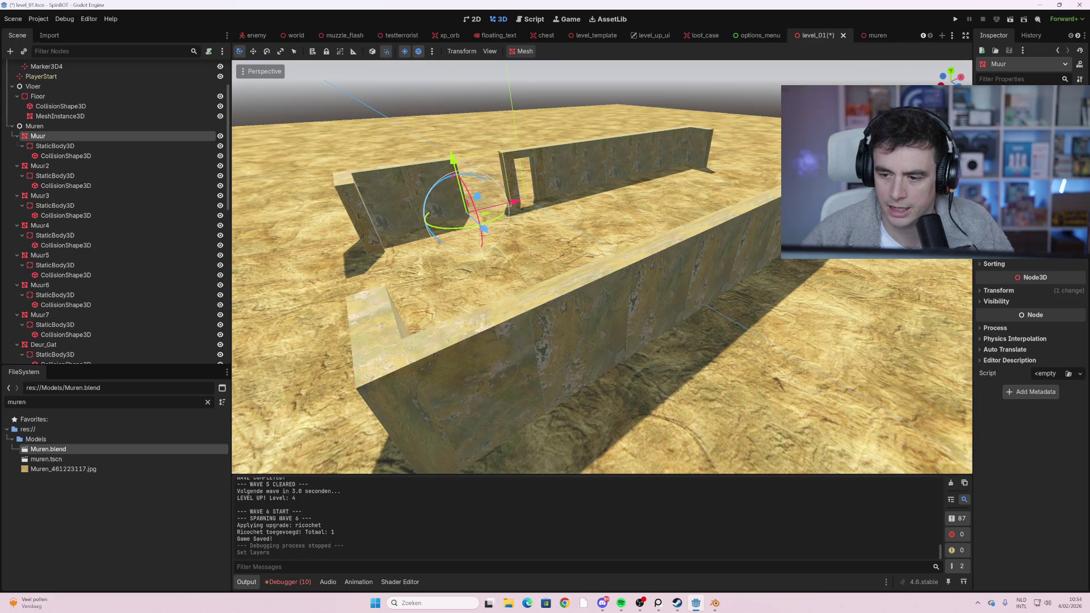
key(ctrl+z)
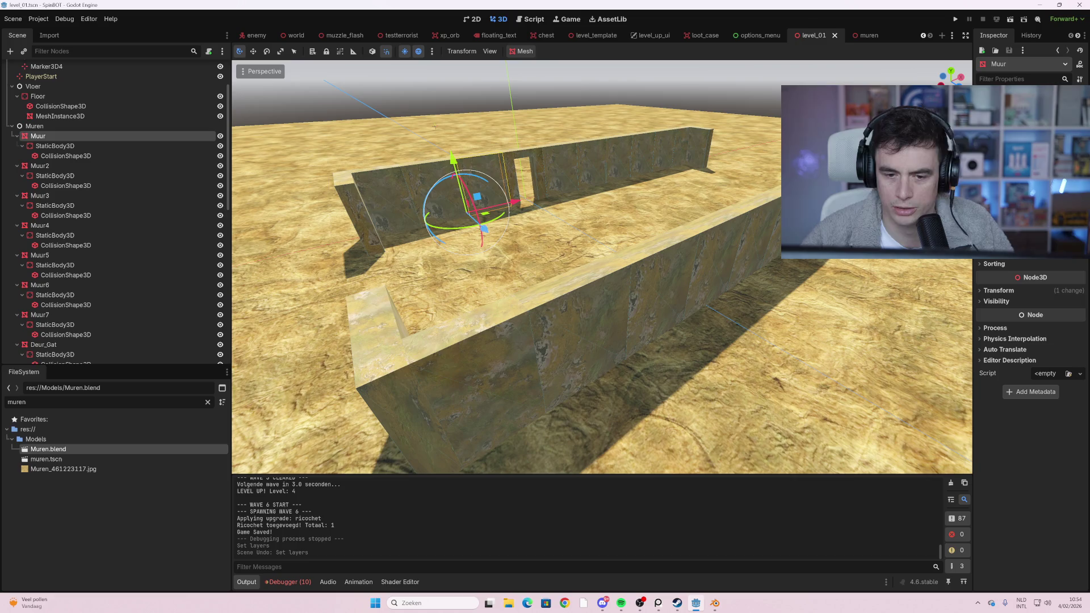
- In the muren scene, select Muur_Kapot_Klein, Muur_Kapot, Deur_Gat and Muur_Raam
click(869, 36)
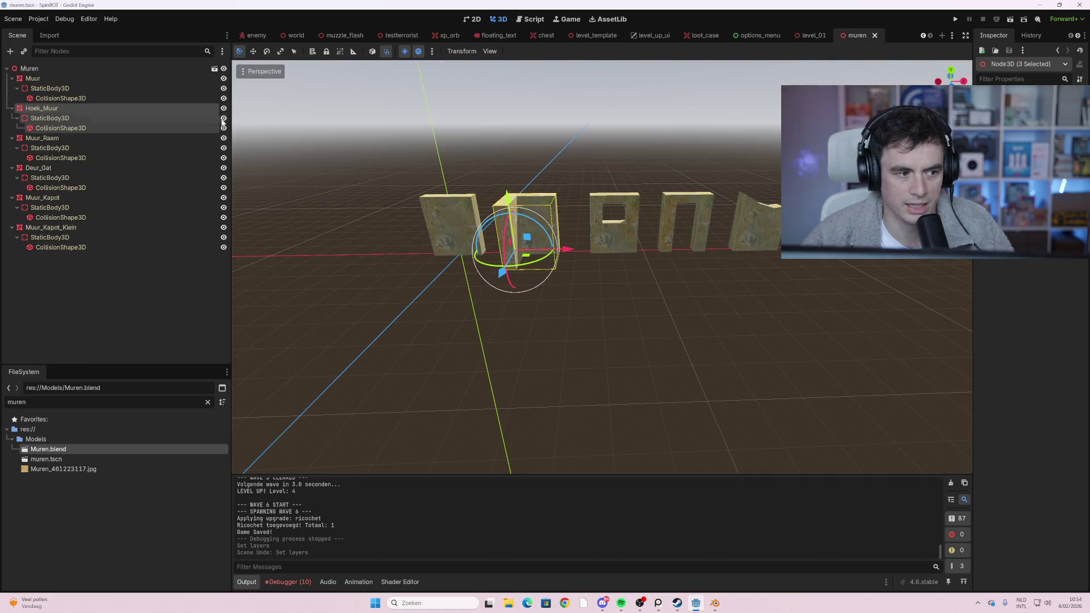
click(74, 68)
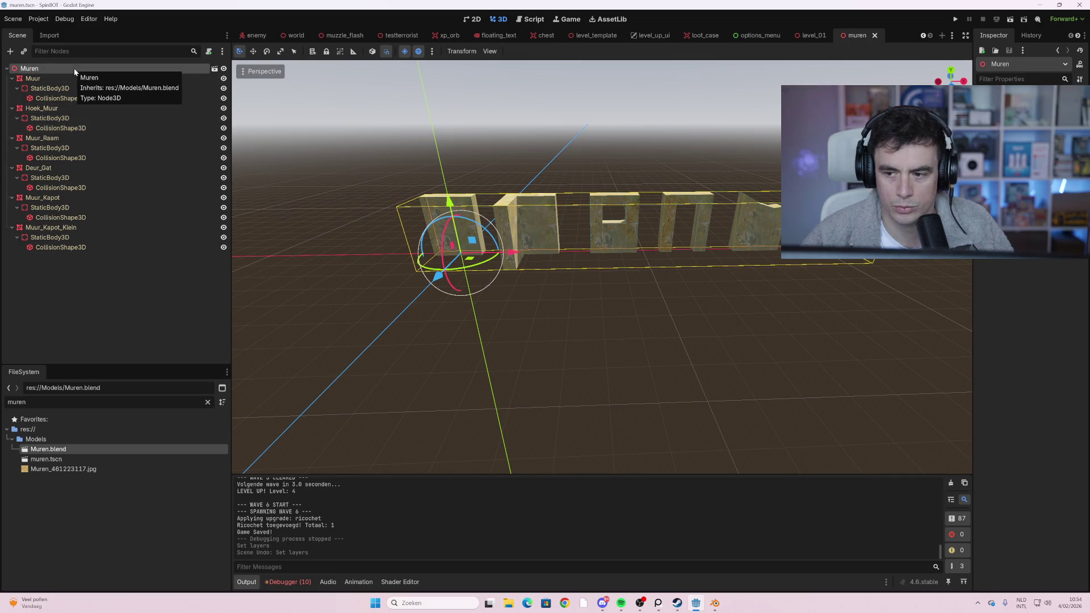
click(68, 78)
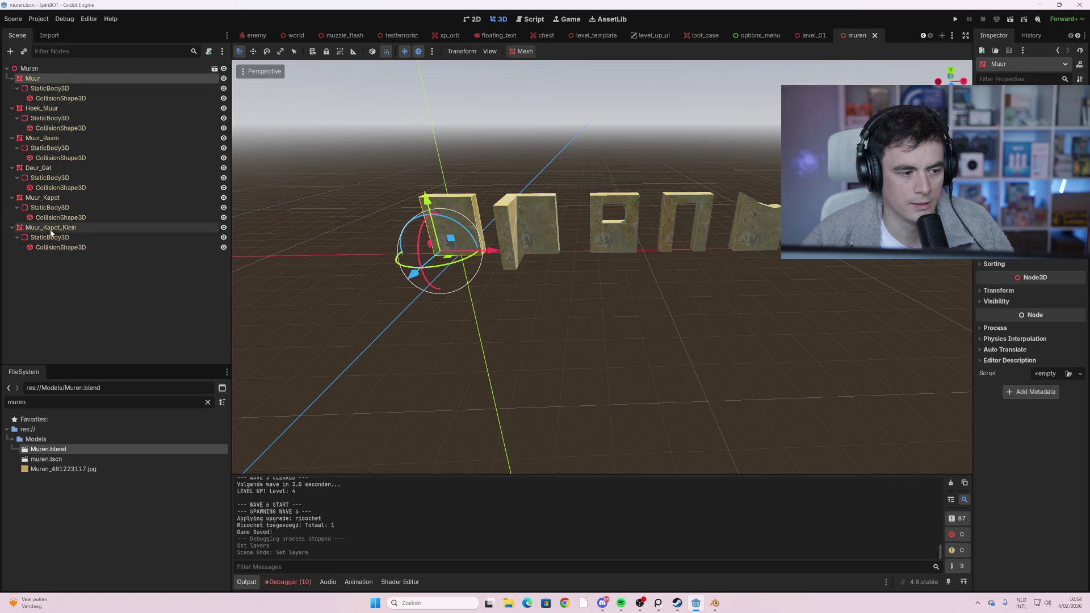
shift+click(57, 248)
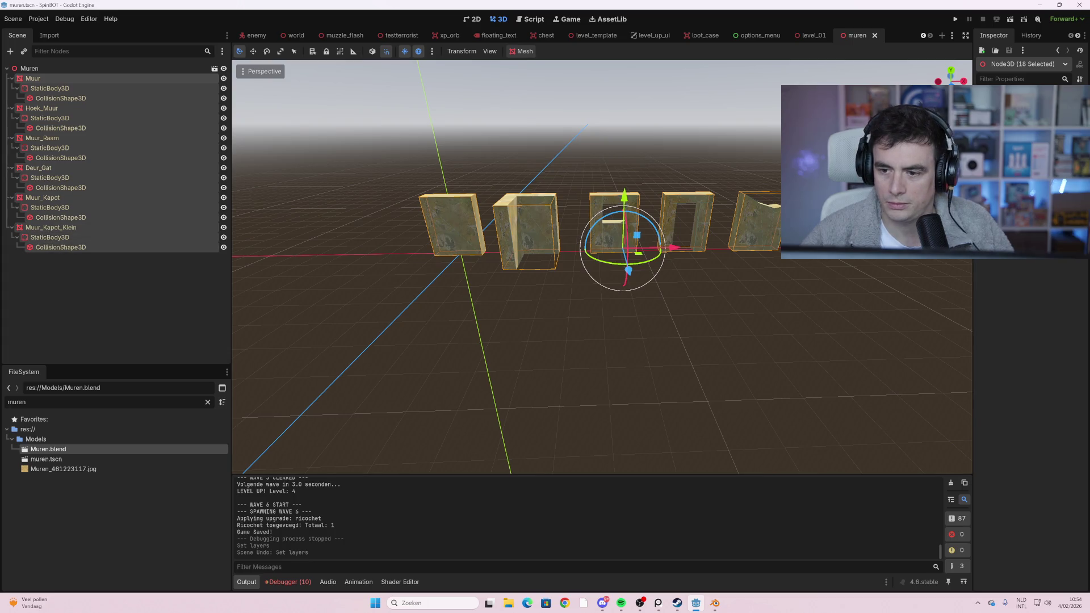
click(115, 227)
ctrl+click(45, 199)
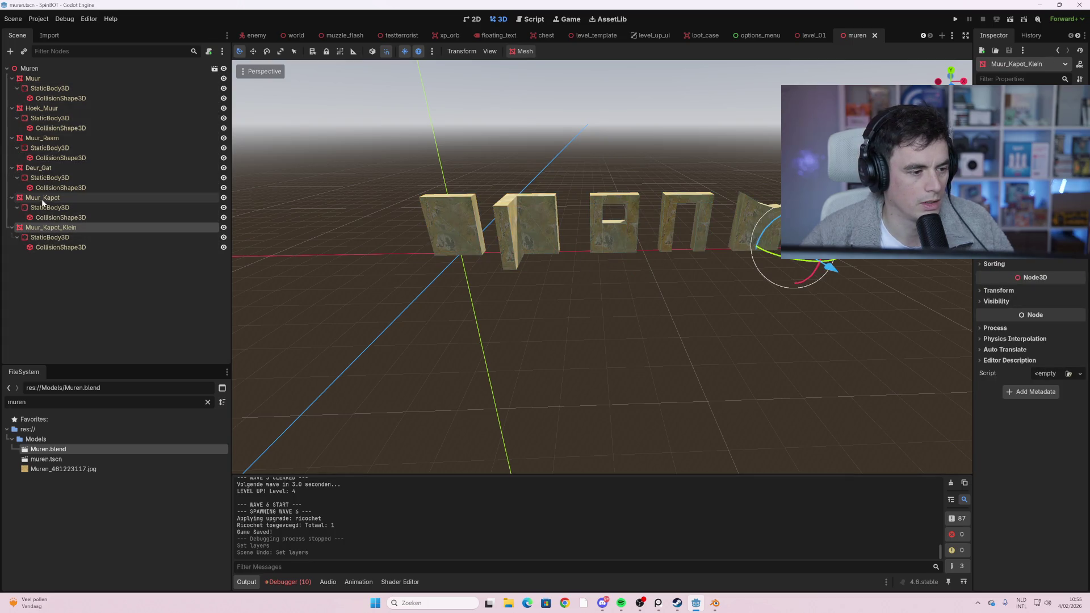
ctrl+click(50, 168)
ctrl+click(46, 138)
- Add Hoek_Muur and Muur, toggle Layers bit 2 on all six walls, and open the world scene
ctrl+click(67, 109)
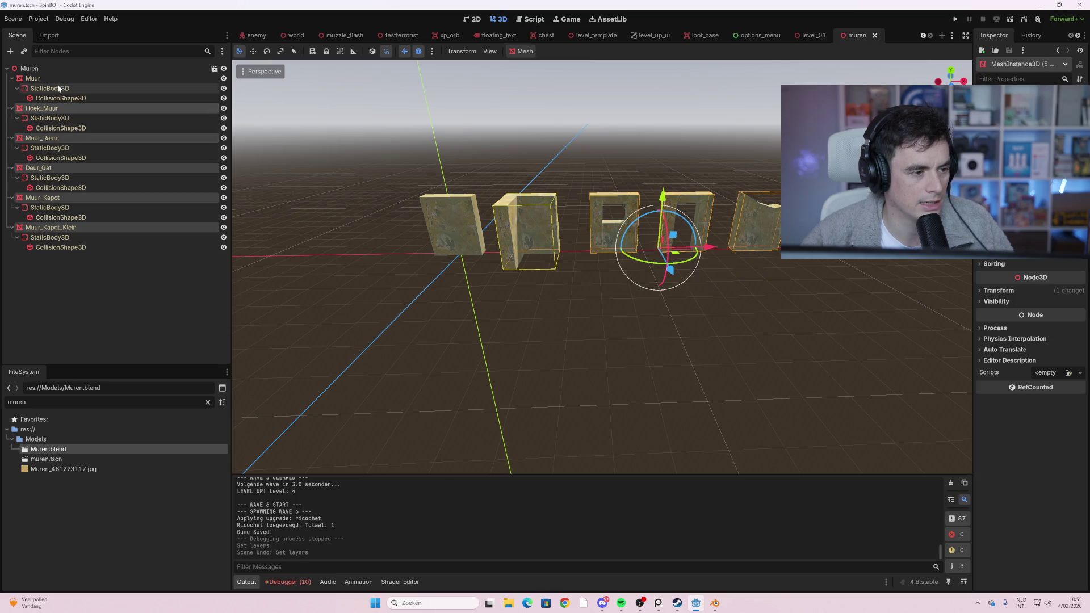
ctrl+click(73, 78)
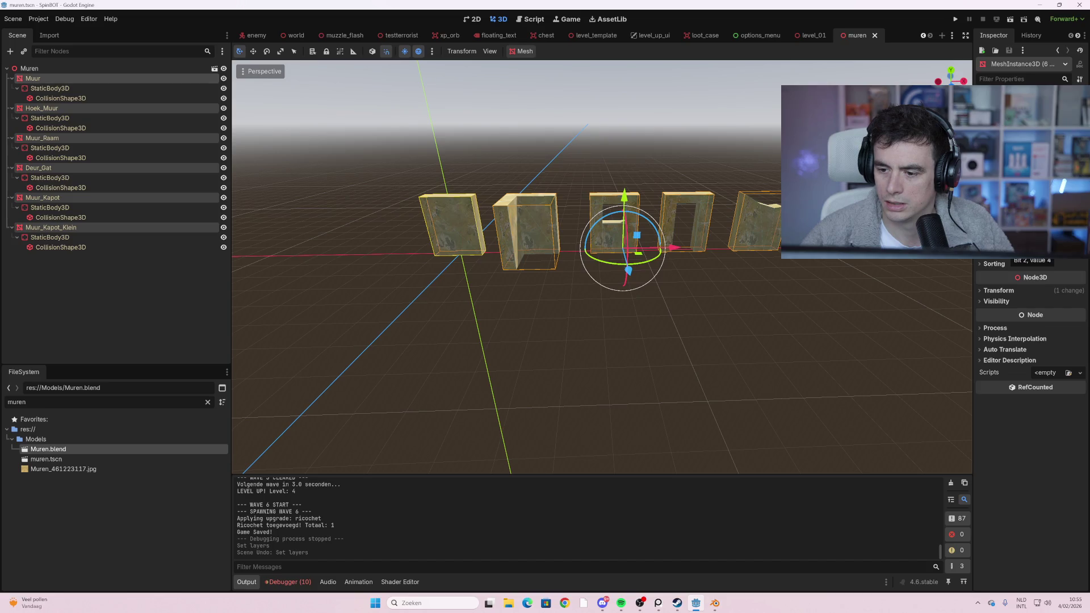
click(1014, 250)
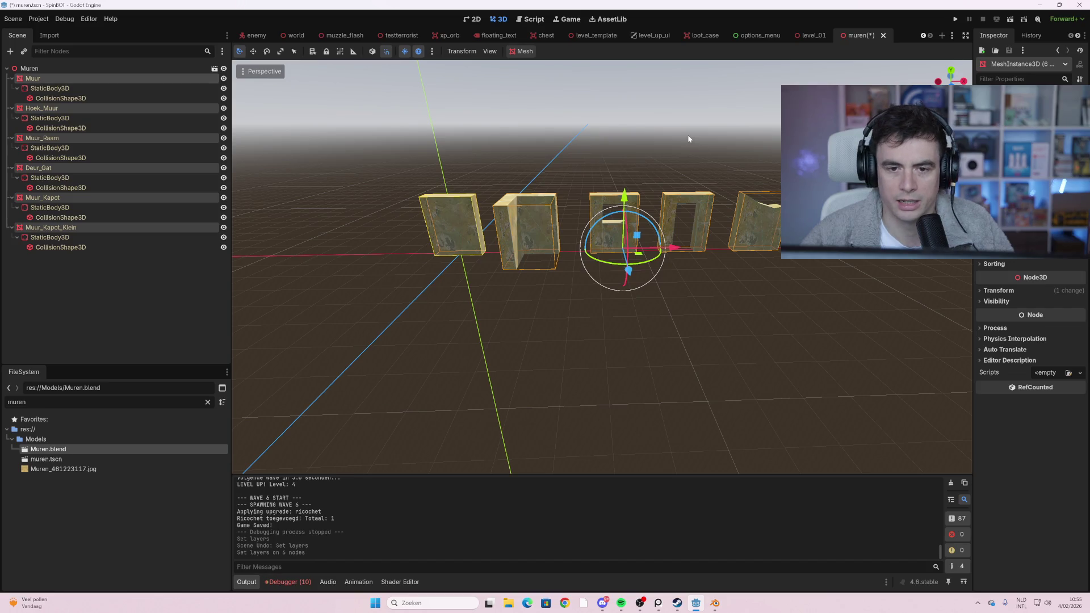
click(296, 36)
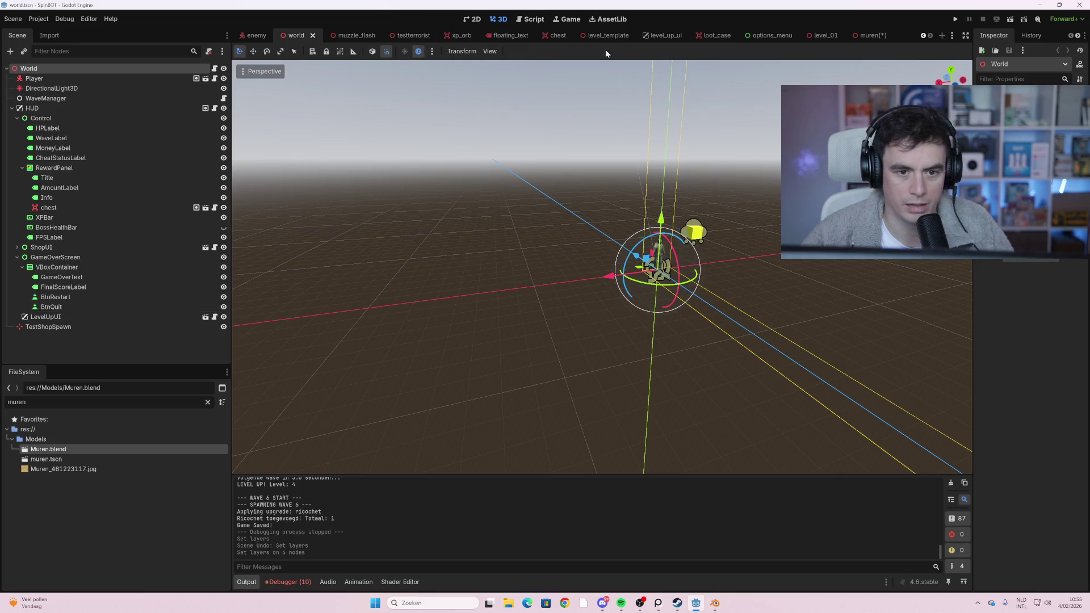
- Return to level_01 and inspect the Floor's mesh, CollisionShape3D and layer settings
click(822, 36)
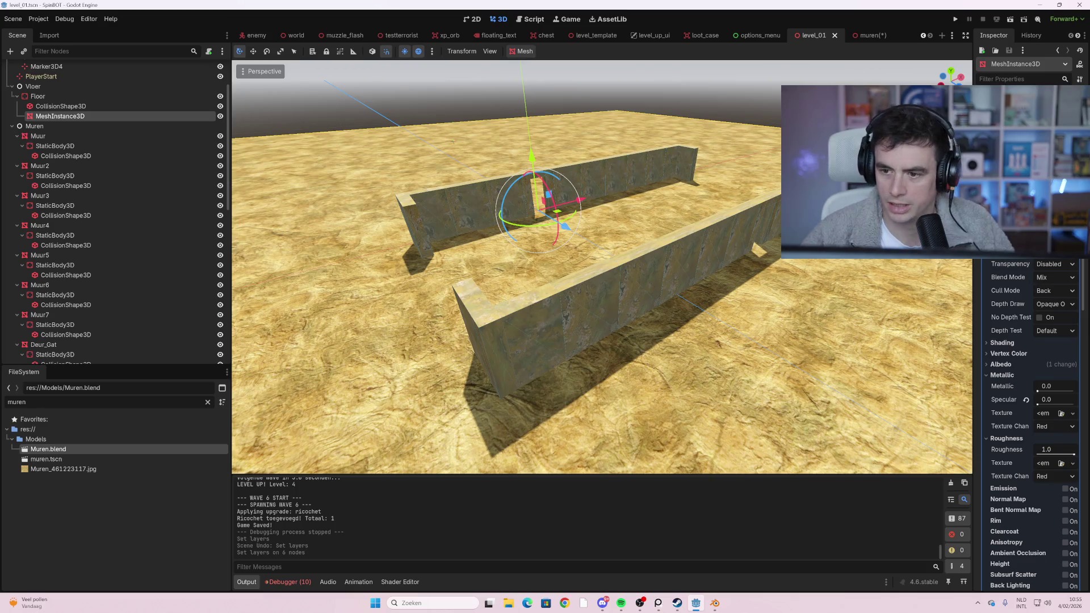
scroll(1009, 260, down, 2)
scroll(1010, 260, up, 2)
scroll(1038, 356, down, 15)
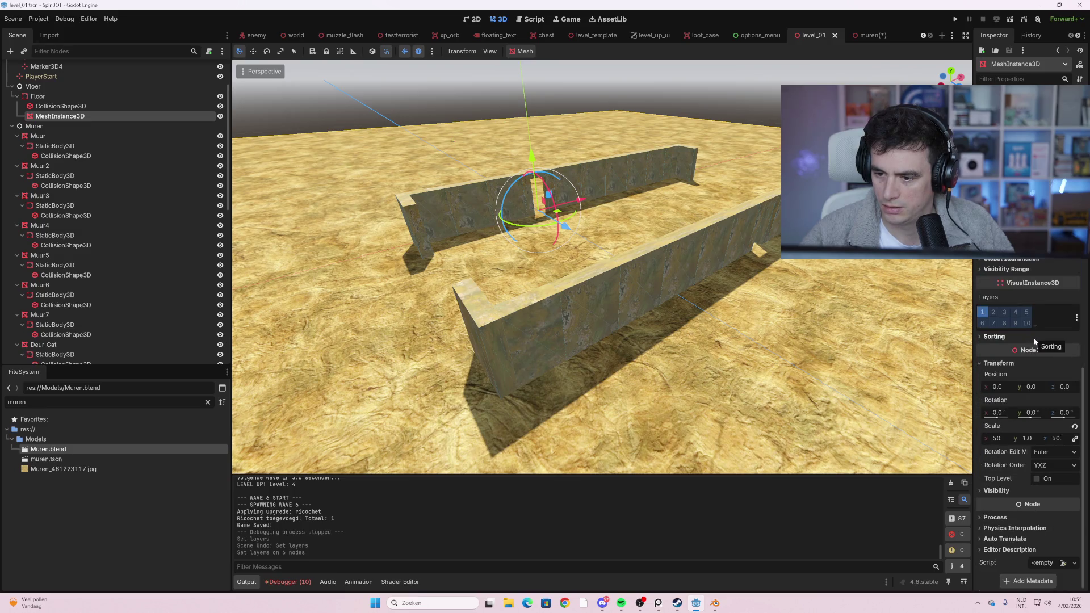
click(73, 107)
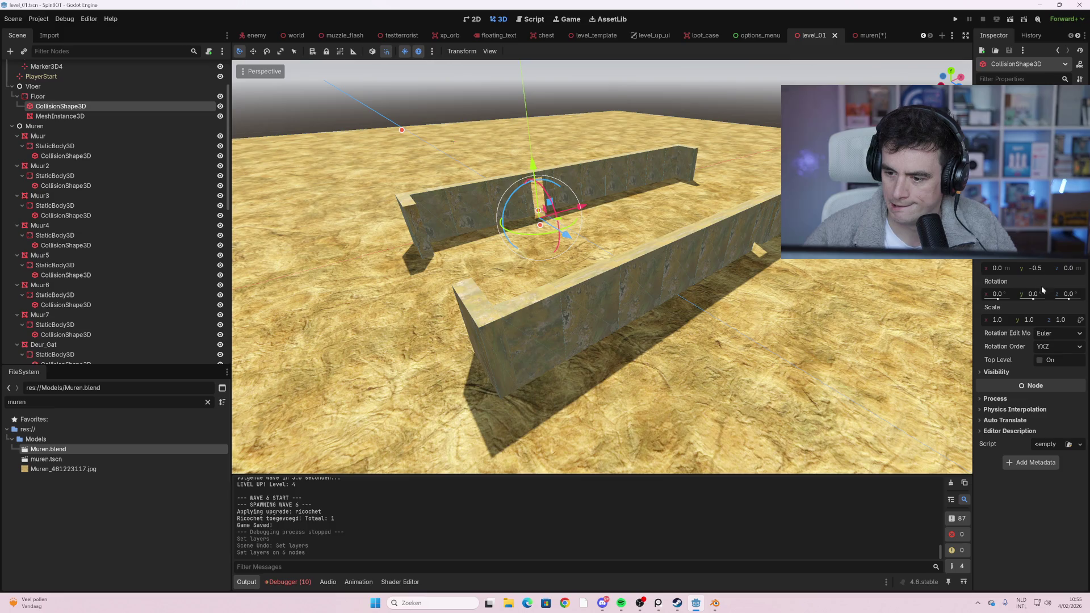
click(38, 96)
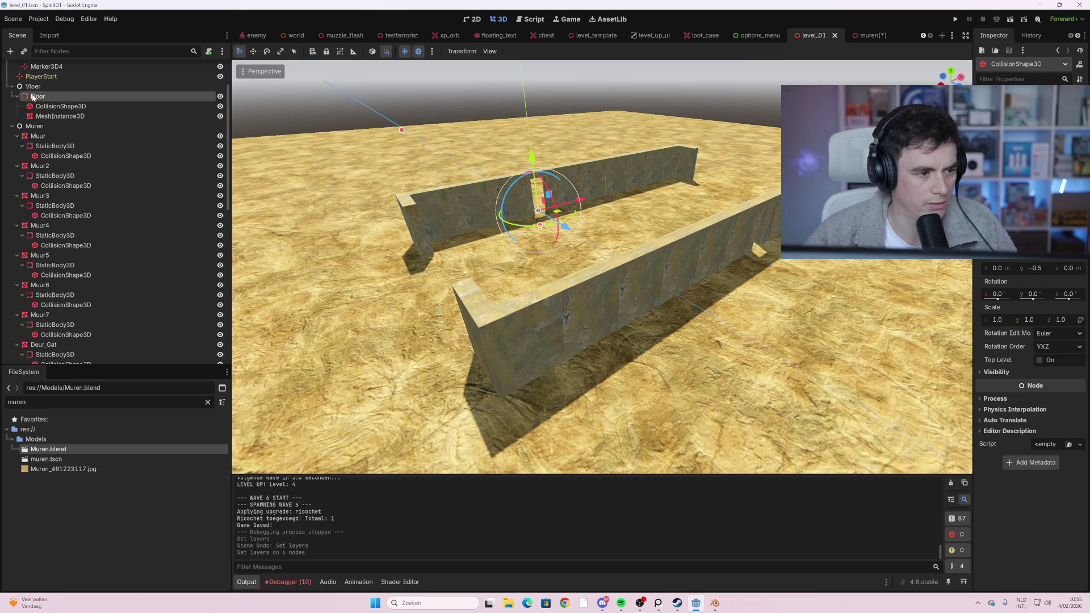
scroll(1003, 287, up, 4)
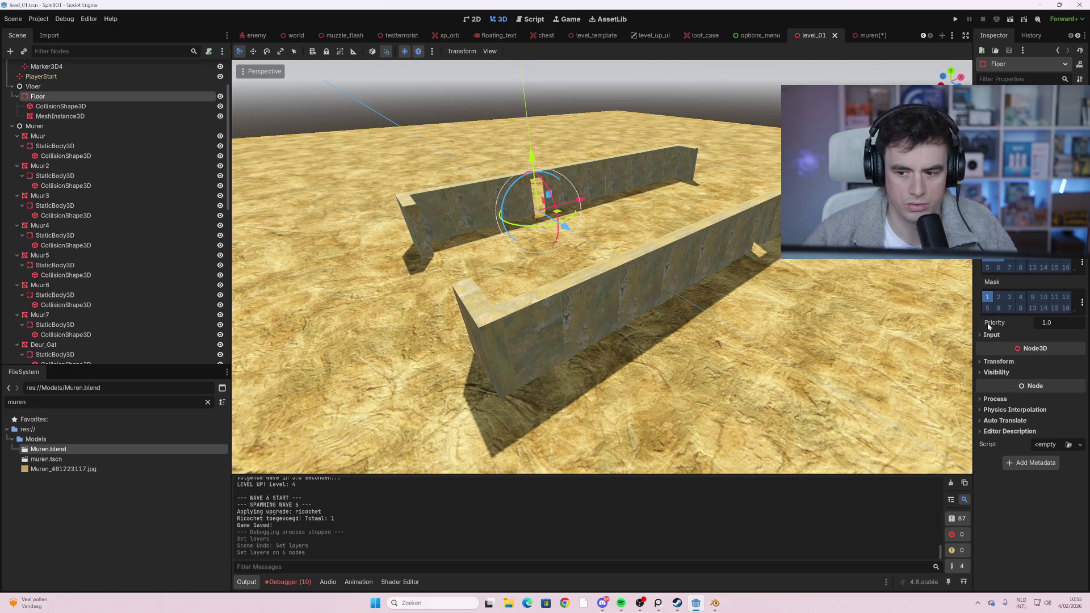
- In the muren scene, select all six wall MeshInstance3D nodes, starting from Muur
click(860, 36)
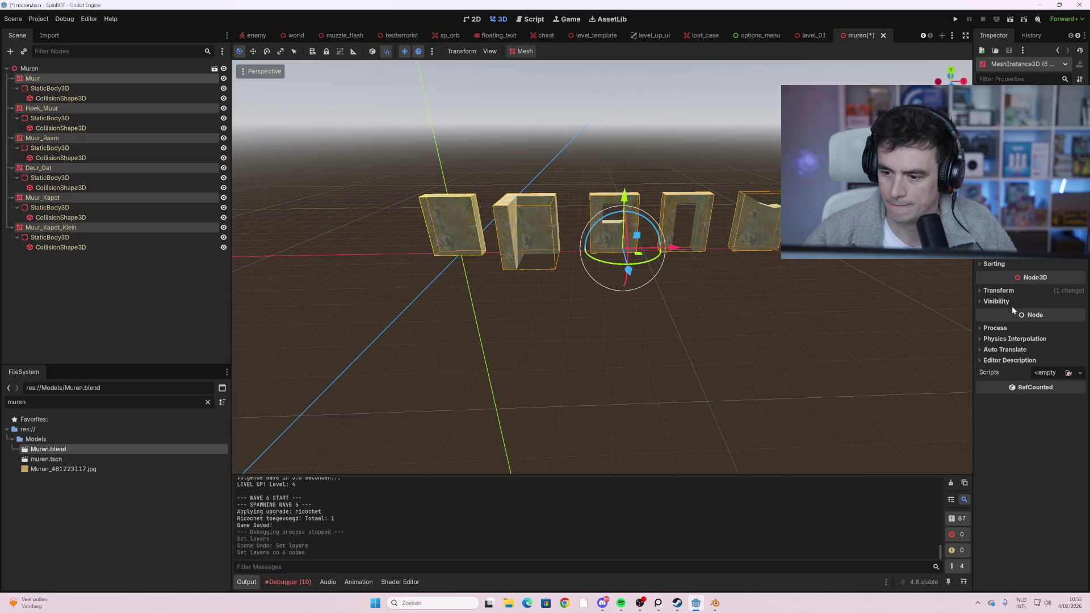
click(95, 78)
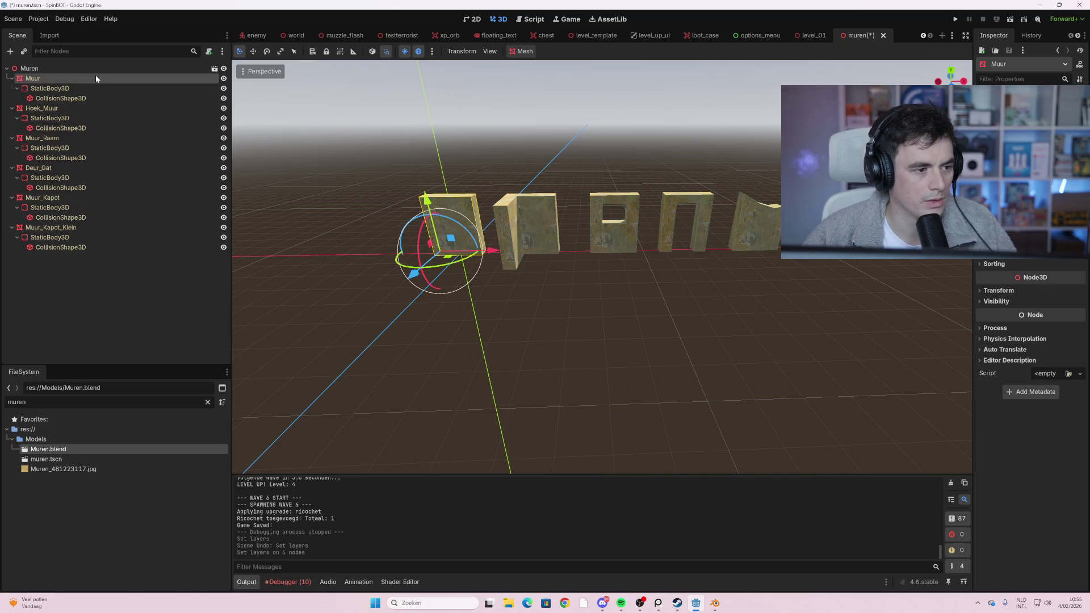
ctrl+click(42, 108)
ctrl+click(43, 138)
ctrl+click(37, 168)
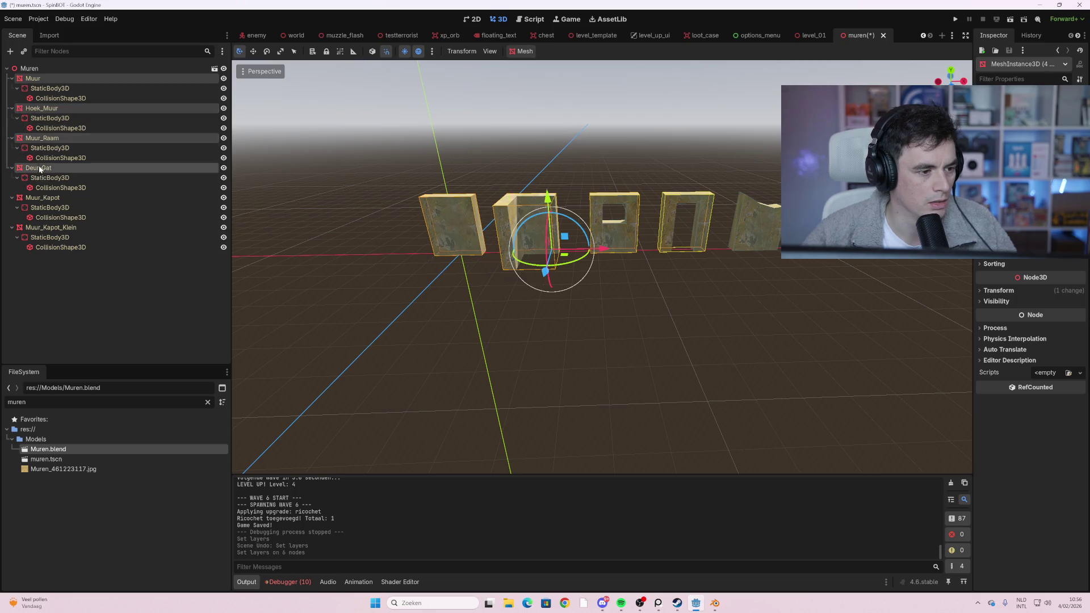
ctrl+click(37, 197)
ctrl+click(39, 227)
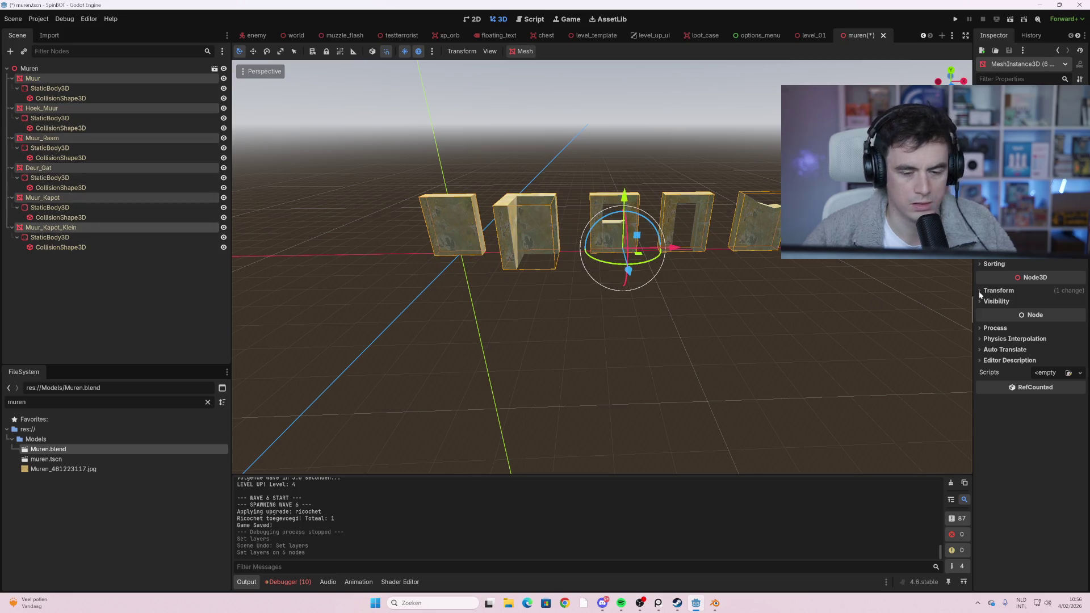
- Apply two layer changes to the six walls, save the scene, and run the project
click(1019, 248)
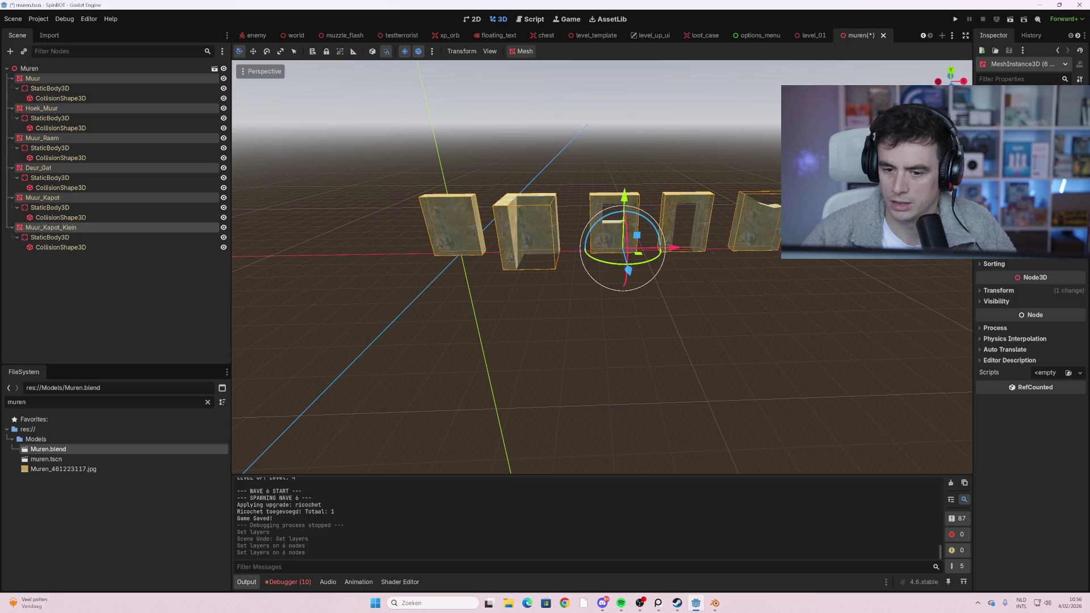
click(1019, 249)
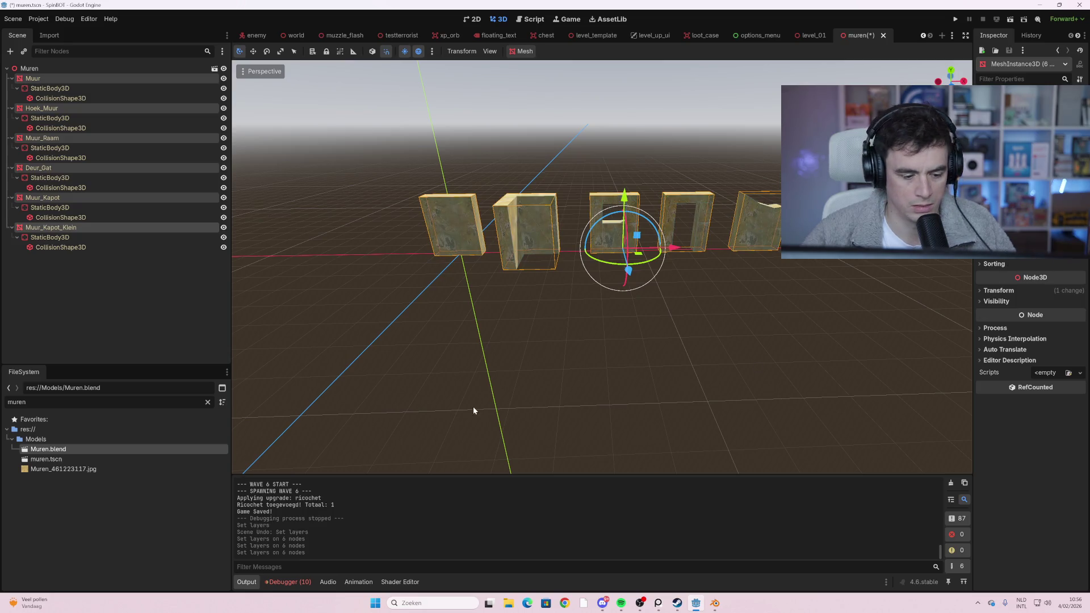
key(ctrl+s)
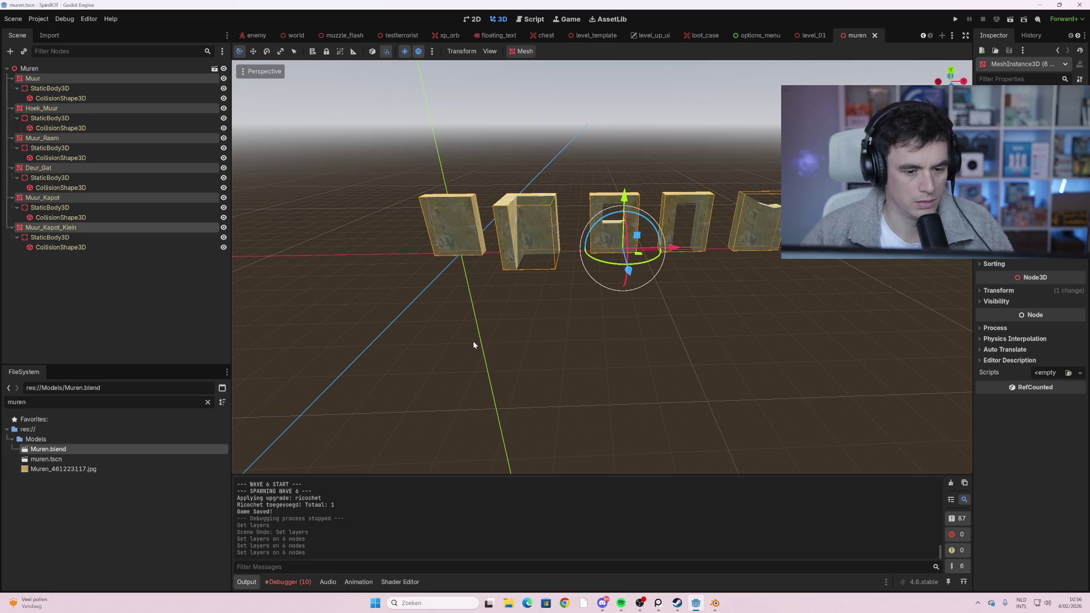
key(F5)
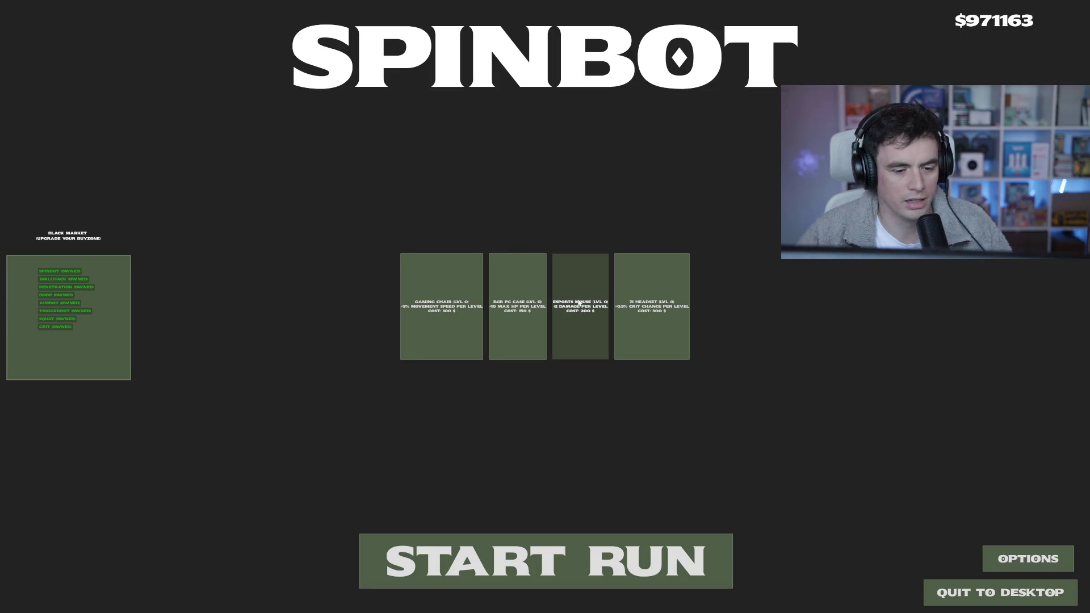
- Start a run, walk around the textured walls to the doorway and back, then stop the game
click(619, 562)
key(w)
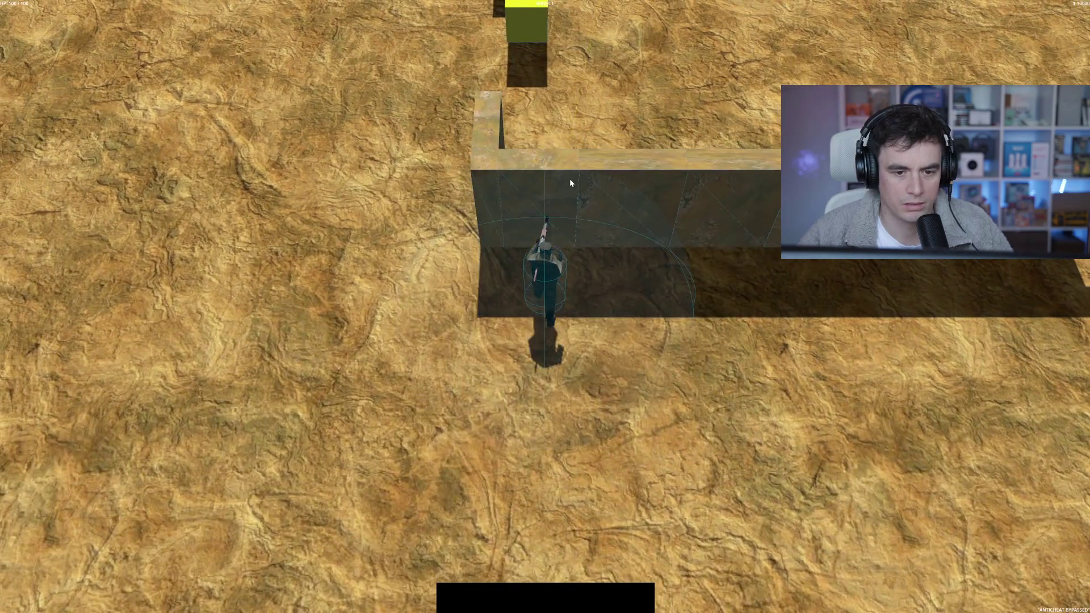
key(d)
key(s)
key(d)
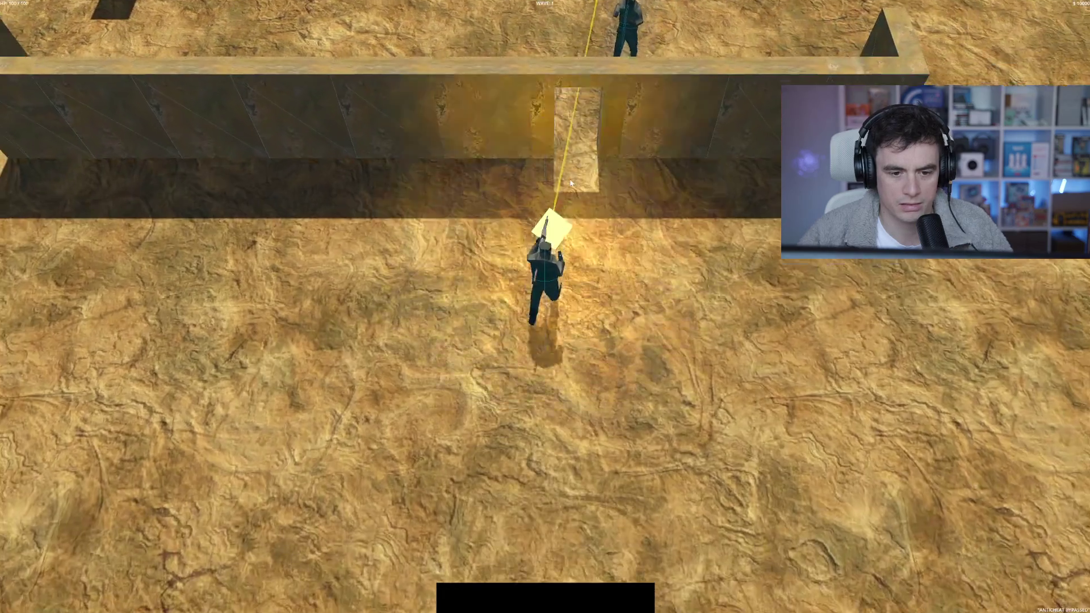
key(w)
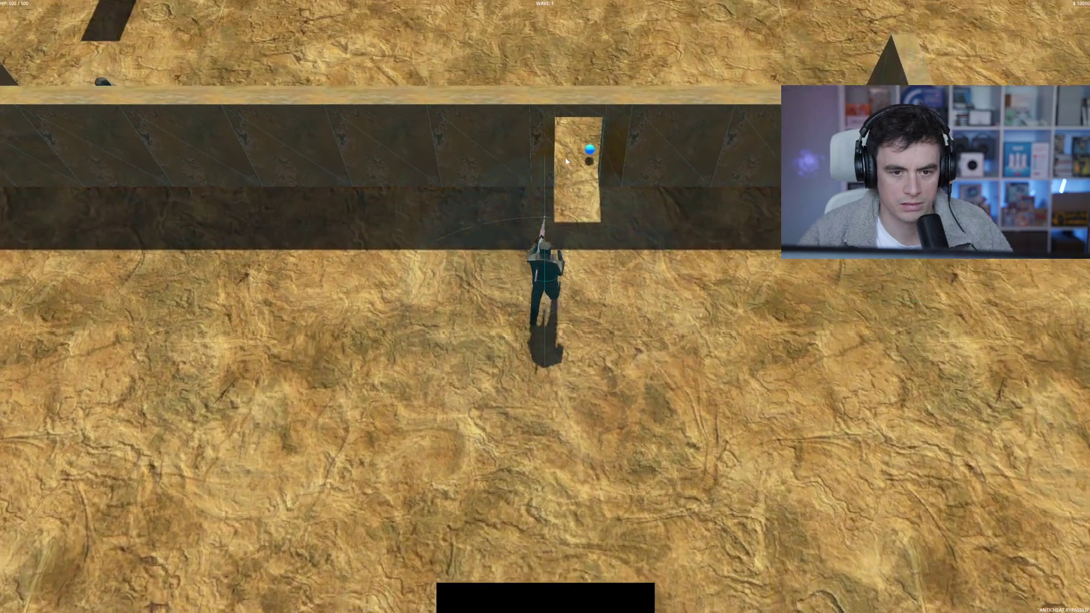
key(s)
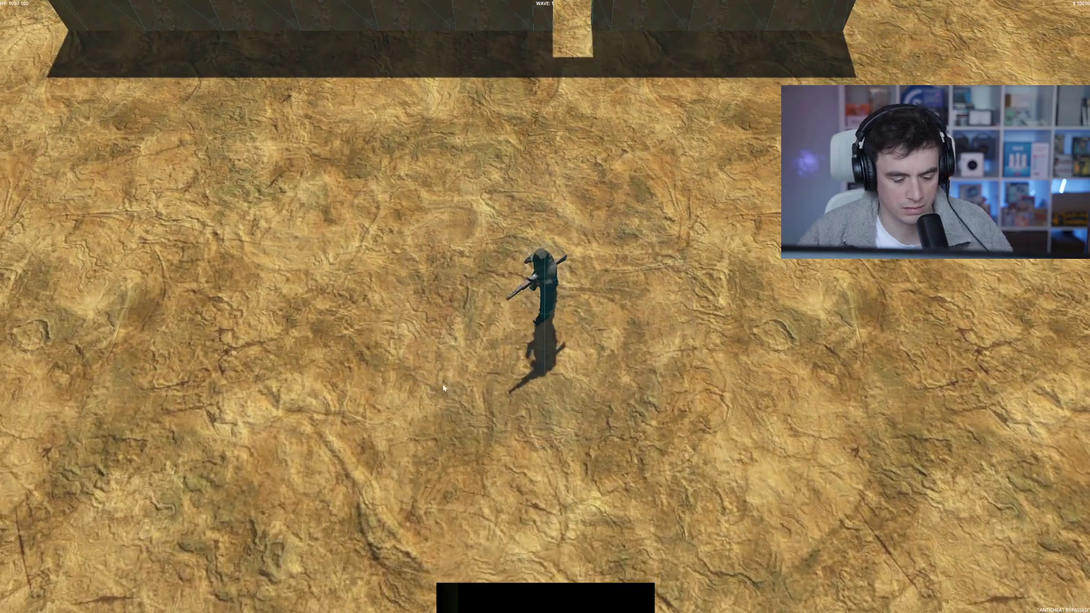
key(F8)
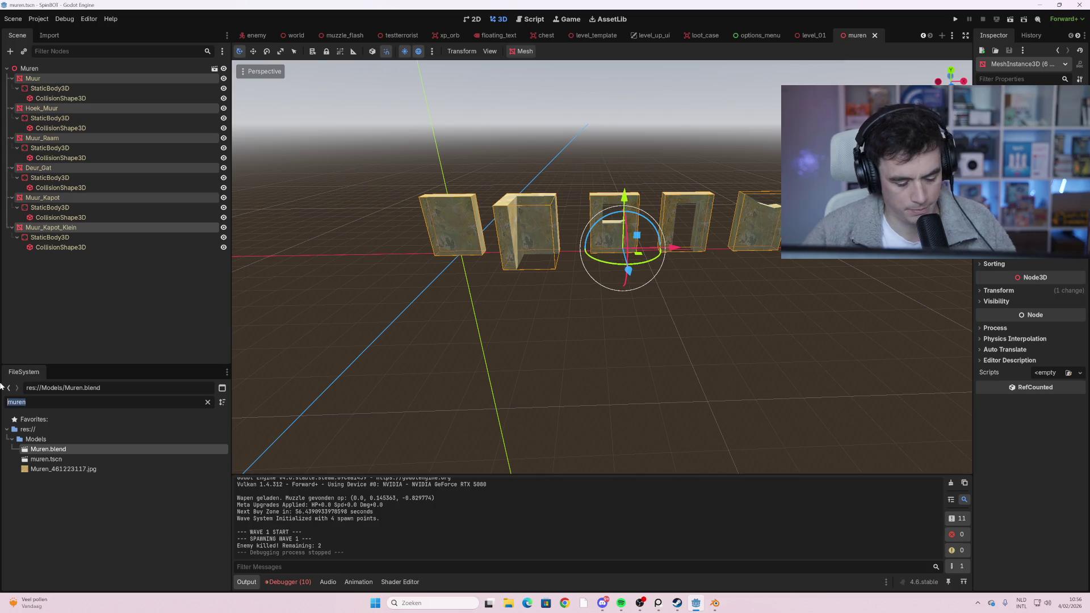
- Filter the FileSystem for 'play' and open player.gd in the script editor
text(bull)
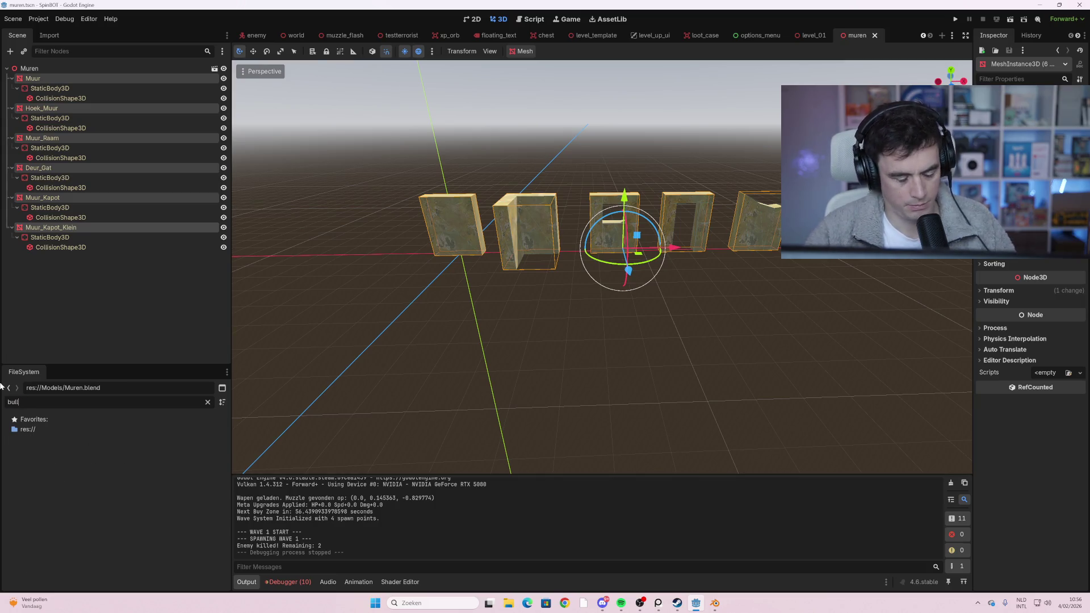
key(BackSpace)
key(BackSpace)
key(BackSpace)
text(ko)
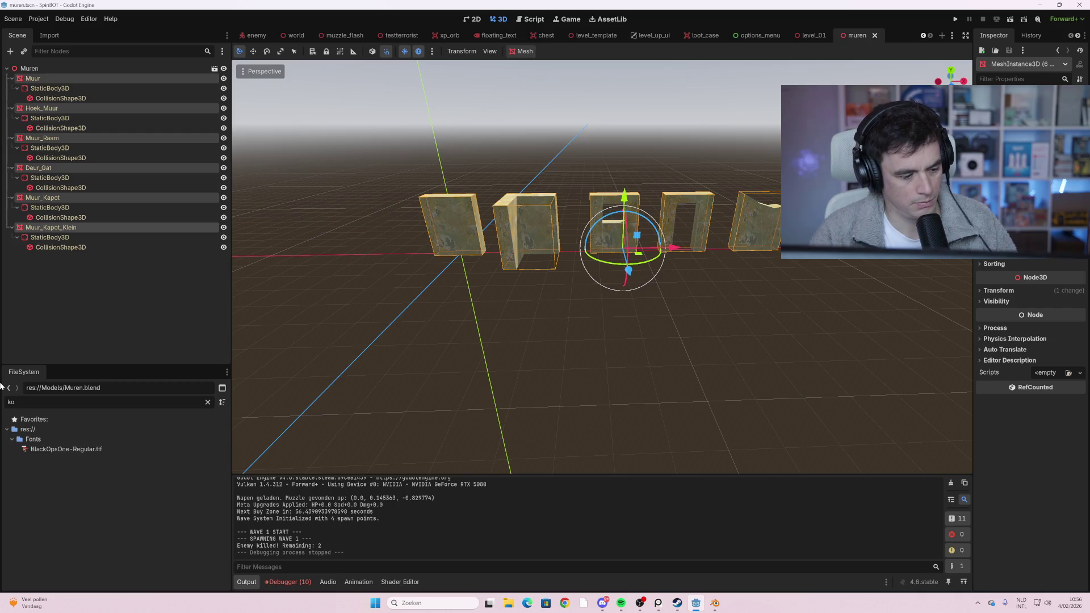
key(BackSpace)
key(BackSpace)
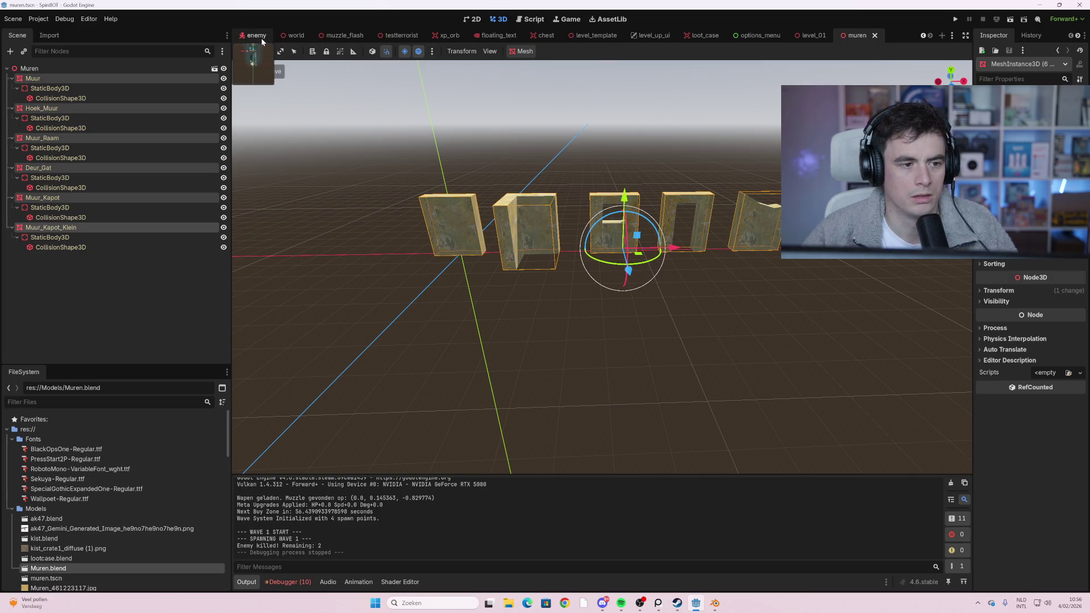
click(45, 402)
text(play)
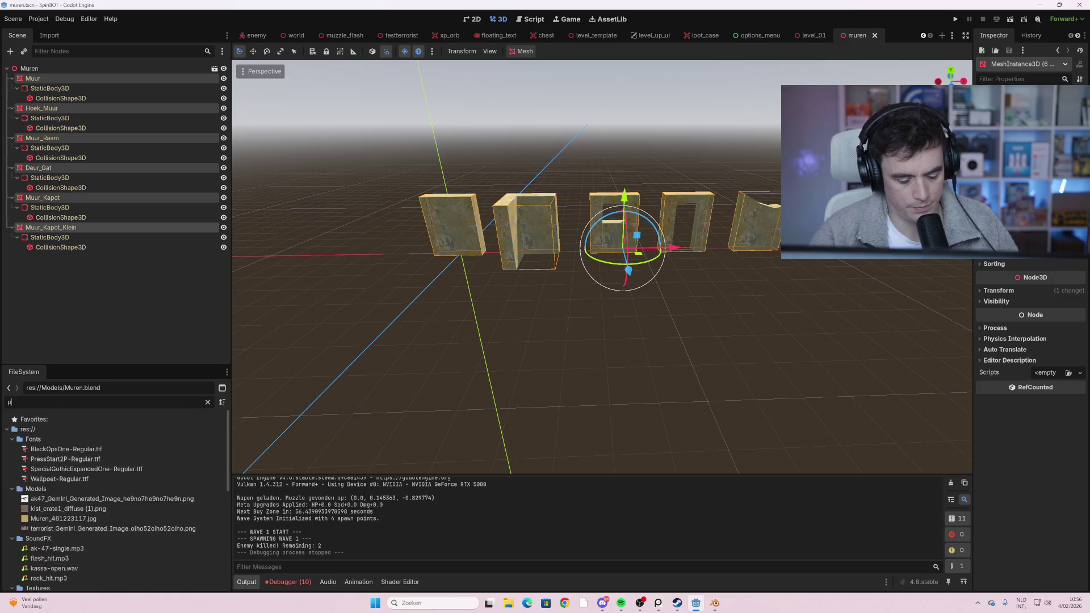
double_click(63, 440)
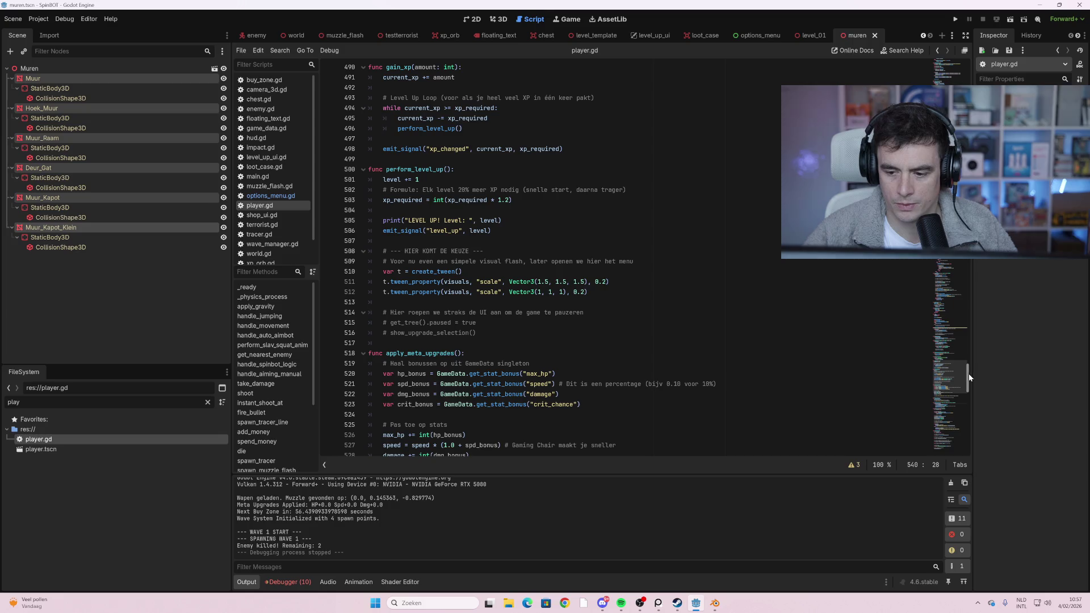
click(958, 264)
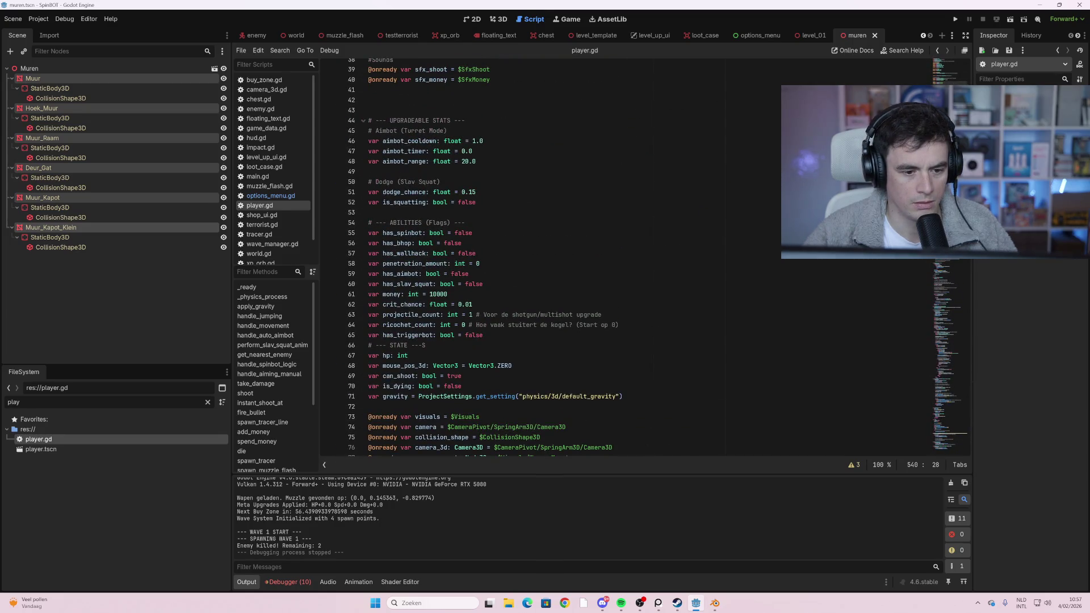
scroll(625, 255, down, 10)
scroll(625, 255, down, 3)
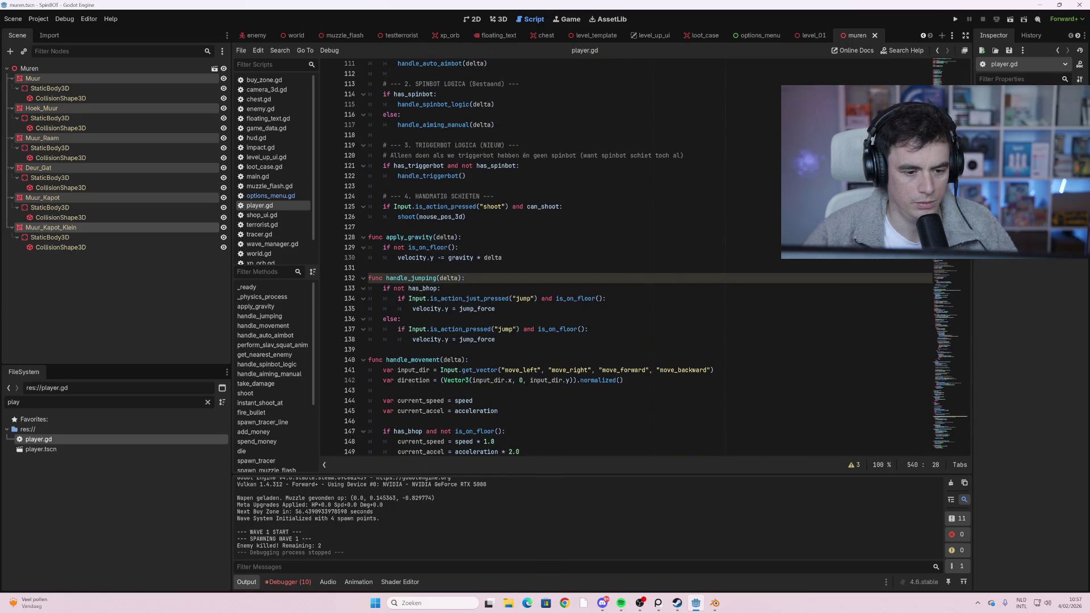
key(ctrl+f)
text(f)
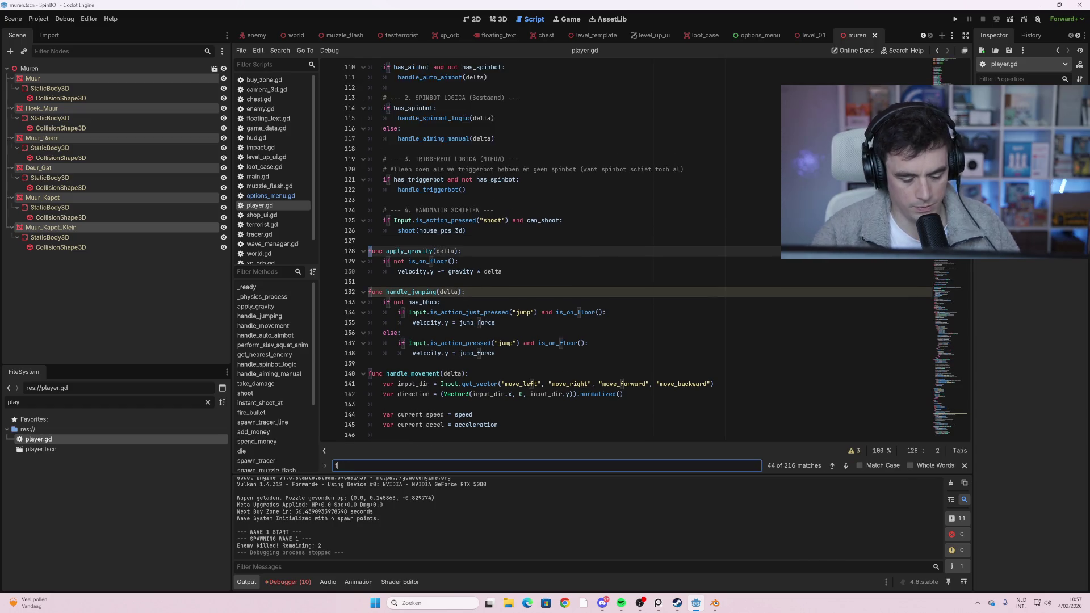
text(ire)
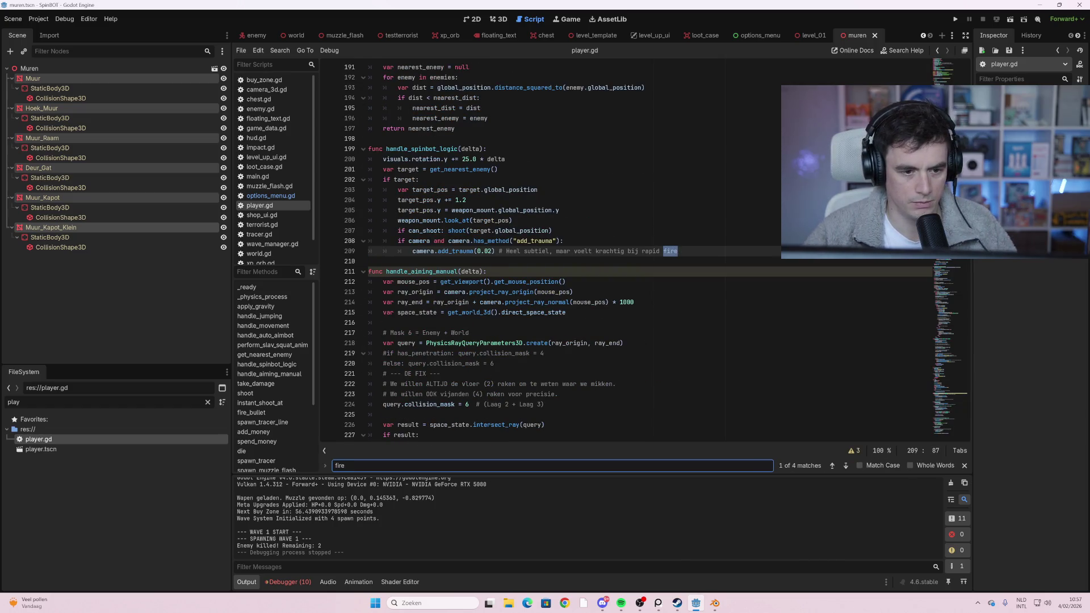
scroll(625, 250, down, 15)
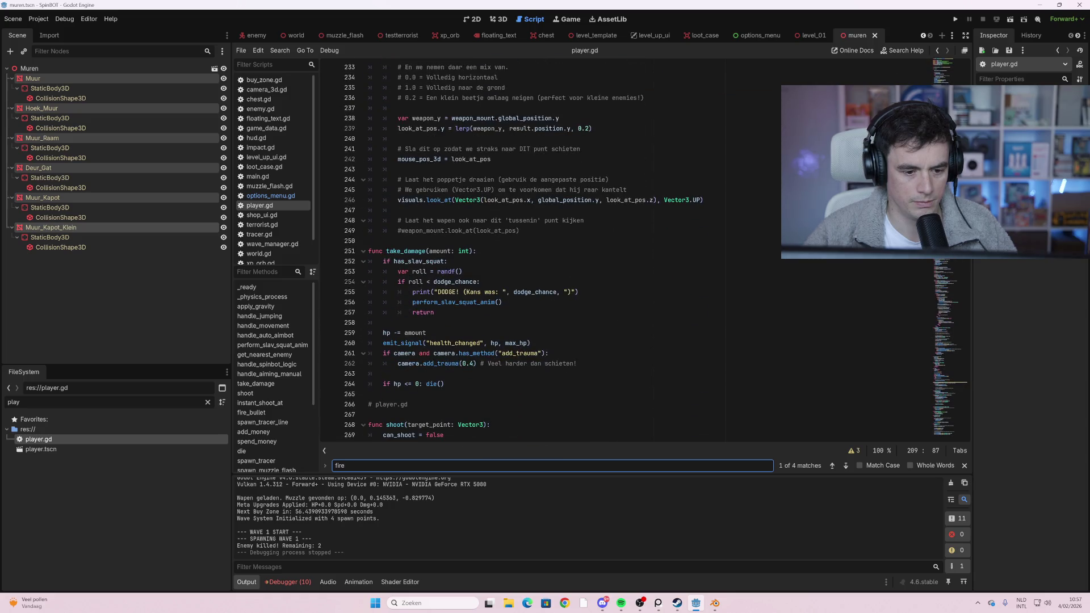
scroll(624, 250, down, 11)
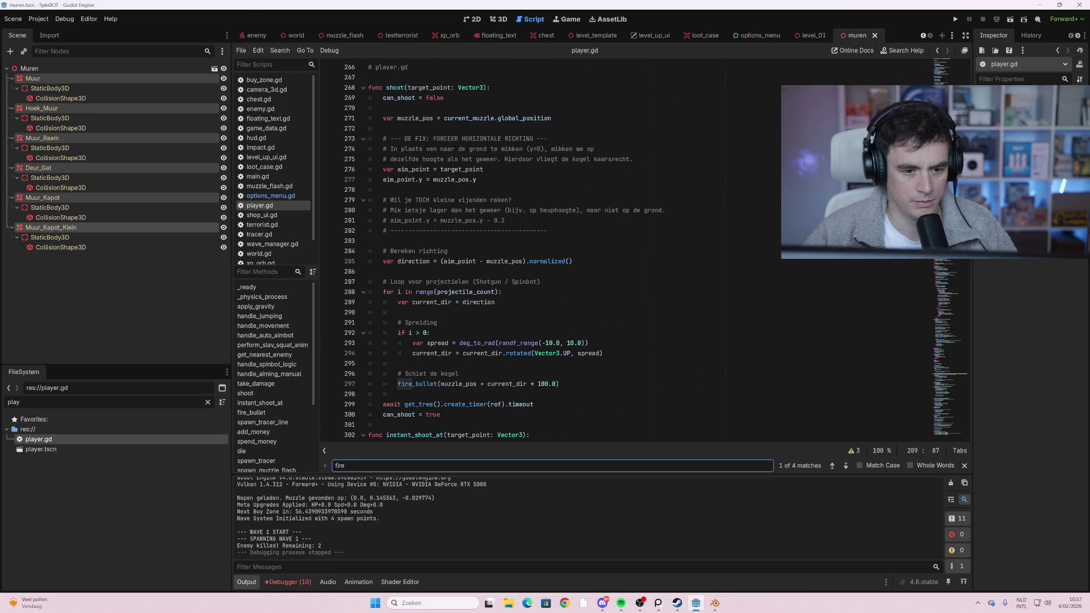
scroll(625, 250, down, 5)
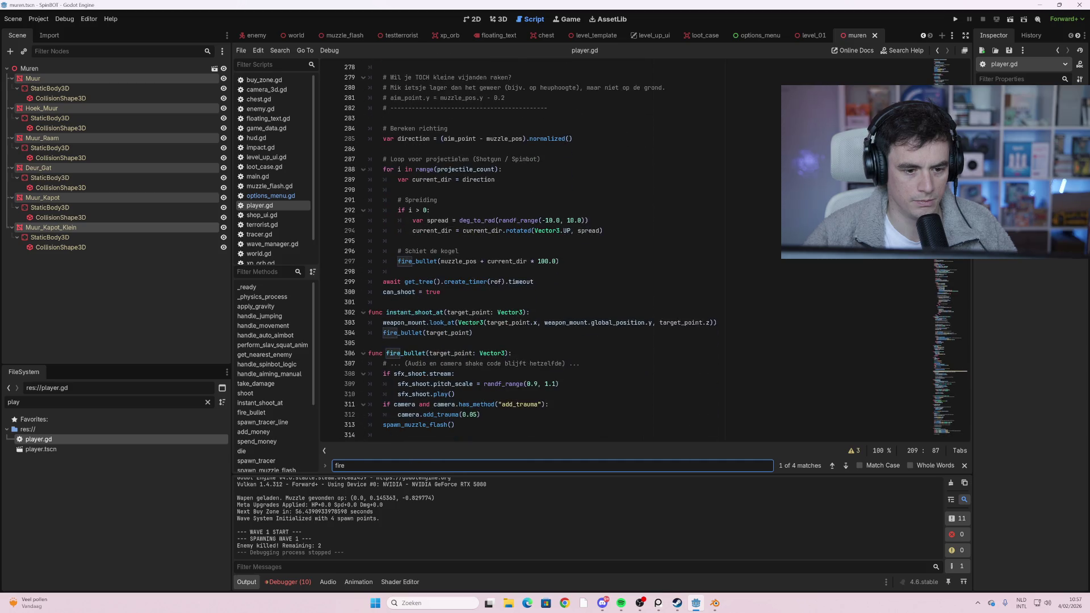
scroll(625, 250, down, 1)
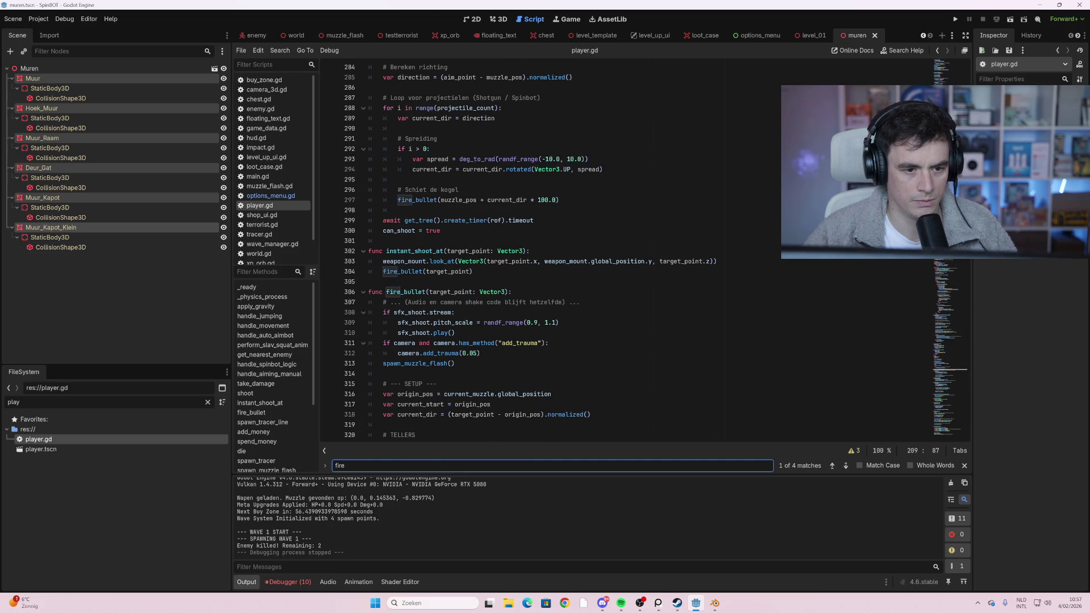
scroll(624, 250, up, 6)
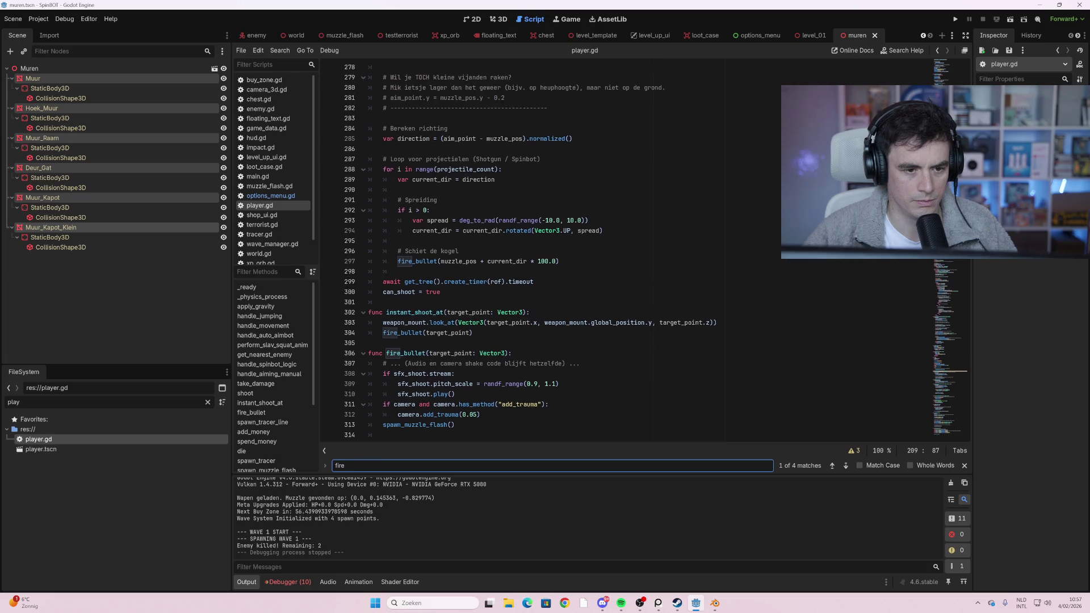
scroll(624, 250, down, 4)
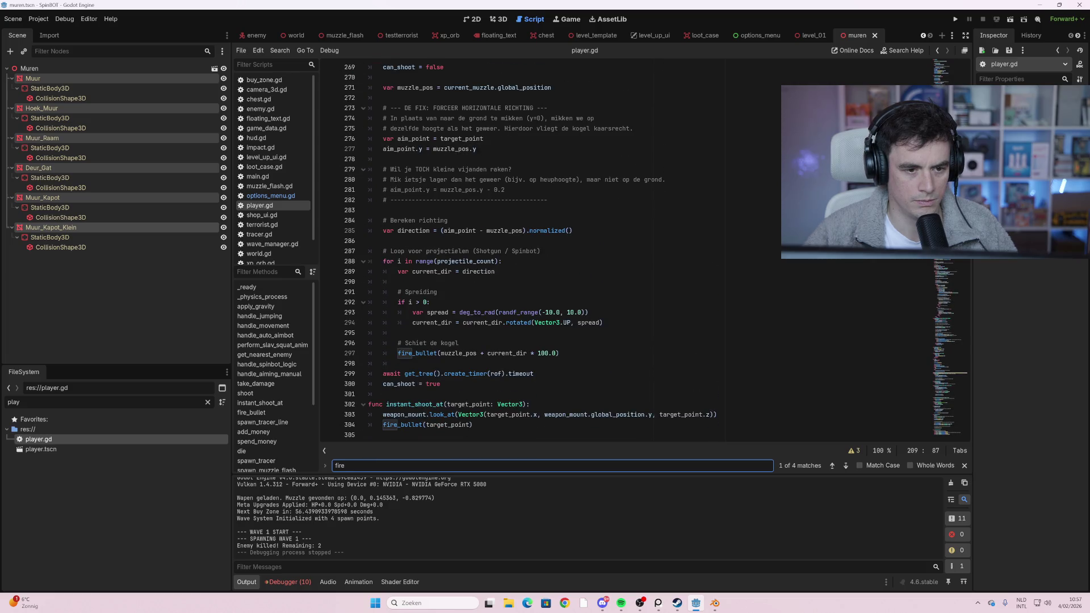
scroll(624, 249, down, 3)
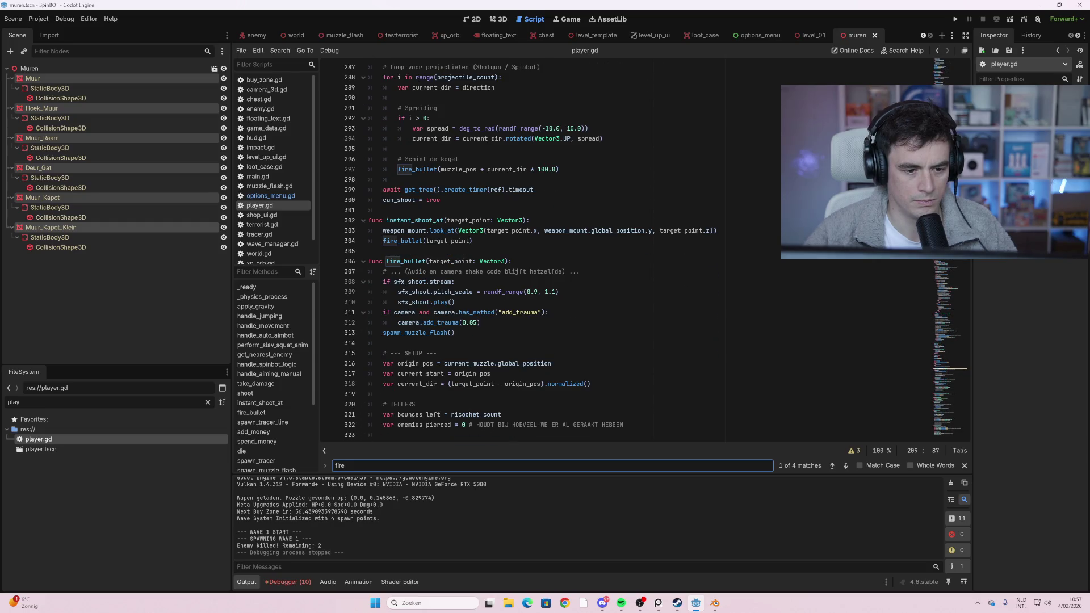
scroll(625, 249, down, 1)
scroll(625, 249, down, 3)
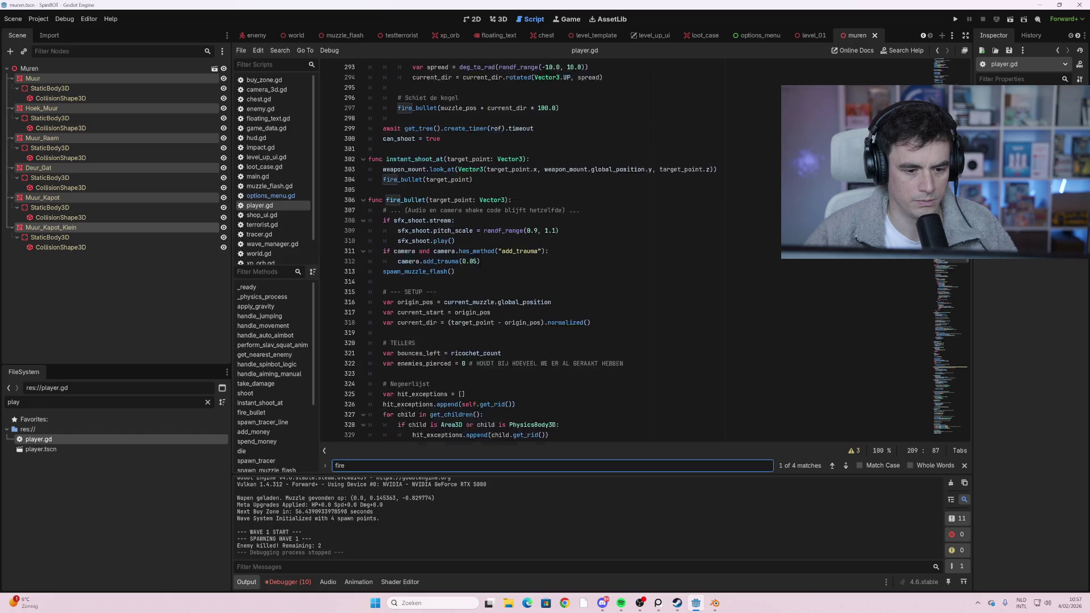
scroll(625, 250, down, 1)
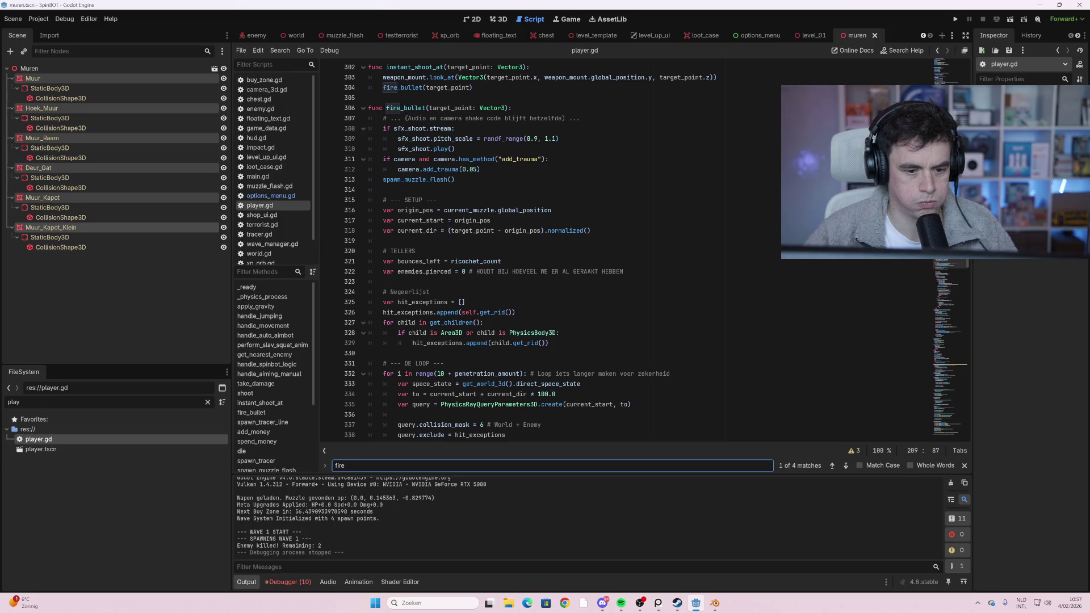
scroll(625, 250, down, 1)
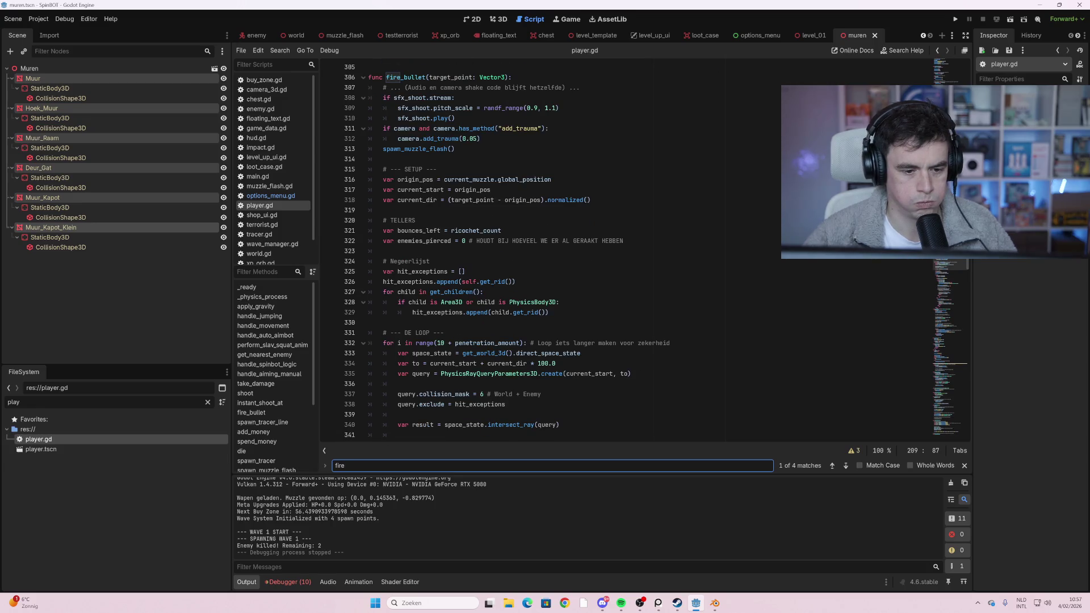
scroll(624, 250, down, 4)
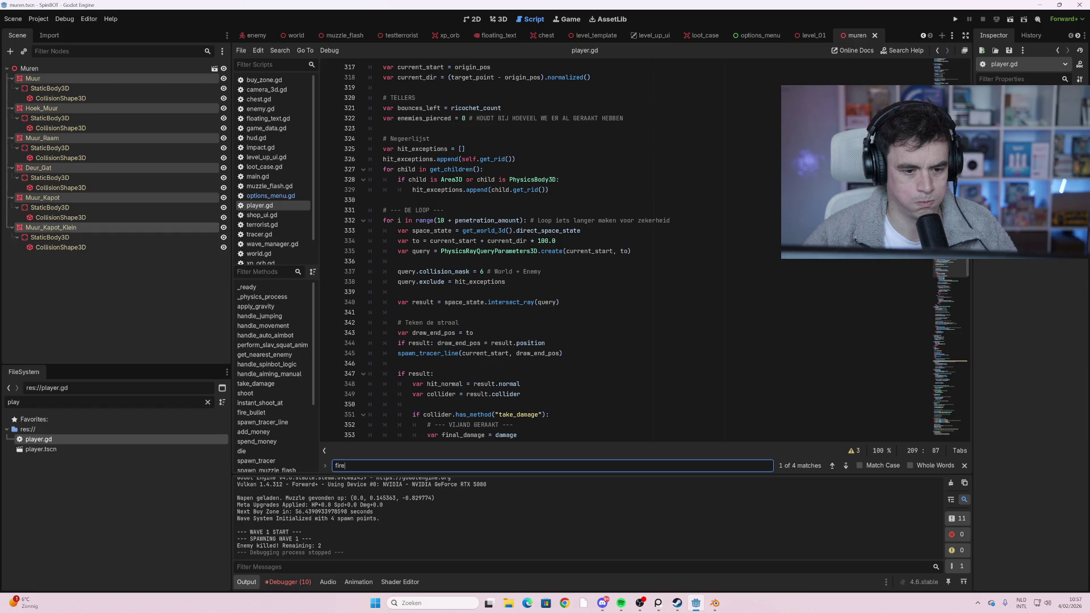
scroll(625, 250, up, 1)
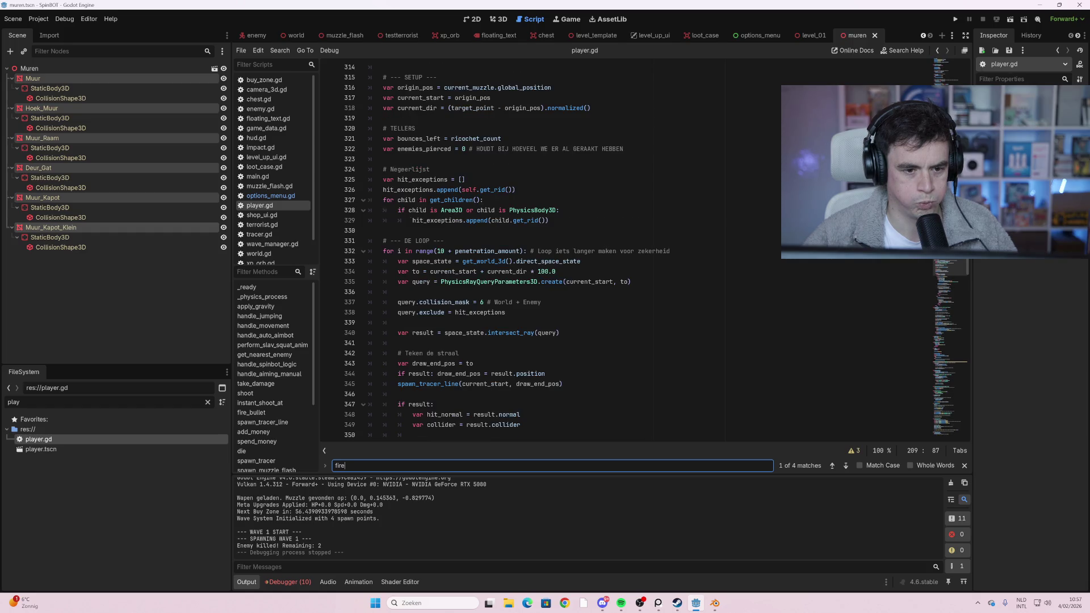
scroll(624, 250, down, 4)
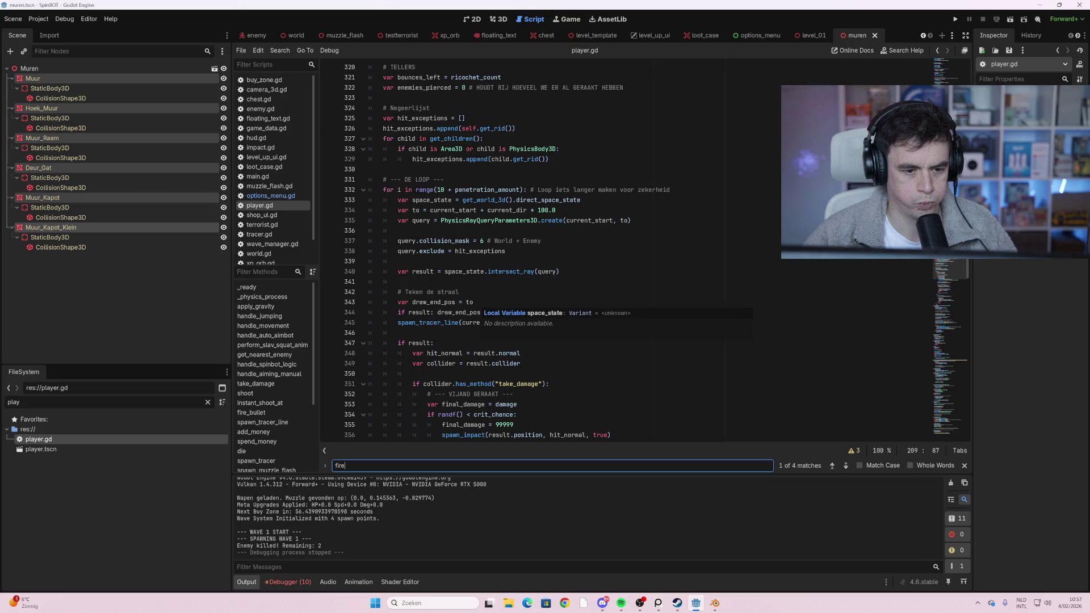
scroll(625, 250, down, 2)
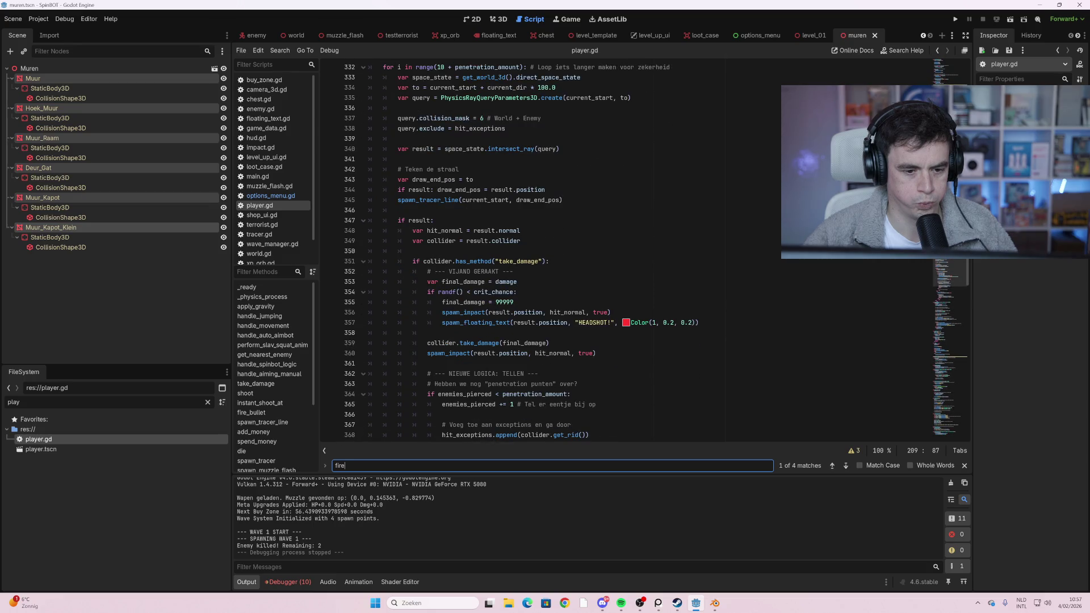
scroll(625, 250, down, 3)
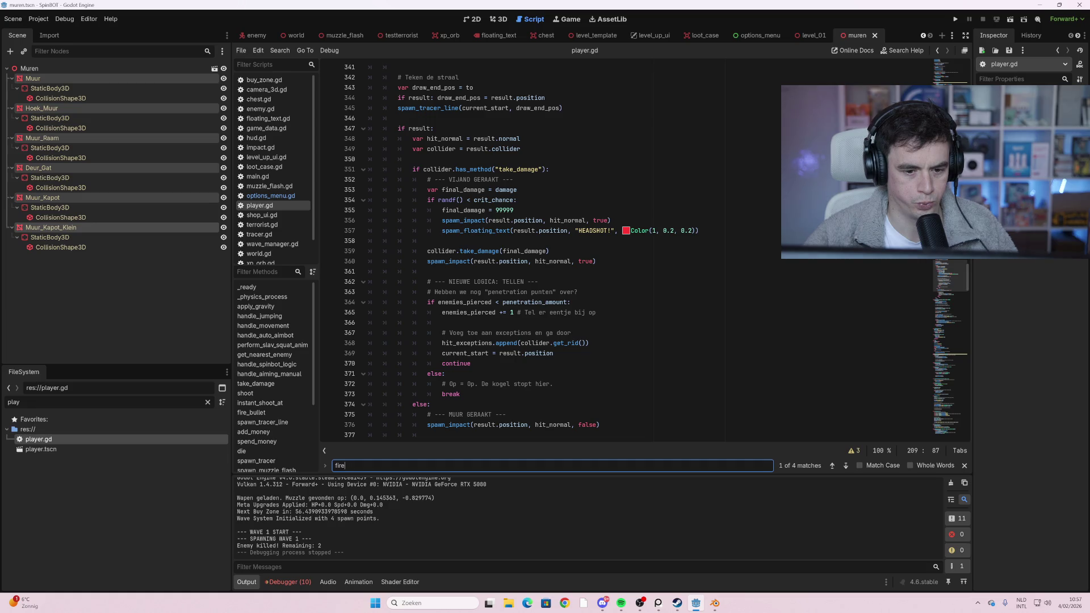
scroll(625, 250, up, 1)
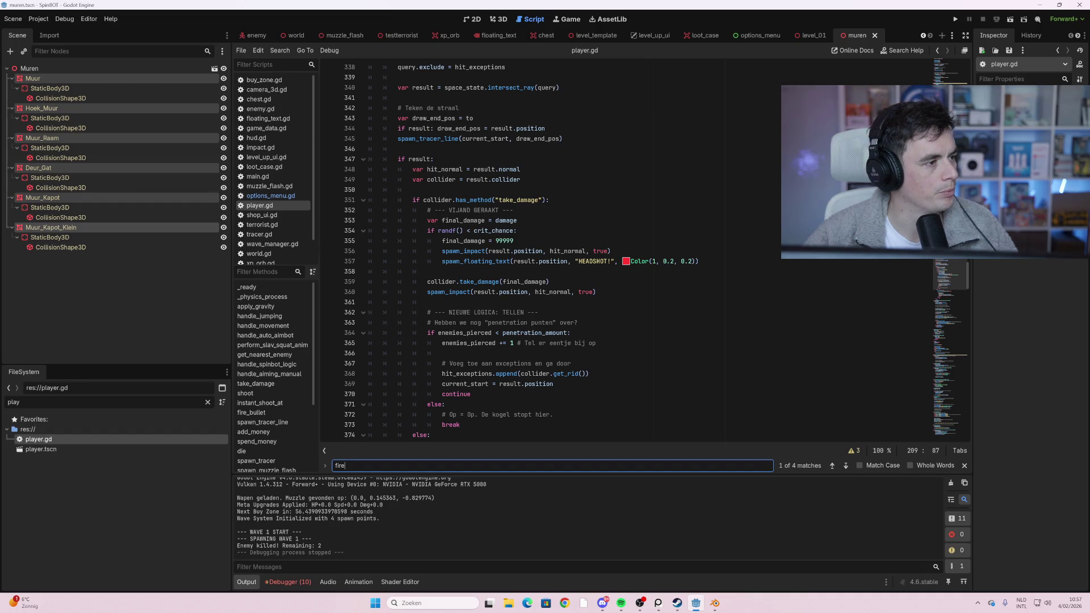
scroll(624, 249, down, 1)
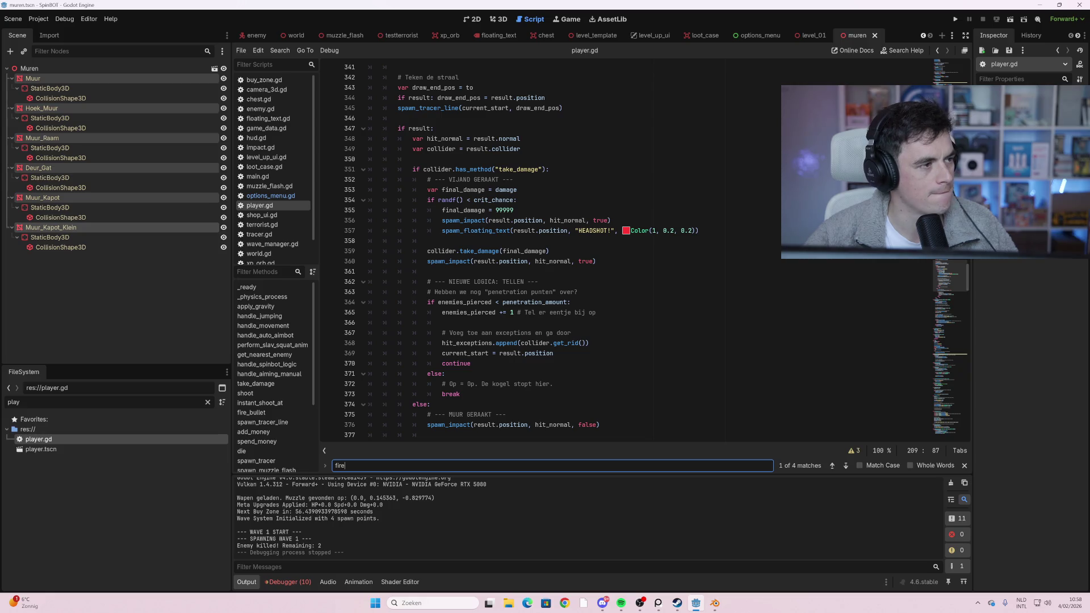
scroll(625, 250, down, 2)
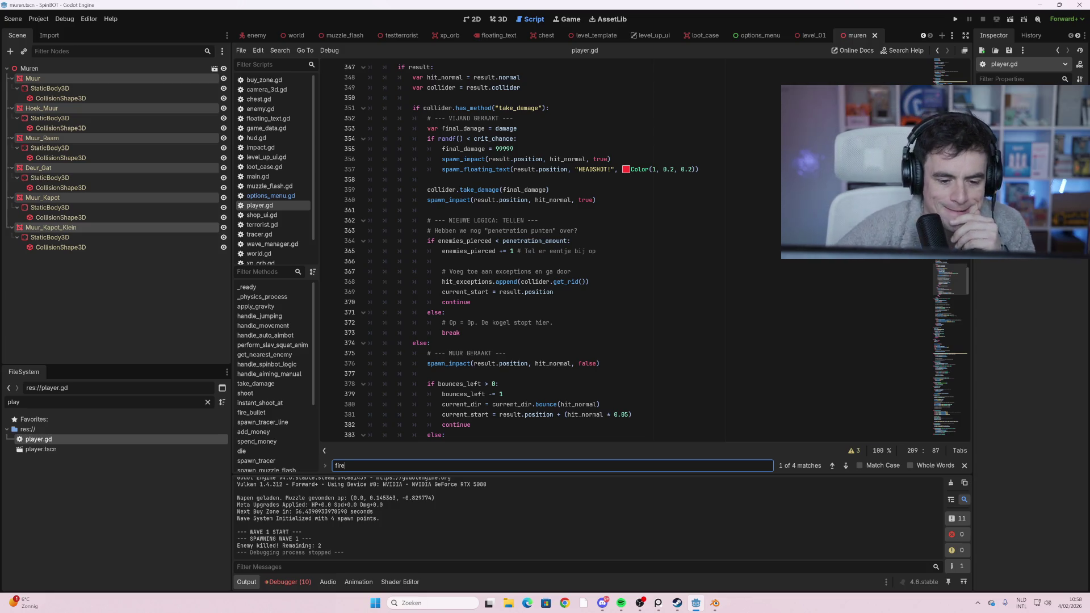
scroll(624, 250, down, 1)
scroll(624, 250, down, 2)
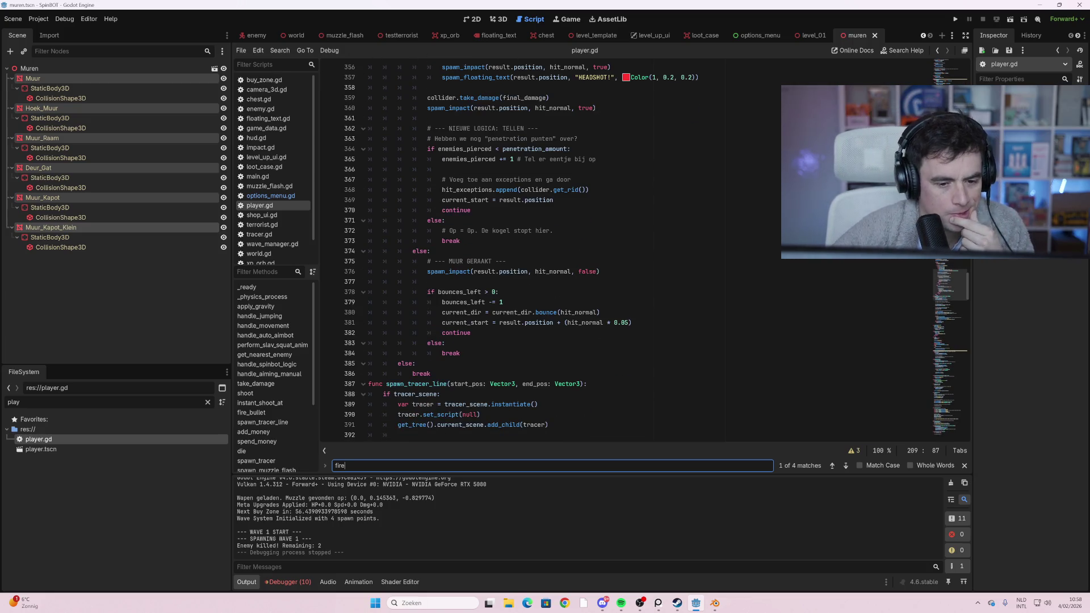
scroll(624, 250, down, 1)
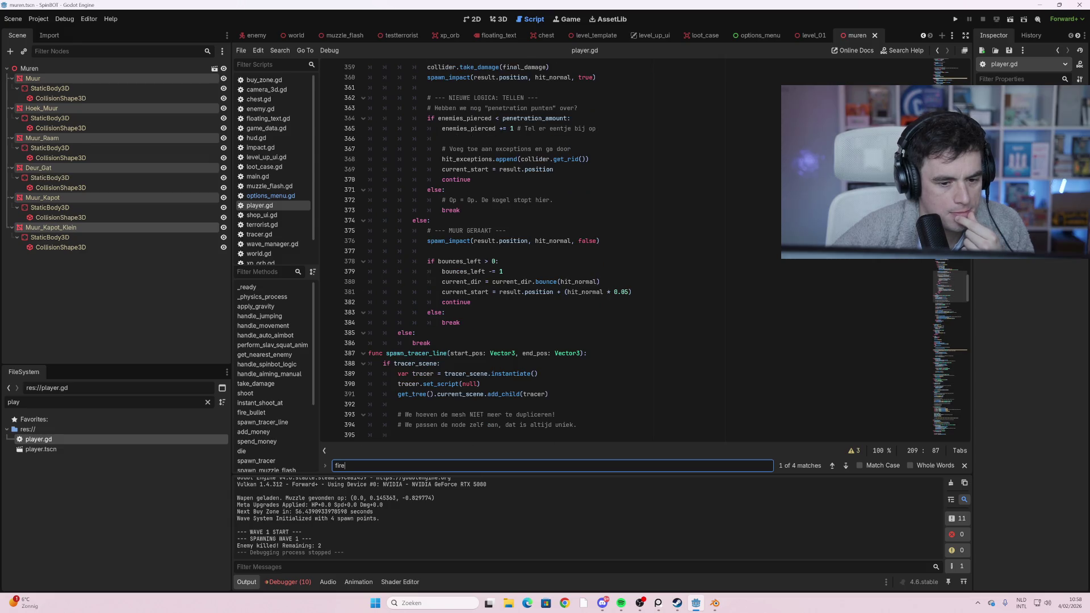
scroll(625, 250, down, 1)
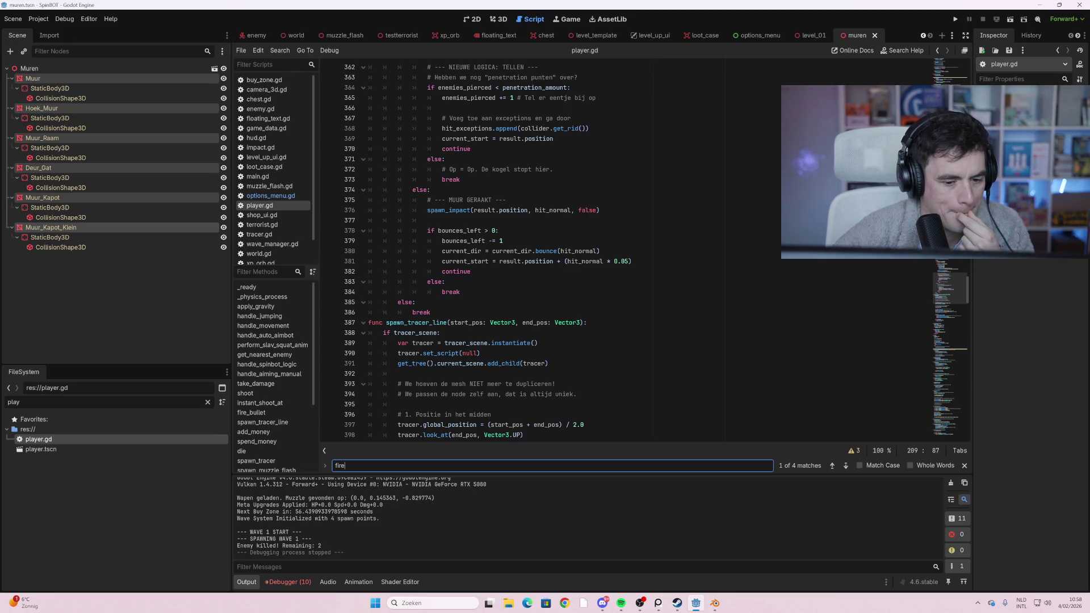
scroll(625, 261, down, 2)
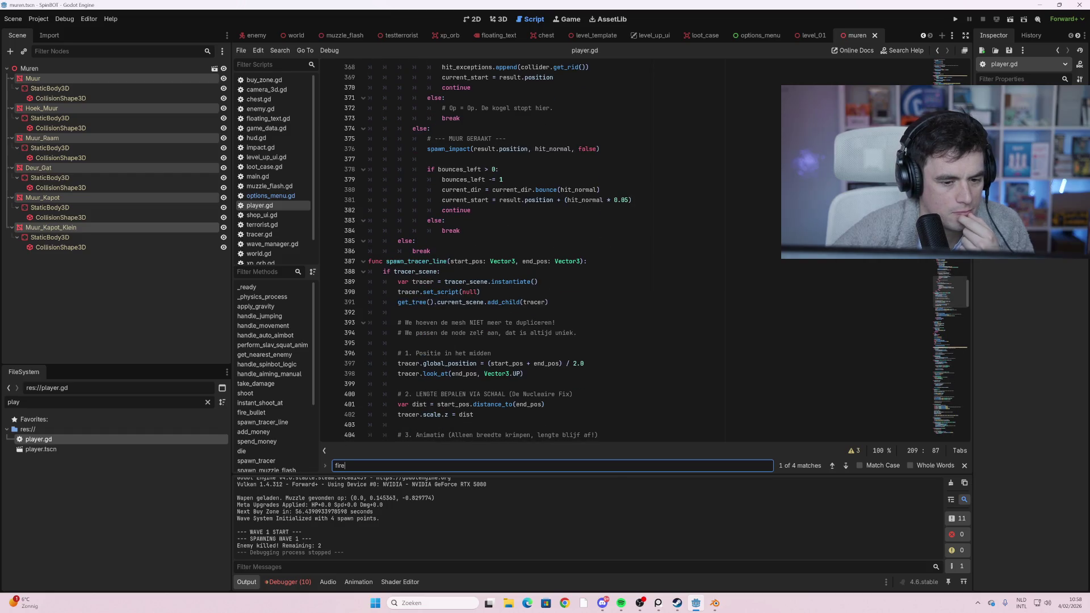
scroll(624, 250, up, 5)
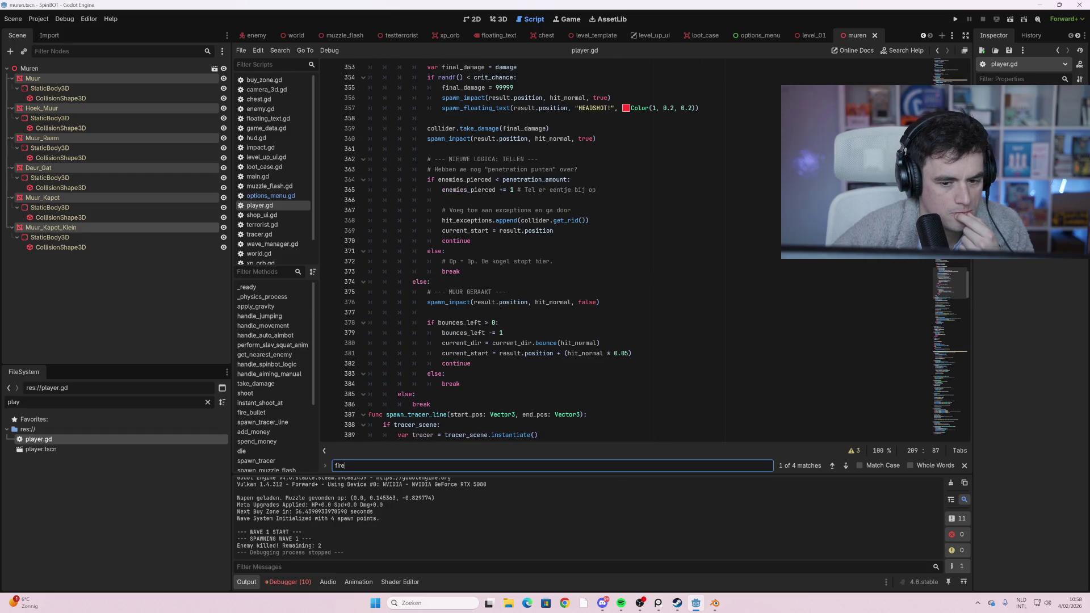
scroll(625, 250, up, 3)
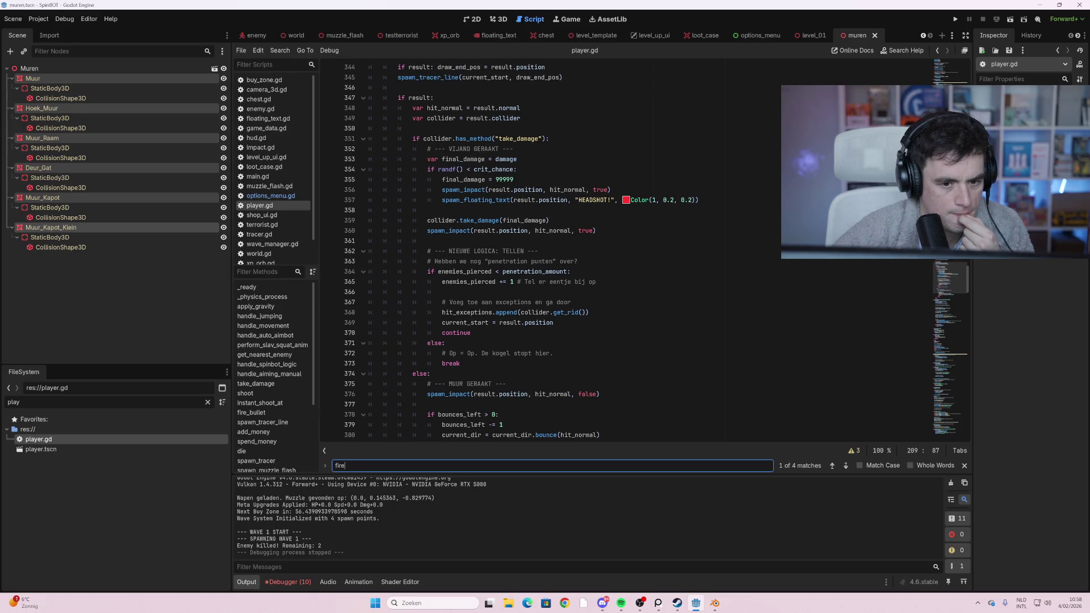
scroll(657, 250, up, 1)
scroll(657, 250, up, 3)
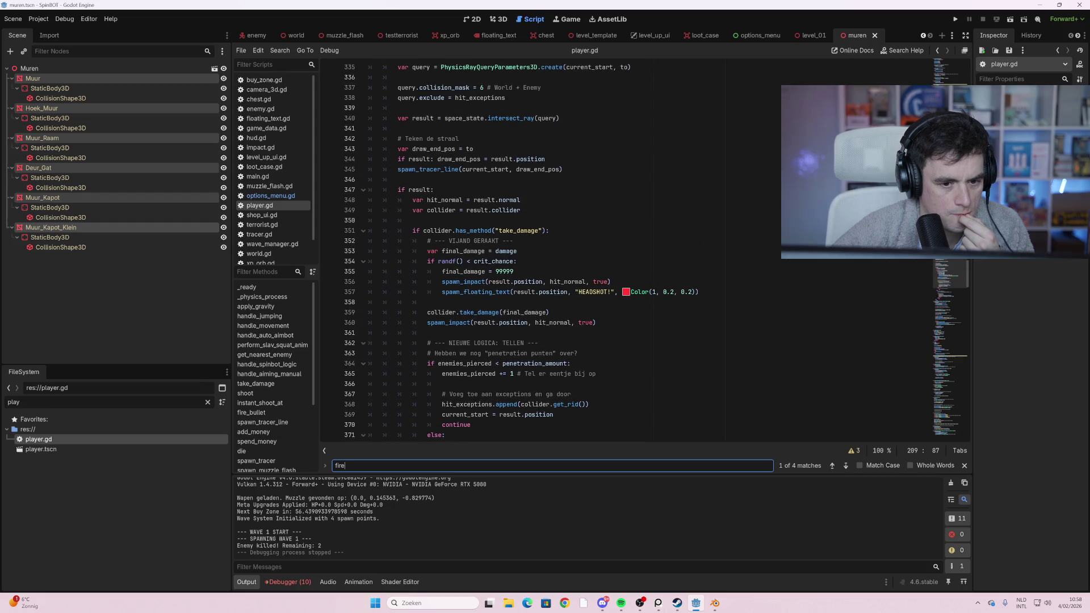
scroll(656, 250, up, 1)
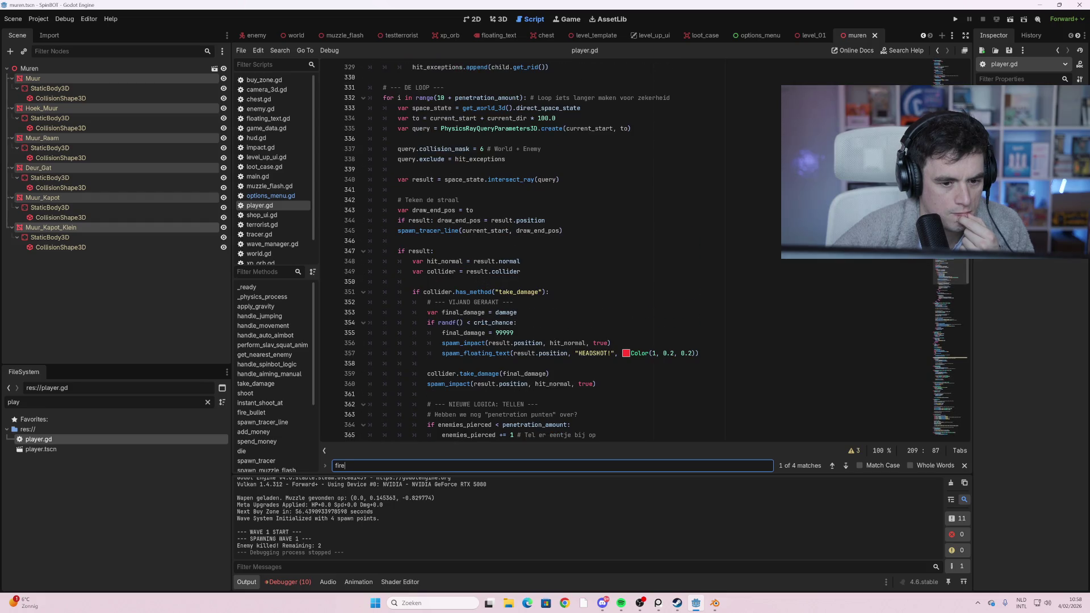
scroll(656, 250, up, 1)
scroll(657, 251, up, 1)
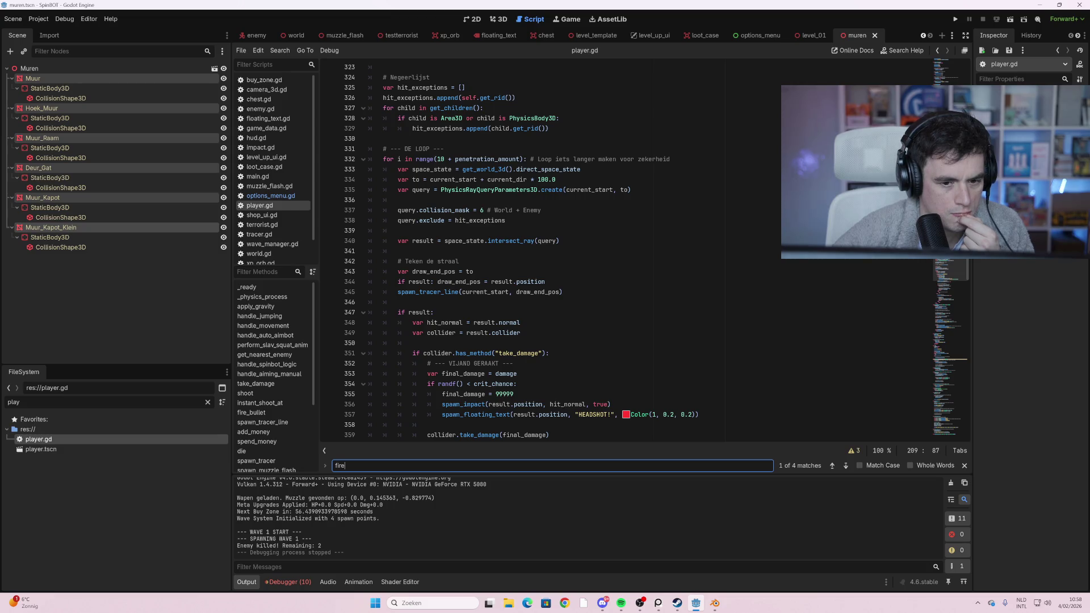
mouse_move(452, 211)
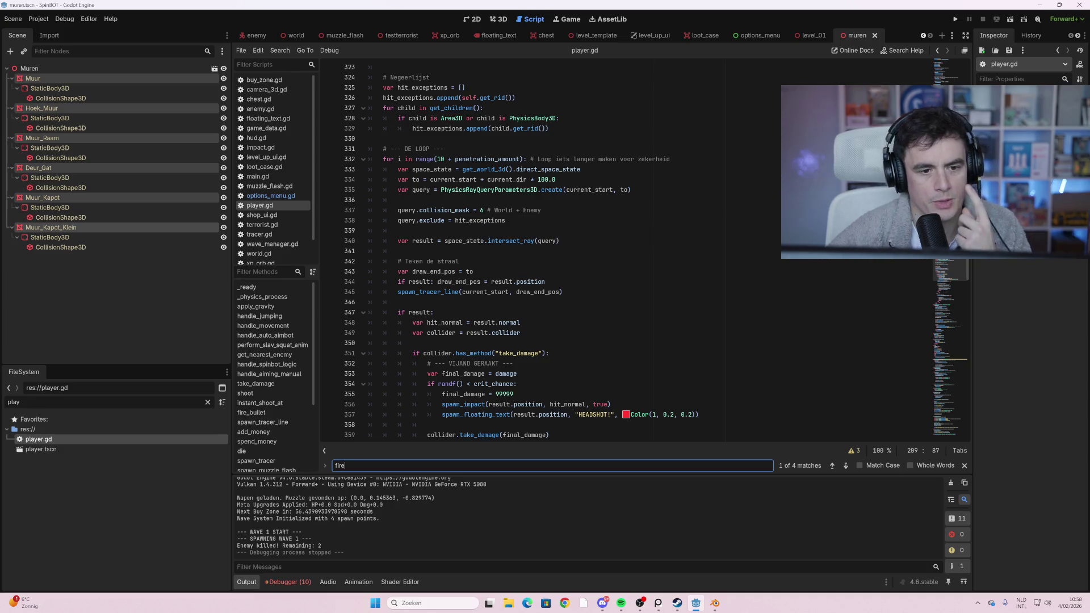
scroll(568, 250, up, 4)
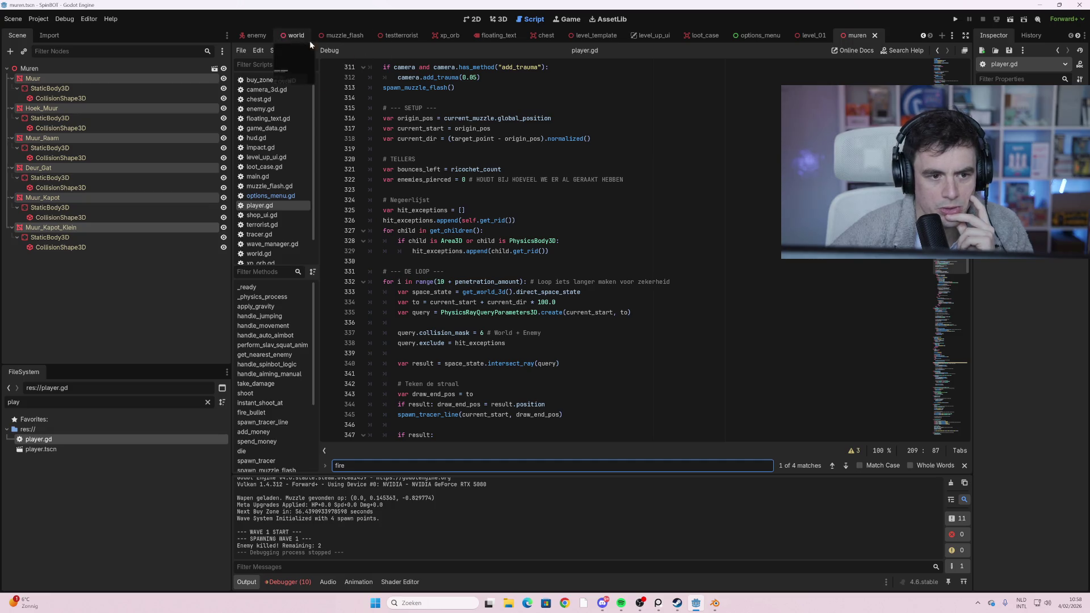
click(255, 35)
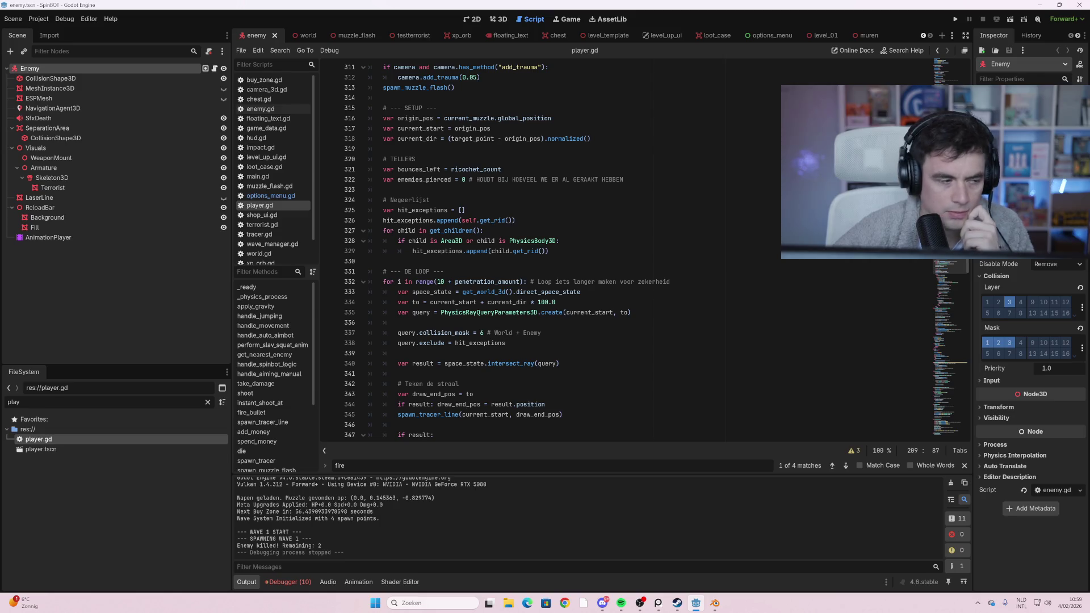
- Put the cursor on the hit_exceptions line and launch the project with F5
click(461, 210)
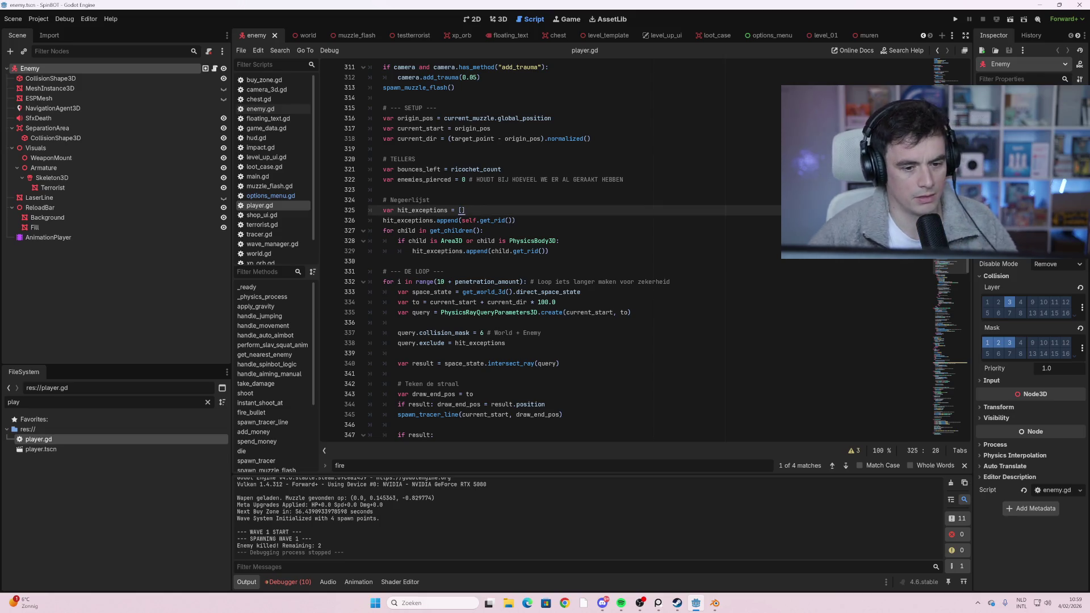
key(F5)
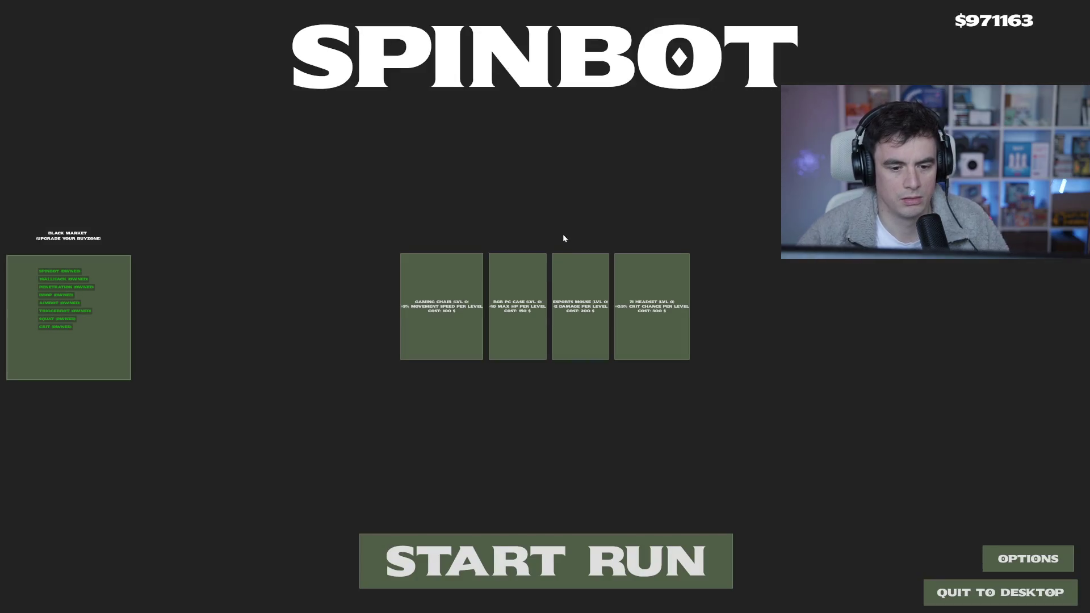
- Start a new run, dismiss the loot message, and shoot the enemies to the right
click(540, 539)
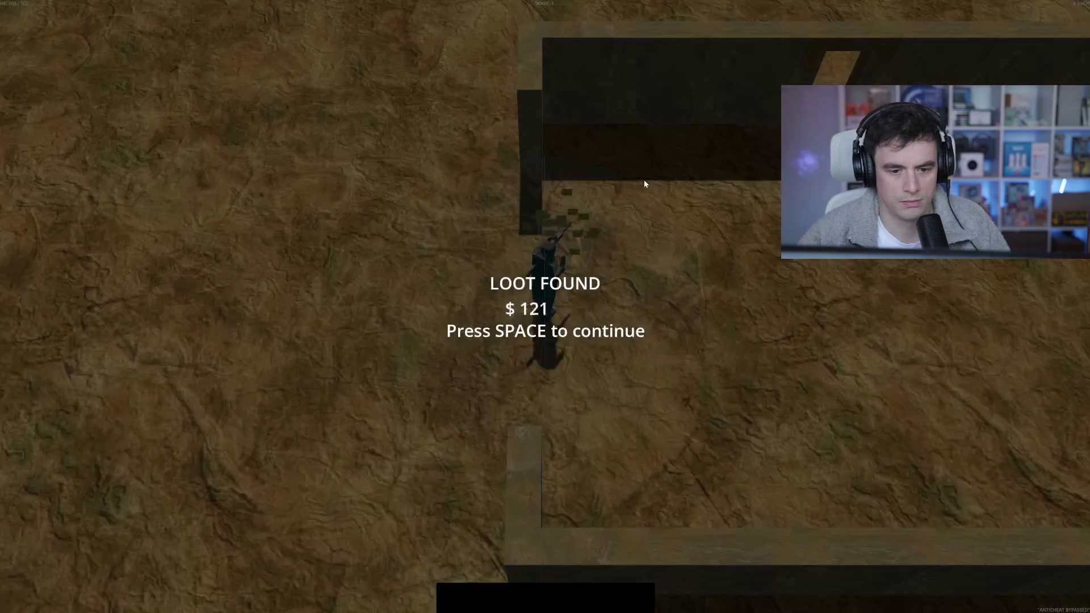
key(space)
key(w)
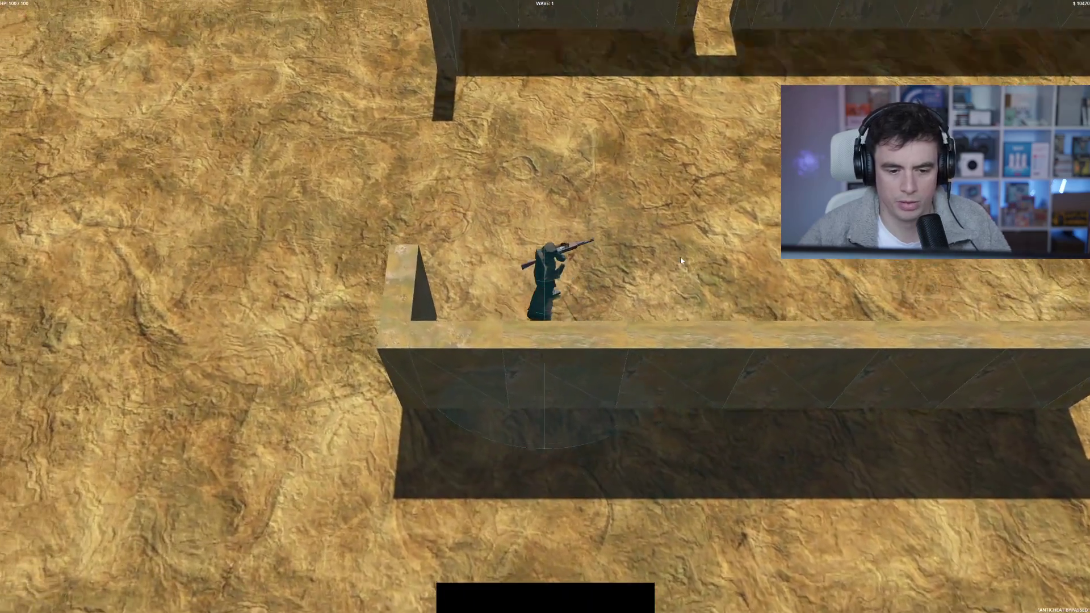
key(a)
click(681, 257)
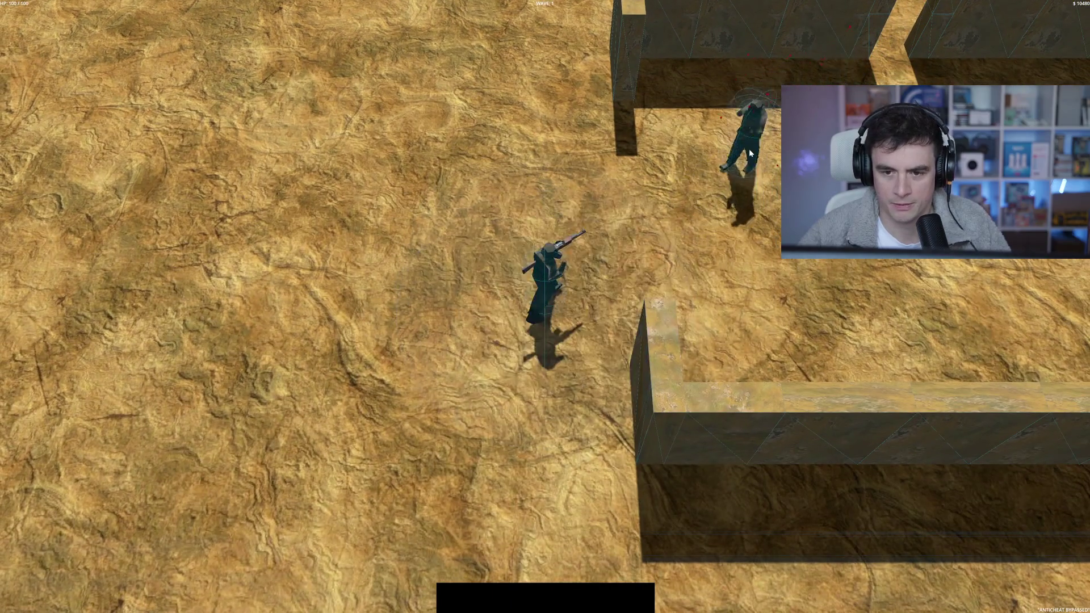
click(727, 151)
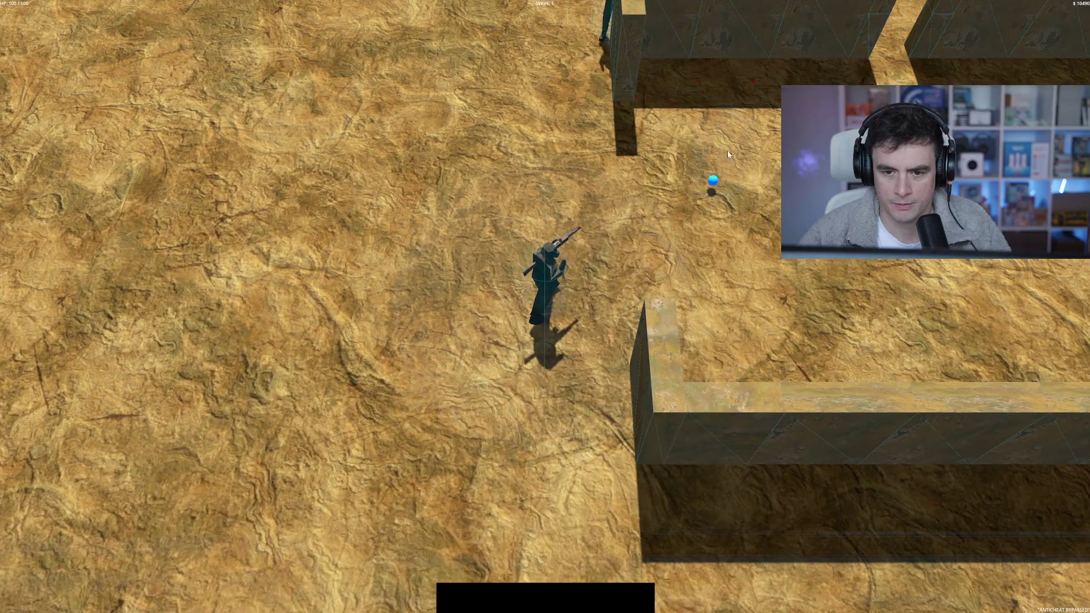
- Run through the corridors and shoot the last enemy of wave 1
key(w+d)
key(d)
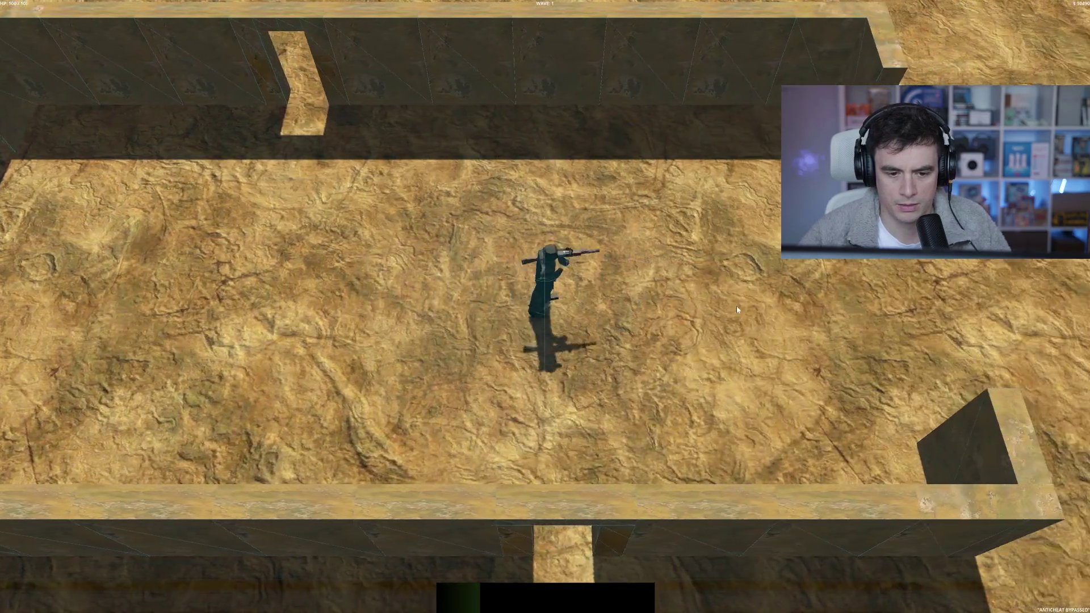
key(w+d)
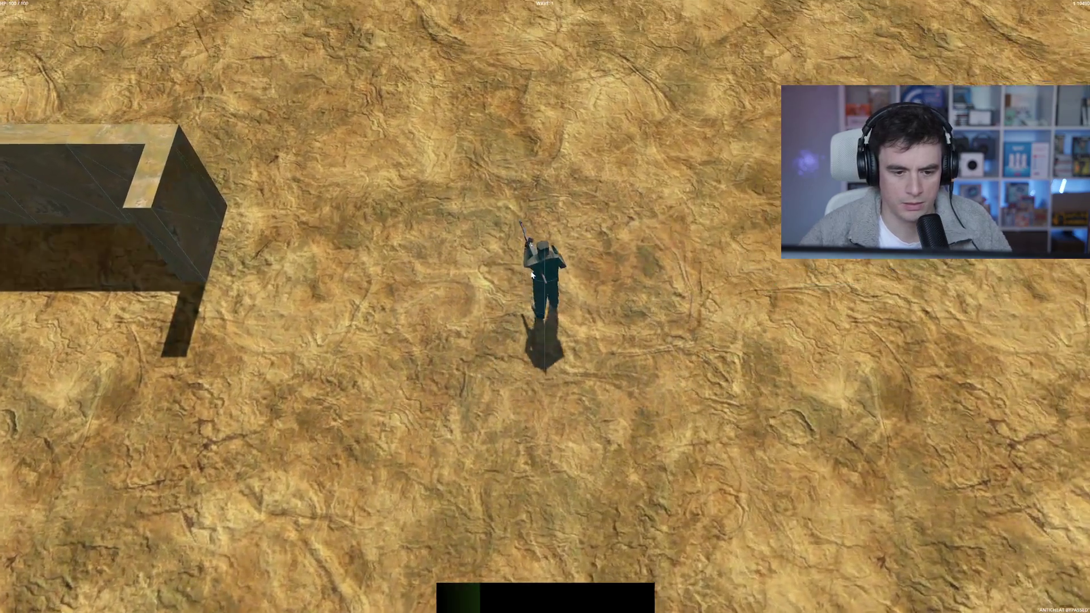
key(w+a)
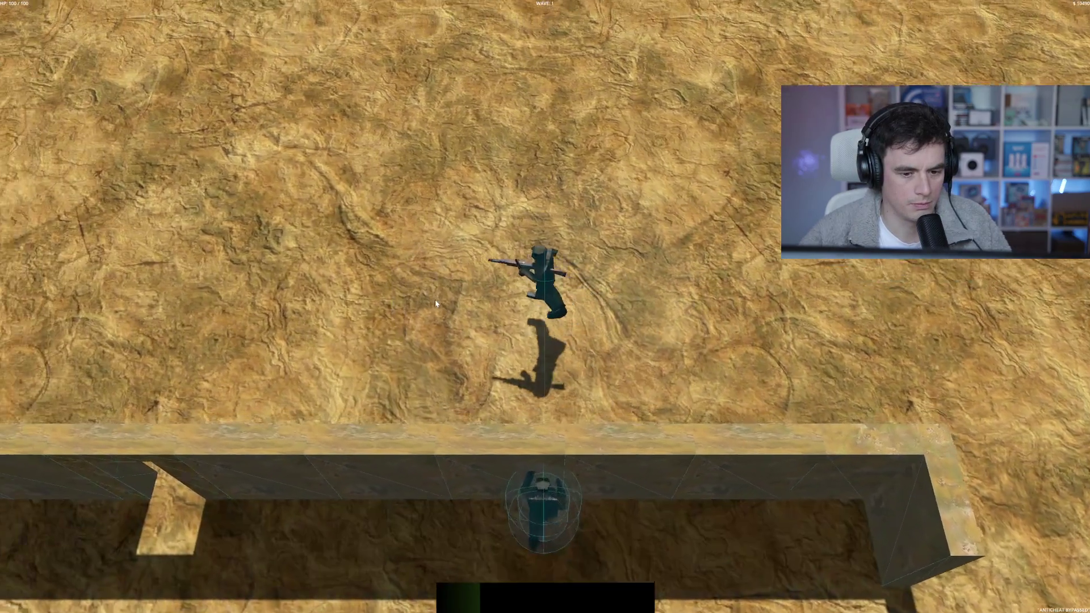
key(s)
key(a)
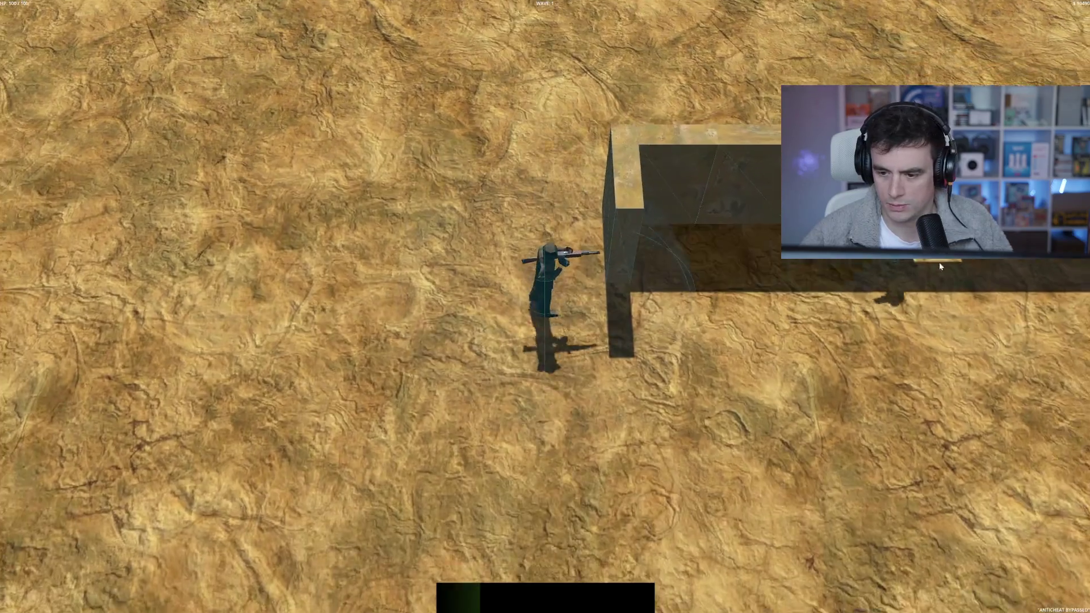
key(s)
click(748, 156)
key(a)
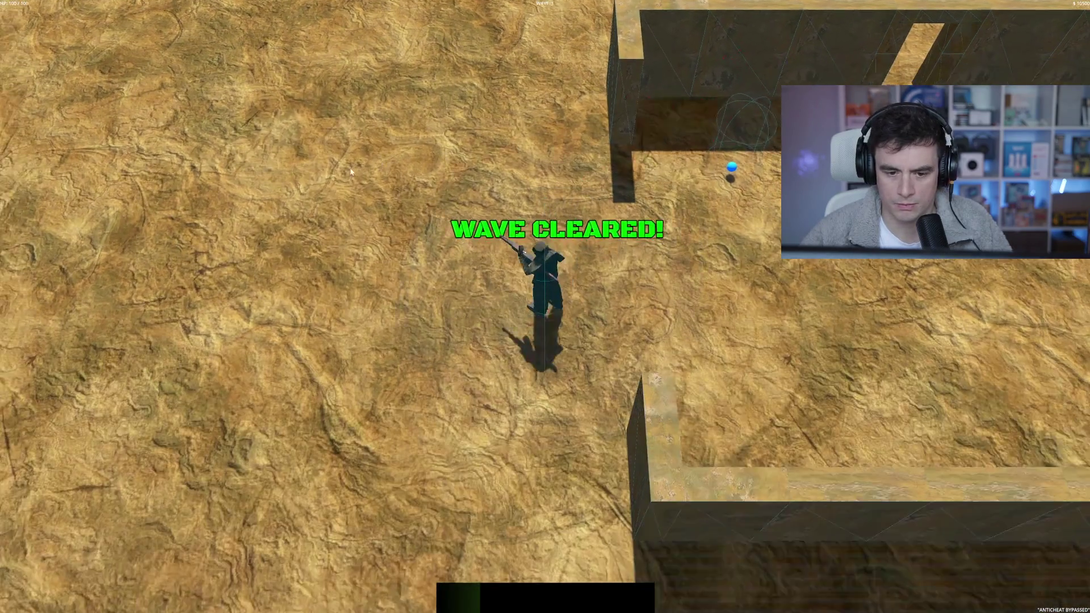
- Run along the long wall and past its end toward the nearby enemy
key(d)
key(s)
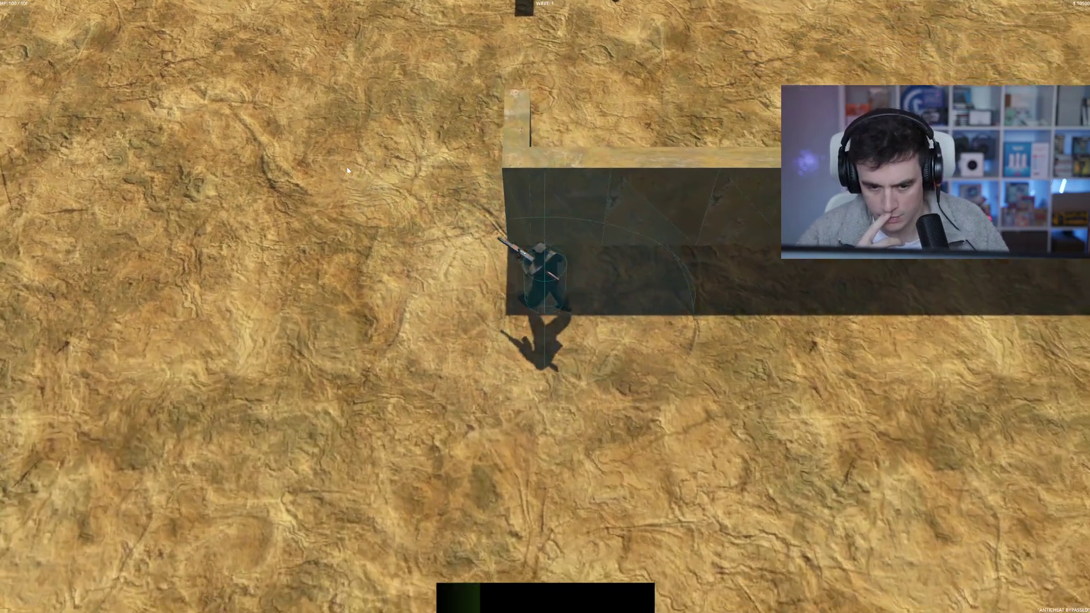
key(d)
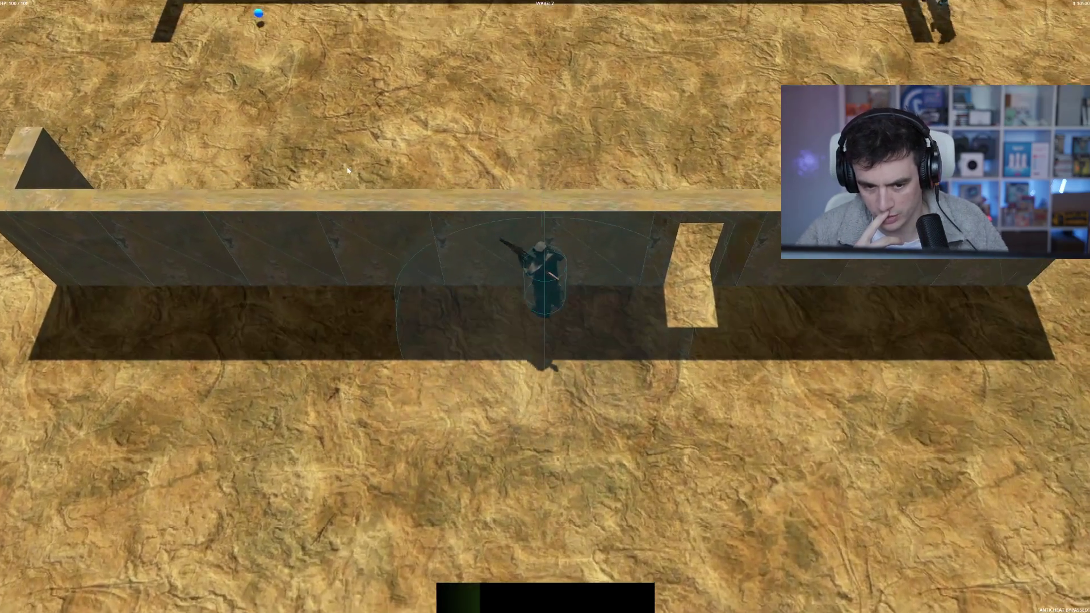
key(s)
key(w)
key(a)
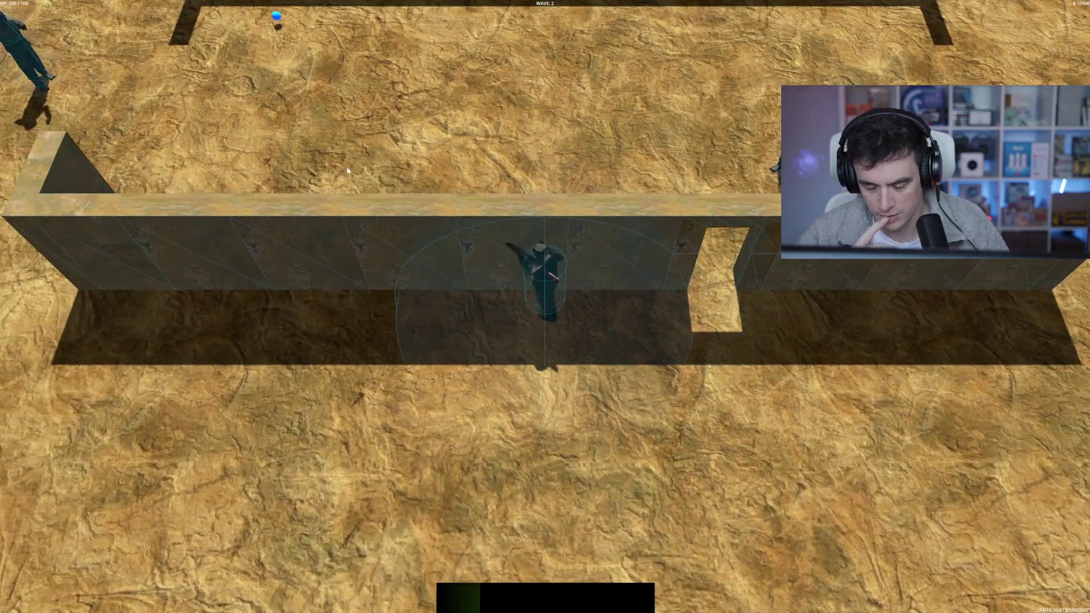
key(a)
key(s)
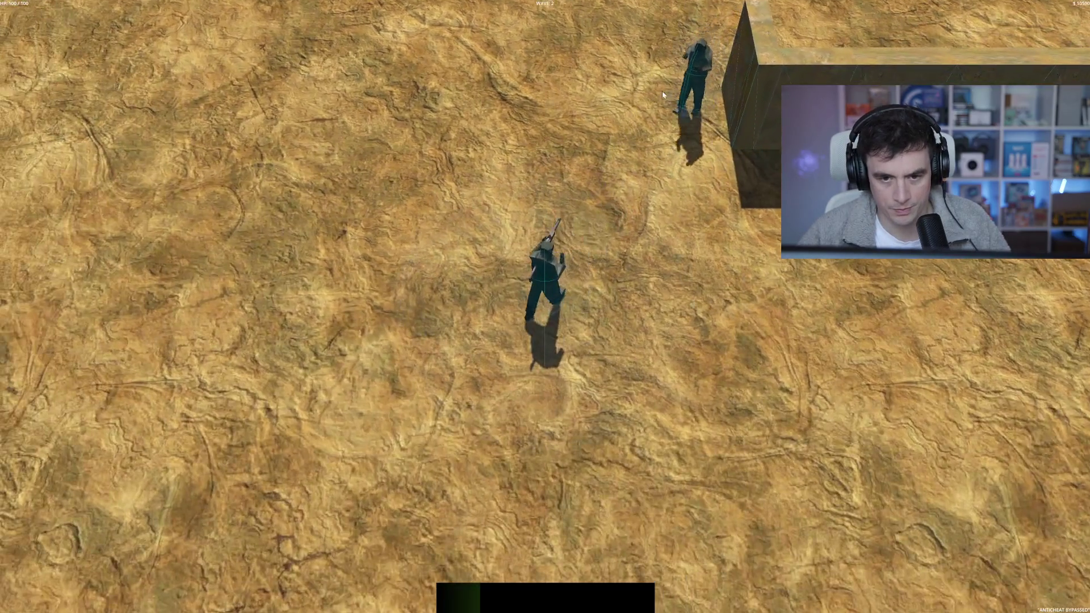
key(s)
key(w)
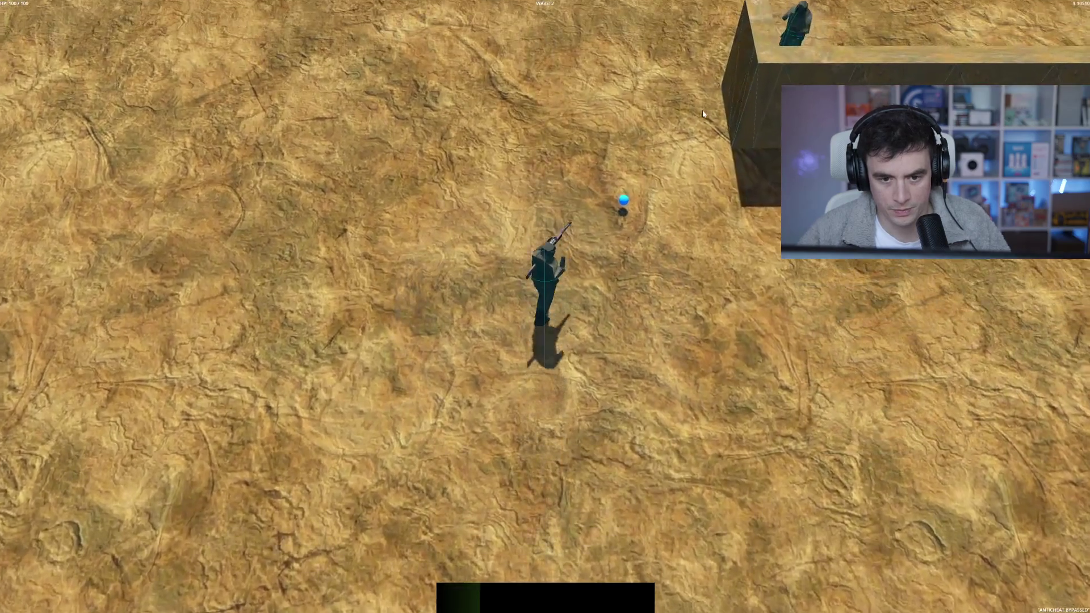
key(s)
key(w)
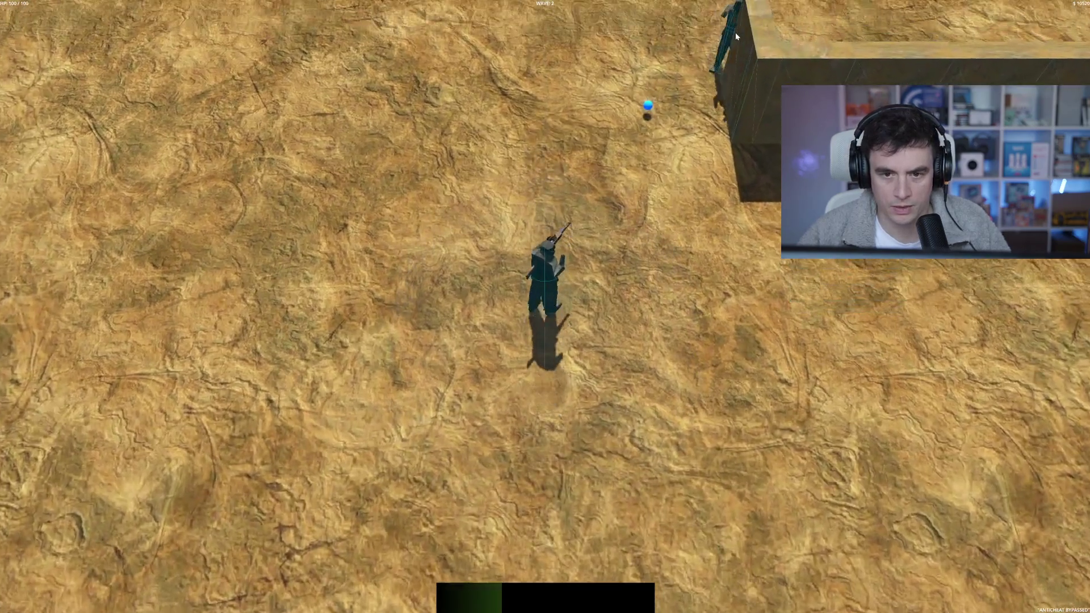
- Shoot the approaching enemies while repositioning, clearing wave 2
click(709, 60)
key(s)
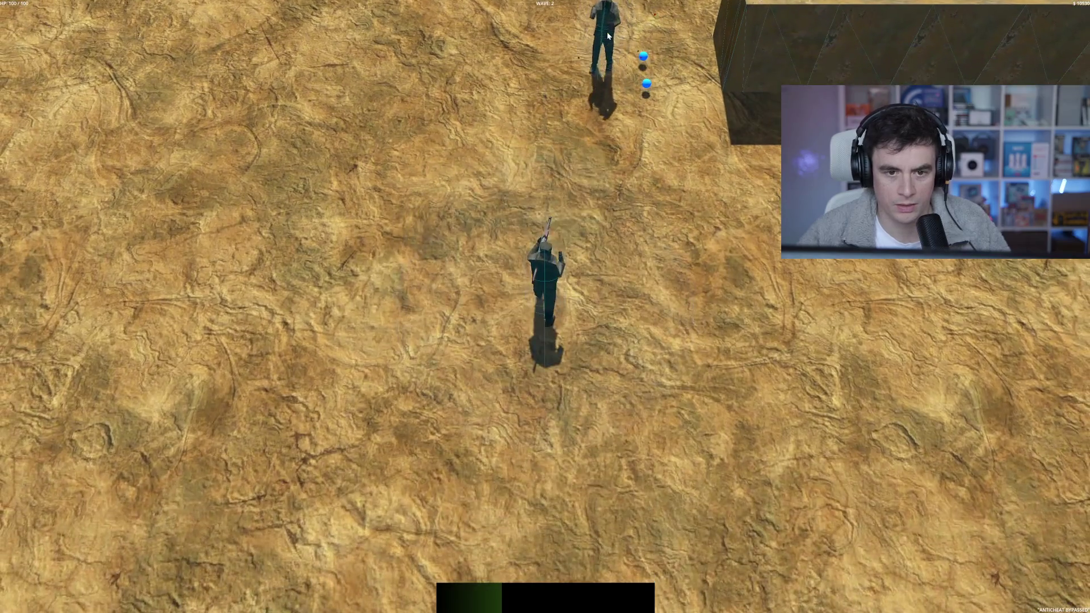
click(597, 53)
key(w)
key(d)
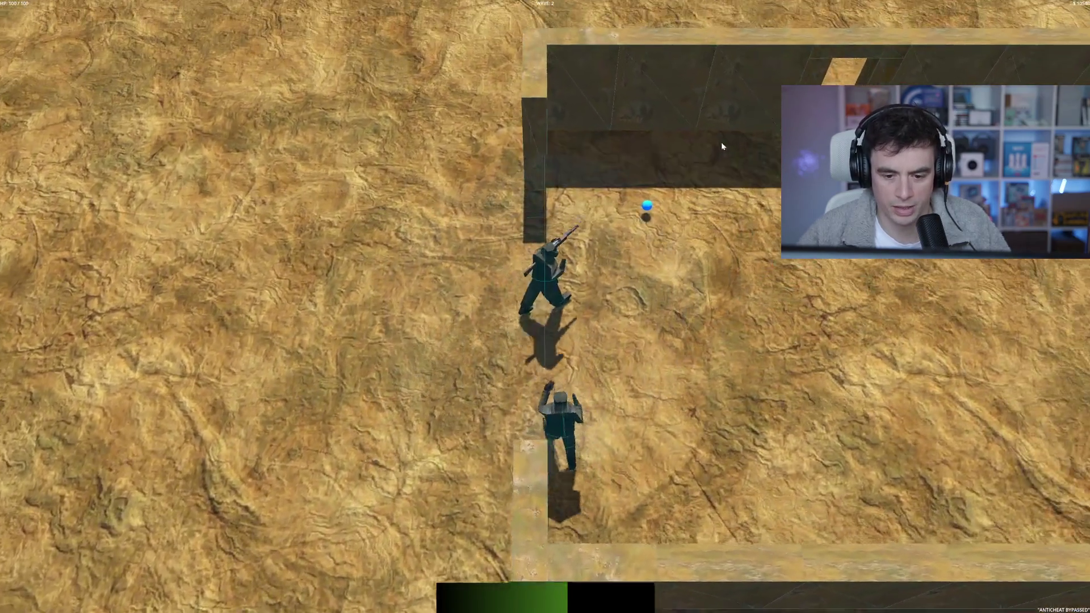
key(w)
key(a)
click(813, 308)
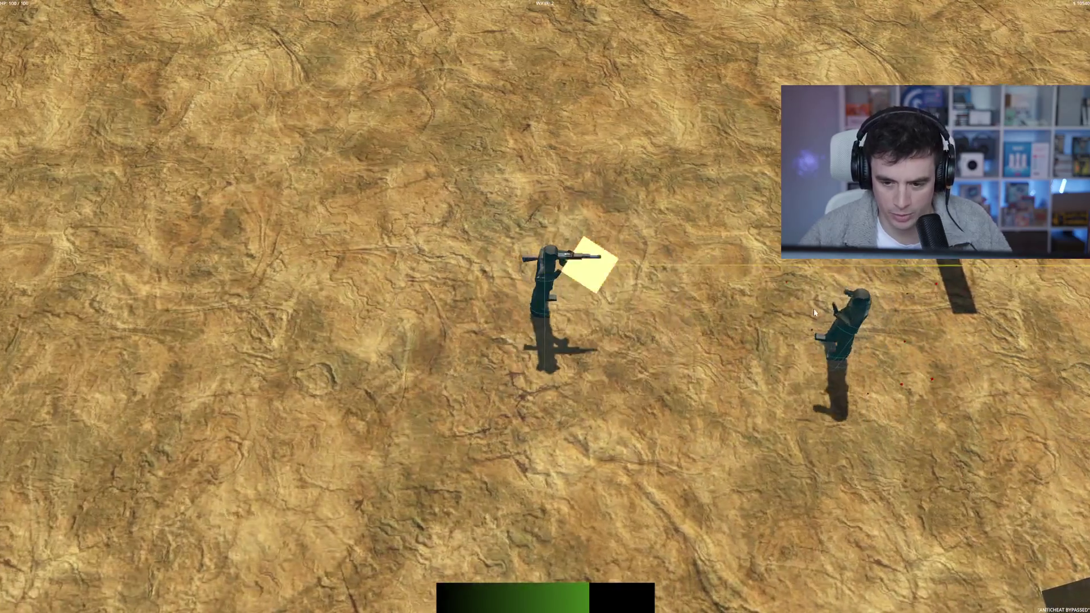
click(781, 322)
- Fight the wave 3 enemies at the top and collect orbs until the level-up appears
key(w)
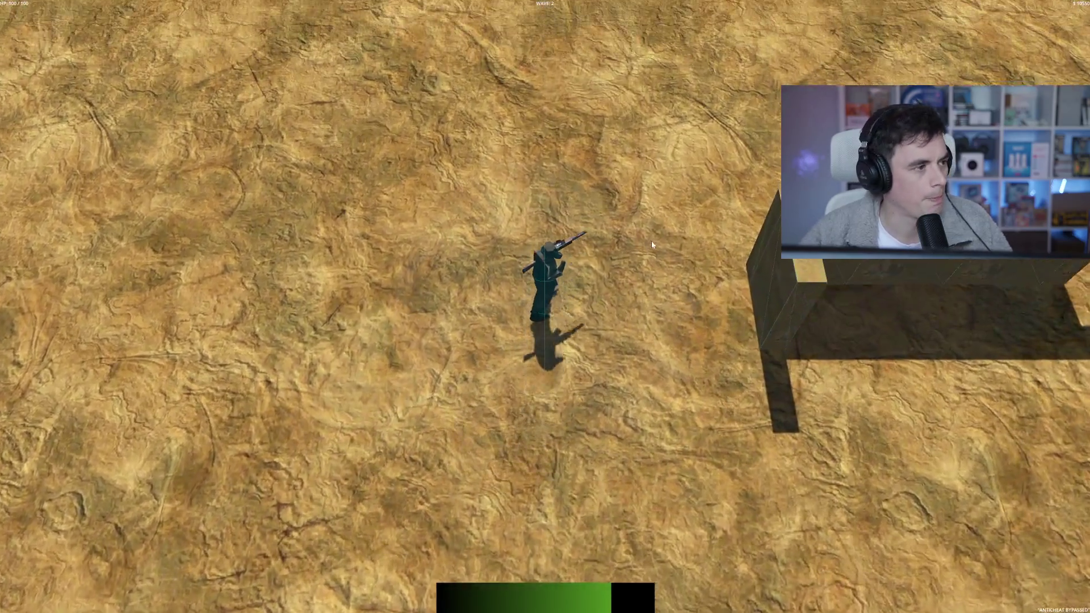
key(s)
key(a)
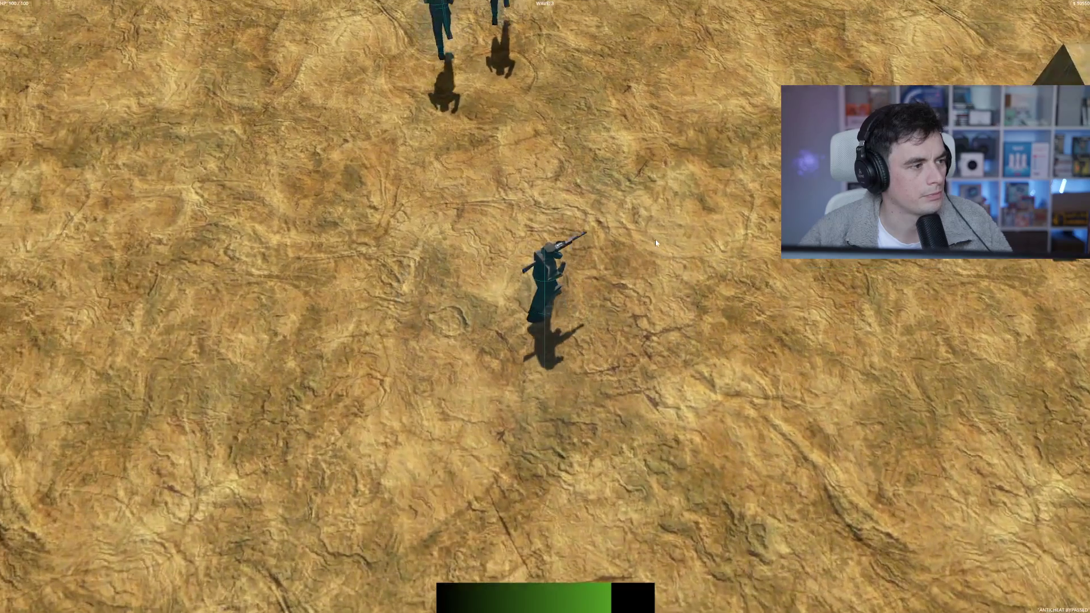
key(w)
click(602, 77)
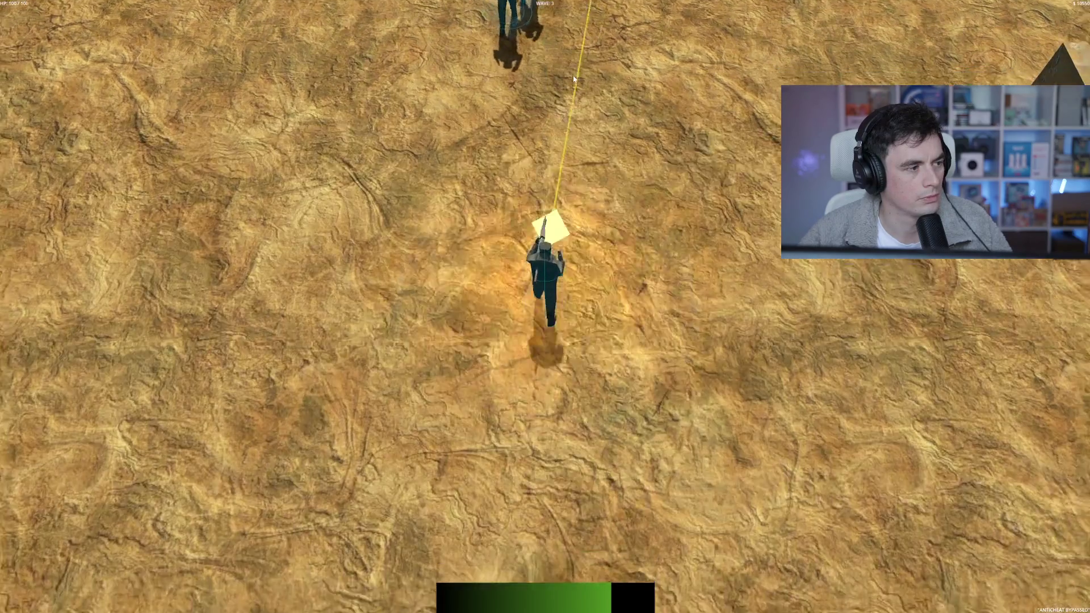
key(s)
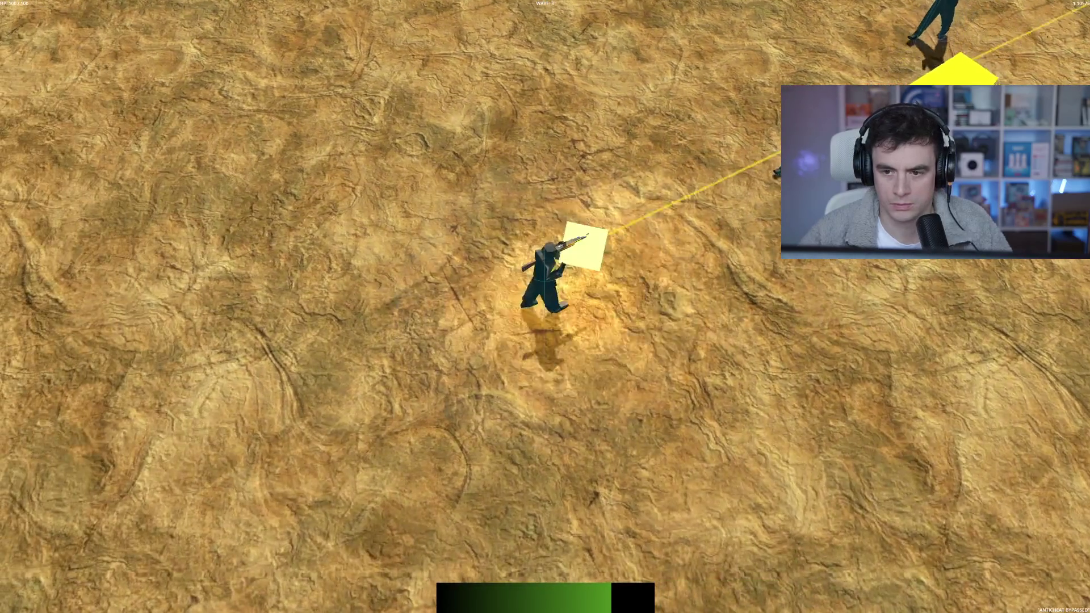
key(a)
key(a)
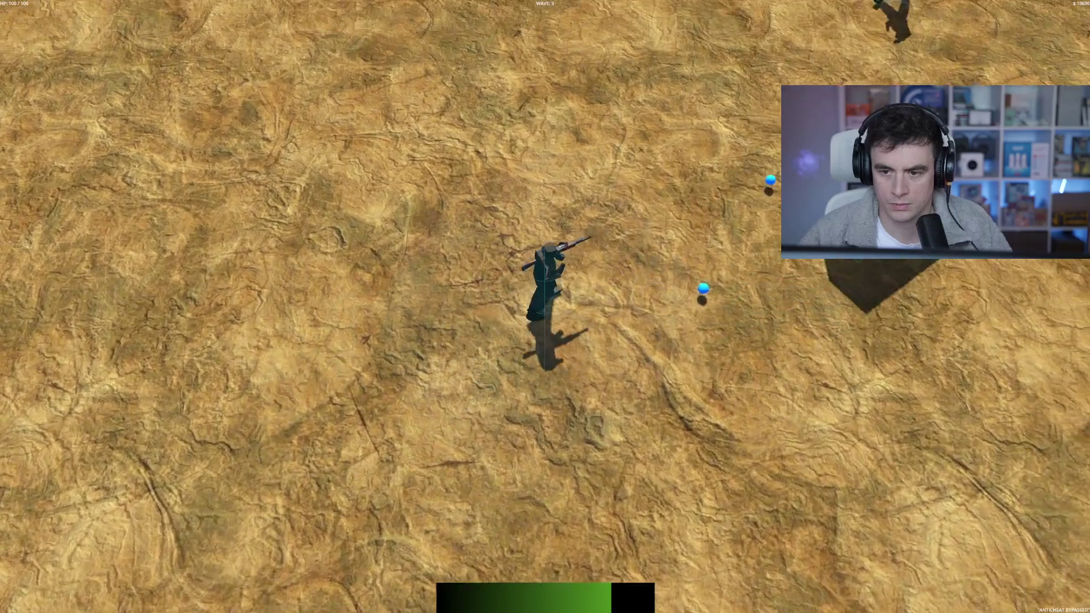
- Take the Rapid Firetrigger upgrade, then shoot the top-right enemies to clear the wave and collect orbs
key(d)
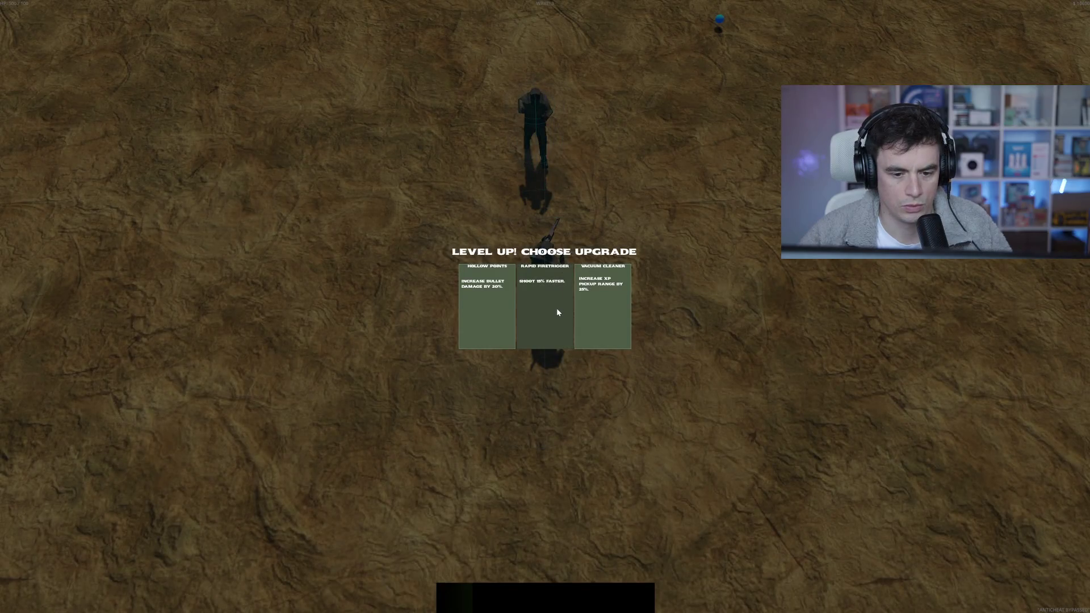
click(527, 316)
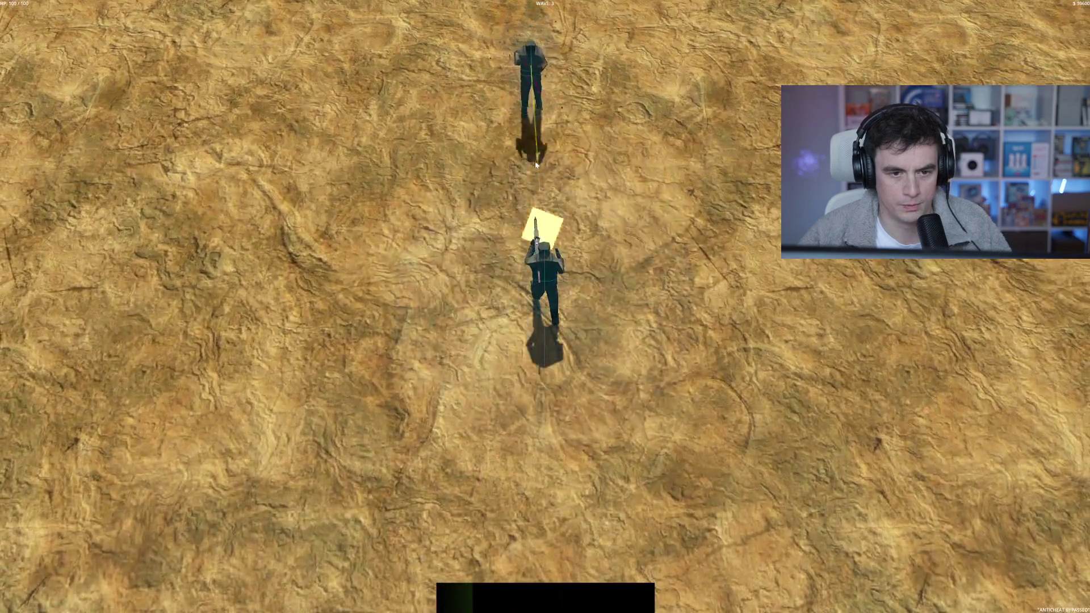
key(w)
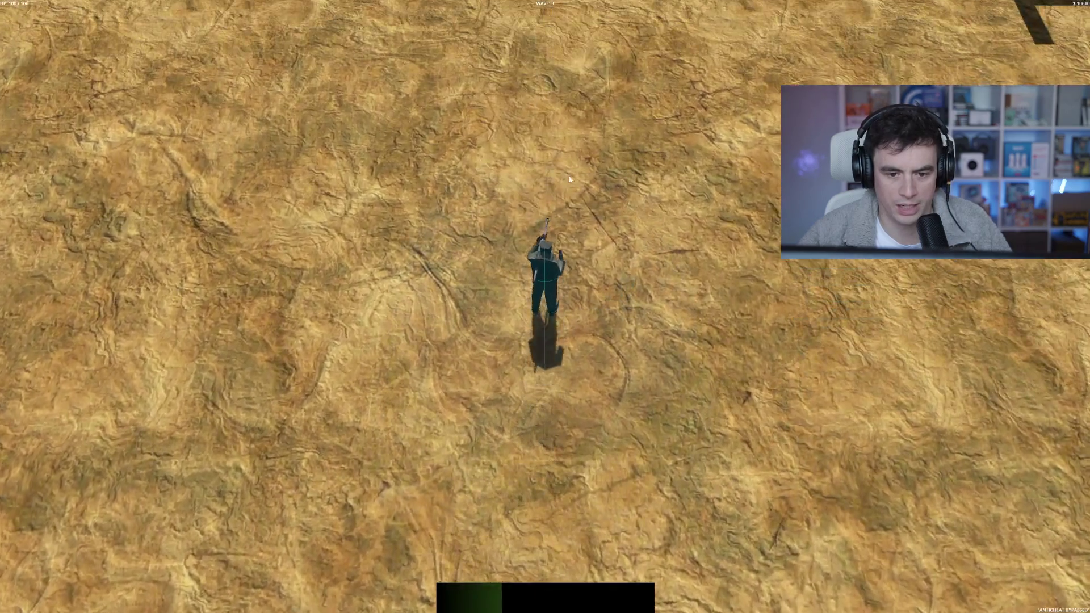
key(w)
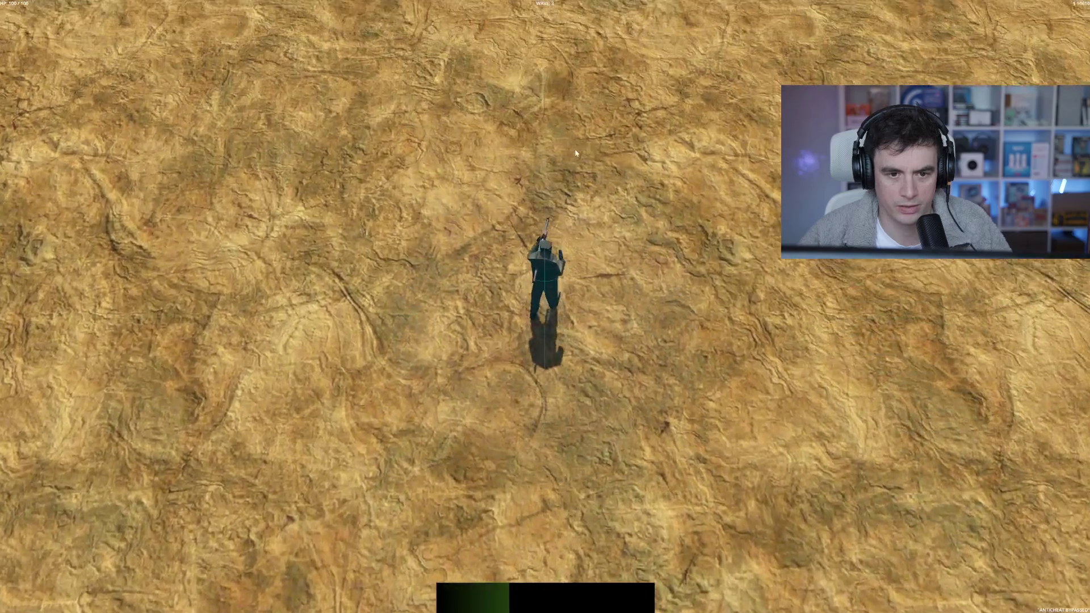
key(w)
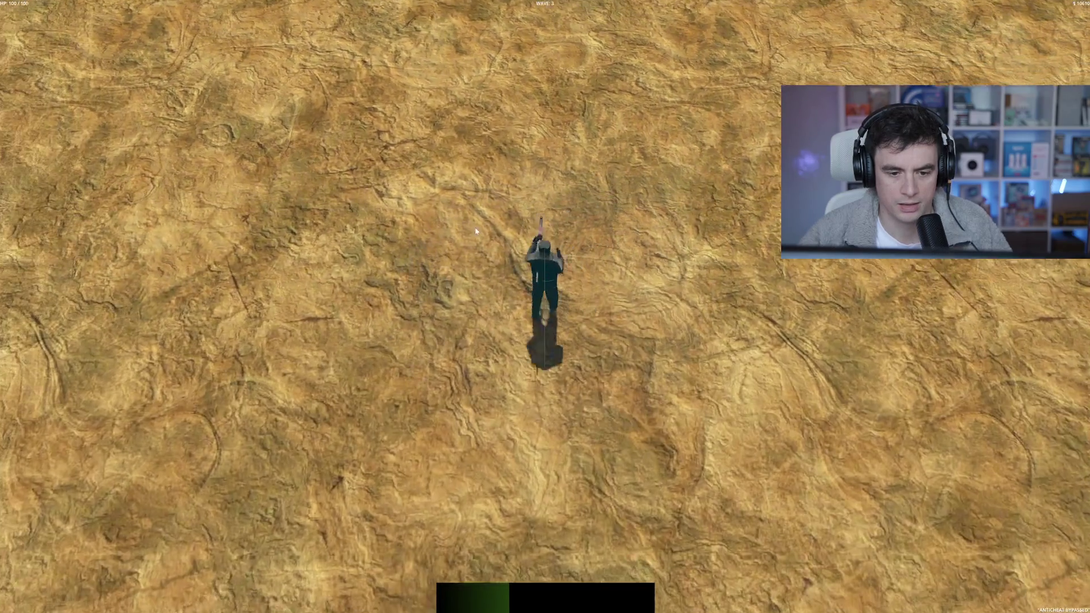
key(w)
click(778, 156)
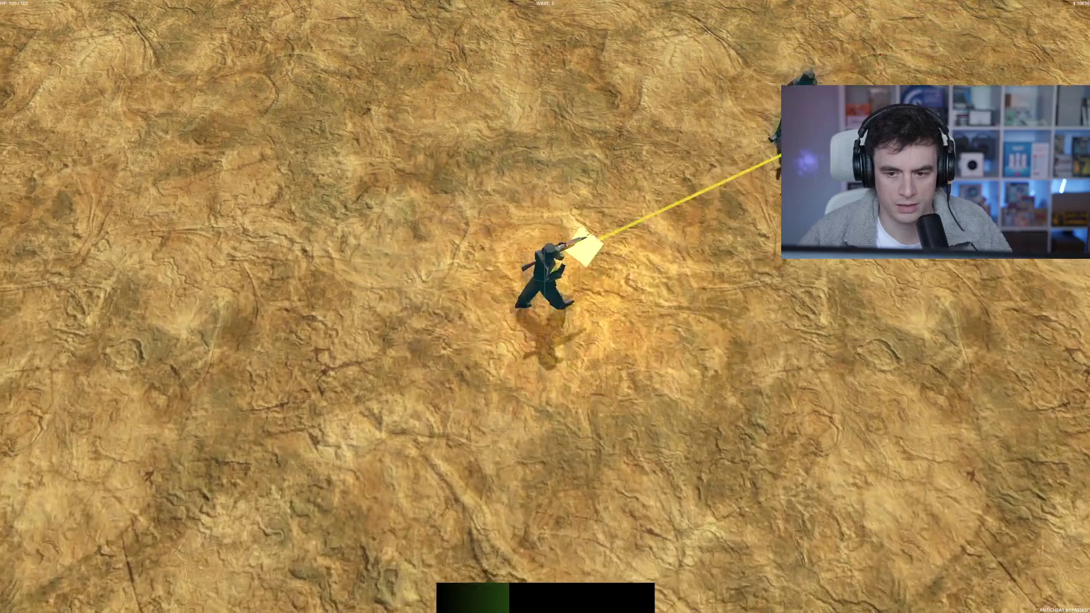
key(w)
click(675, 137)
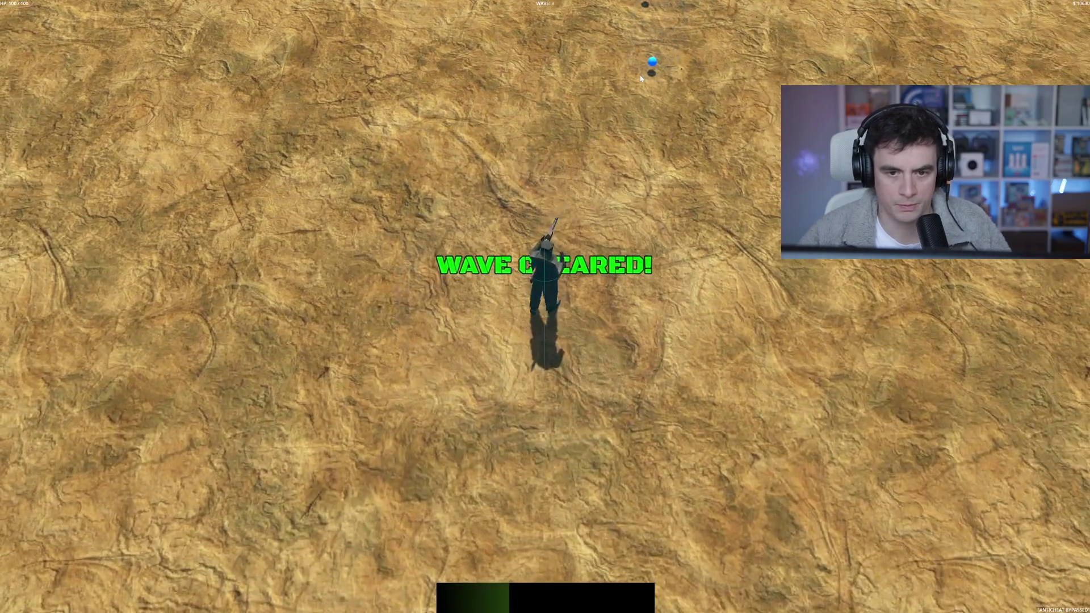
key(w)
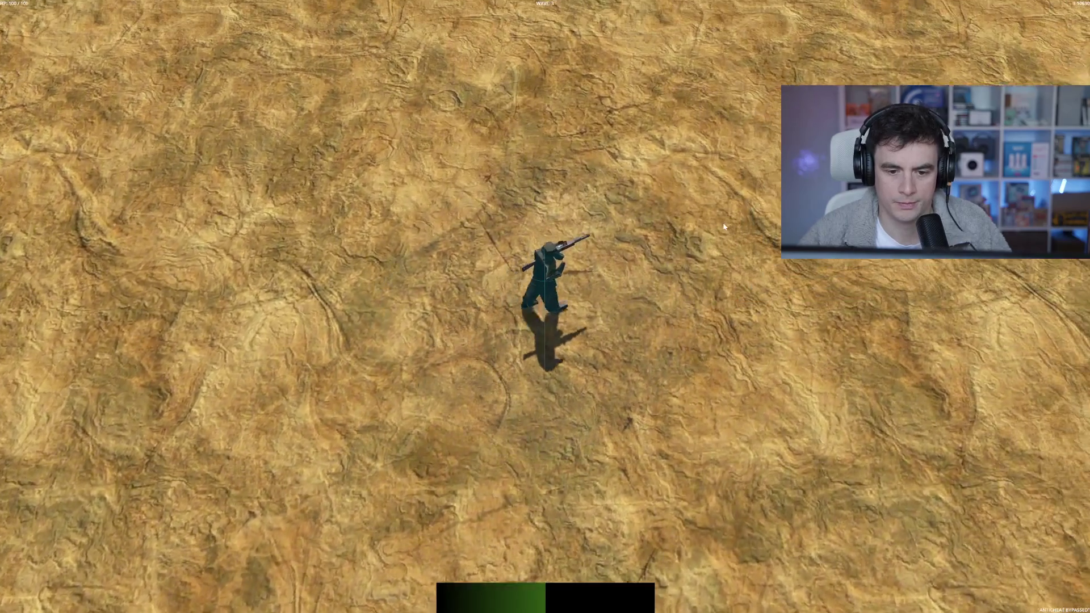
- Shoot the wave 4 enemies at the top left and upper right, then gather the XP orbs
key(s)
click(453, 172)
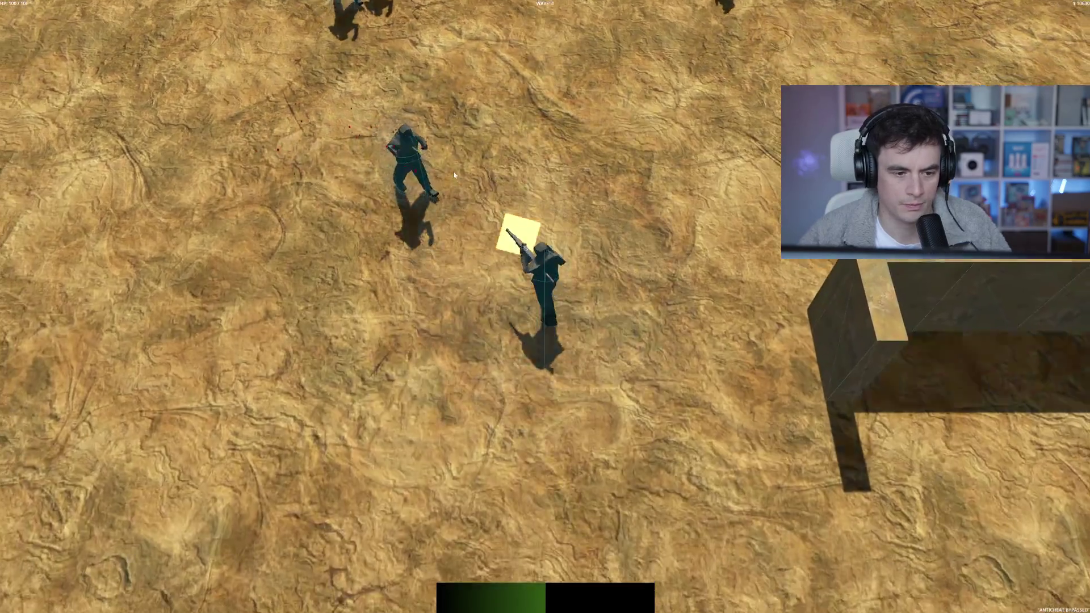
click(472, 130)
key(w)
click(807, 39)
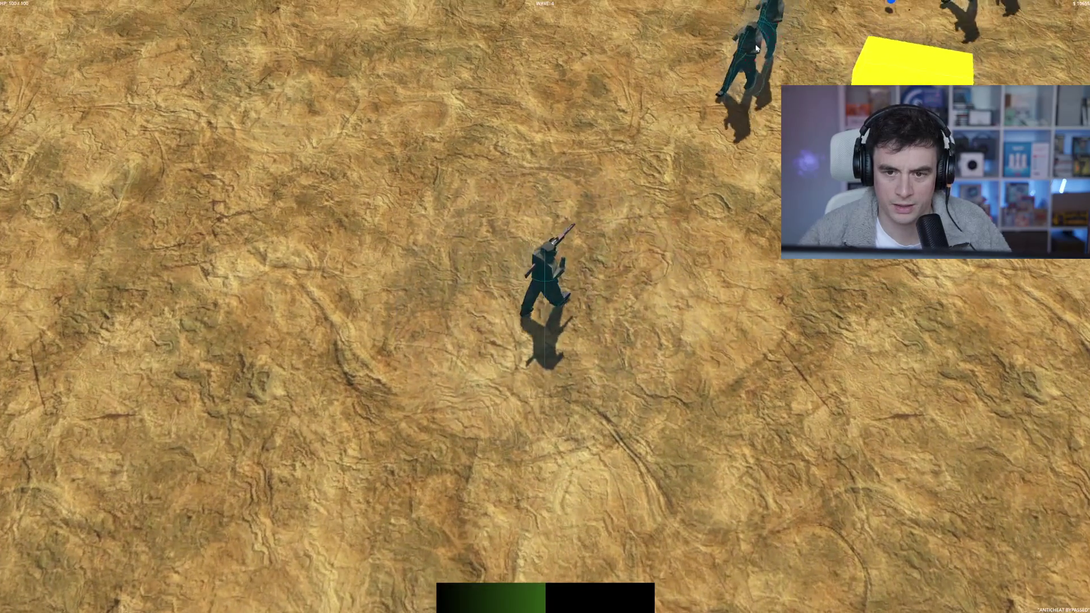
click(738, 48)
click(750, 42)
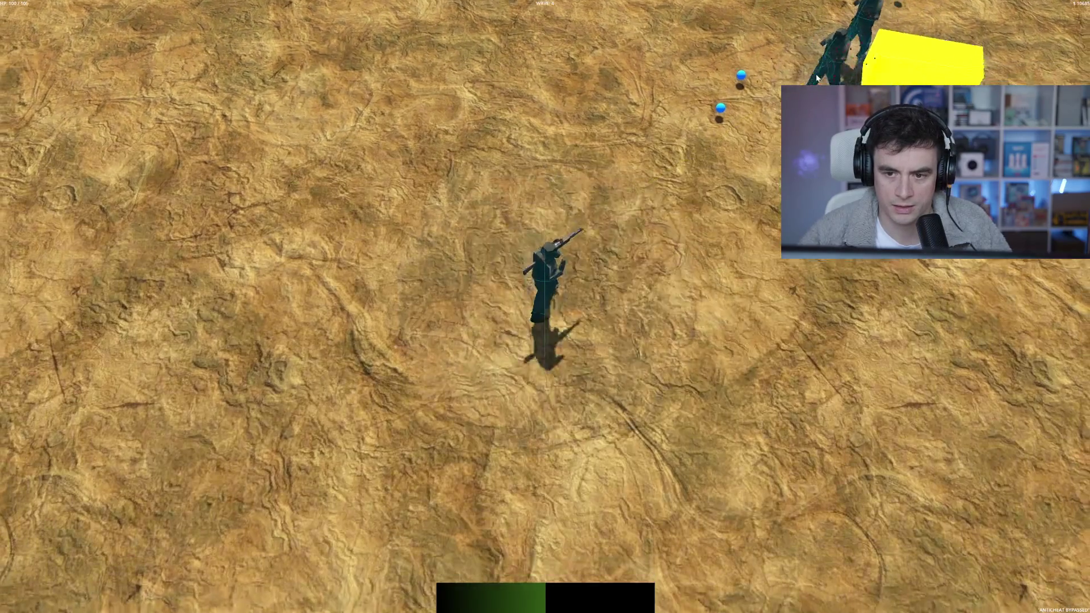
click(806, 63)
click(806, 64)
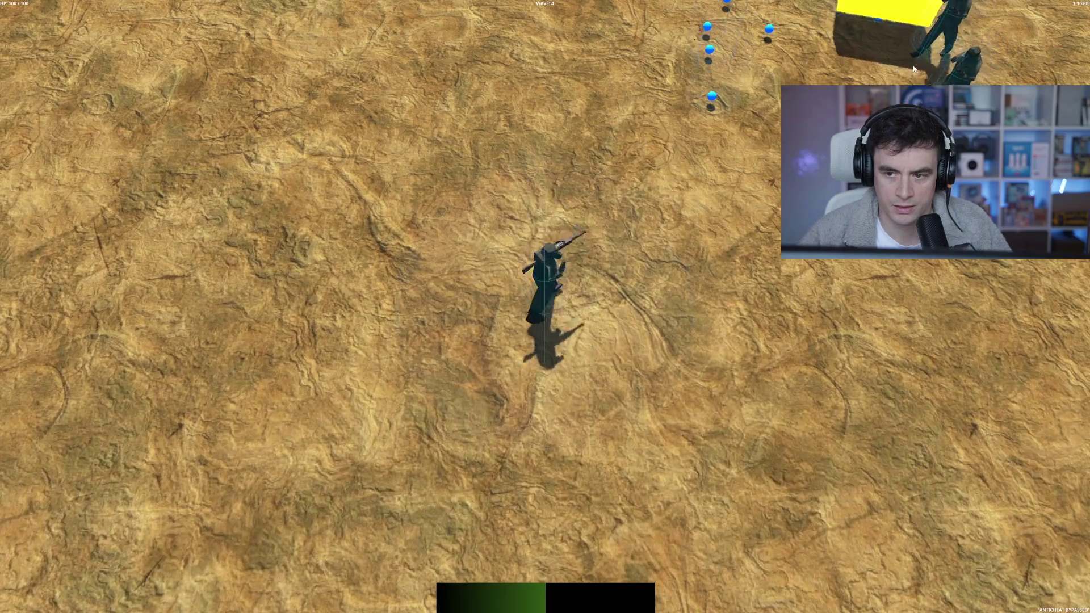
click(743, 91)
click(761, 125)
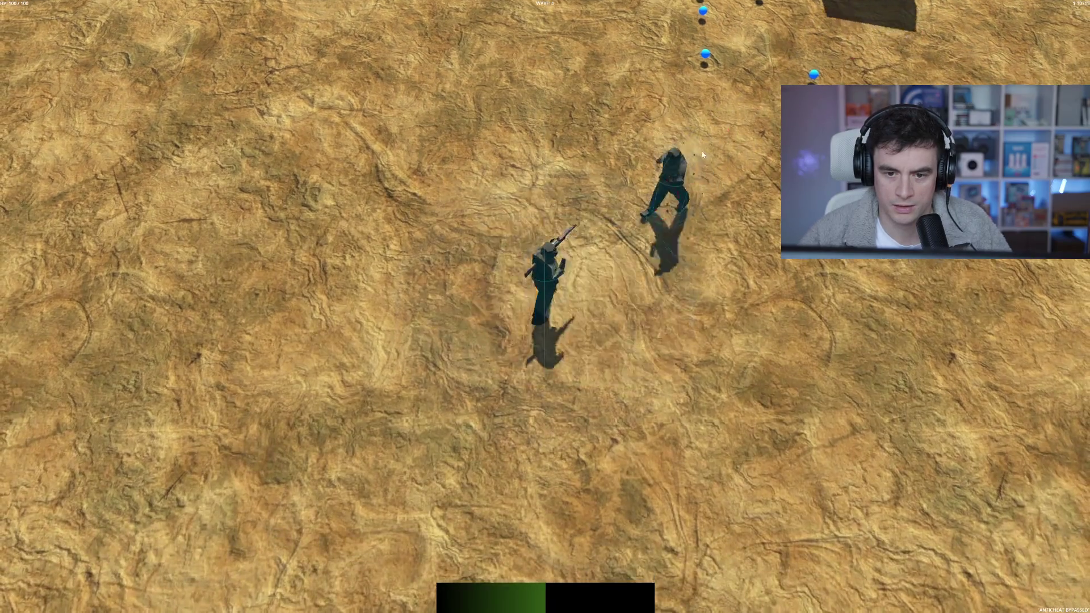
click(642, 127)
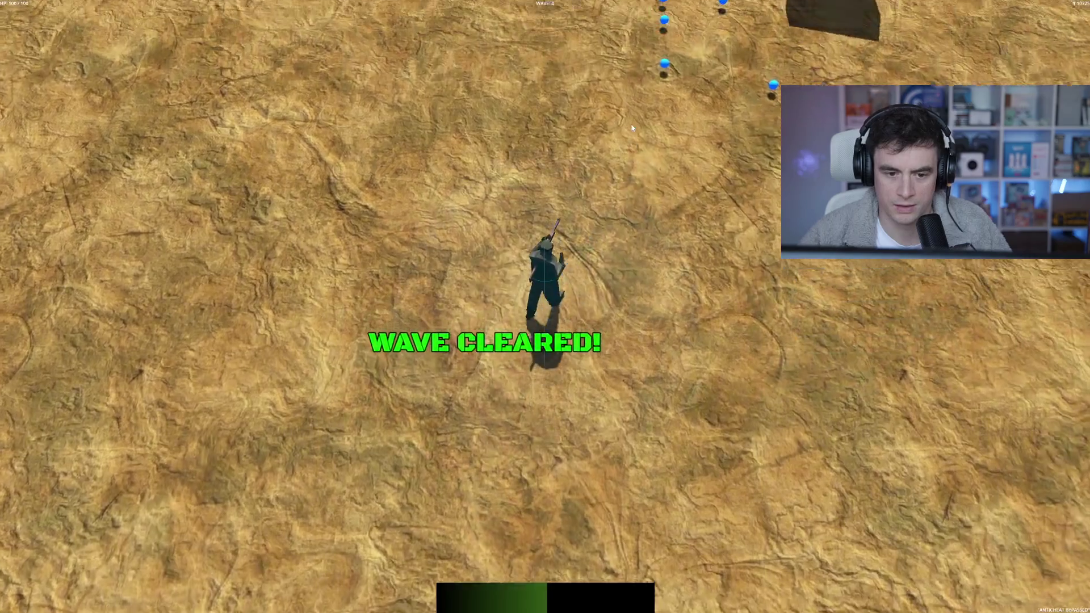
key(w)
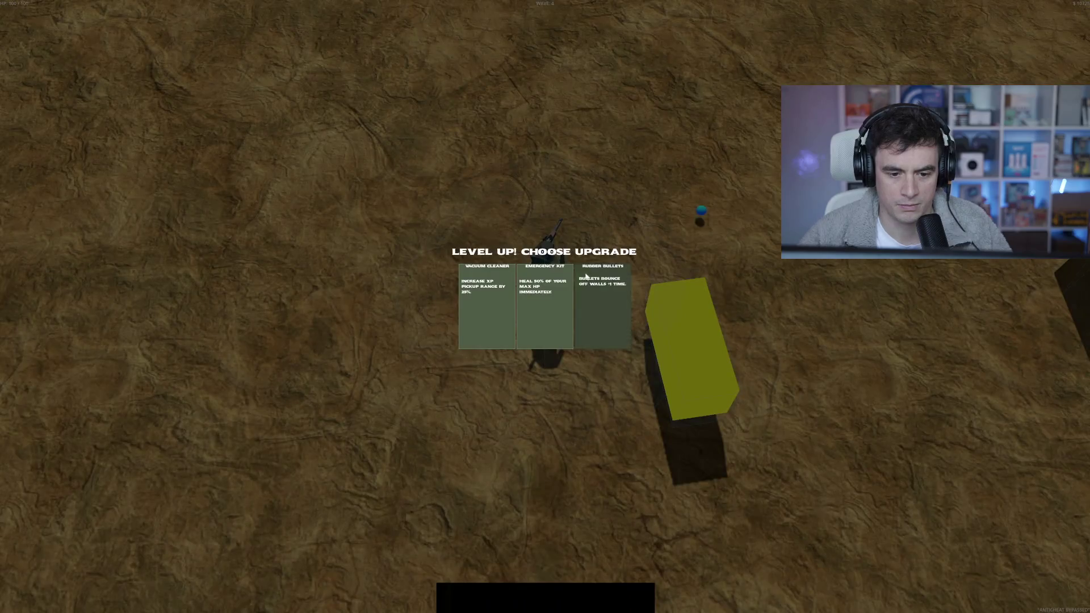
- Take the Rubber Bullets upgrade, shoot the nearby enemies, and walk into the green shop zone
click(609, 315)
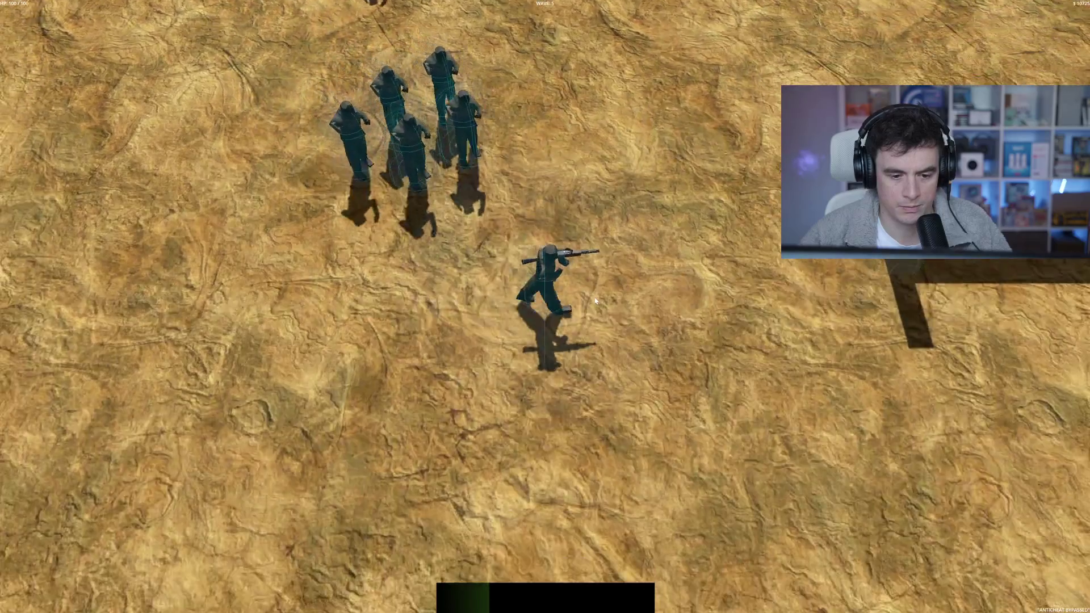
key(d)
click(613, 145)
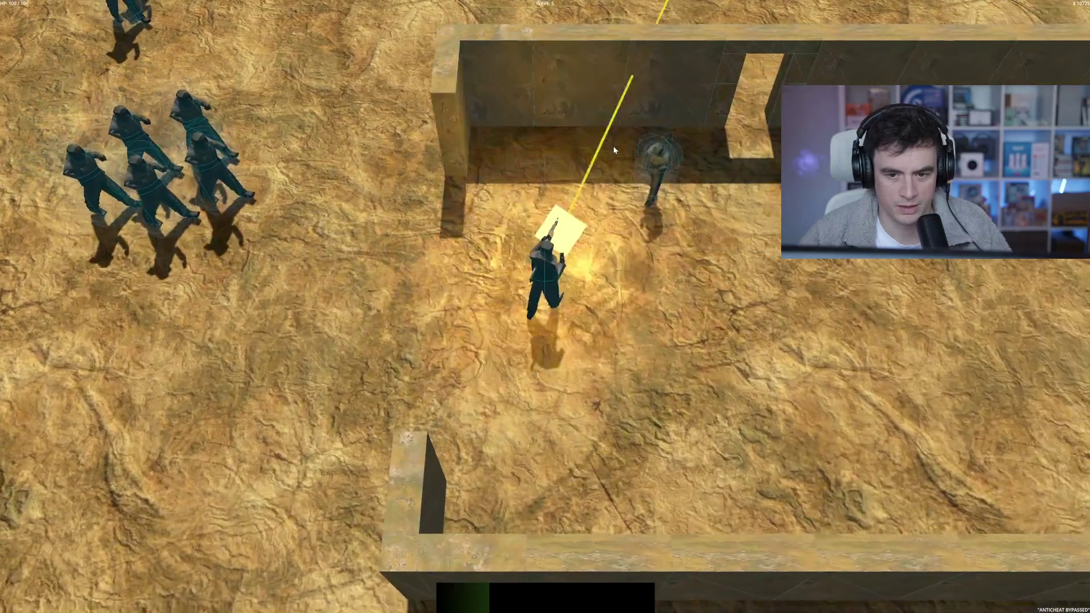
key(d)
click(478, 289)
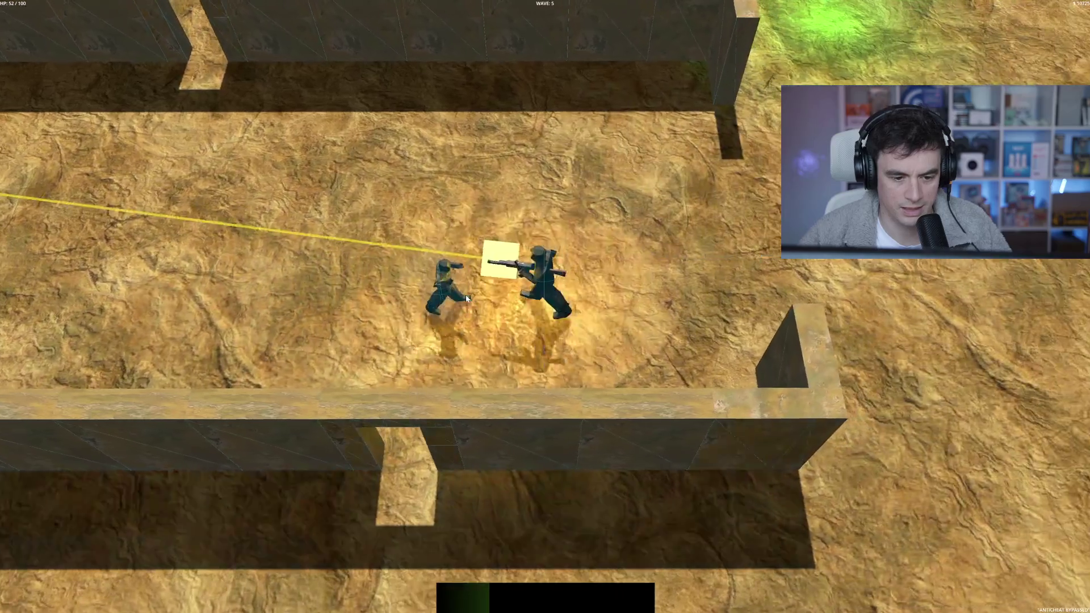
key(w)
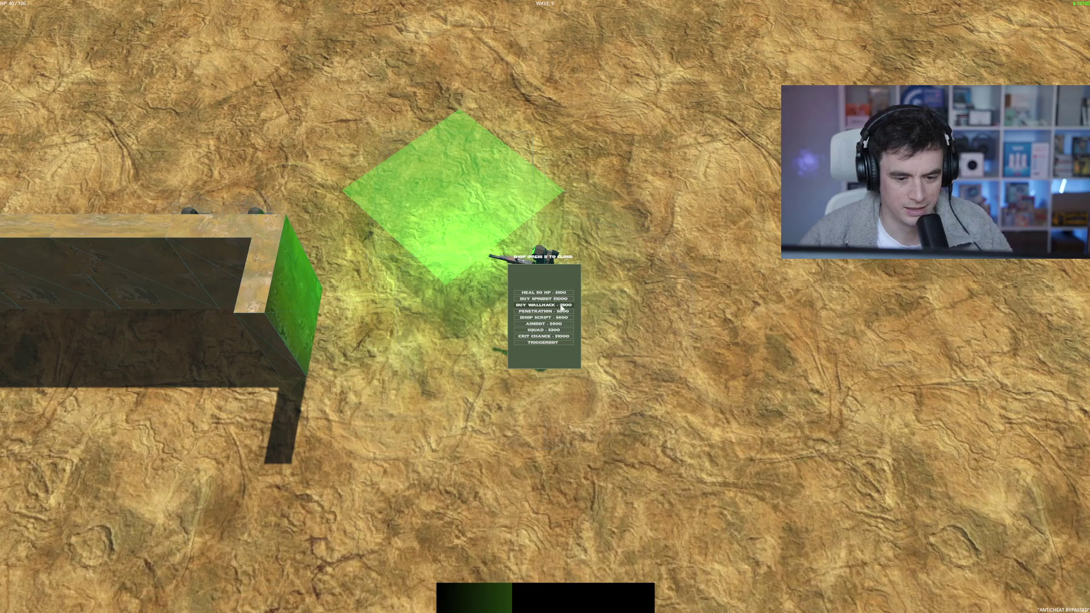
- Buy the Spinbot and wallhack upgrades, then walk through the wall's doorway to collect XP orbs
click(560, 301)
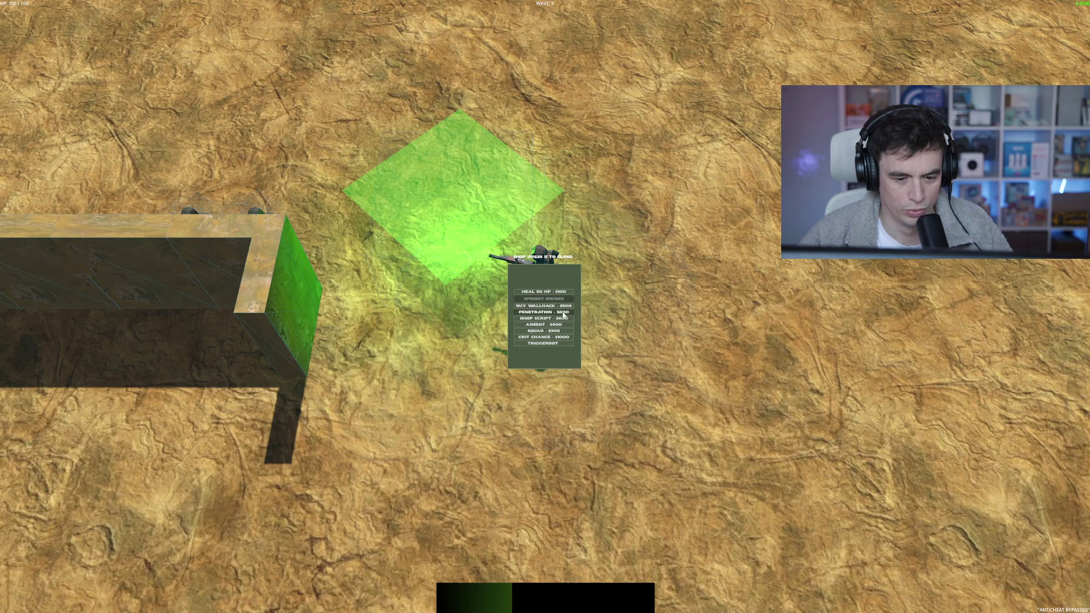
click(564, 307)
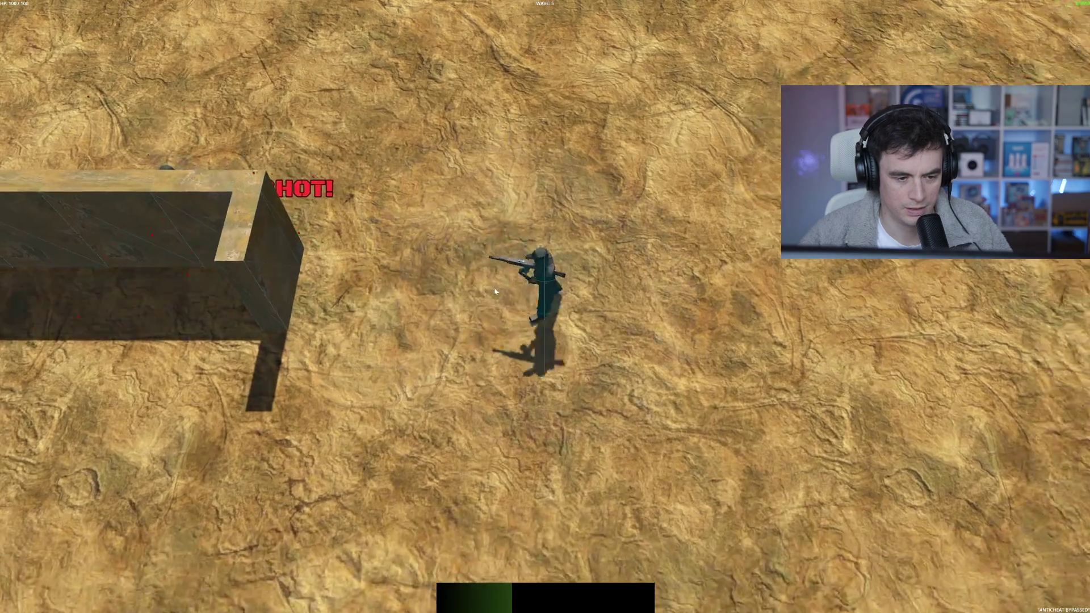
key(s)
key(a)
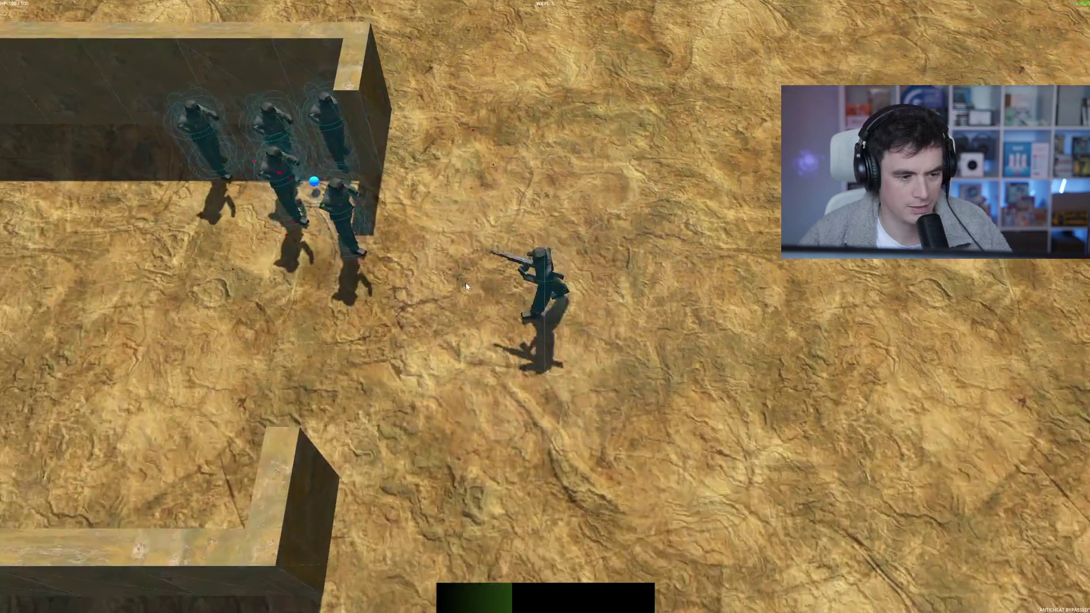
key(w)
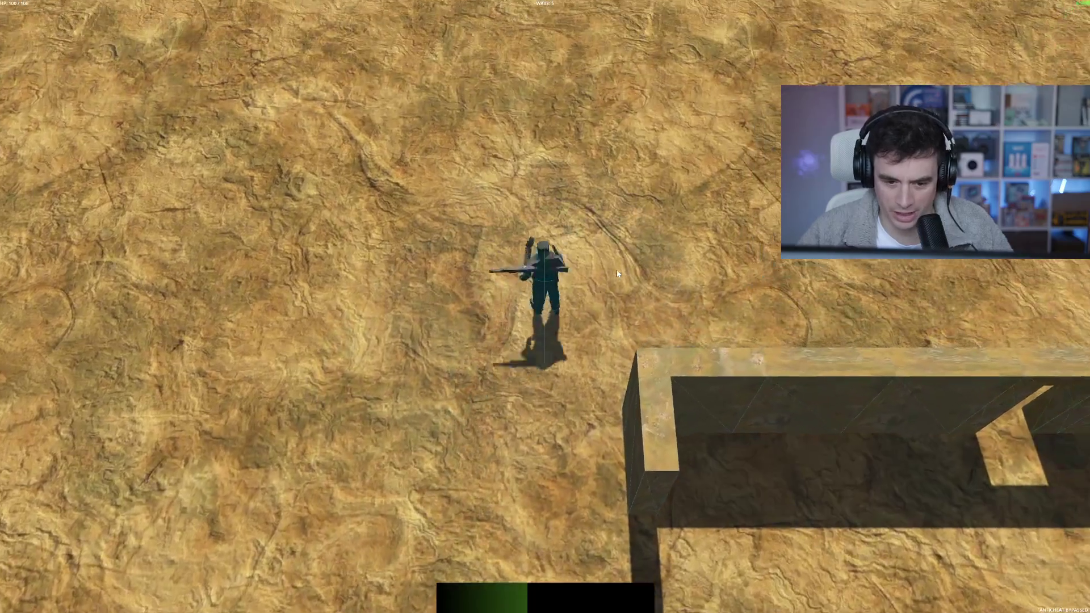
key(d)
key(s)
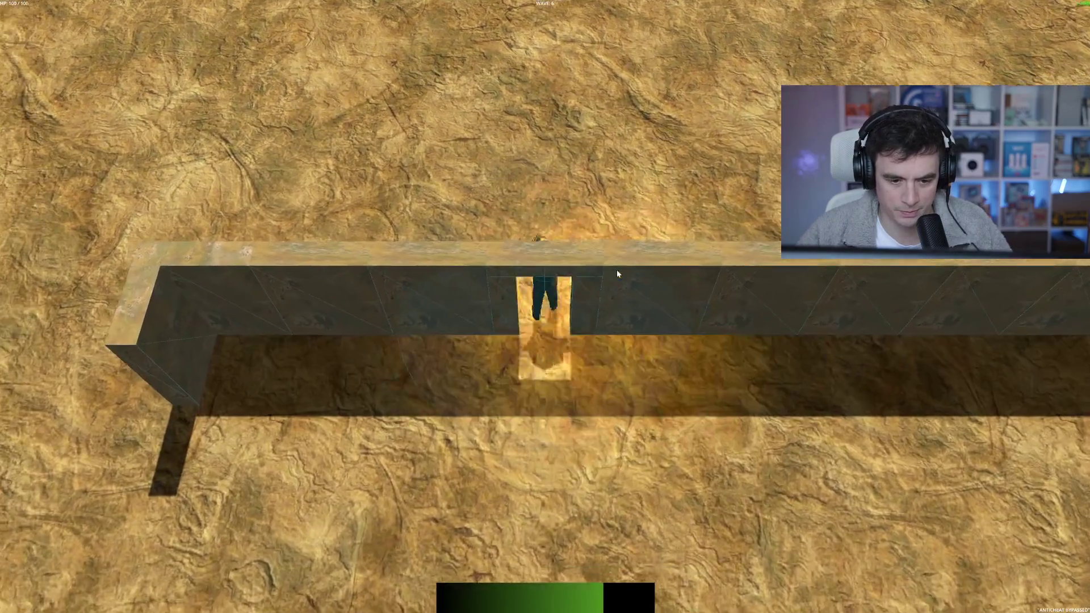
key(s)
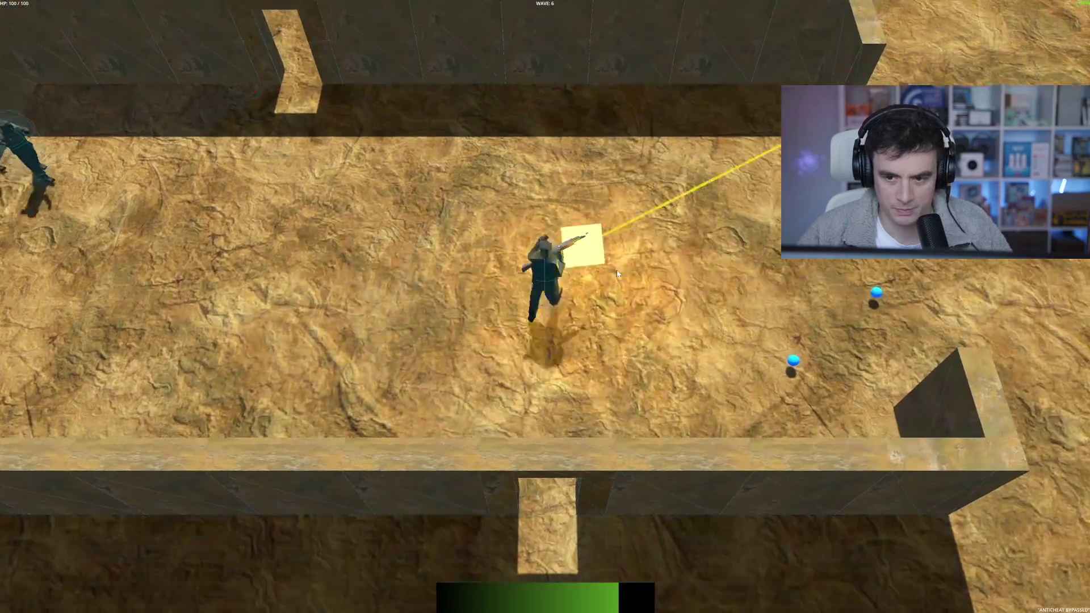
key(w)
key(d)
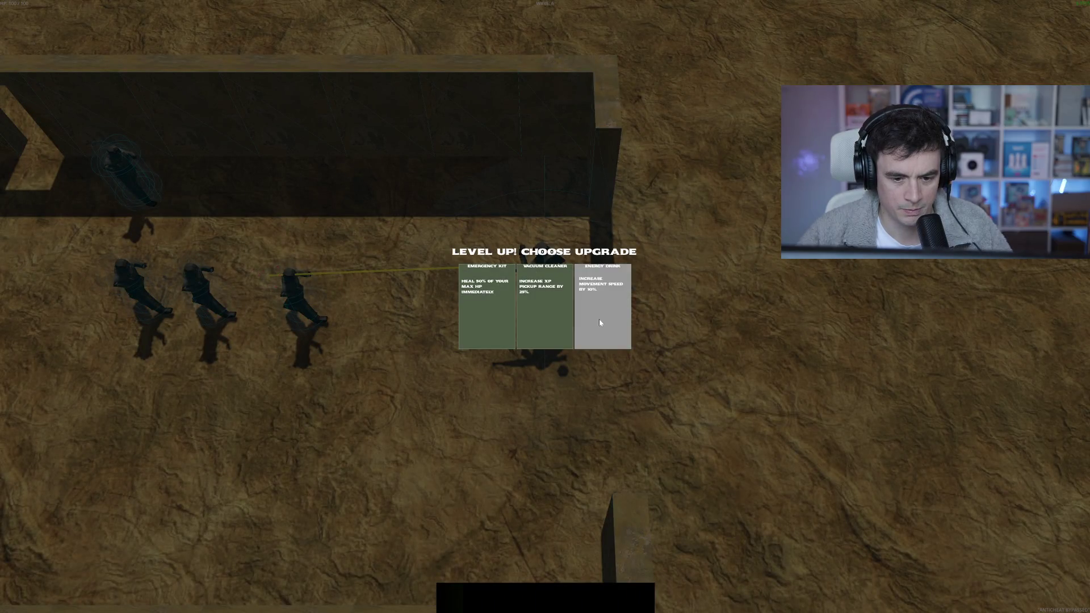
- Take the Energy Drink upgrade and move along the walls and corridor to finish the wave
click(598, 319)
key(s)
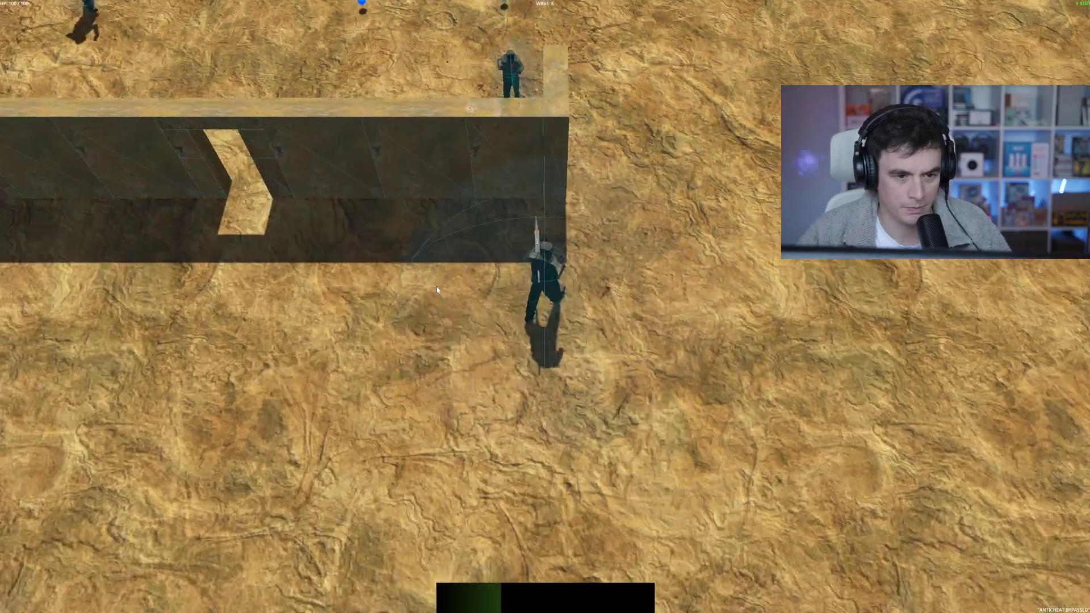
key(w)
key(a)
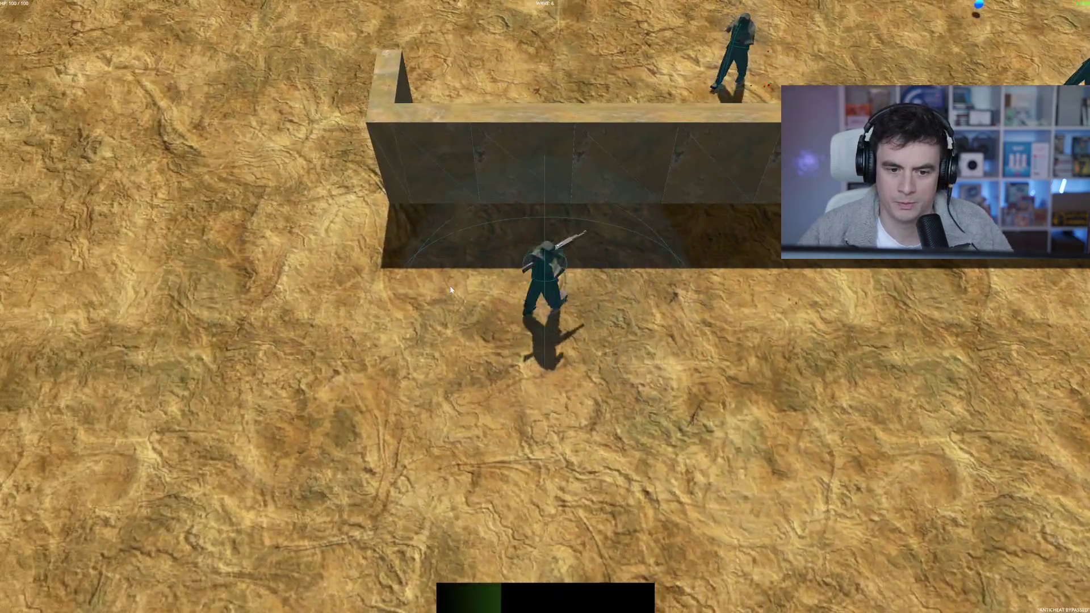
key(w)
key(d)
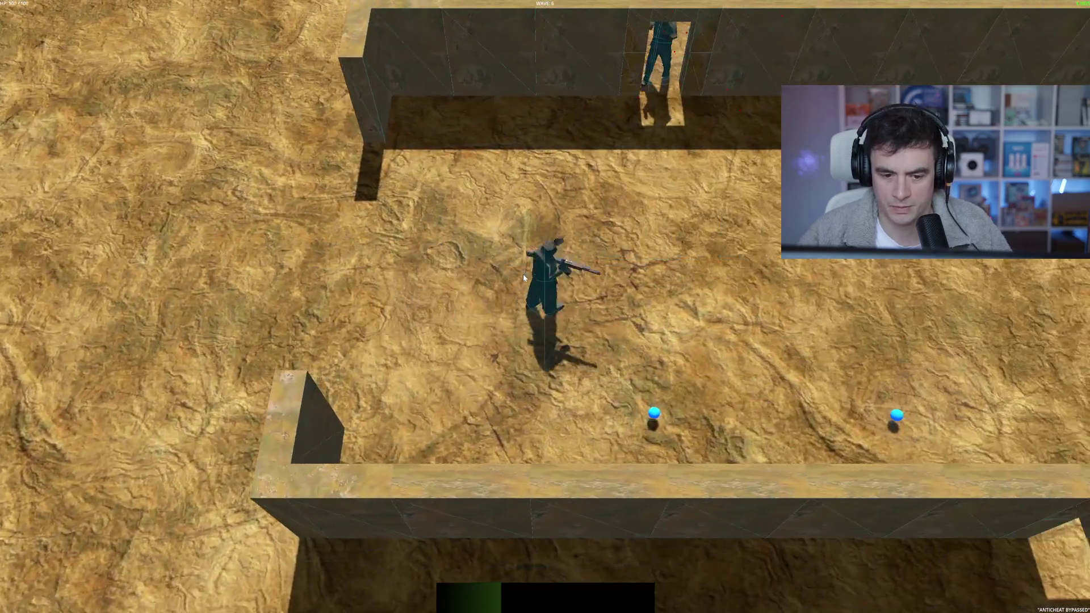
key(s)
key(w)
key(w)
key(d)
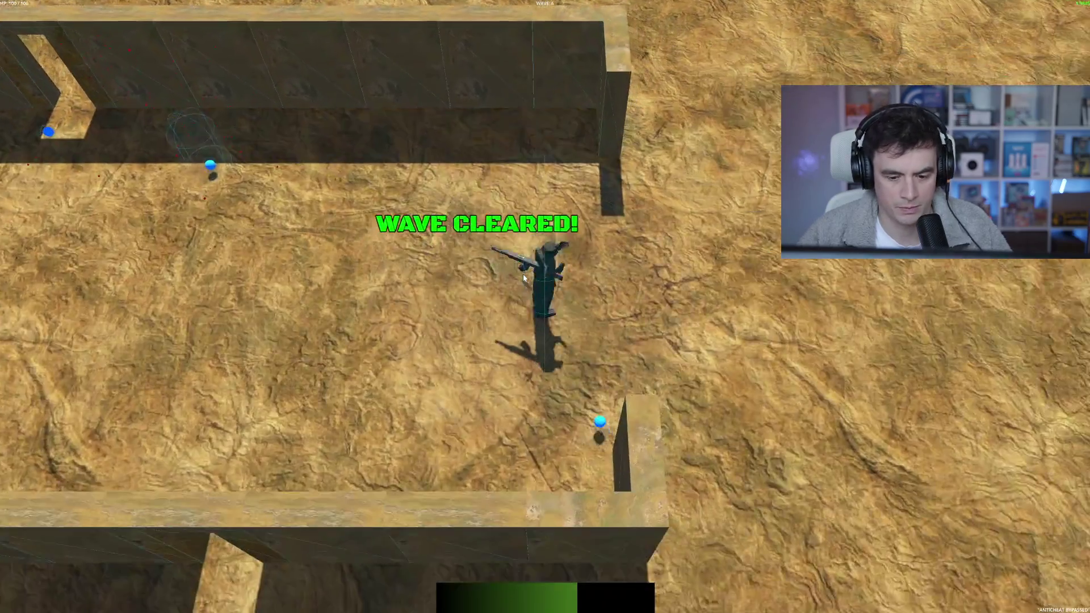
key(w)
key(a)
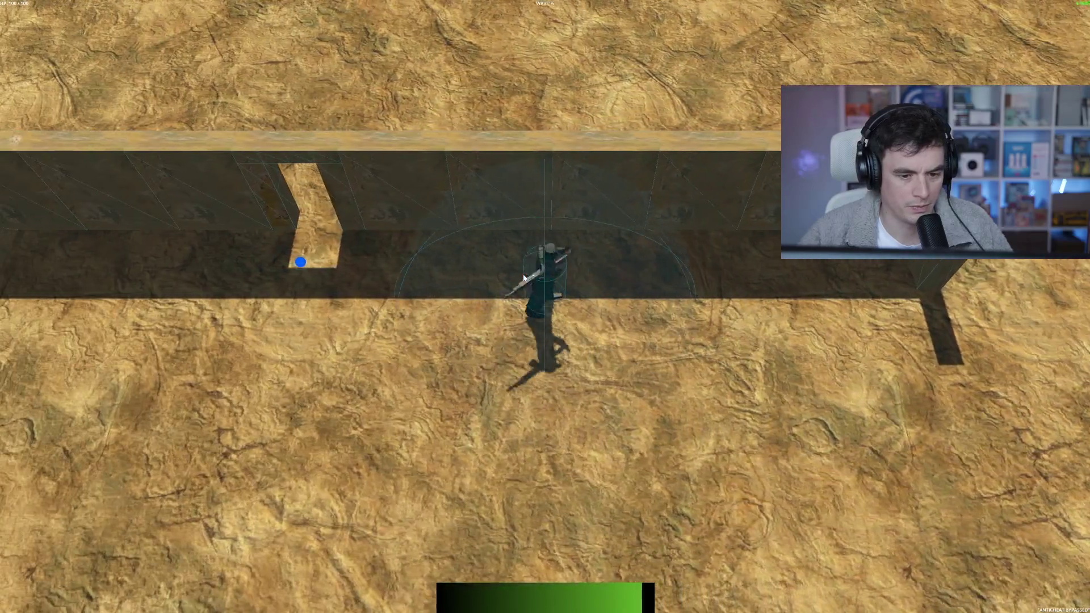
key(w)
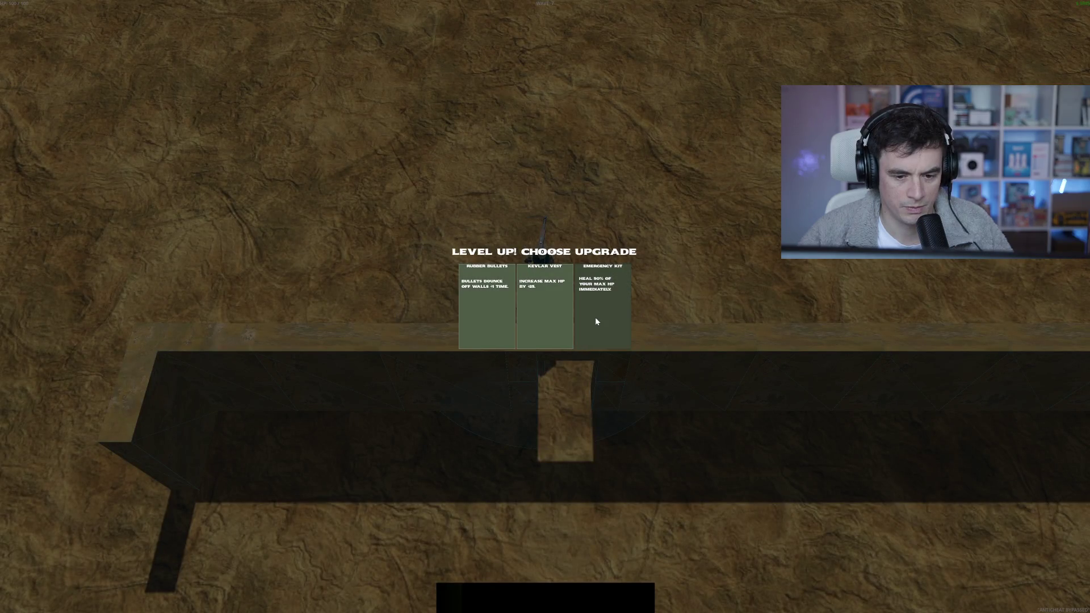
- Take the Kevlar Vest upgrade, shoot the enemies on the left, and step into the green zone
click(536, 321)
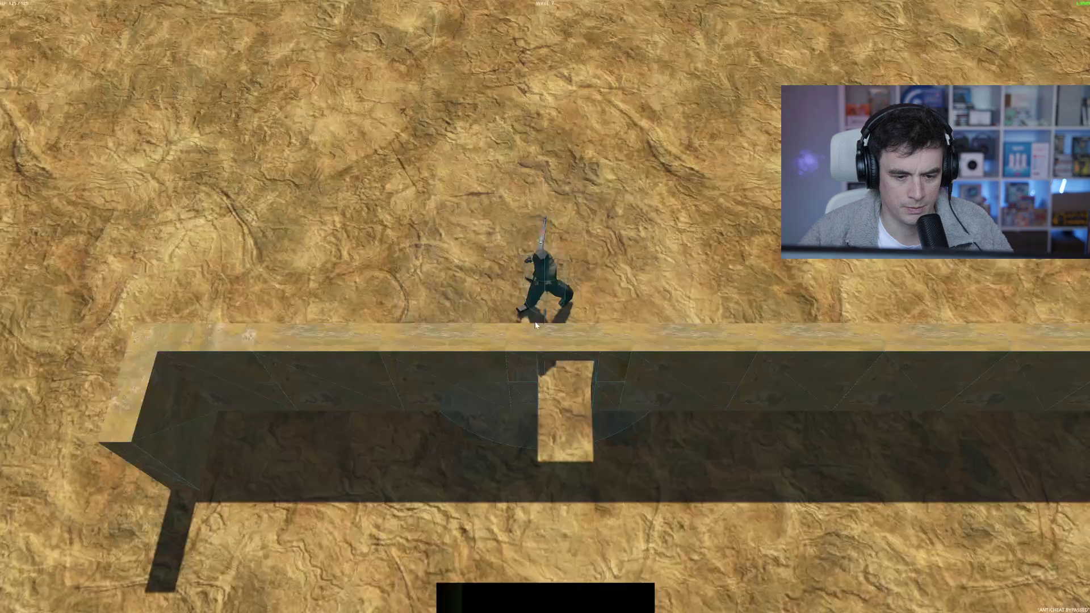
key(w)
click(515, 216)
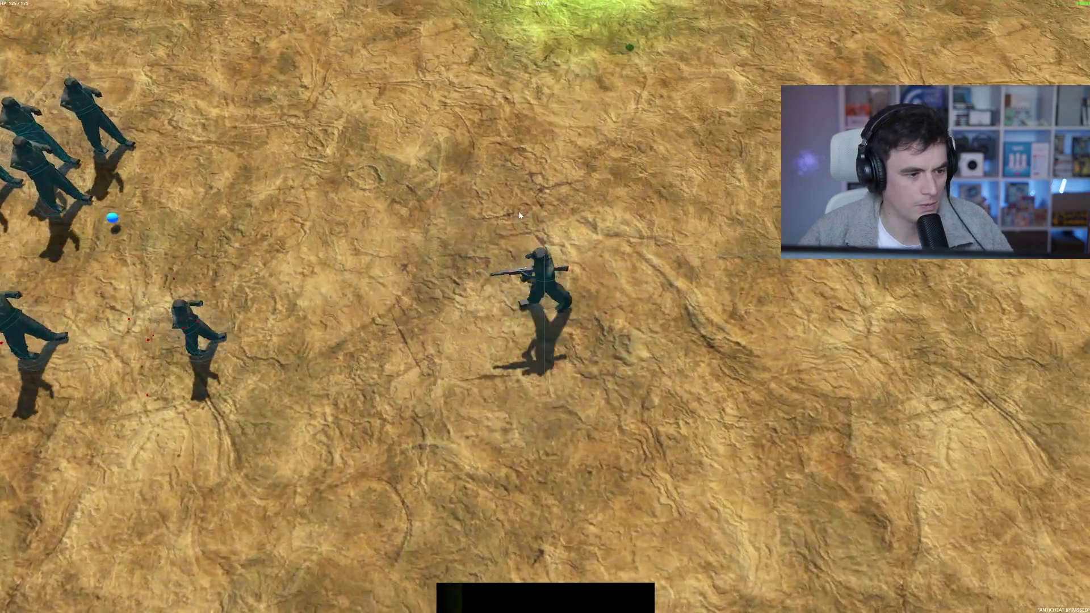
key(d)
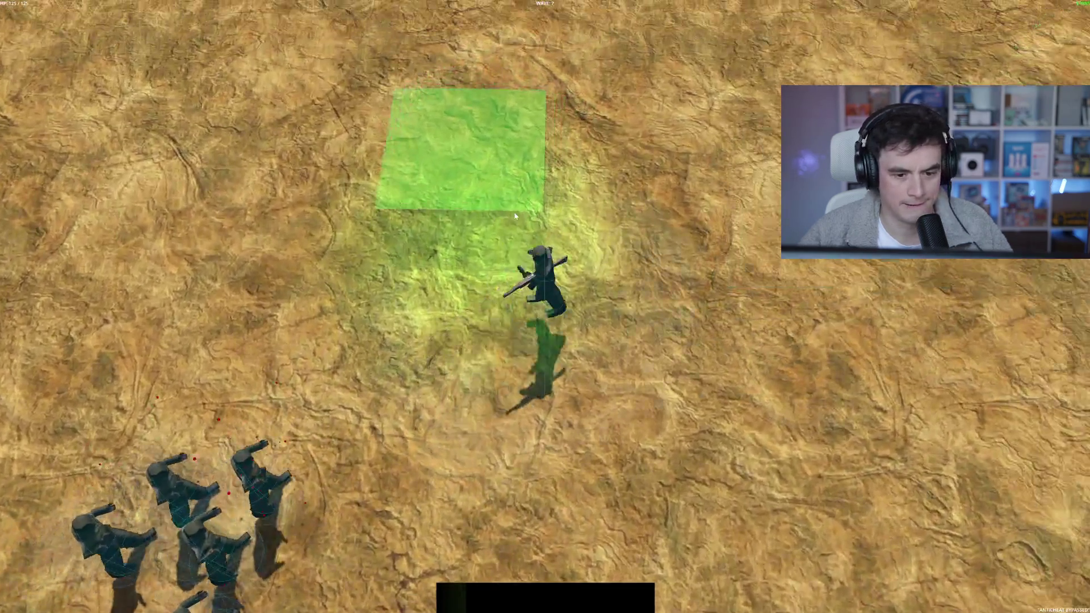
key(a)
key(b)
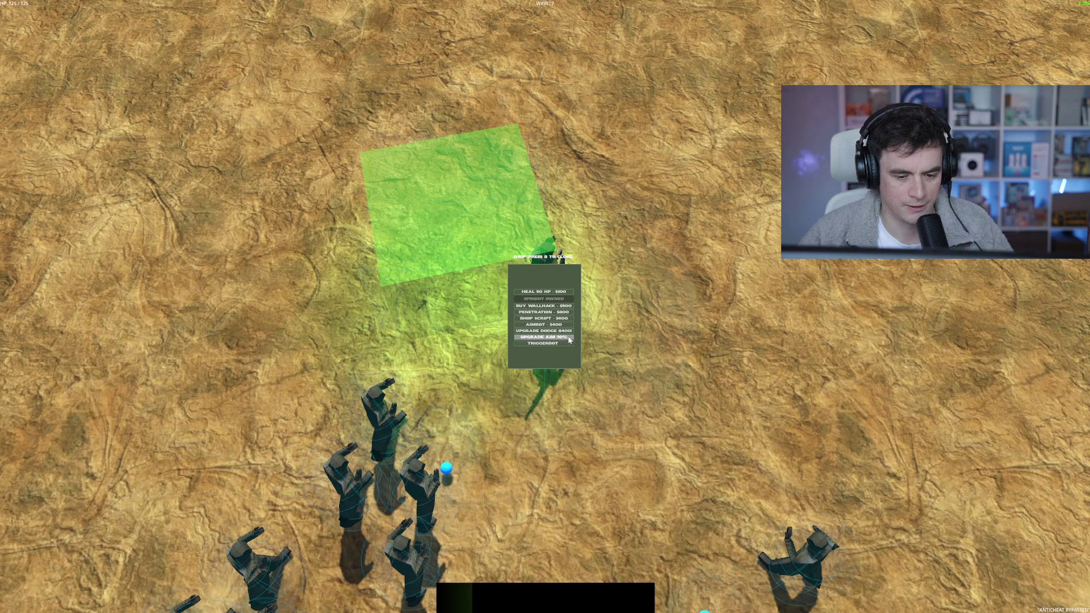
- Close the shop, walk out and back into the shop zone, then close the shop again
key(b)
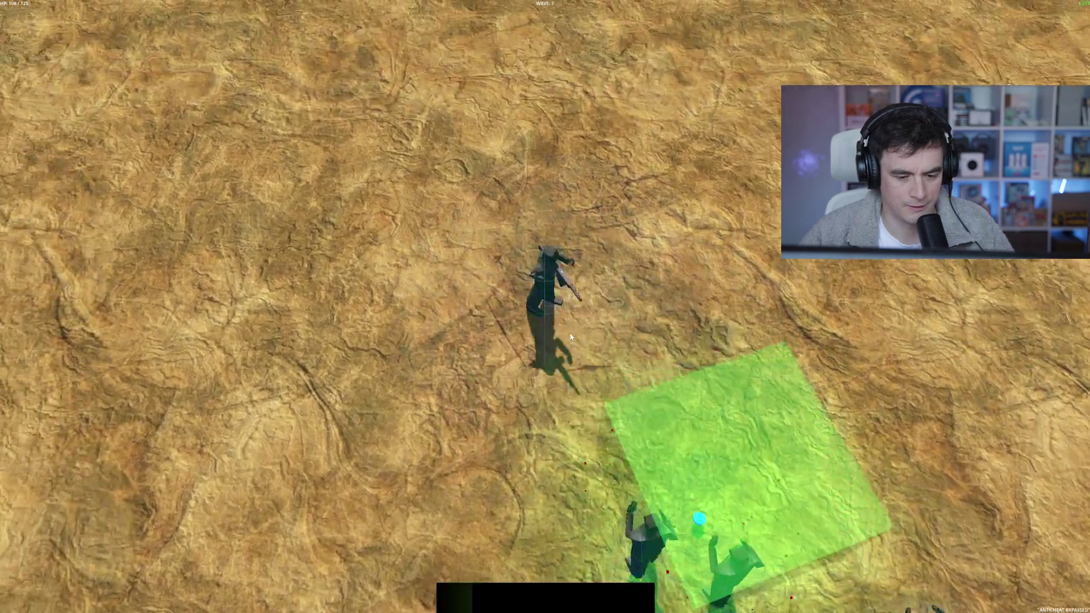
key(s)
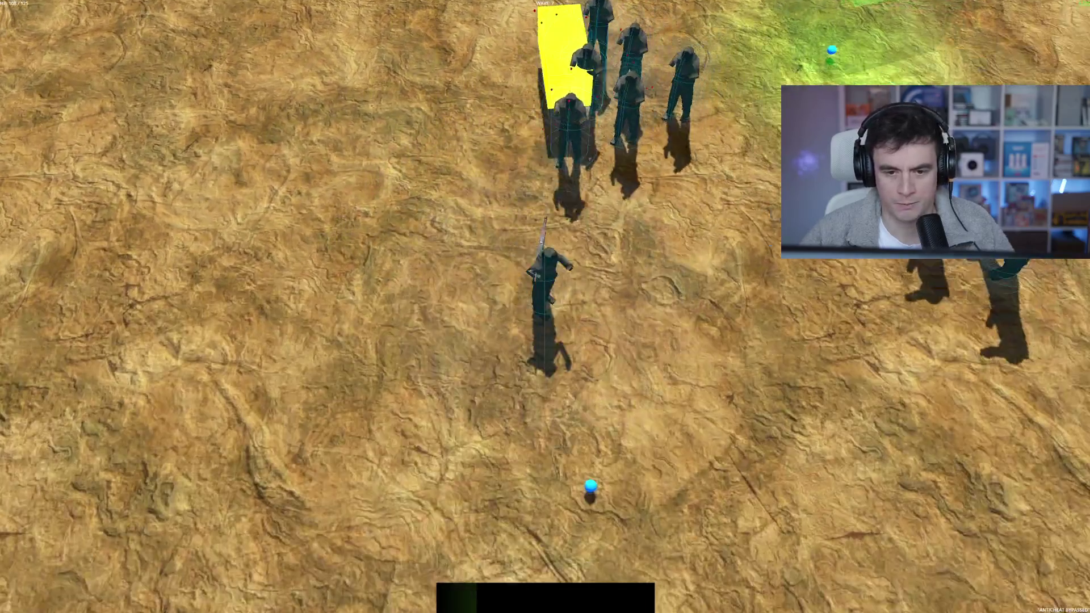
key(a)
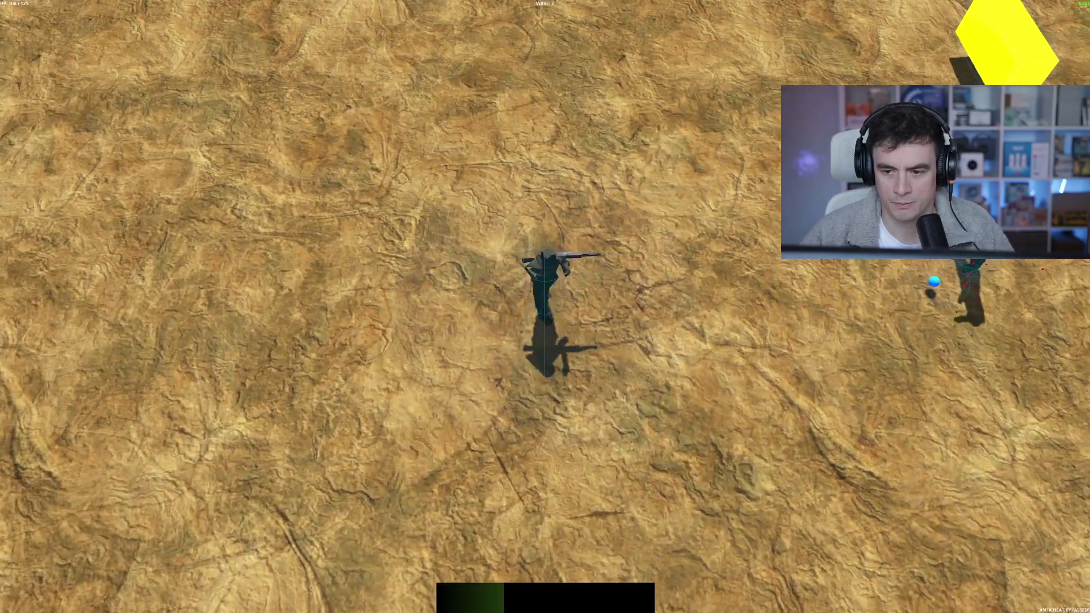
key(w)
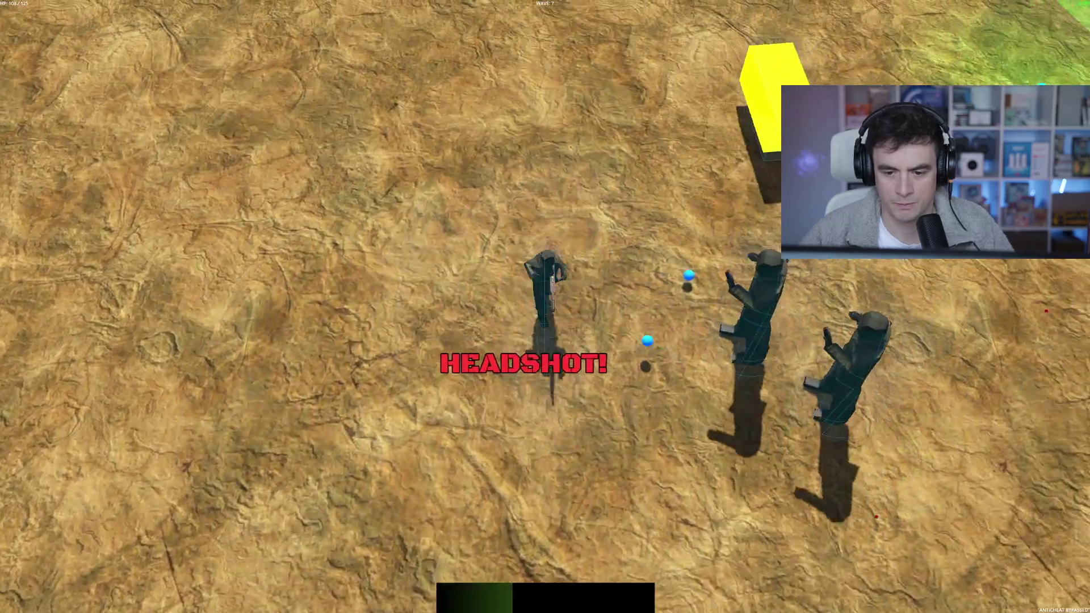
key(d)
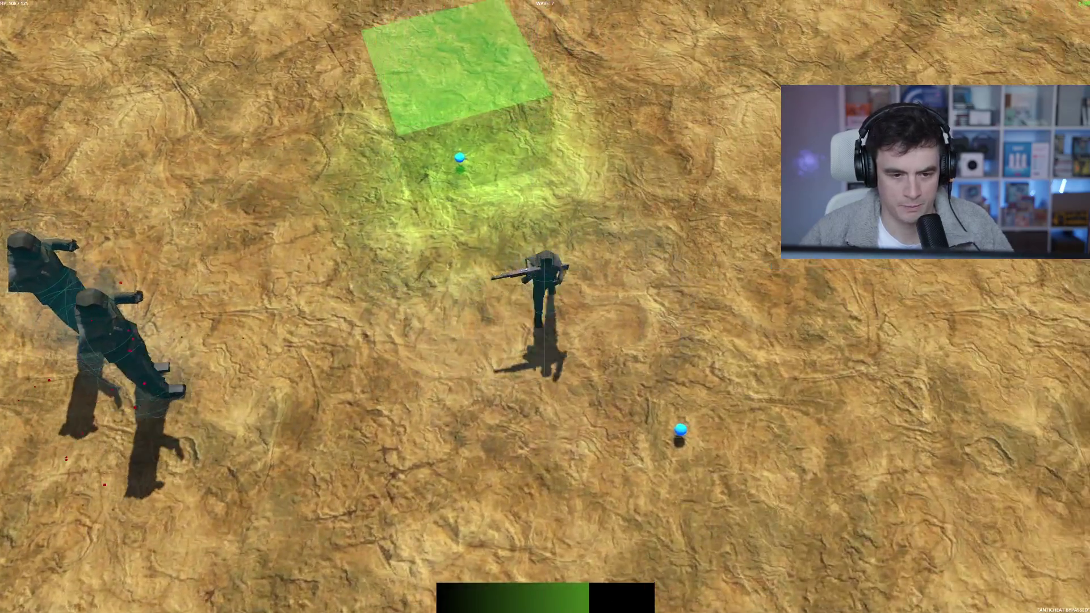
key(b)
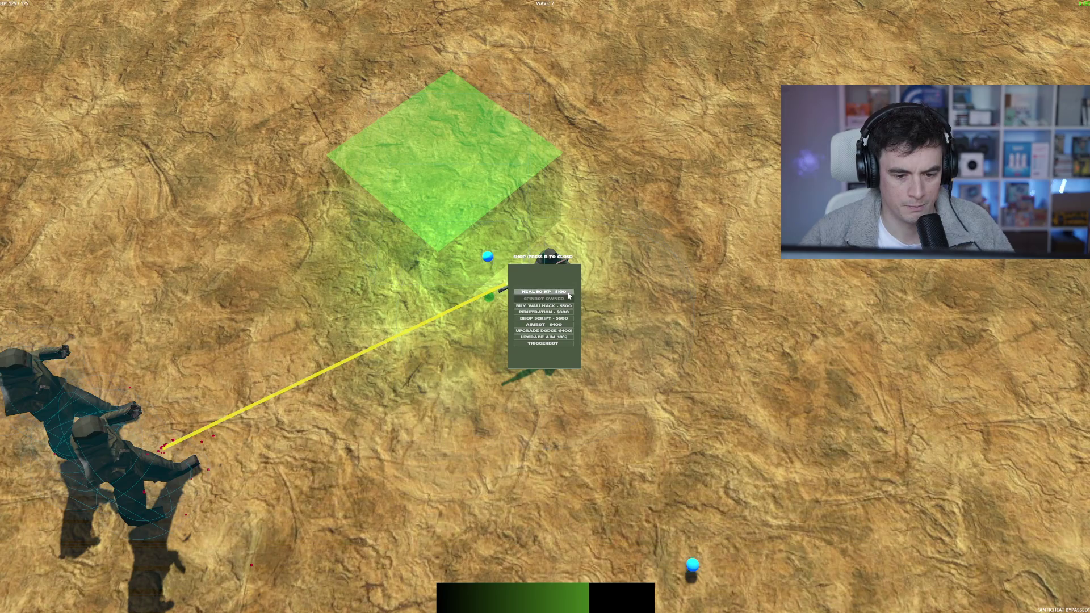
key(b)
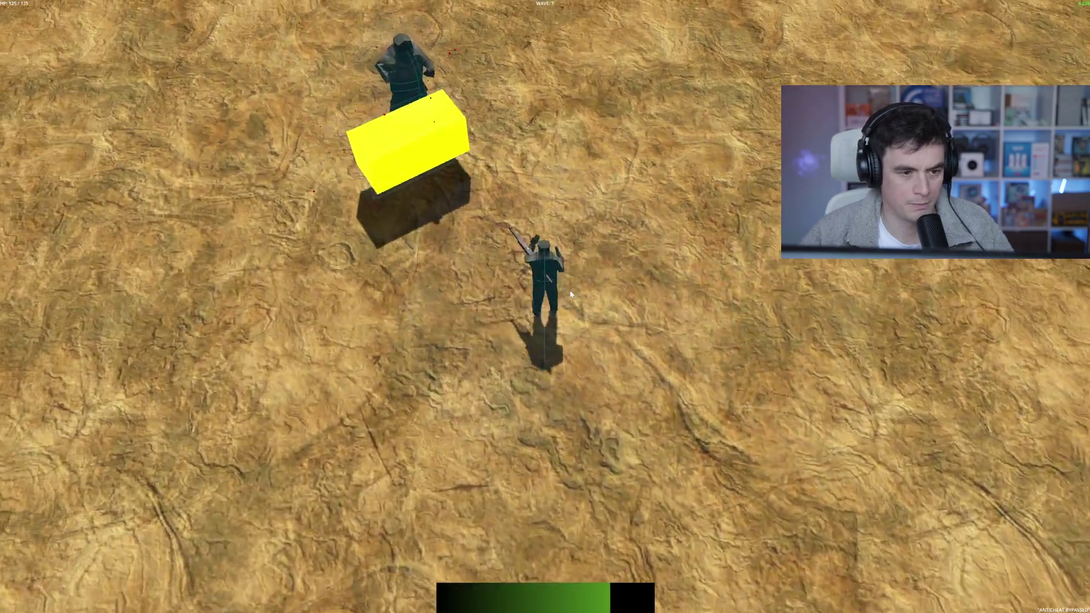
key(a)
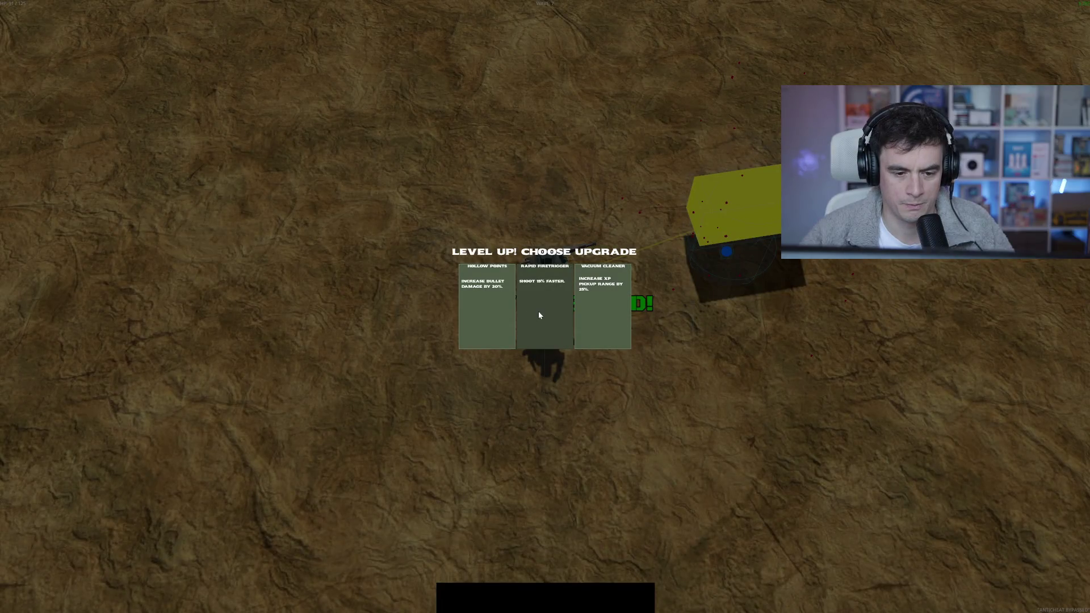
- Take the Rapid Firetrigger upgrade and dodge zombies moving south and north past the walls
click(540, 315)
key(d)
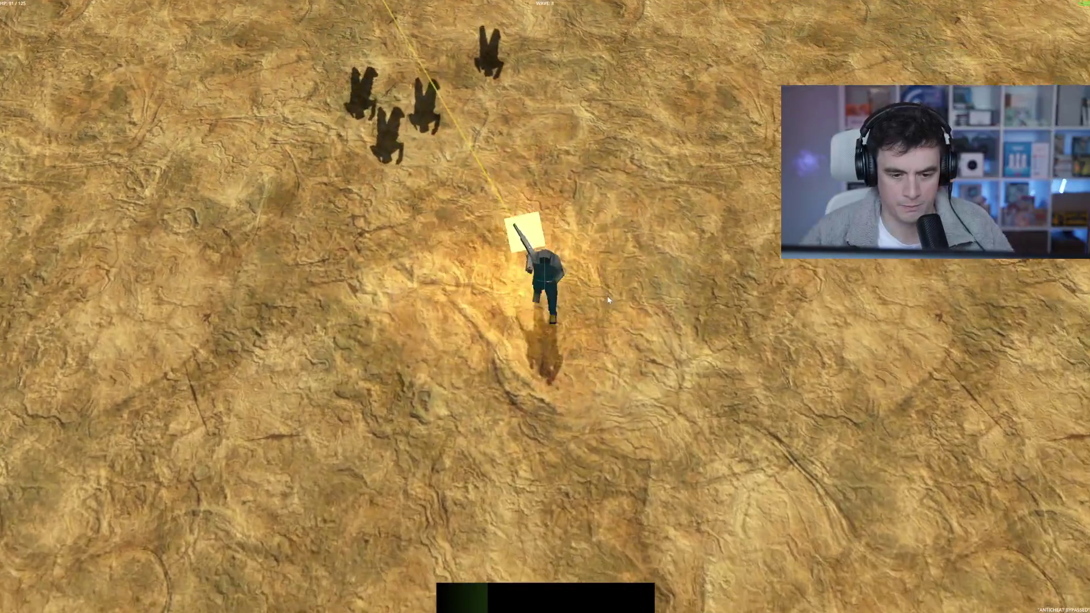
key(s)
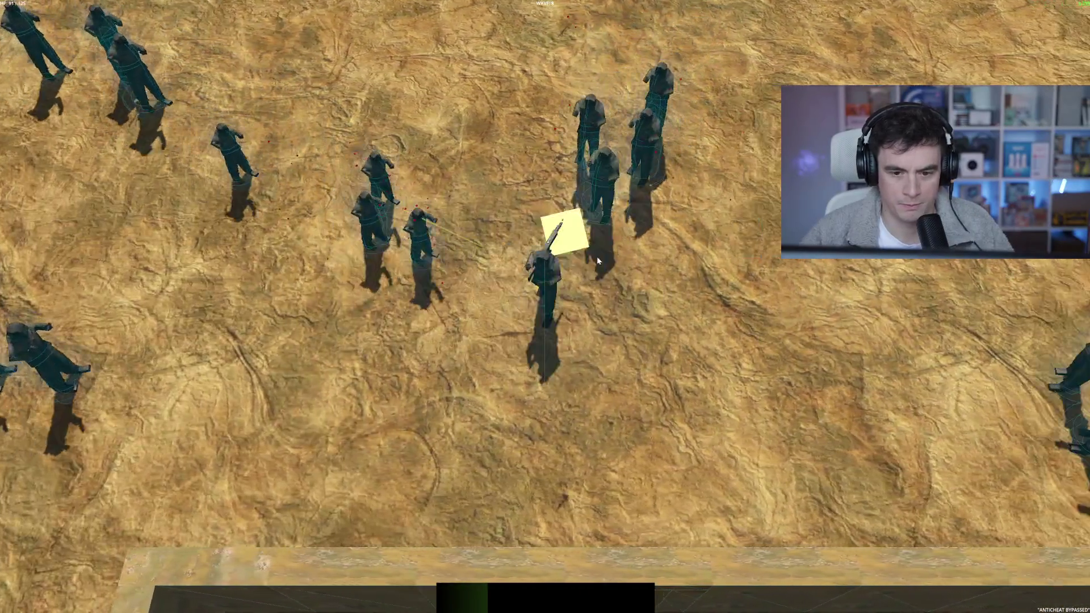
key(w)
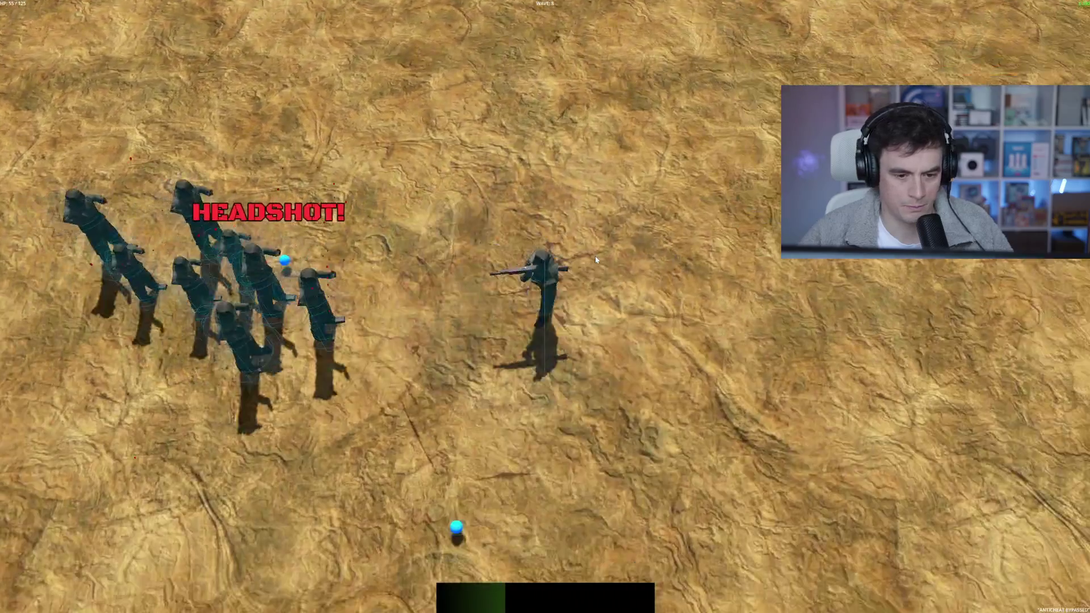
key(s)
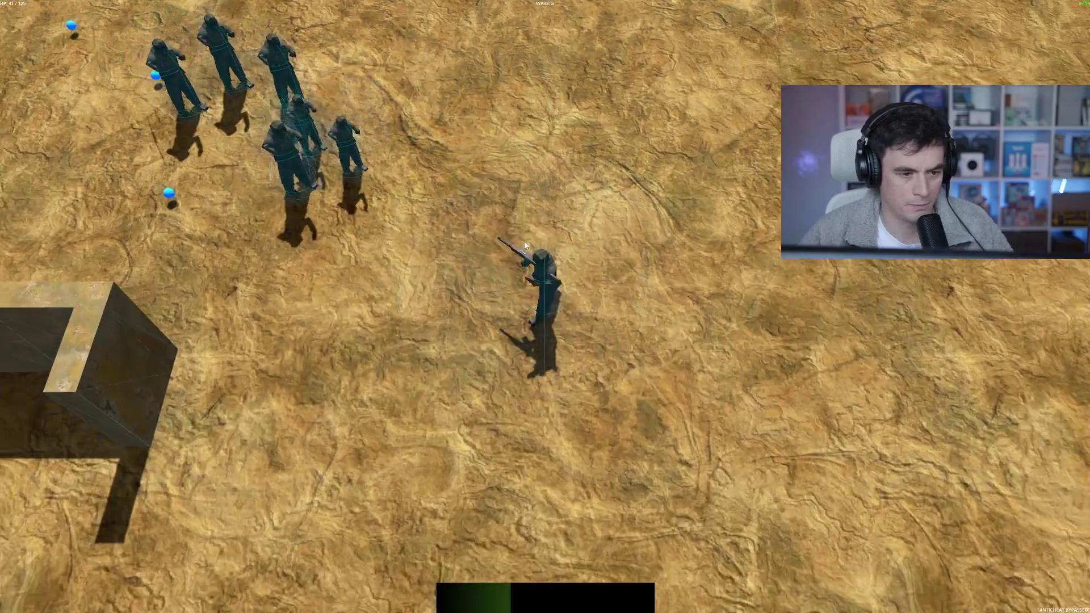
key(s)
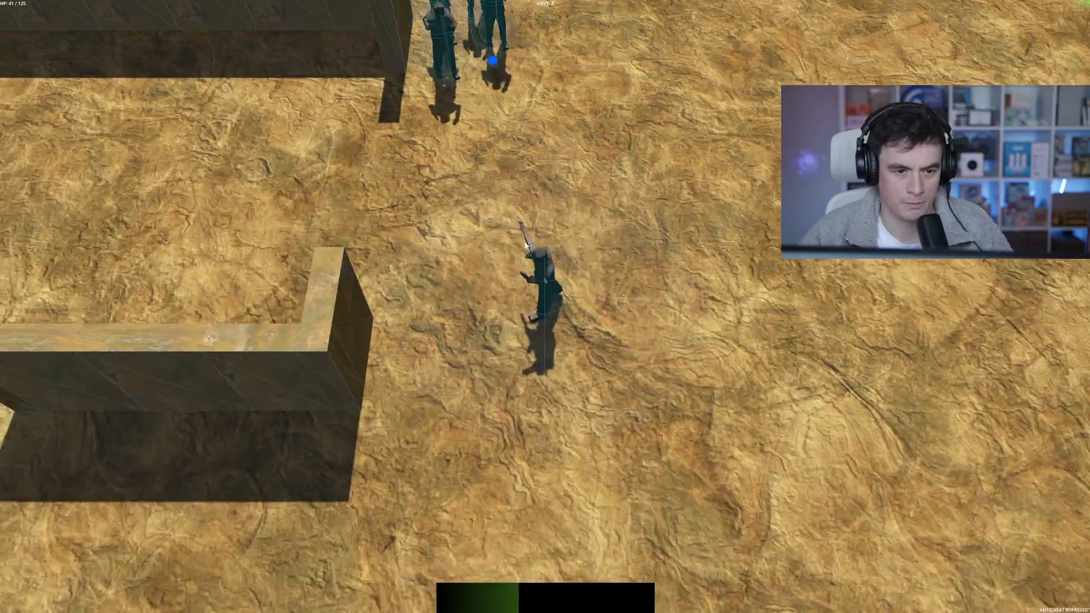
key(w)
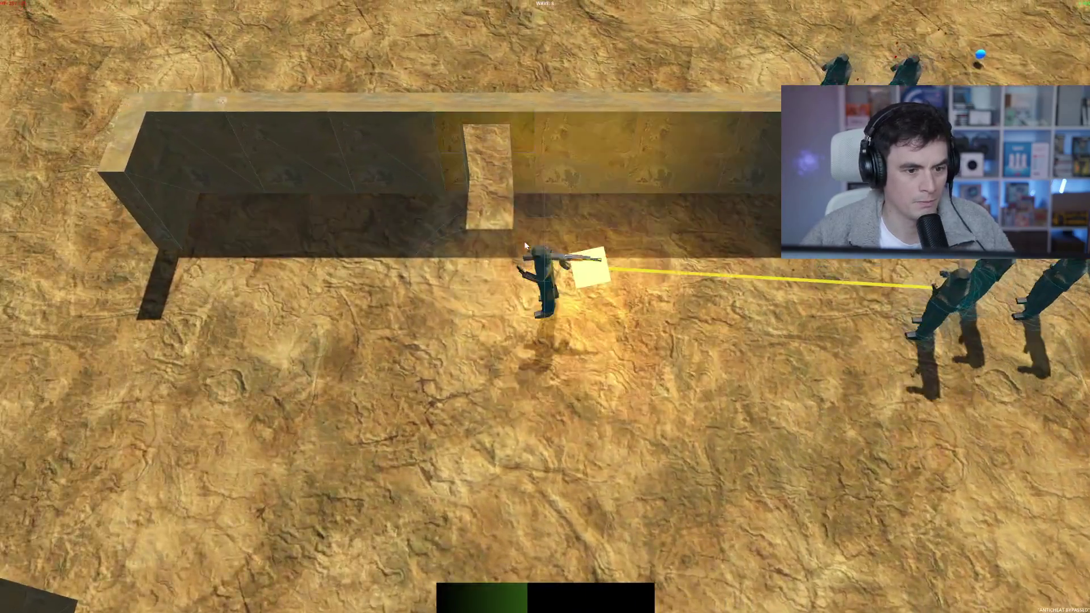
key(w)
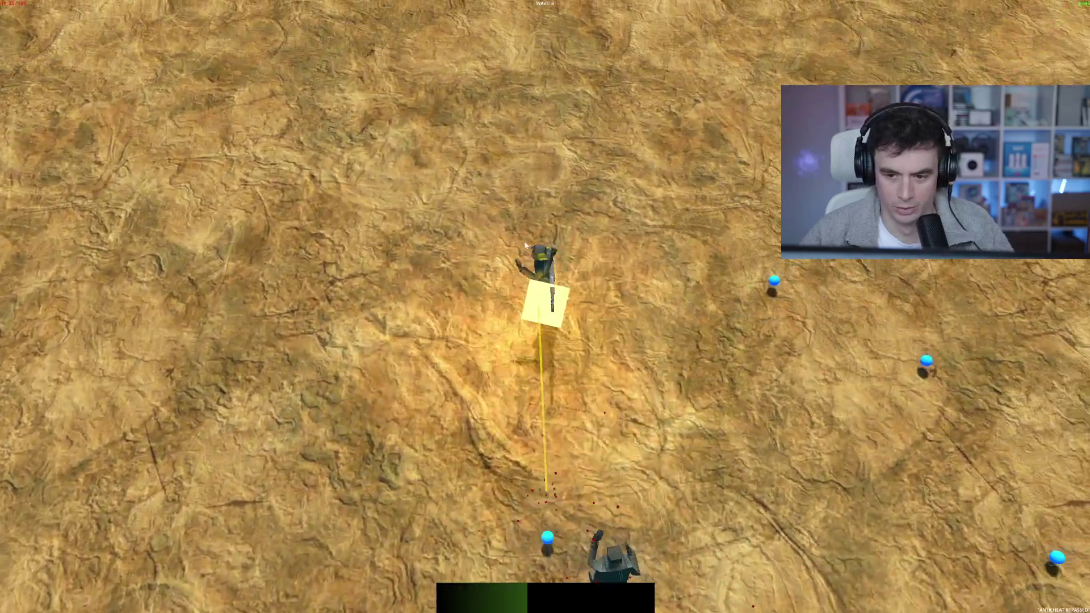
- Circle south-east around the wall's end, then head south-west along it
key(s)
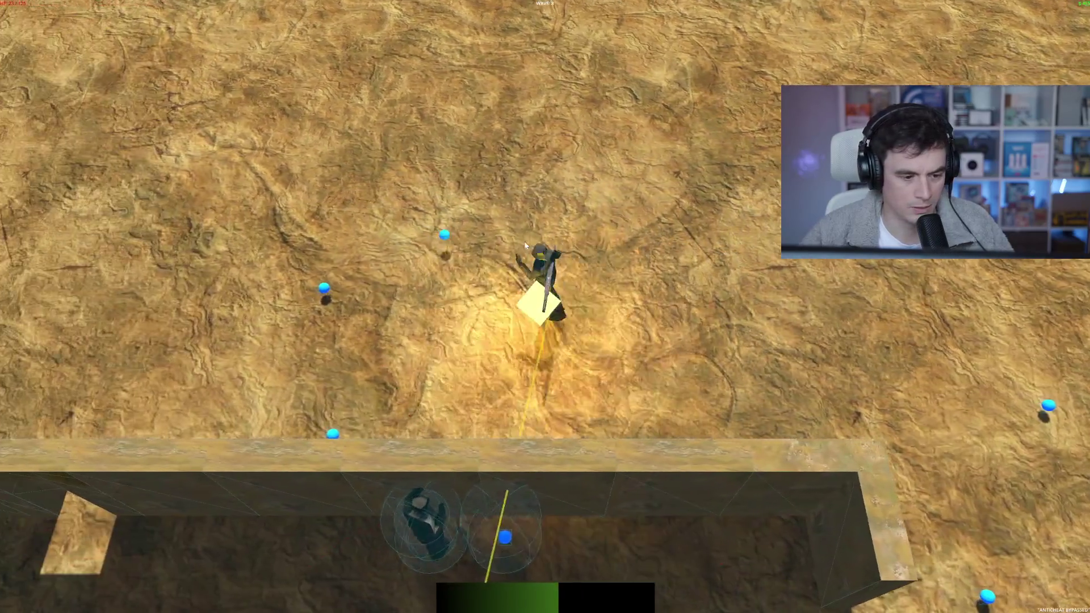
key(d)
key(s)
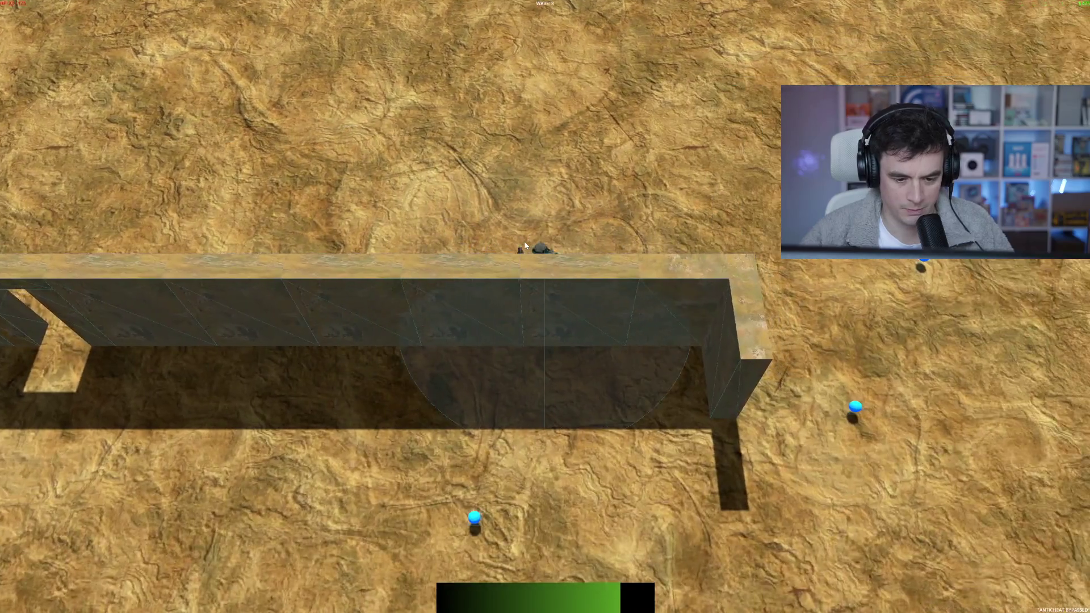
key(d)
key(s)
key(a)
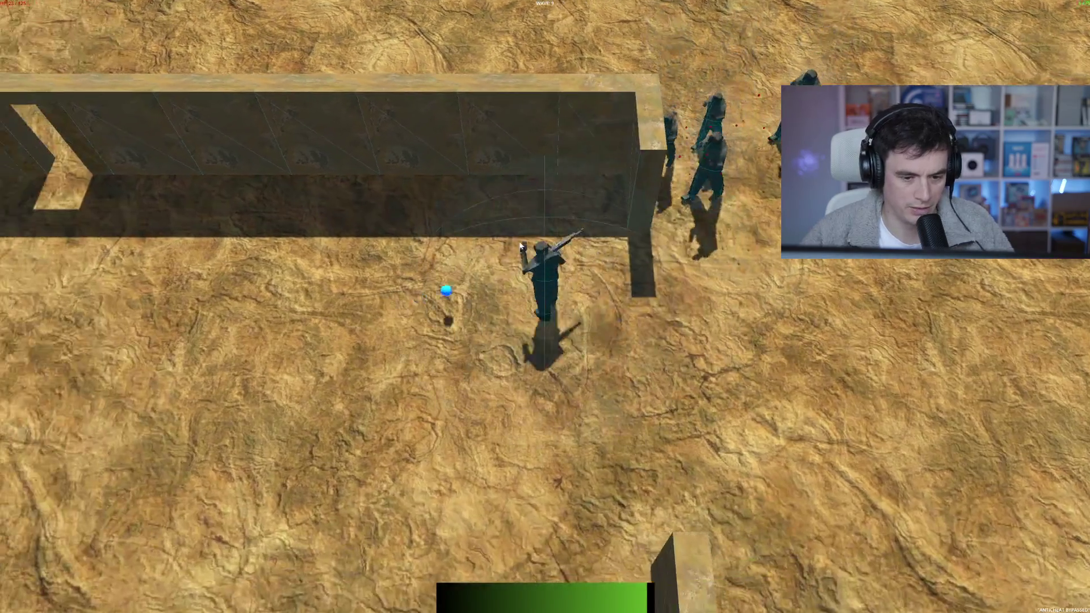
key(a)
key(s)
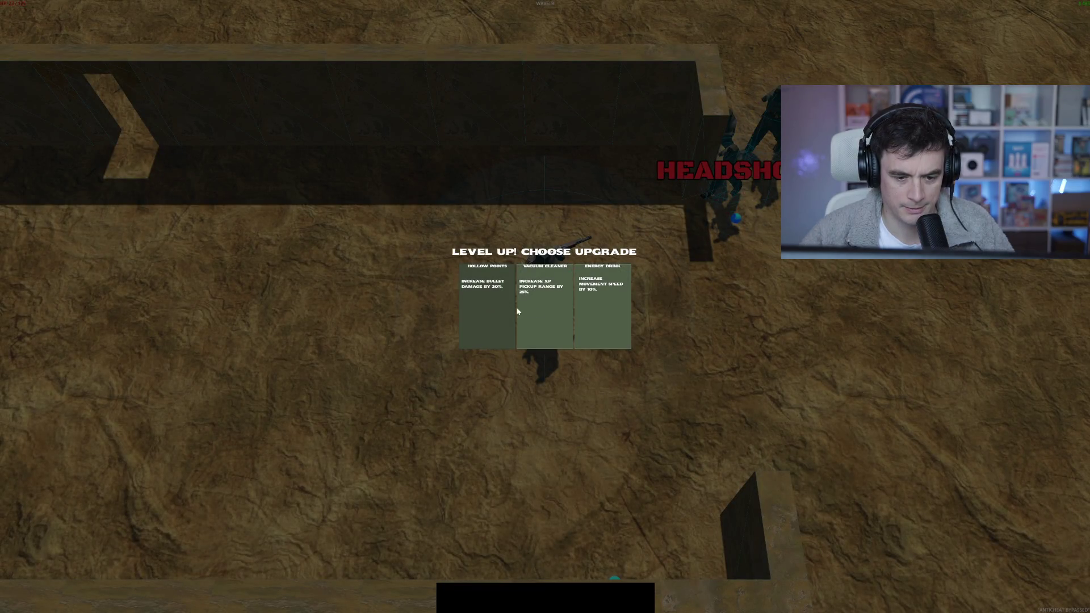
- Take the Hollow Points upgrade and move into the new area, strafing along the wall
click(486, 310)
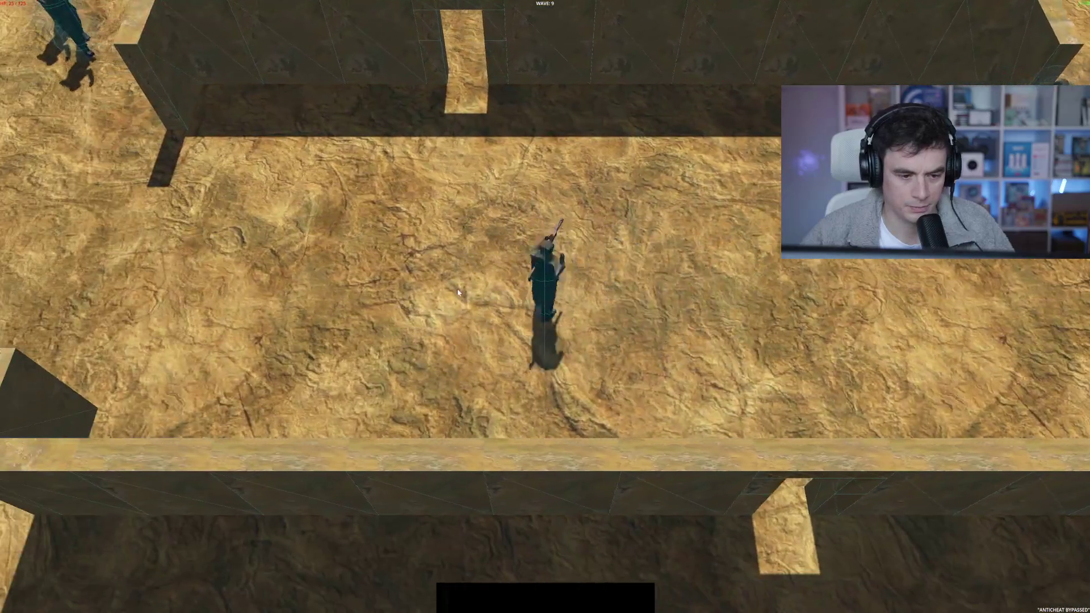
key(a)
key(w)
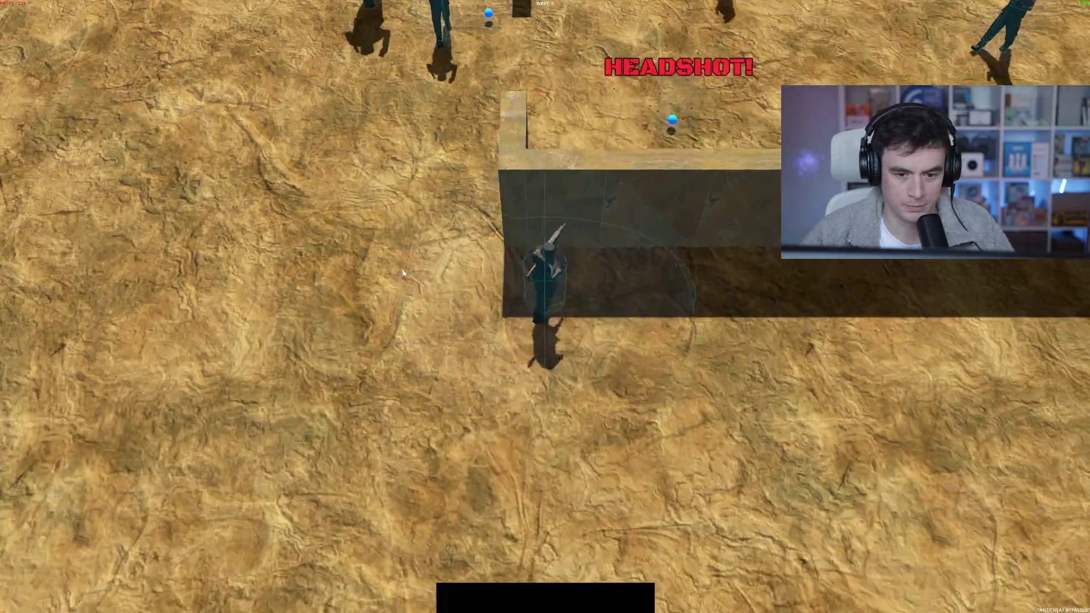
key(d)
key(s)
key(a)
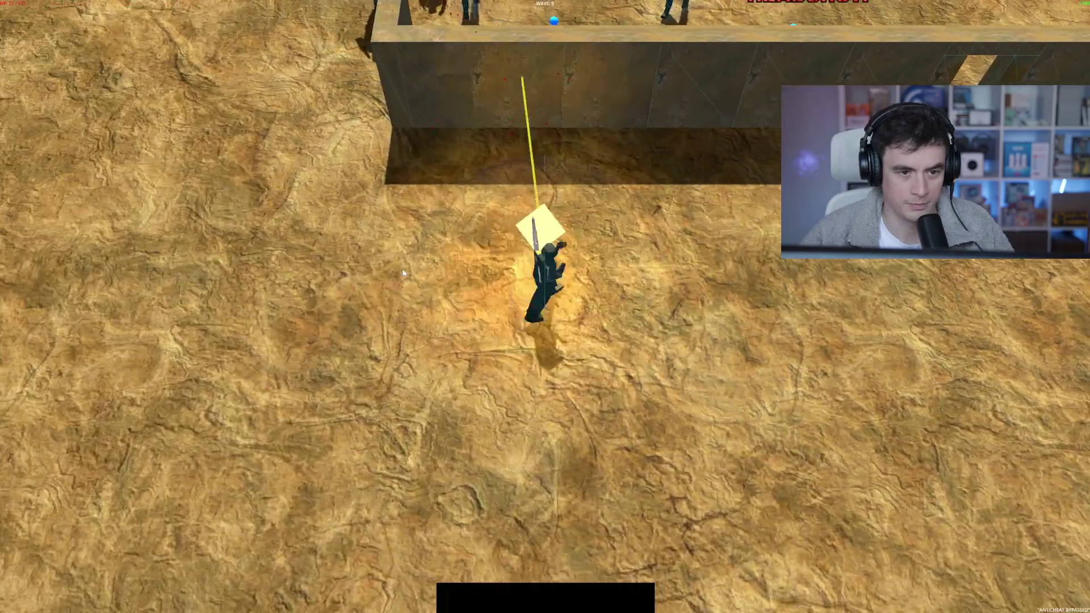
key(w)
key(d)
key(w)
key(a)
key(s)
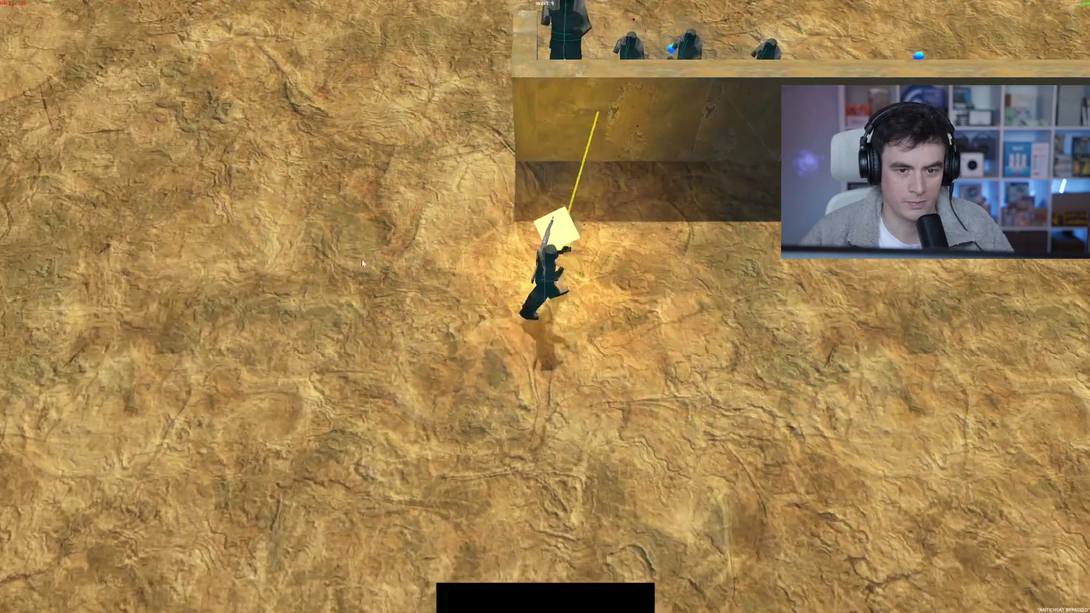
- Keep strafing left and right along the wall through waves 9 and 10
key(w)
key(a)
key(d)
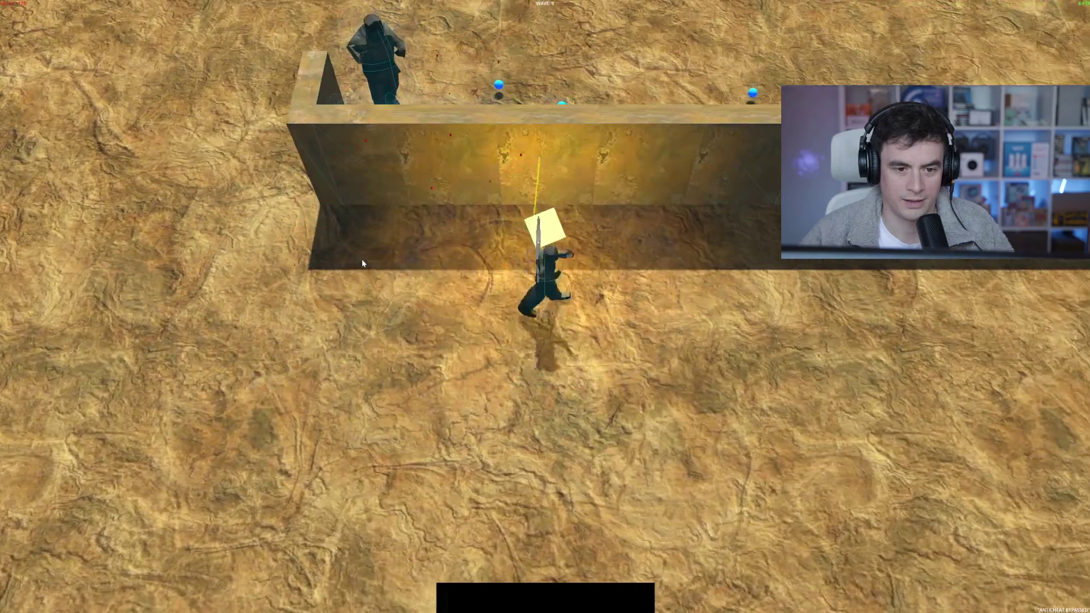
key(a)
key(d)
key(w)
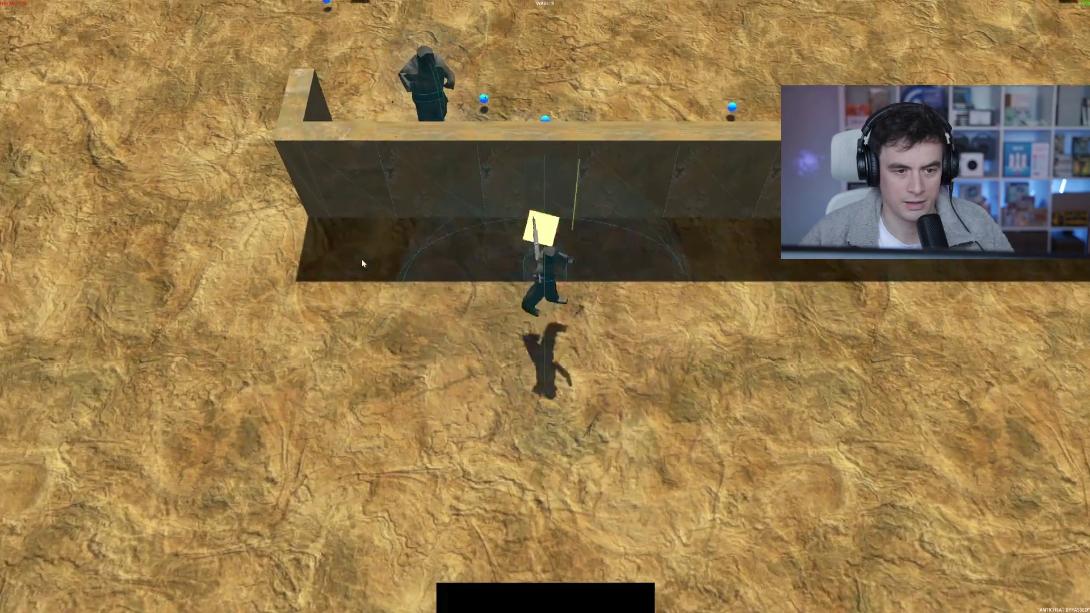
key(a)
key(s)
key(a)
key(d)
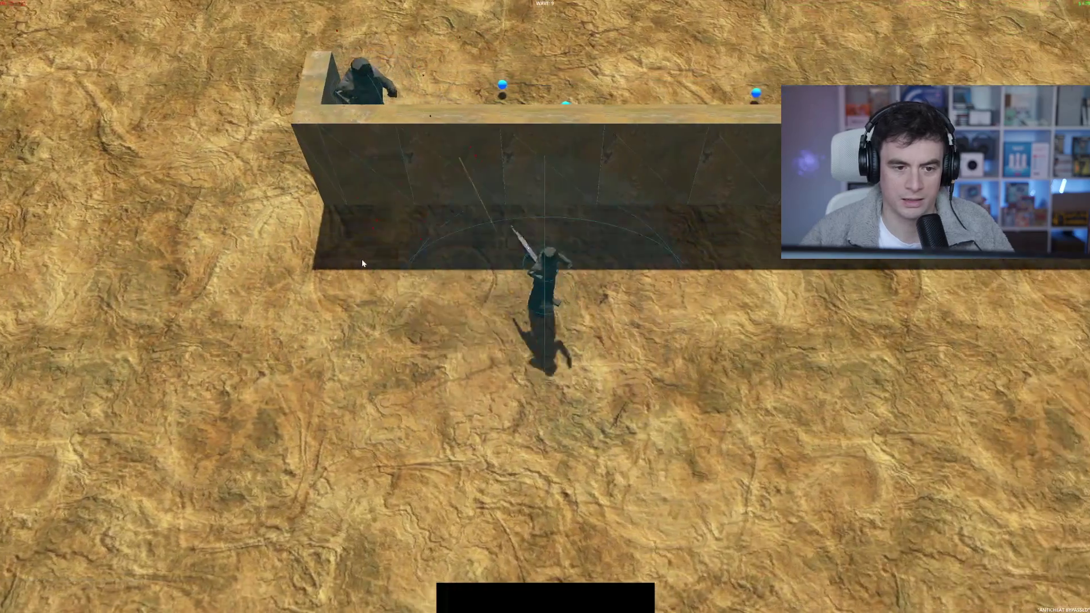
- Move up toward wave 11's horde and shoot the zombies approaching from both sides
key(a)
key(s)
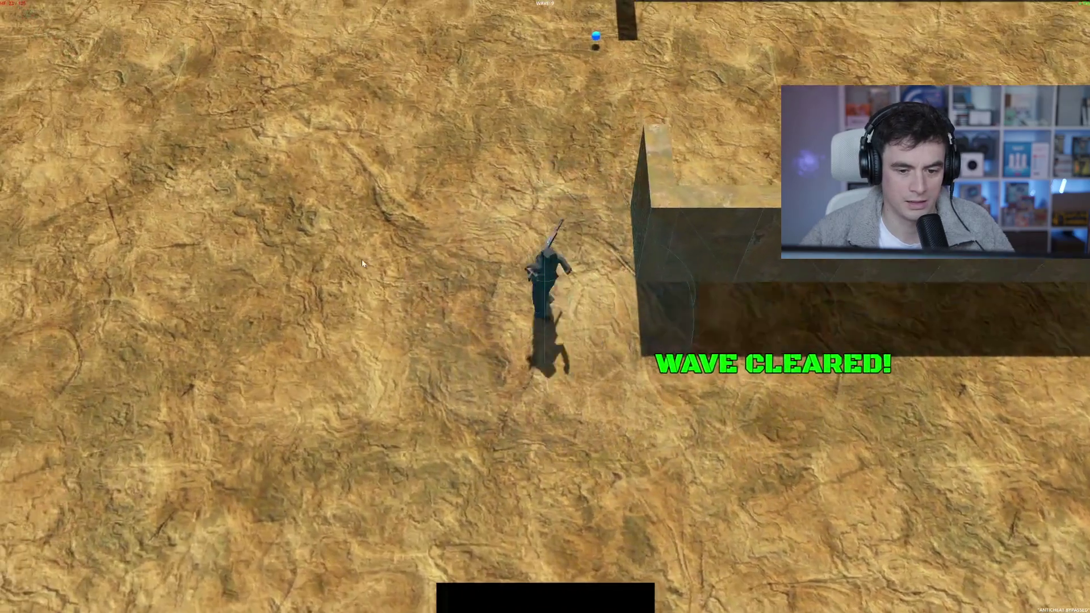
key(w)
key(d)
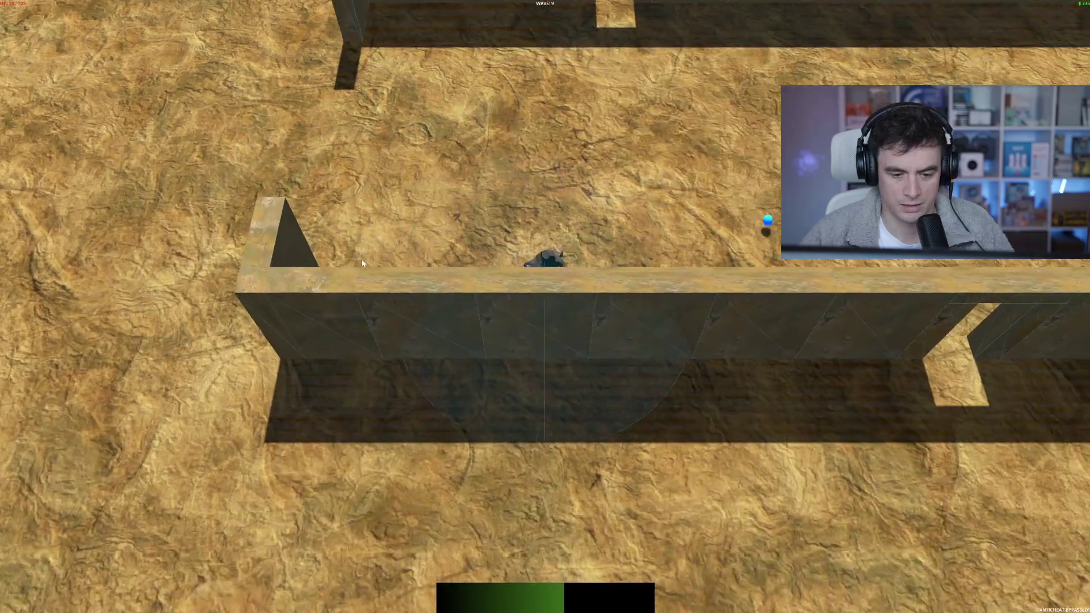
key(w)
key(d)
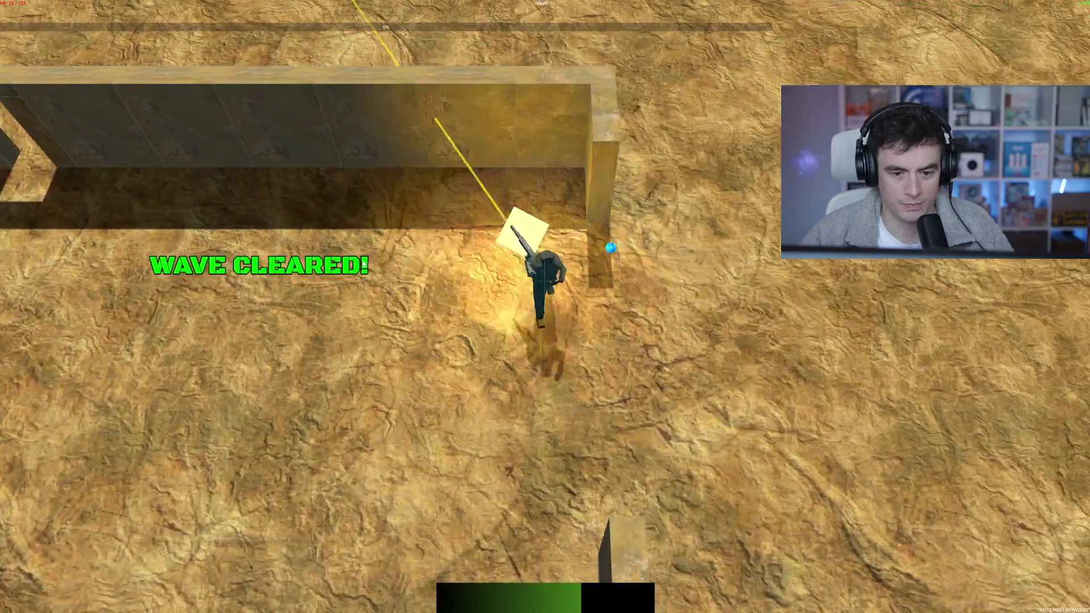
key(w)
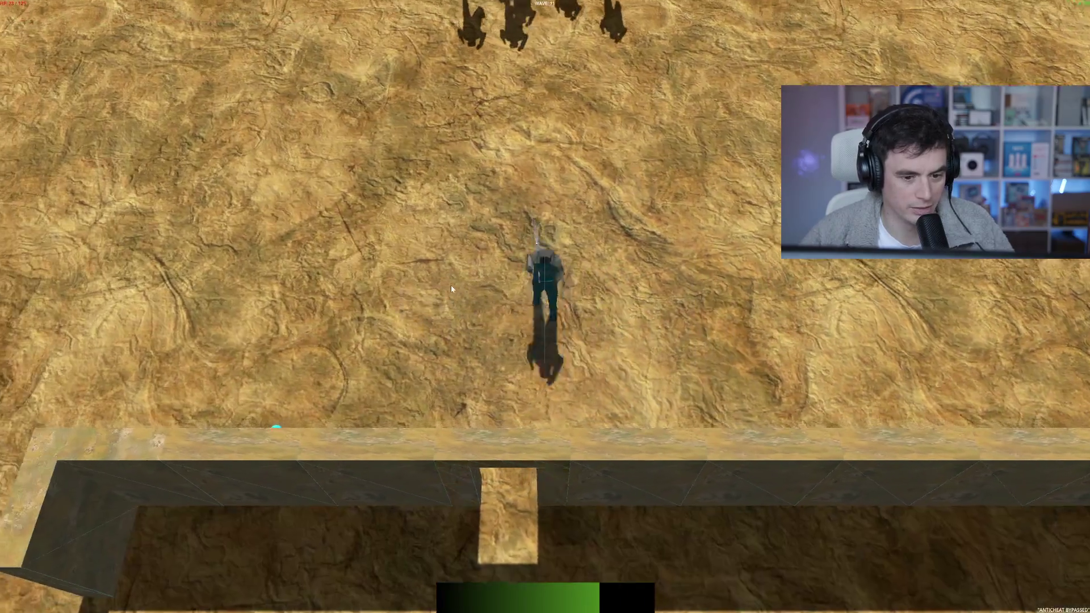
key(w)
click(451, 290)
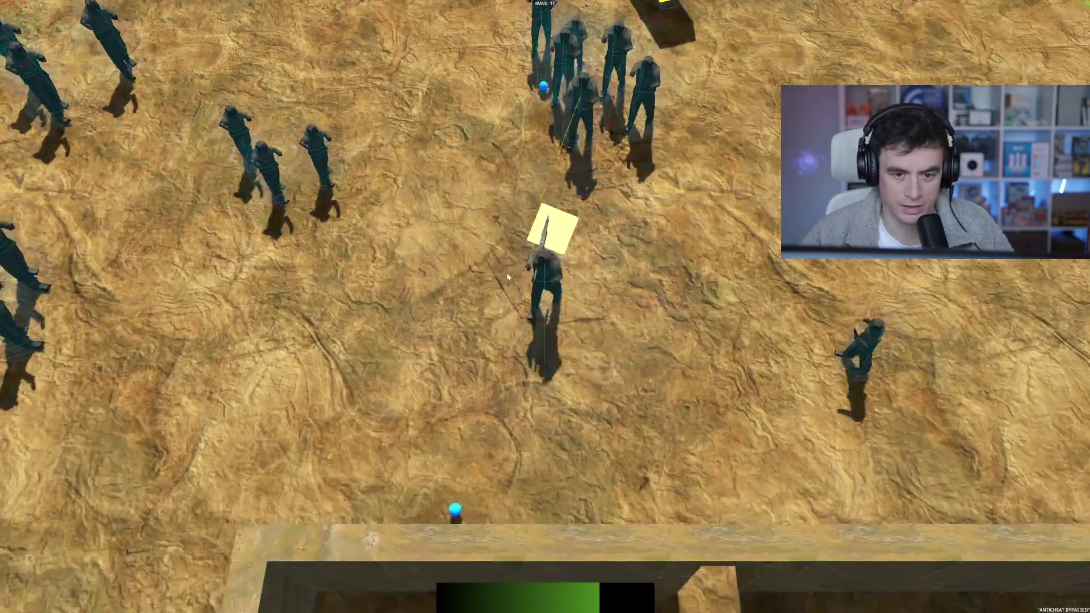
key(d)
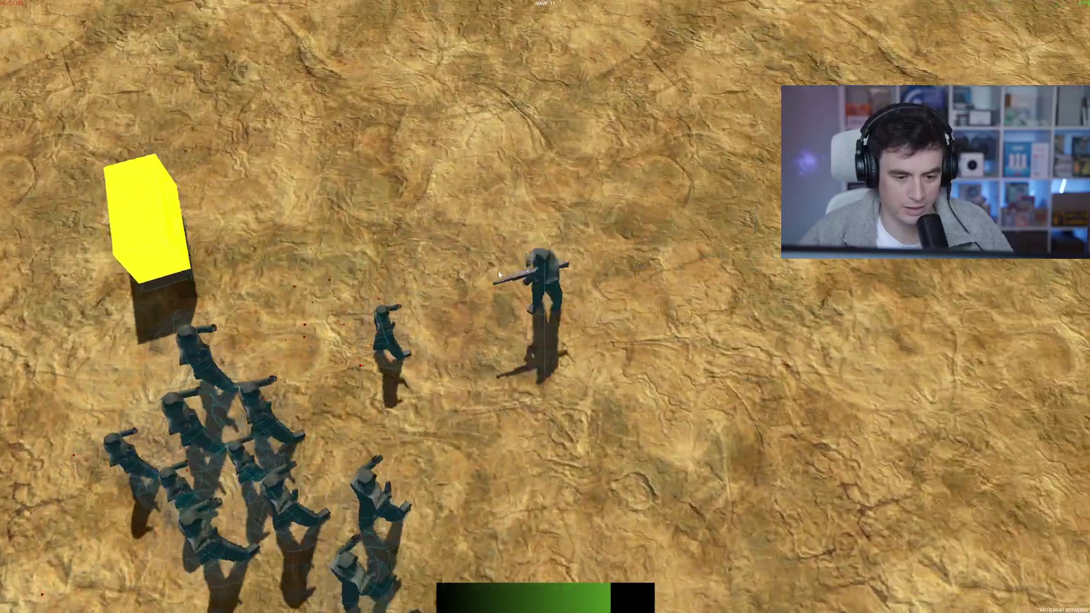
click(326, 276)
key(s)
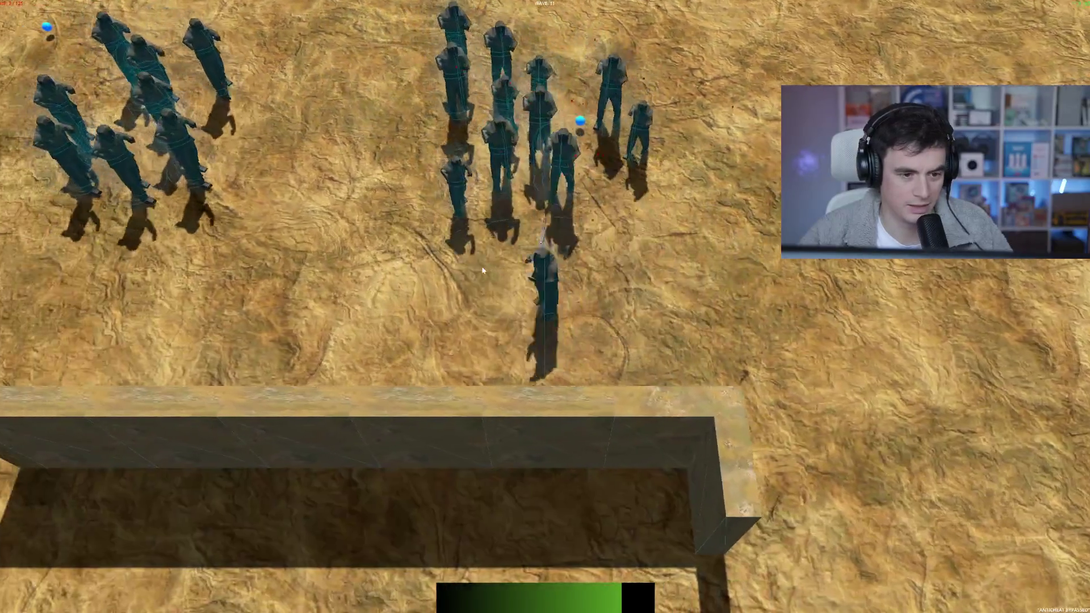
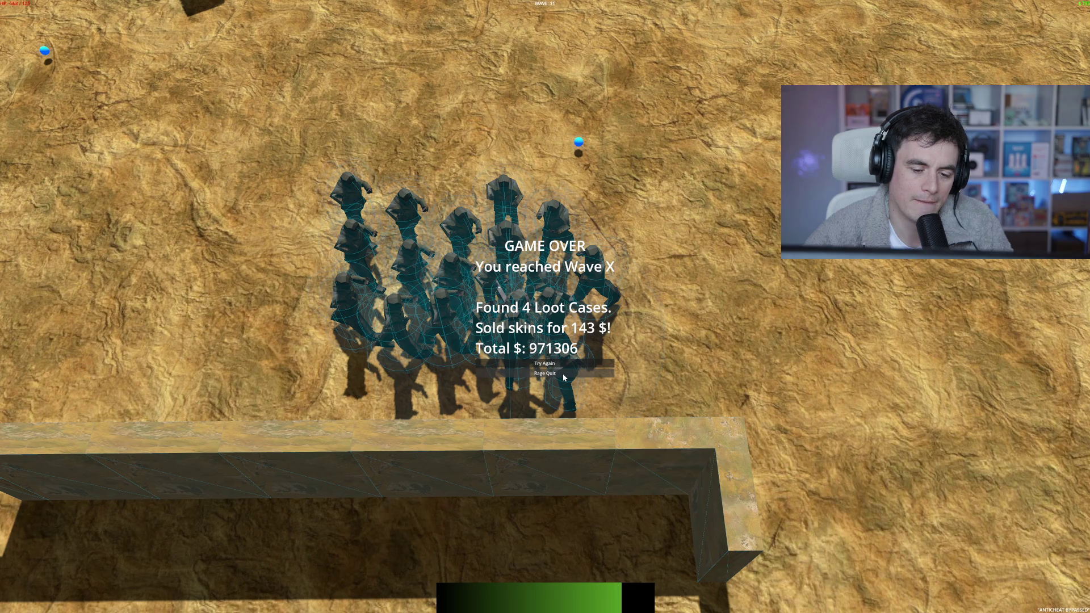
- Rage Quit from the SpinBot game-over screen, then quit the game to desktop
click(563, 374)
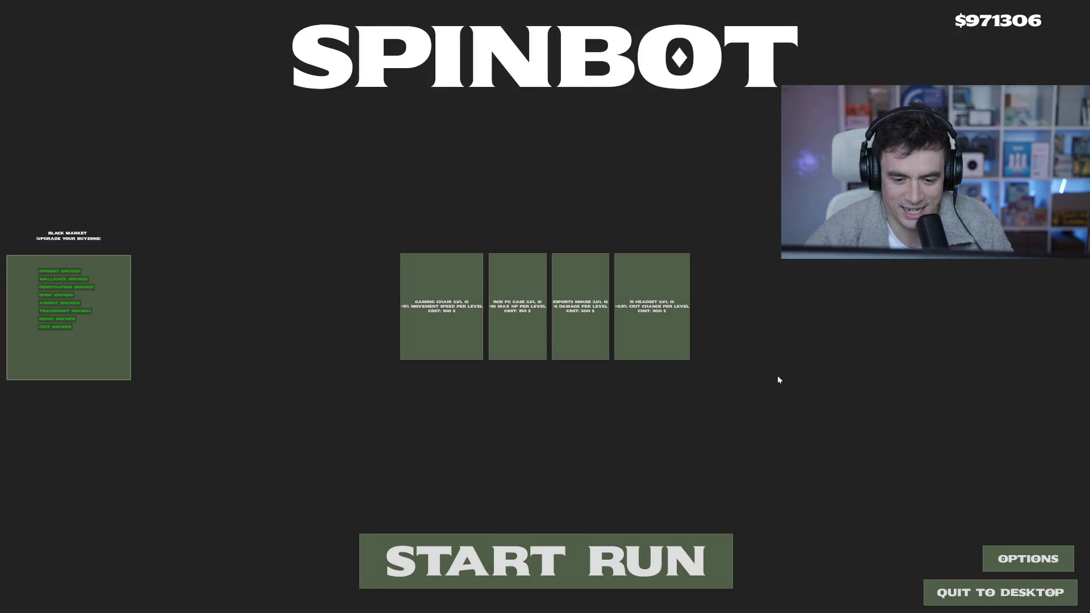
click(981, 595)
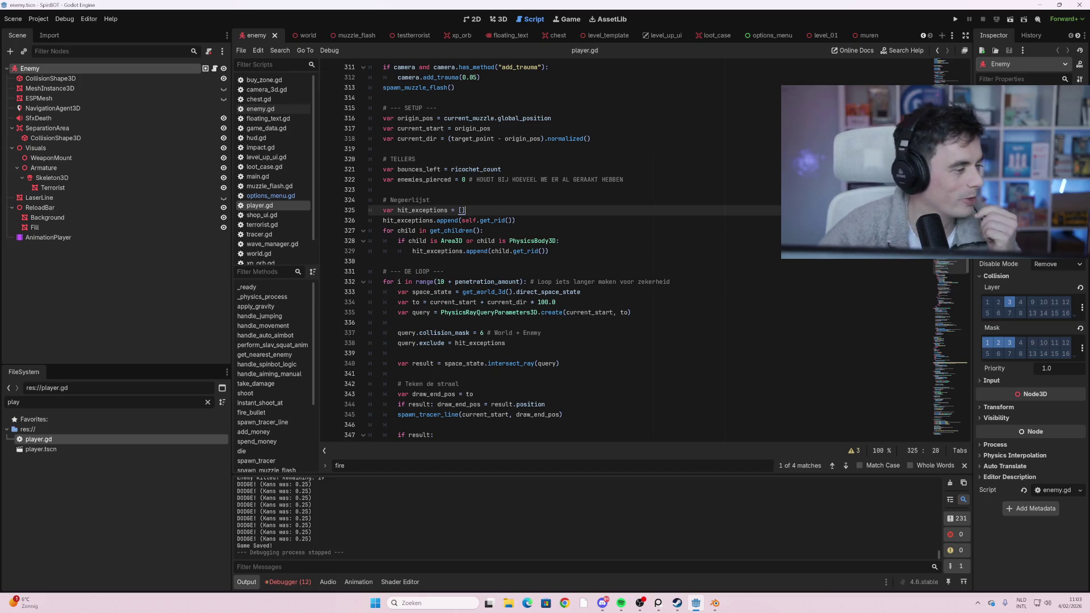
- Cycle through the world, level_template, floating_text, level_01 and muren scene tabs
click(308, 36)
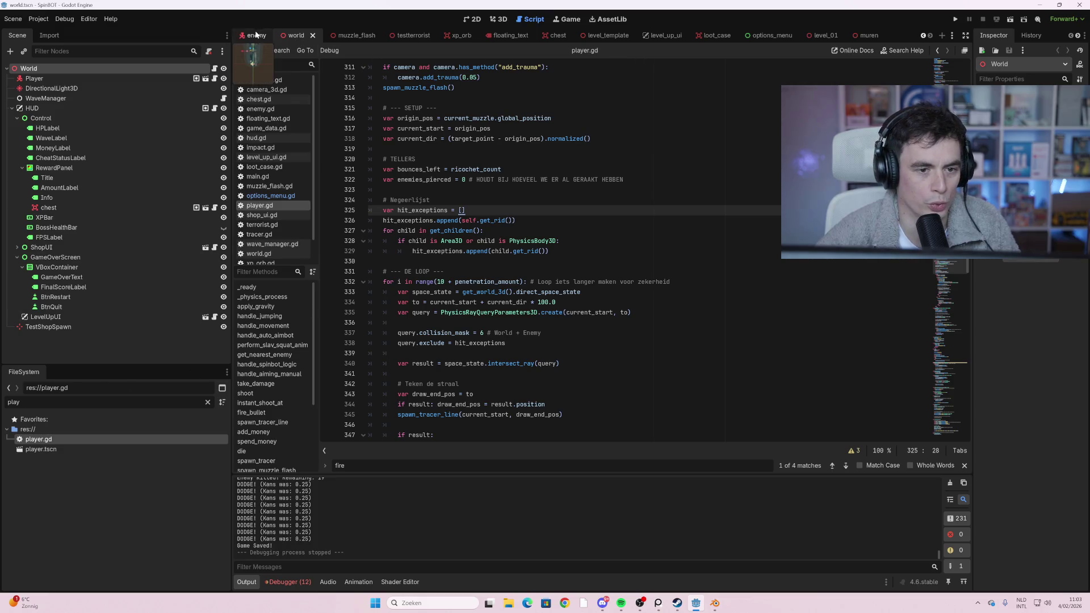
click(616, 34)
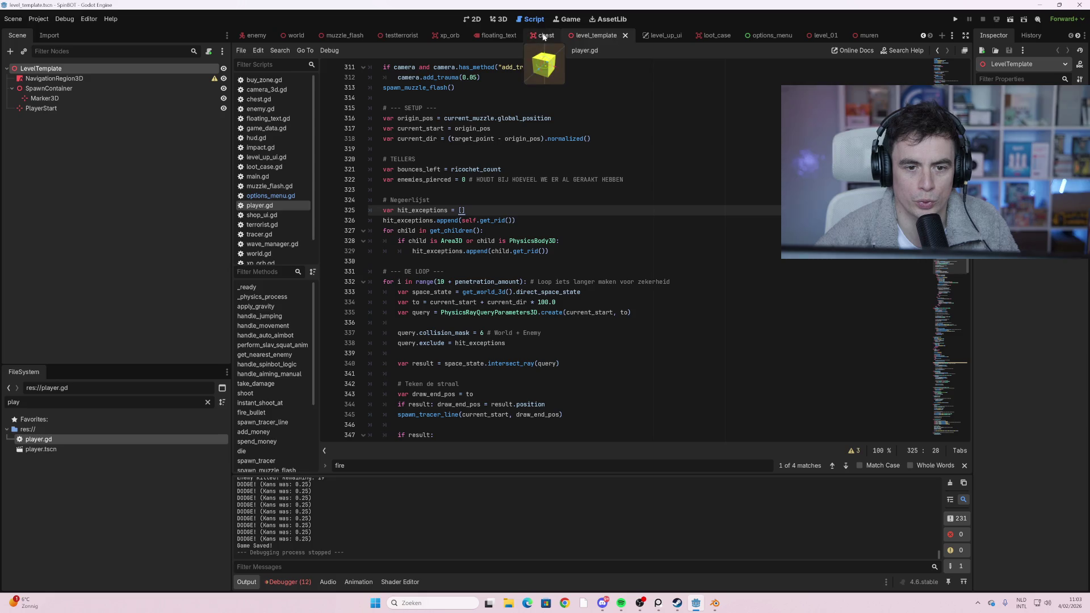
click(492, 36)
click(816, 36)
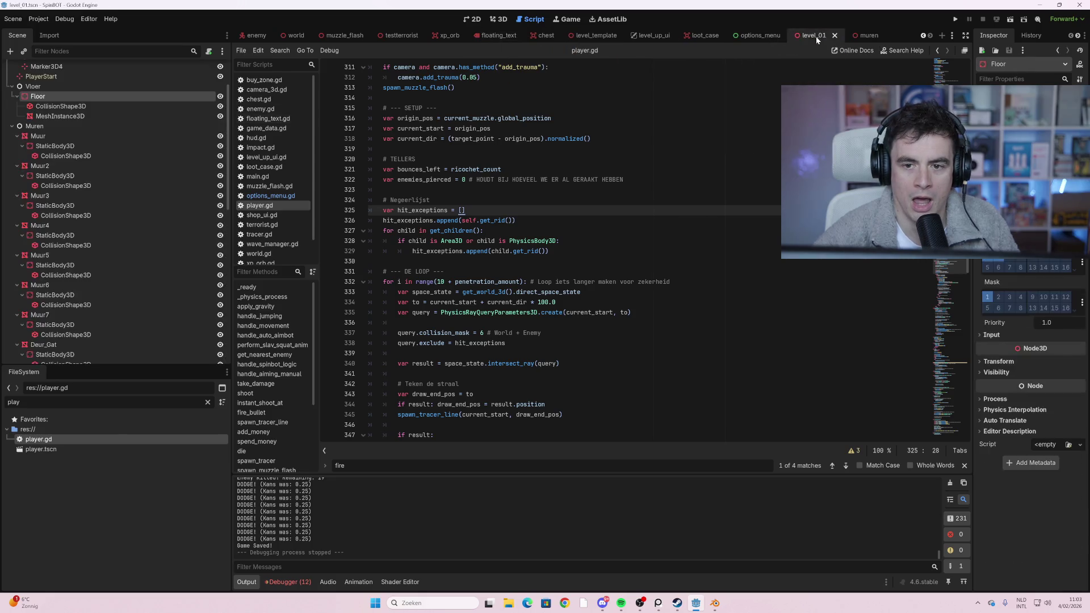
scroll(123, 282, down, 5)
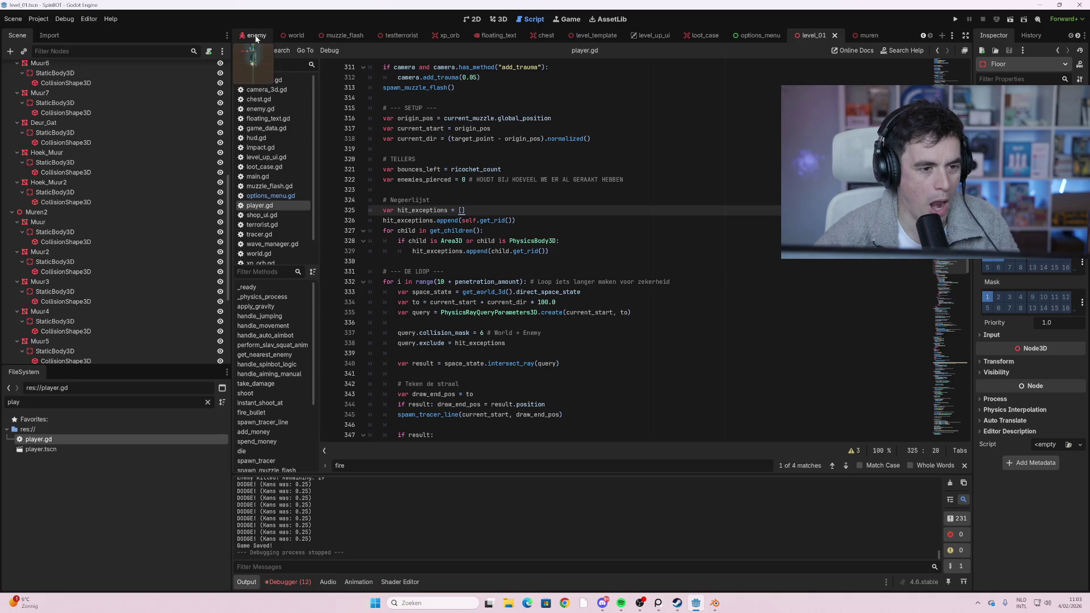
click(867, 35)
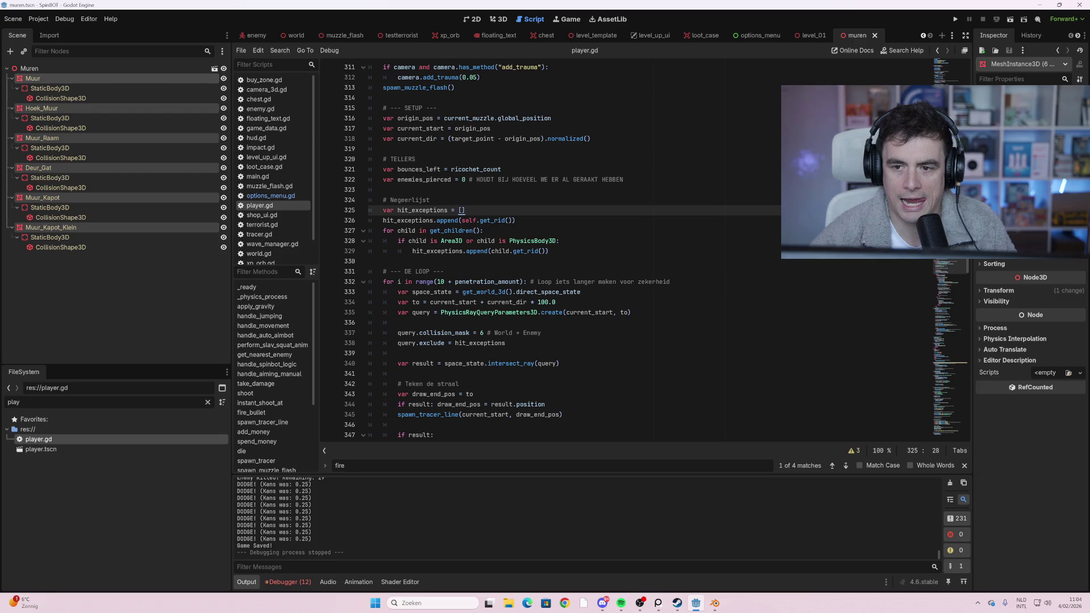
- Clear the FileSystem filter and open the impact.tscn scene
click(72, 402)
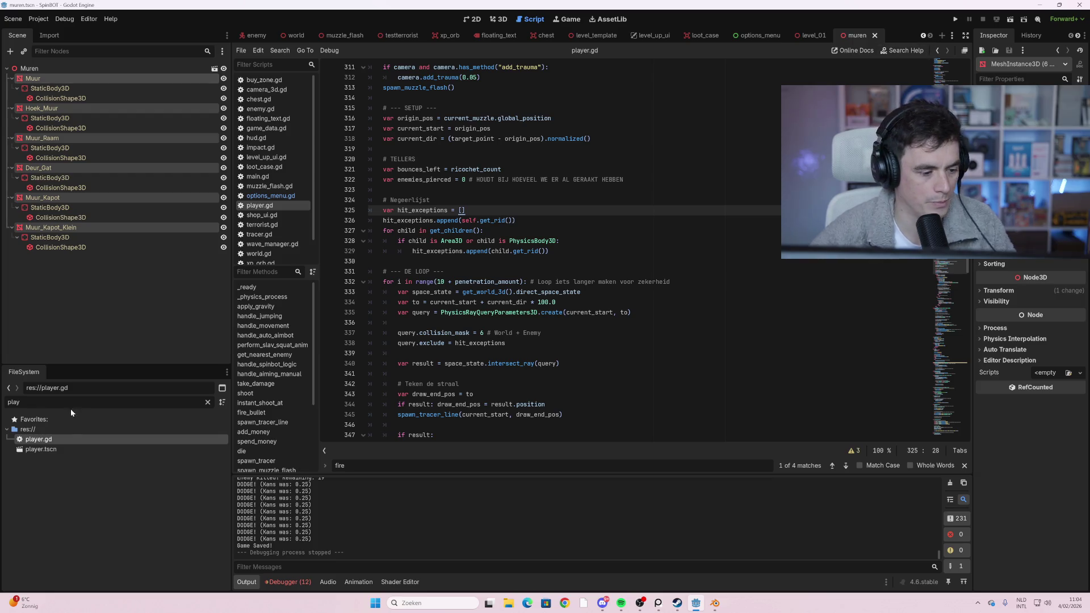
text(bu)
key(BackSpace)
key(BackSpace)
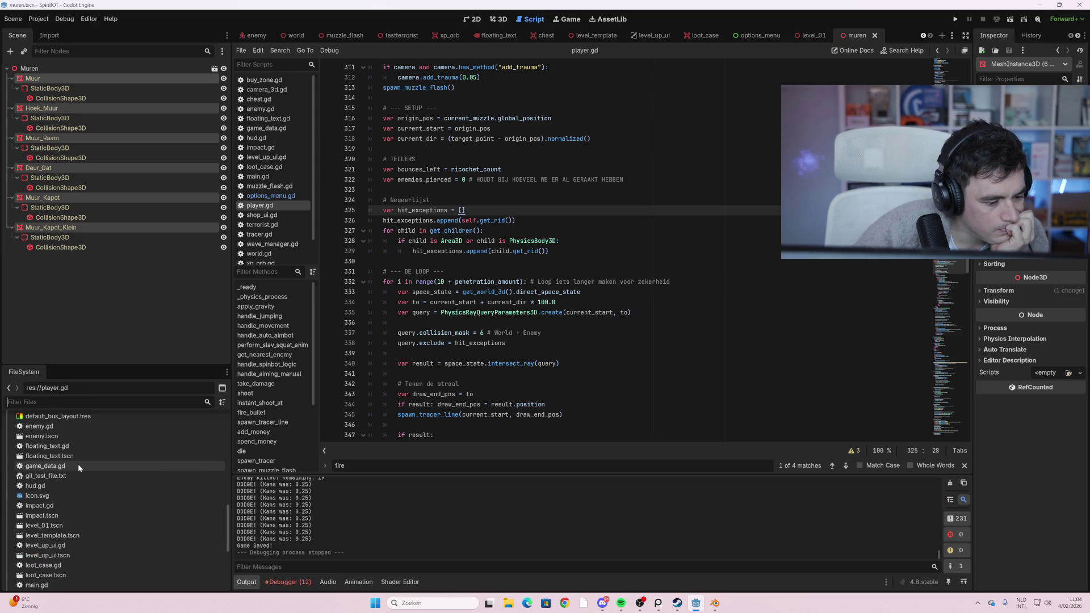
scroll(48, 555, down, 1)
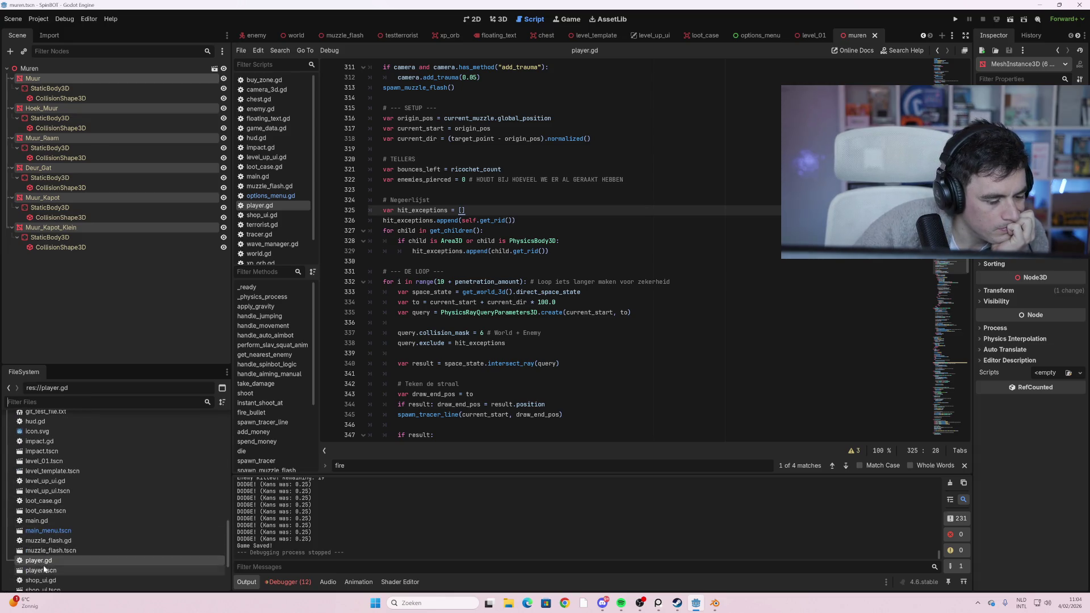
scroll(50, 559, down, 1)
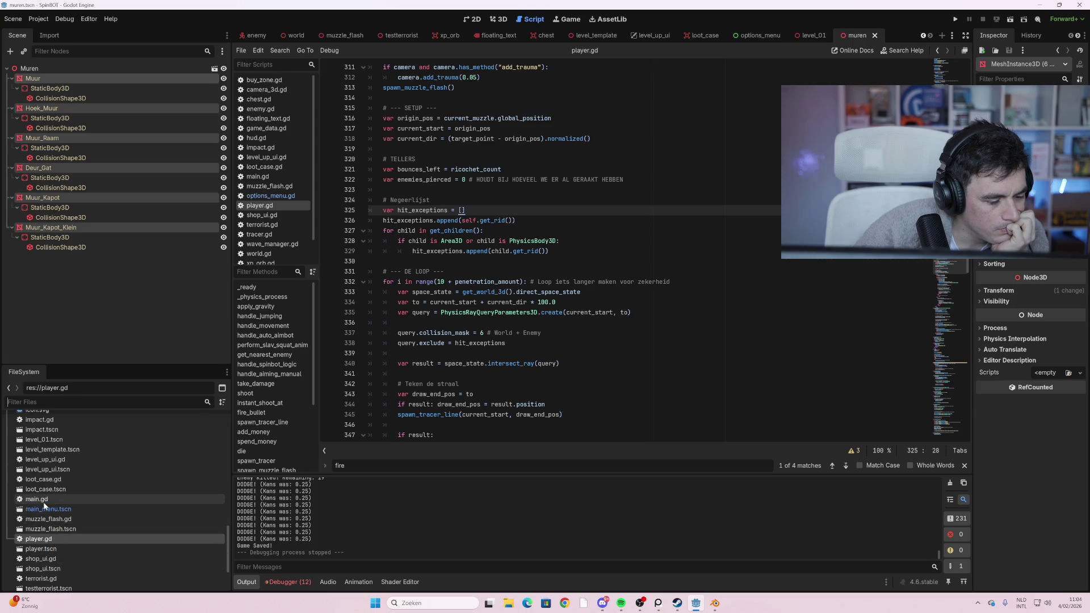
double_click(55, 431)
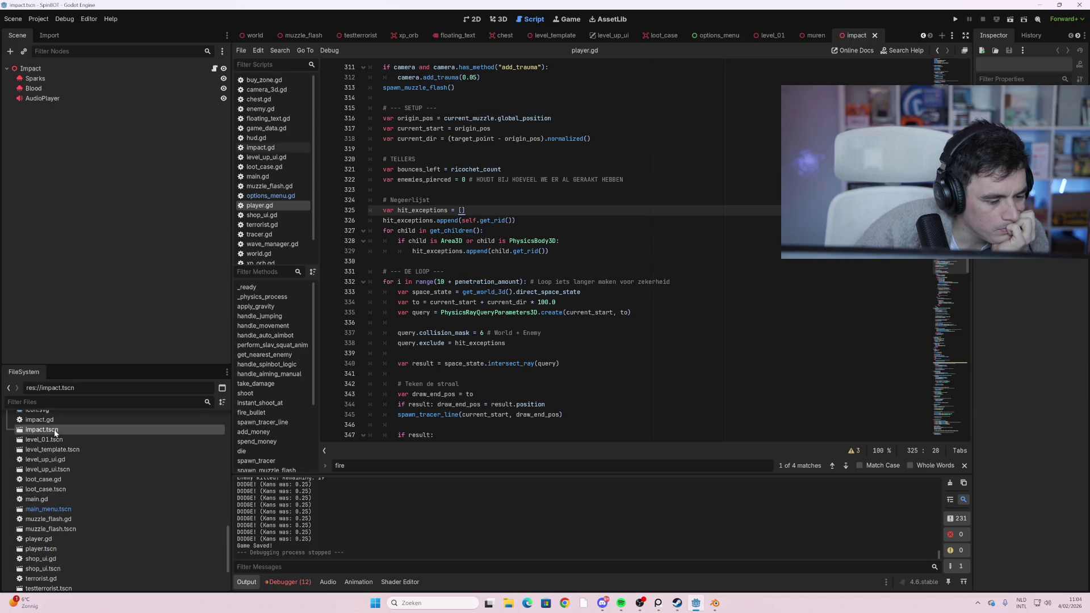
- Select og_theme.tres in the Themes folder
scroll(87, 498, up, 5)
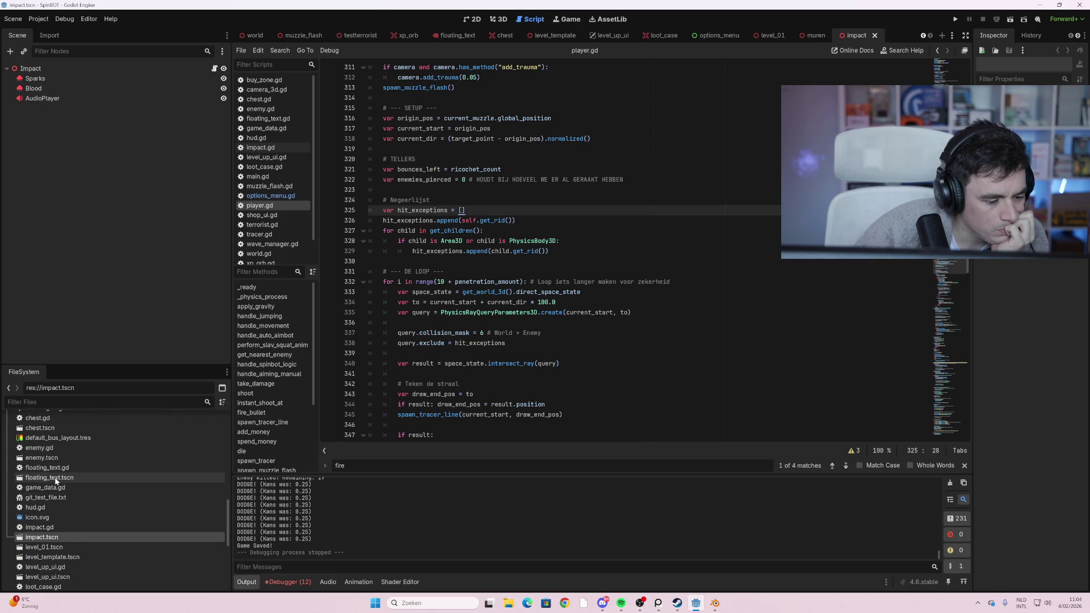
scroll(56, 479, down, 3)
scroll(62, 502, down, 4)
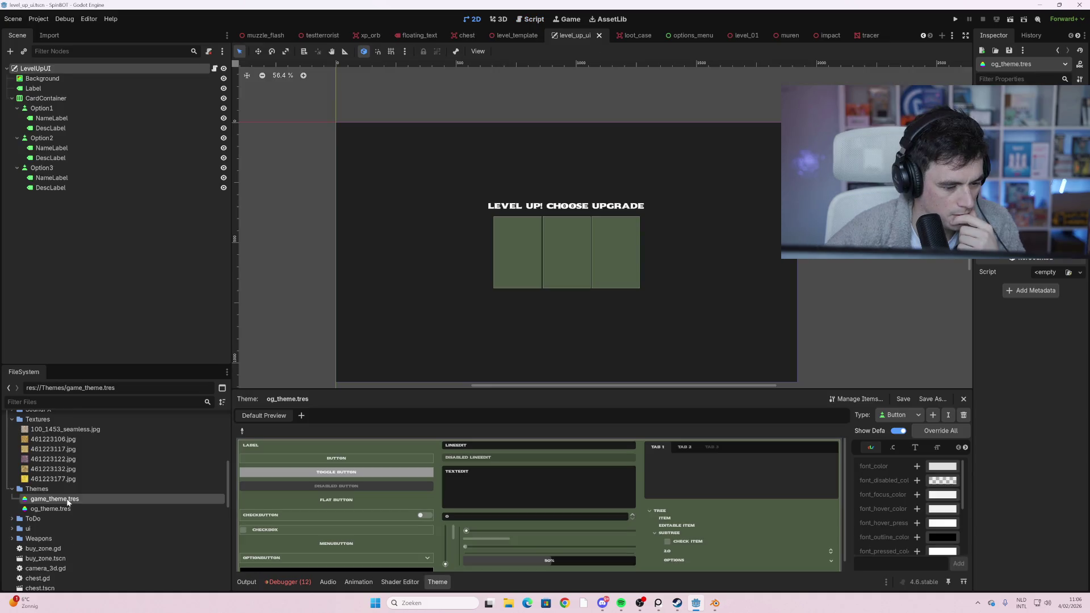
click(67, 509)
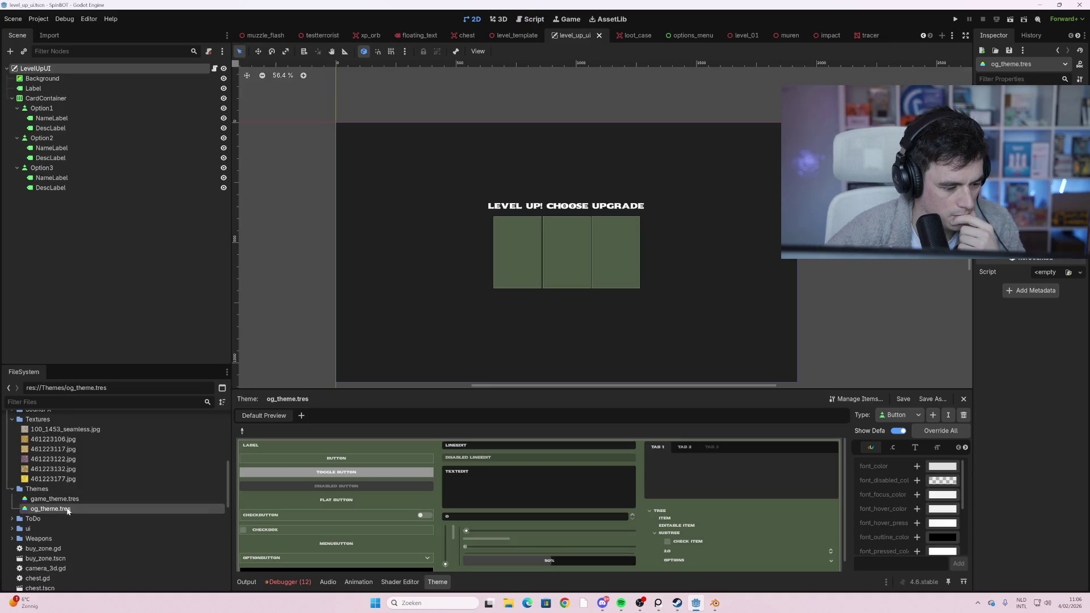
- Duplicate og_theme.tres as wordprocessor.tres and open the copy in the theme editor
right_click(67, 510)
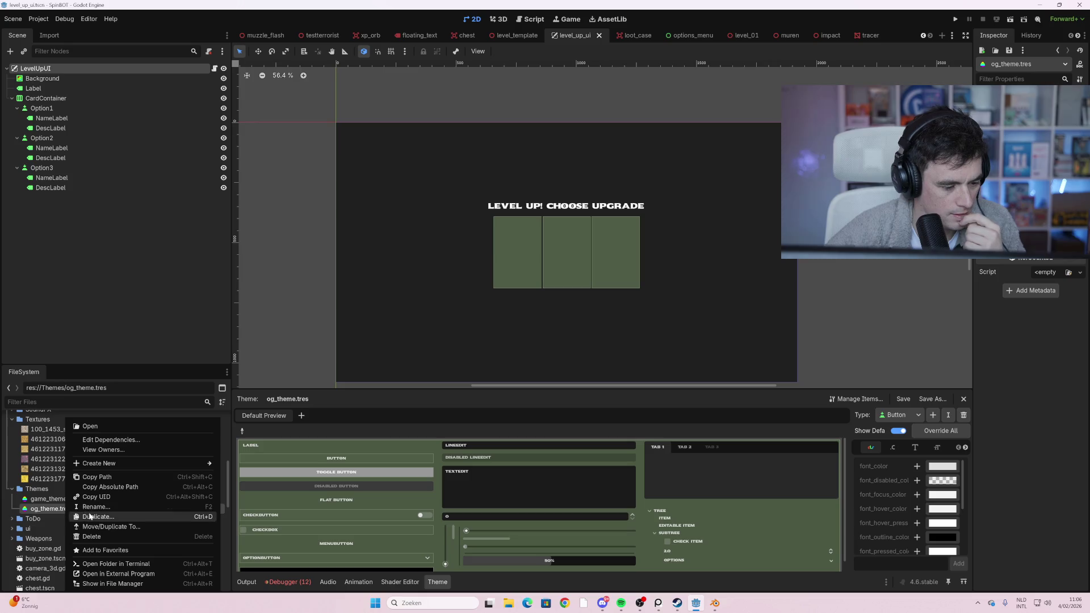
click(124, 518)
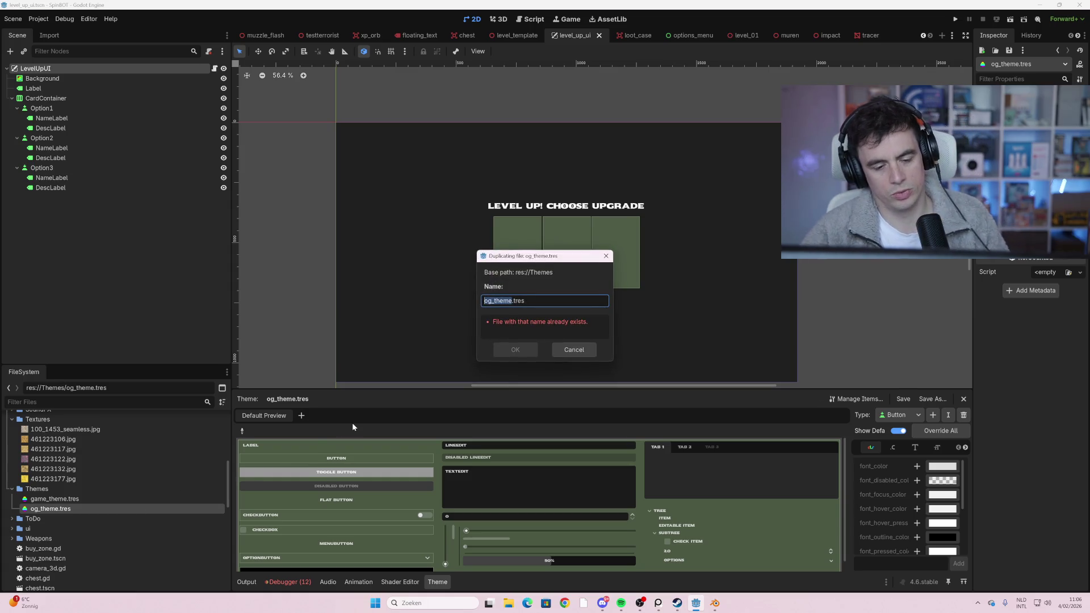
text(wordstyle)
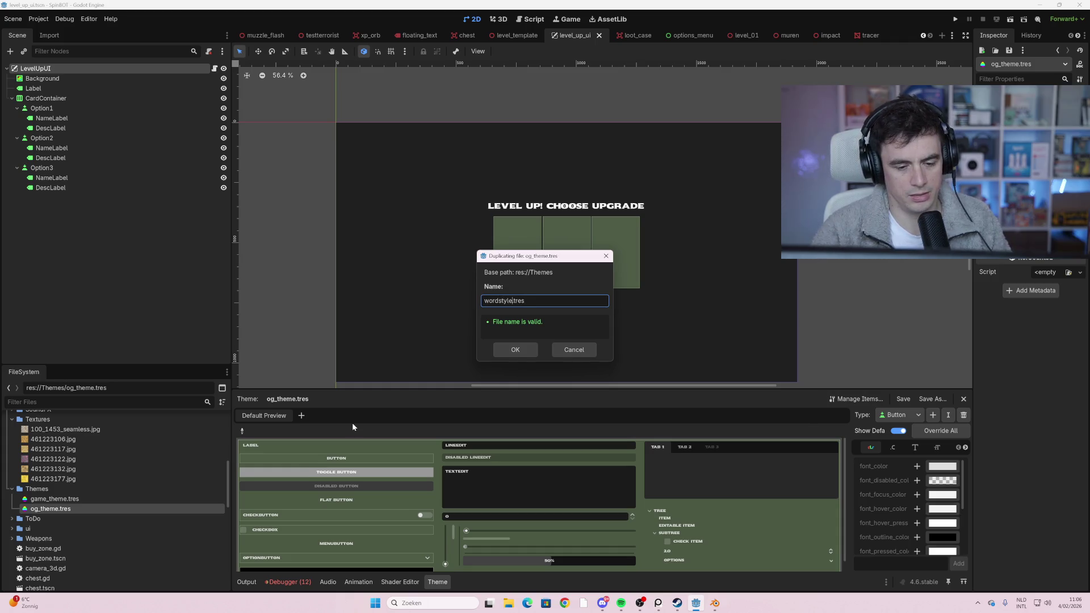
key(BackSpace)
key(BackSpace)
key(BackSpace)
text(pr)
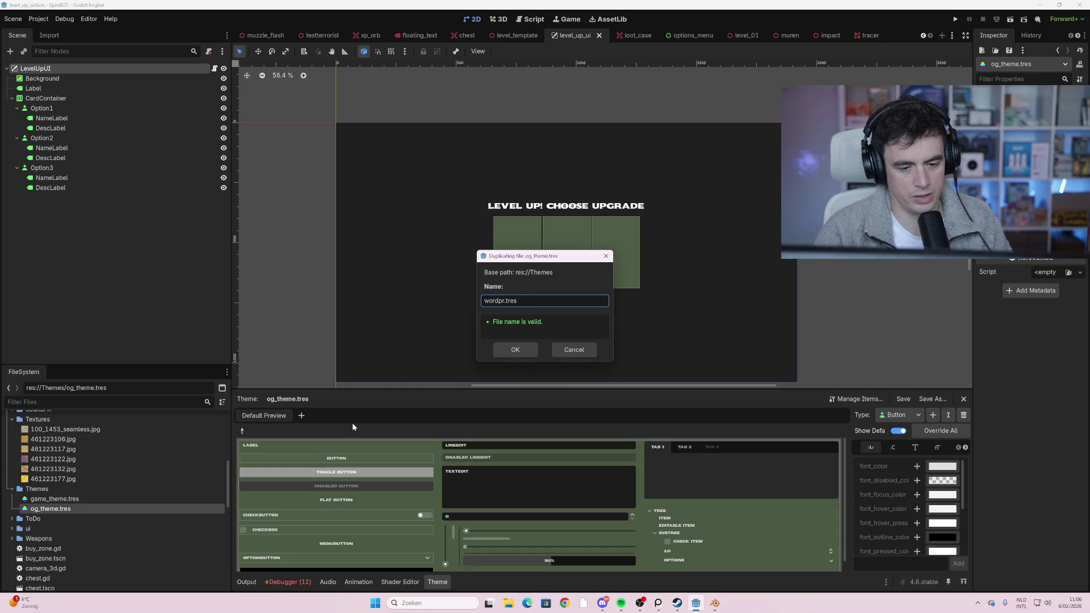
text(ocessor)
key(Return)
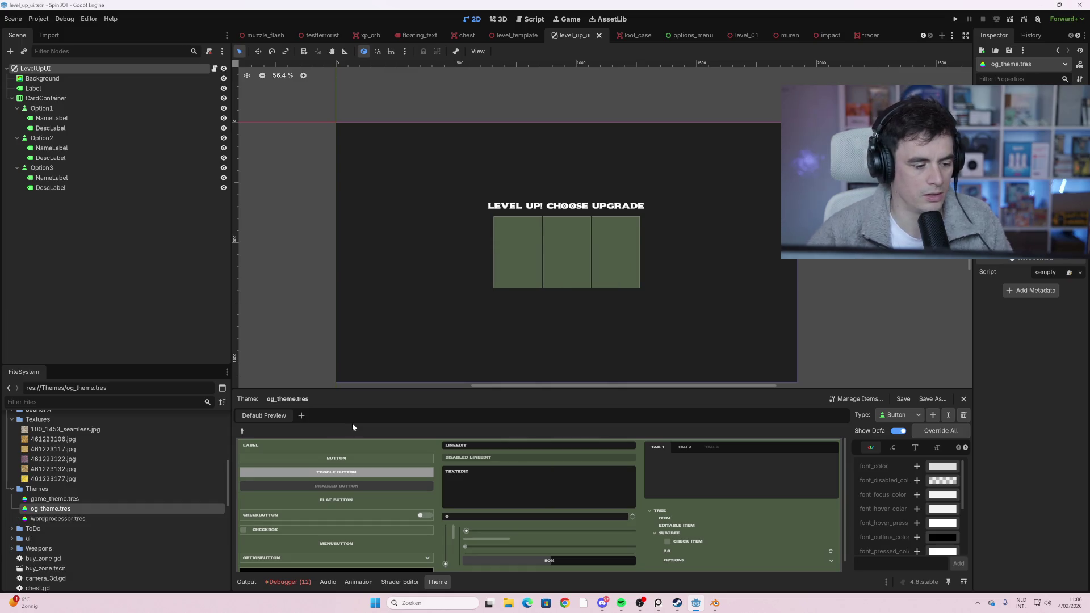
click(67, 519)
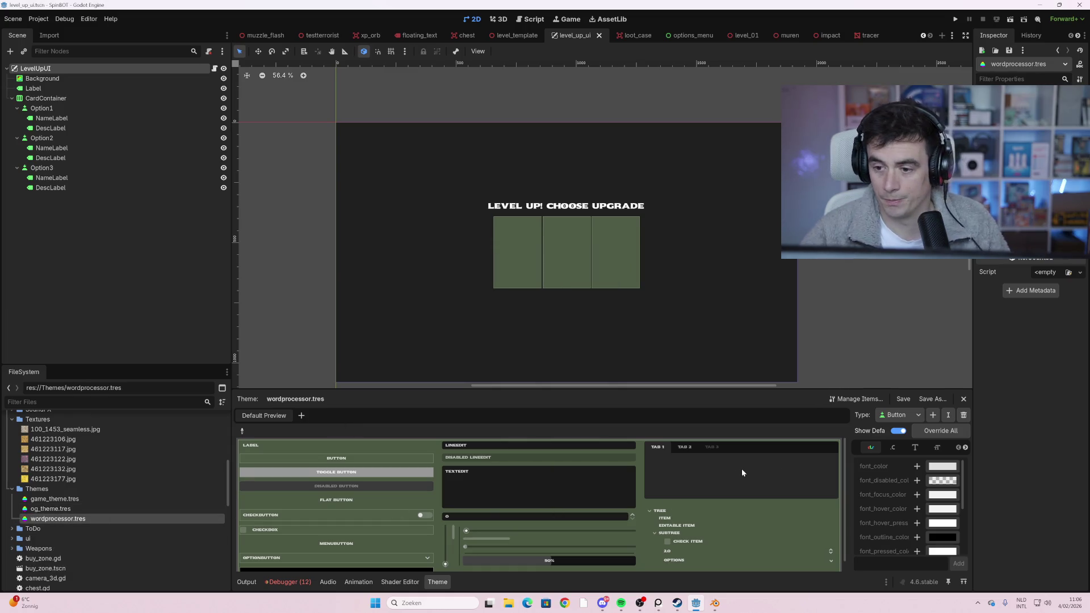
- Keep Button as the edited theme type and copy the wordprocessor.tres resource
click(912, 417)
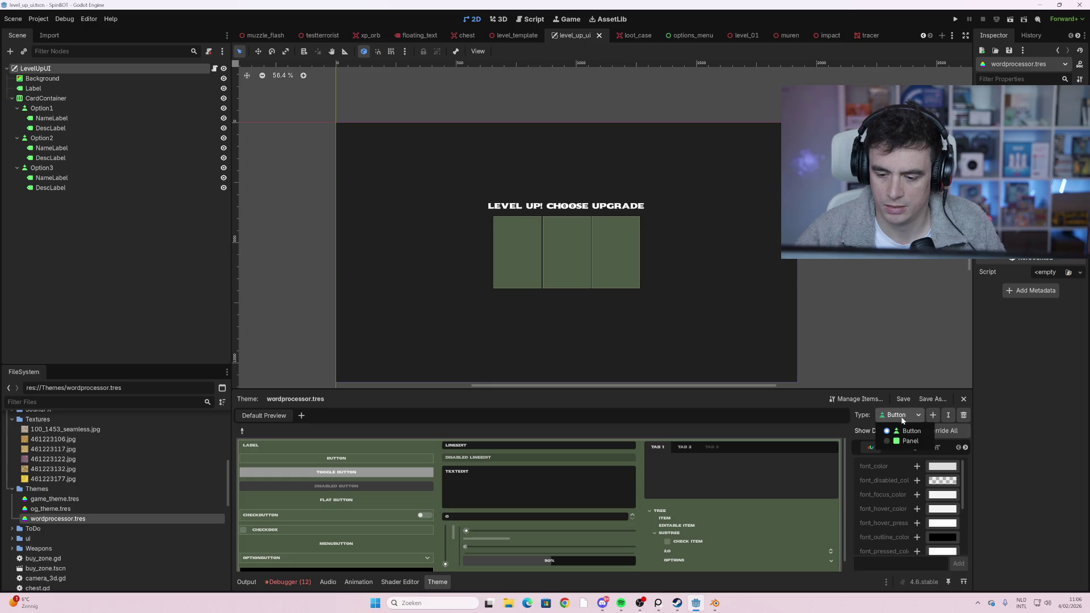
click(916, 422)
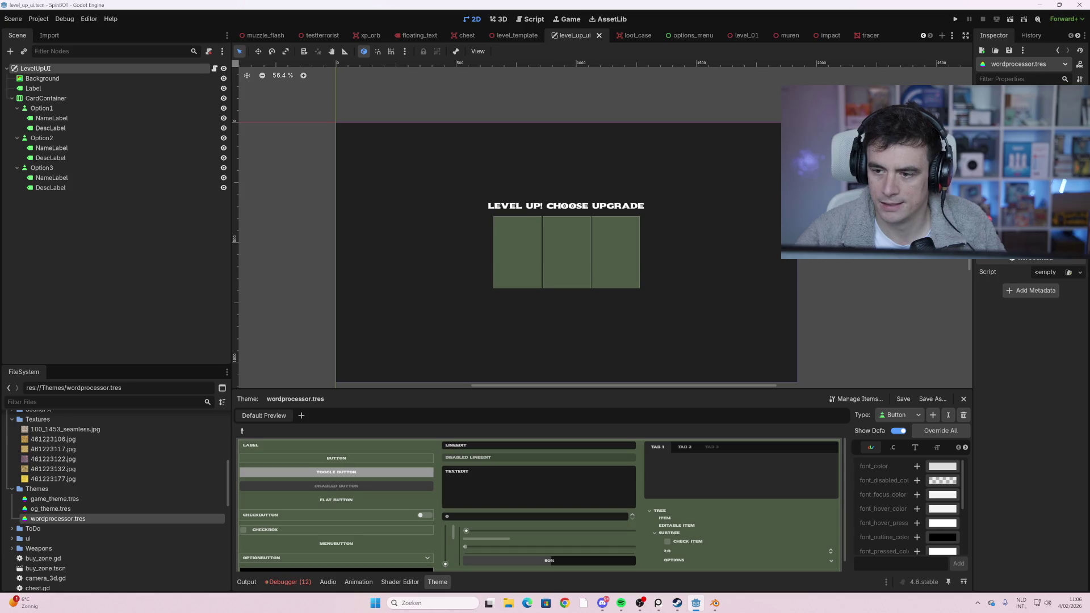
click(1065, 64)
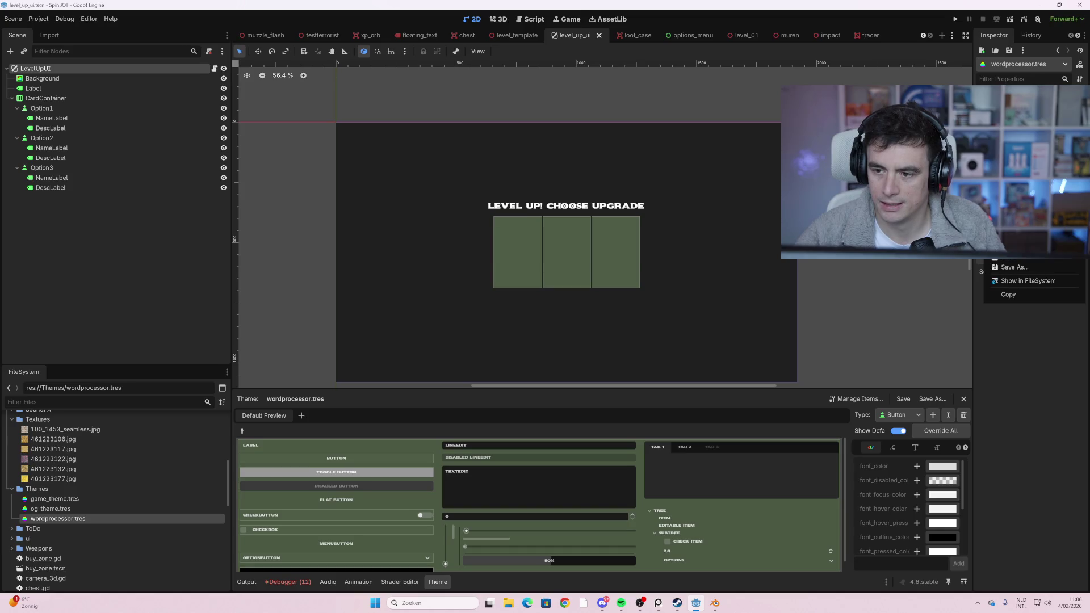
click(1034, 298)
- Collapse the Themes and Textures folders and scroll up to the Fonts folder
scroll(122, 442, down, 6)
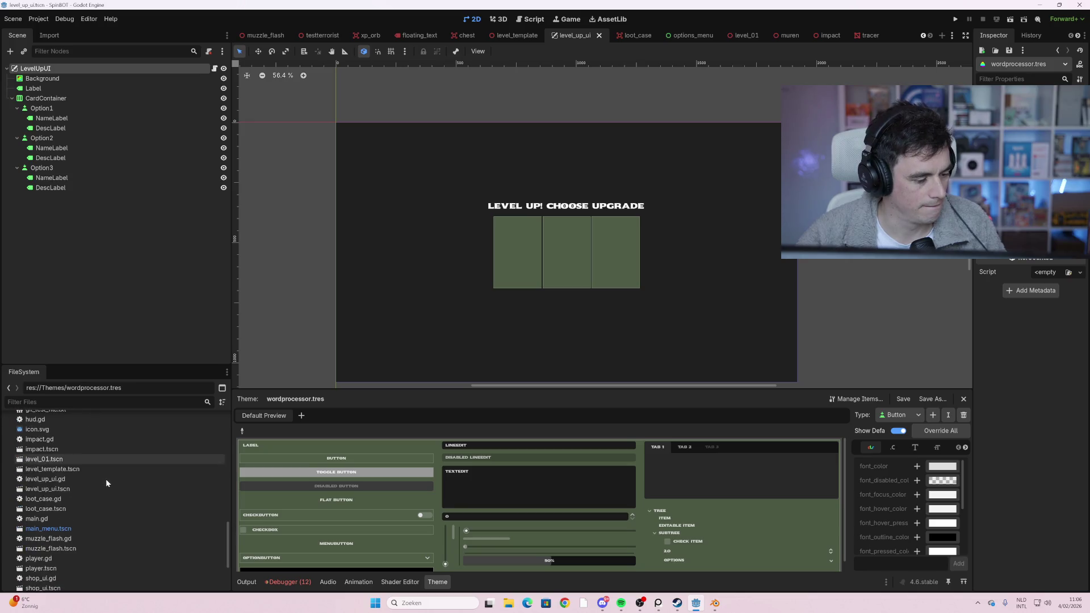
scroll(107, 480, up, 5)
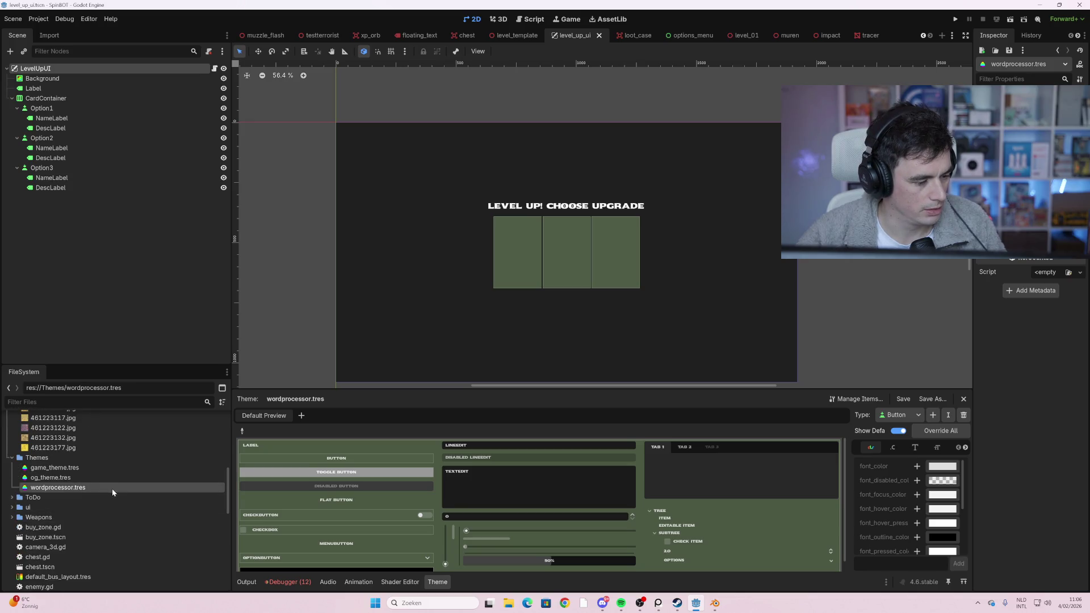
click(12, 459)
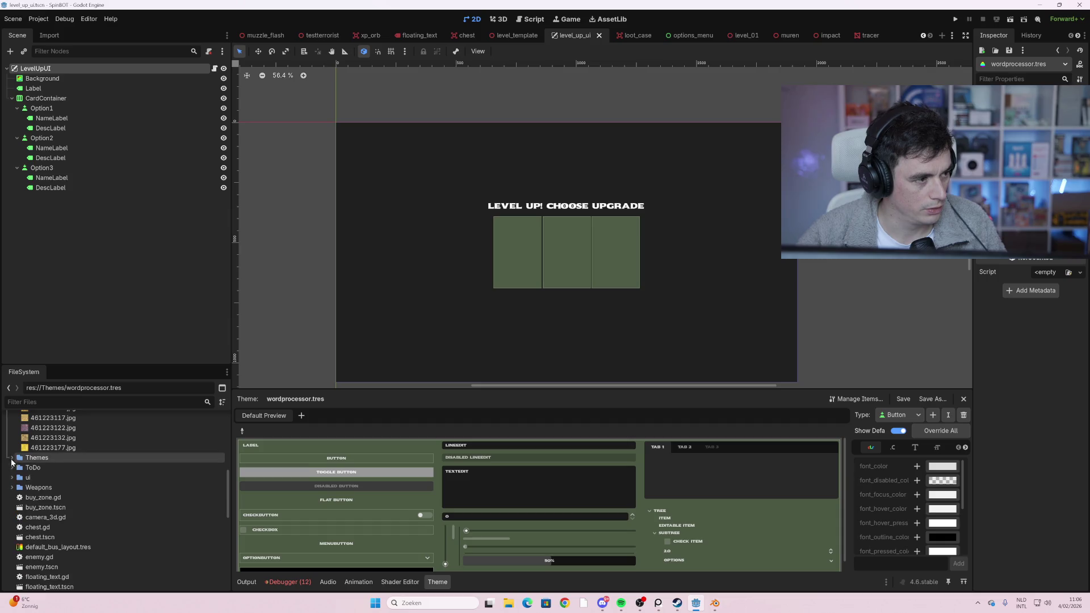
scroll(97, 480, up, 4)
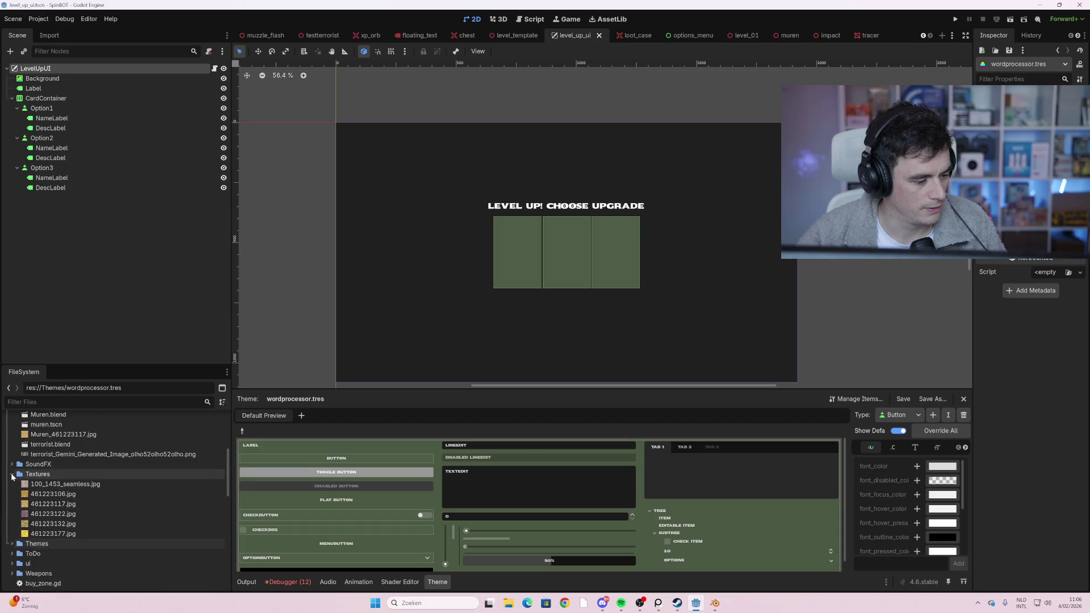
click(12, 475)
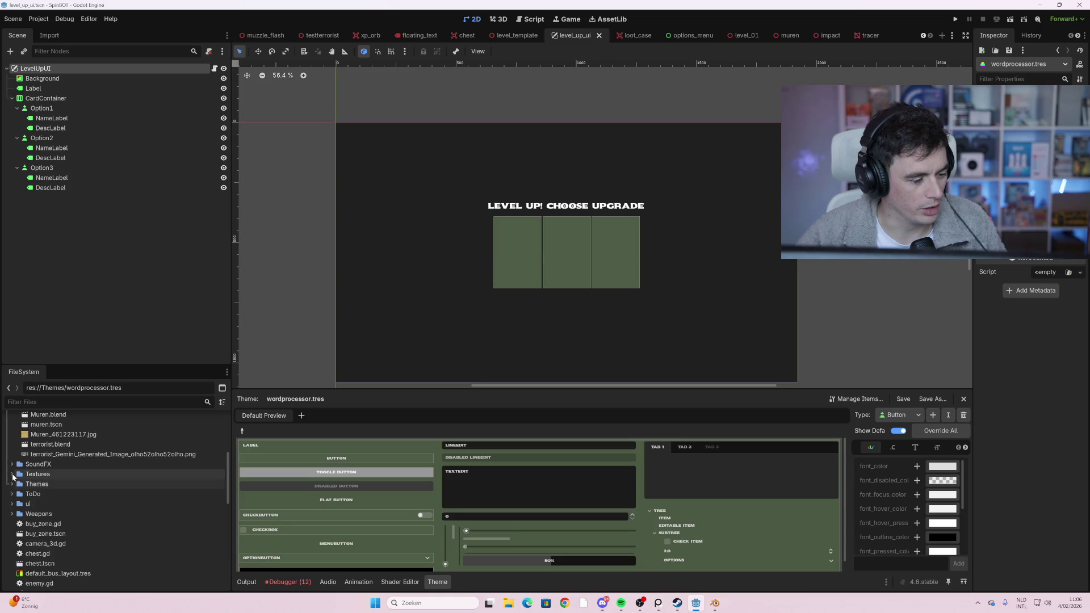
scroll(74, 460, up, 2)
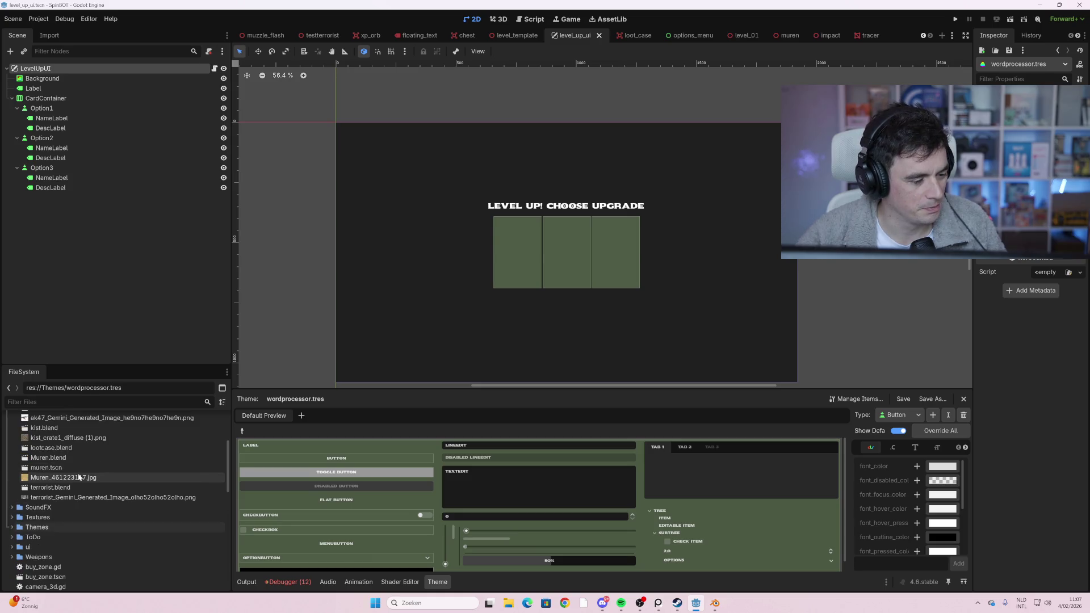
scroll(79, 479, up, 5)
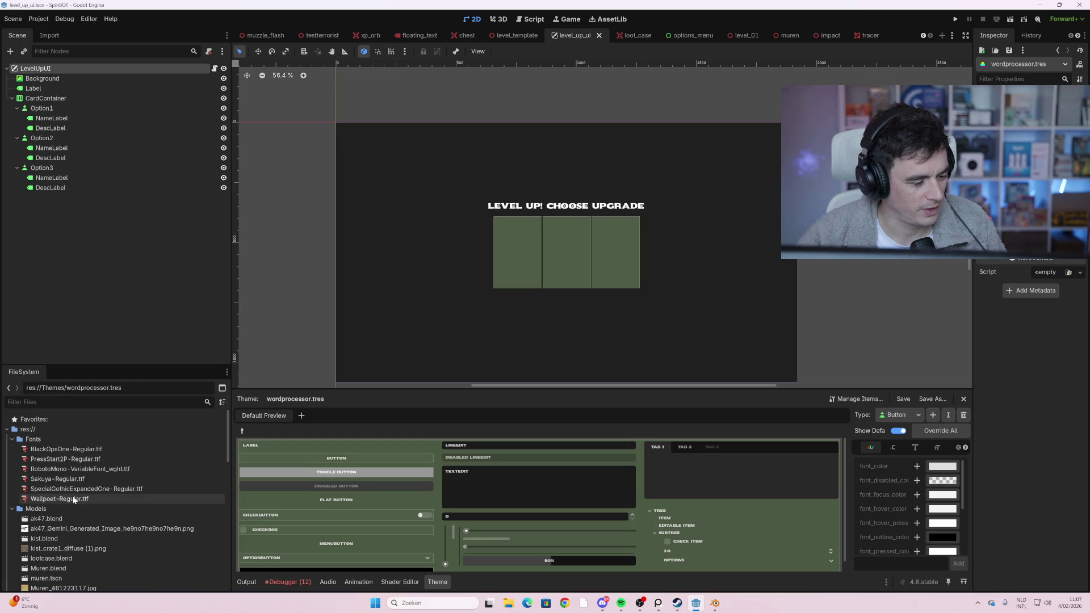
- Try Sekuya, BlackOpsOne and RobotoMono as the theme's default font
click(75, 500)
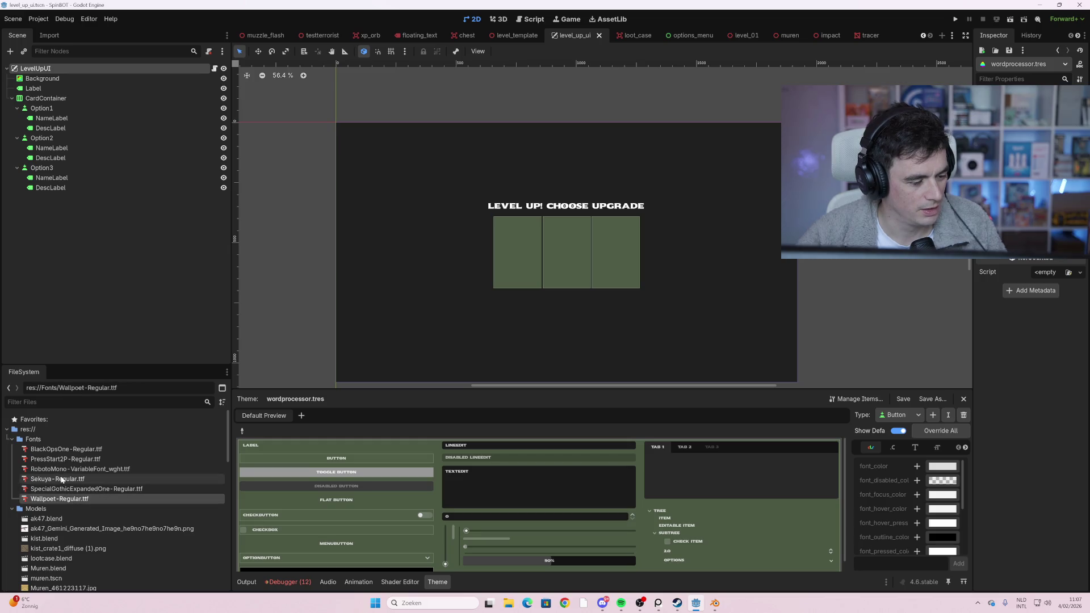
click(57, 478)
drag(85, 489, 1022, 171)
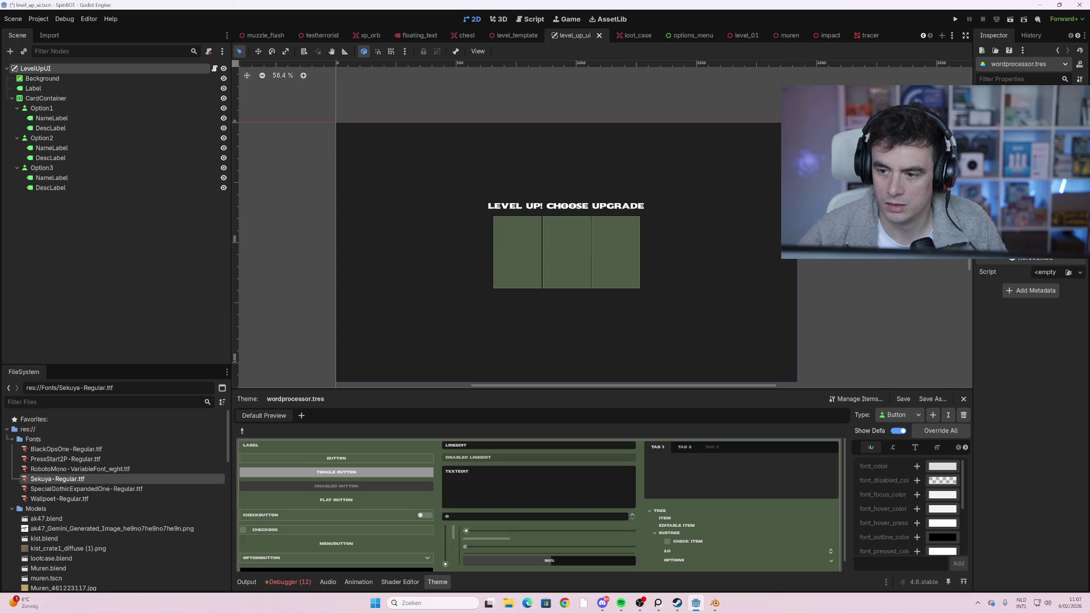
mouse_move(67, 449)
mouse_down()
mouse_move(136, 452)
mouse_move(1022, 170)
mouse_up()
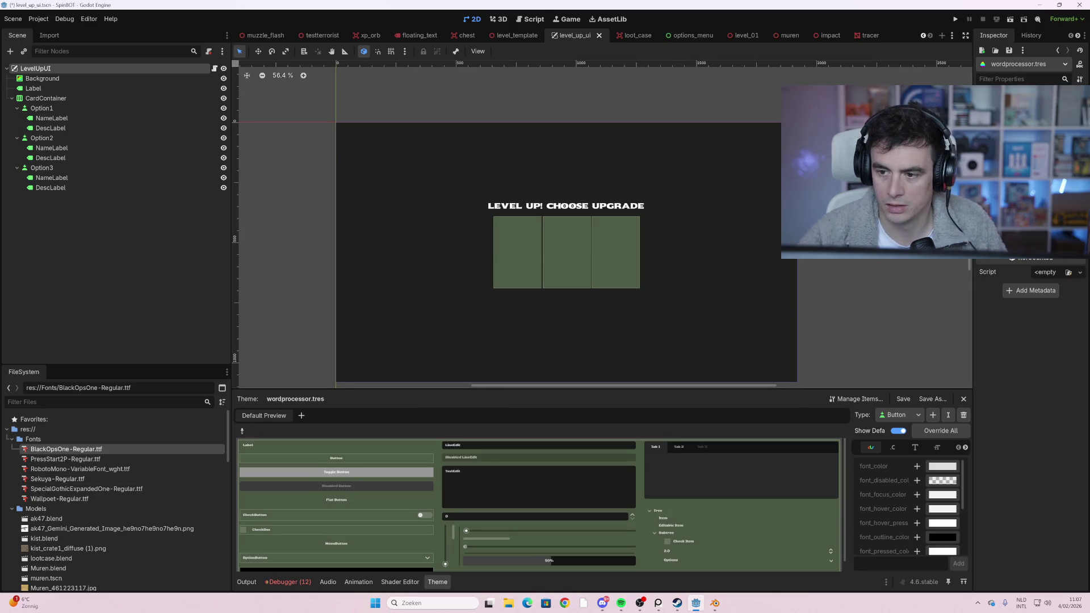
click(65, 469)
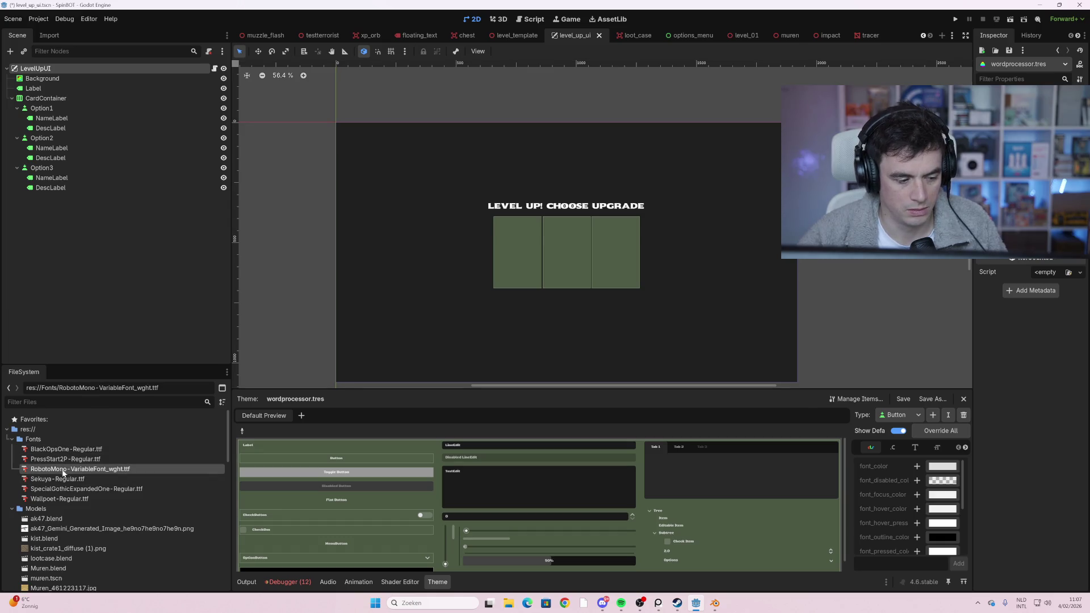
mouse_move(64, 469)
mouse_down()
mouse_move(914, 290)
mouse_move(1022, 170)
mouse_up()
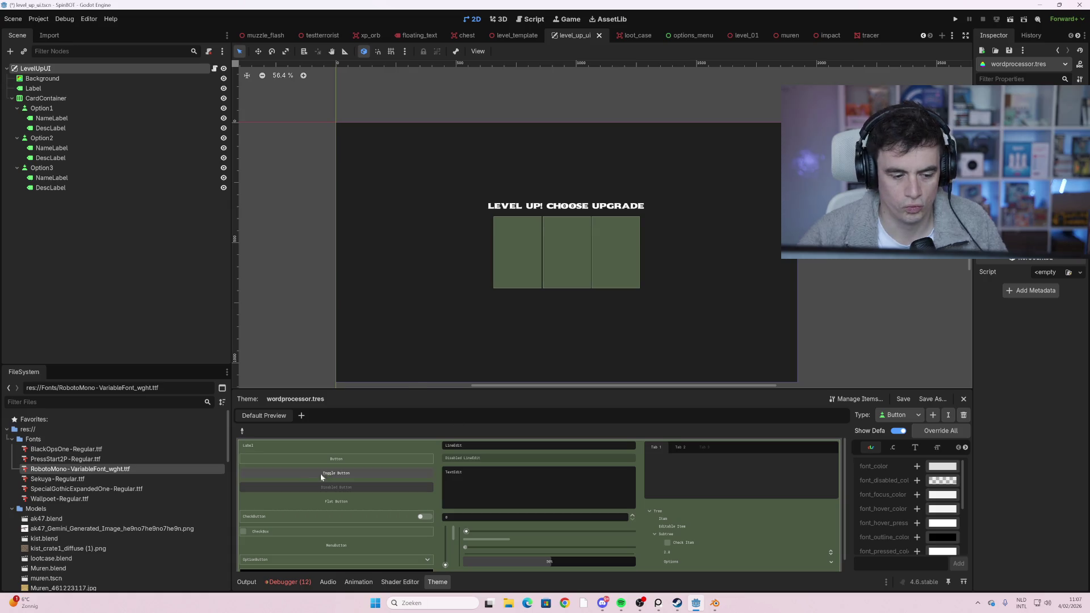
- Try Wallpoet, then settle on PressStart2P-Regular.ttf as the theme's default font
click(85, 489)
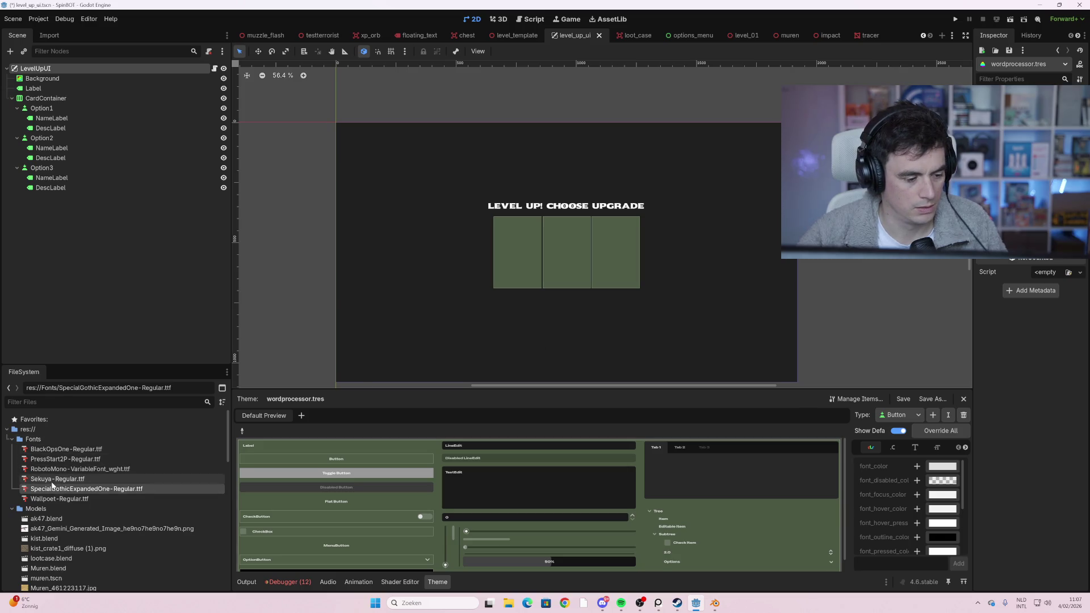
mouse_move(59, 498)
mouse_down()
mouse_move(929, 277)
mouse_move(1022, 227)
mouse_up()
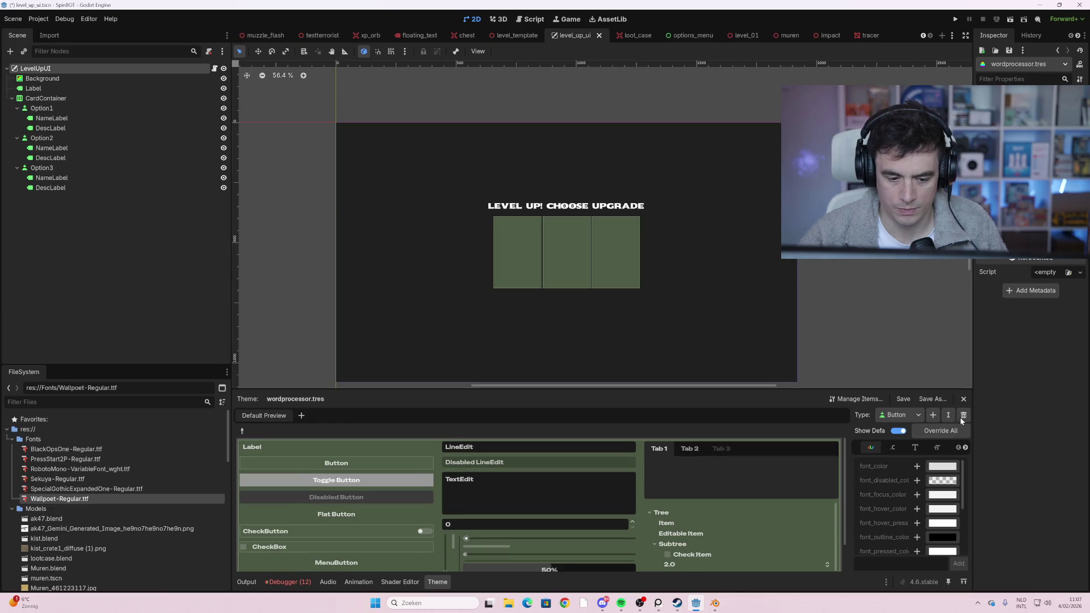
scroll(400, 519, down, 2)
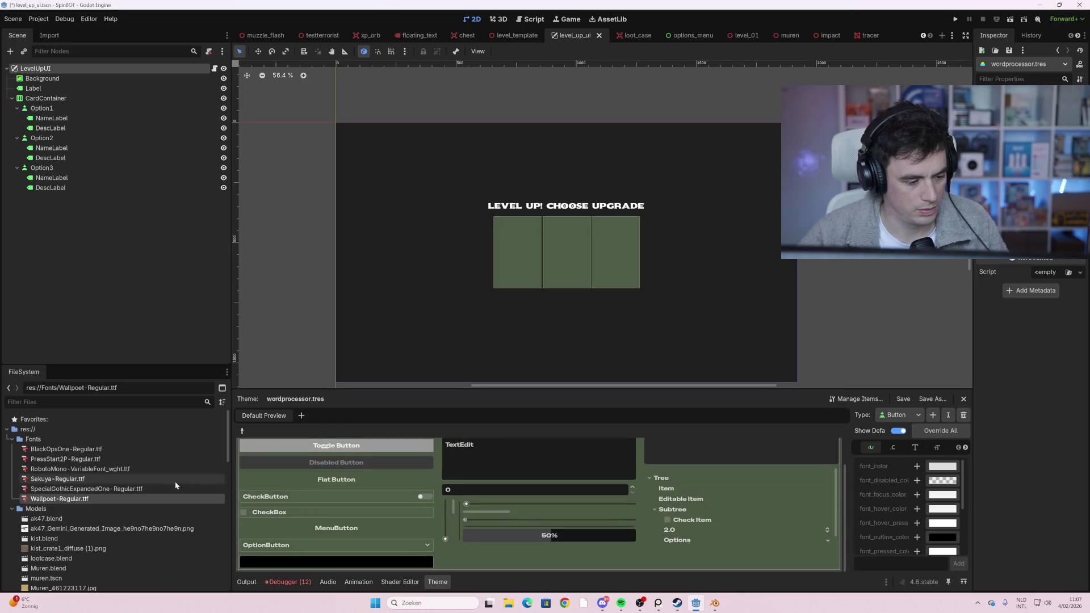
click(66, 459)
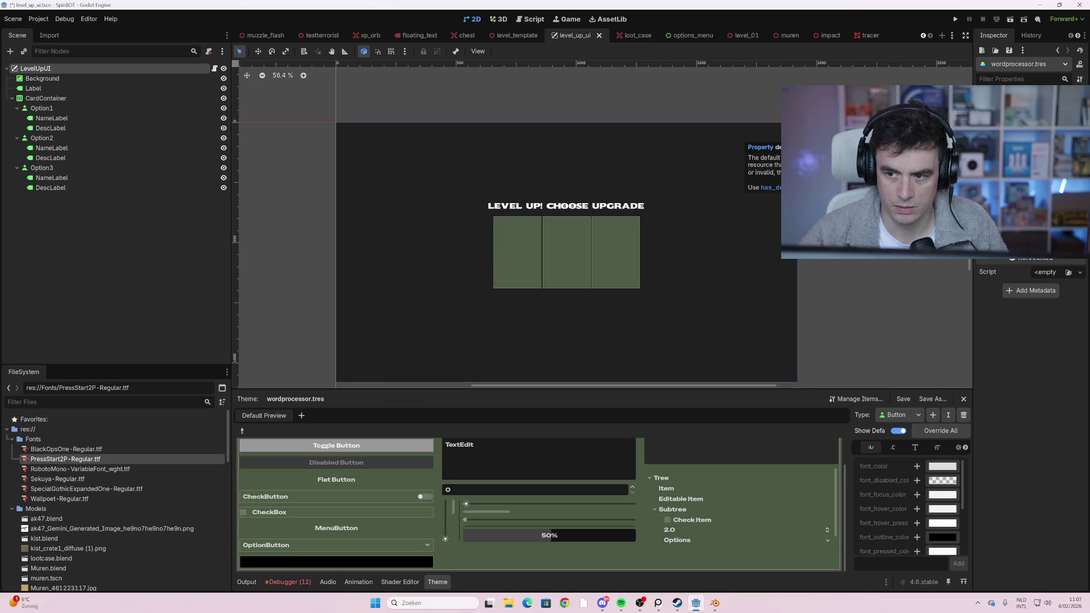
mouse_move(102, 459)
mouse_down()
mouse_move(227, 460)
mouse_move(789, 278)
mouse_move(1022, 216)
mouse_up()
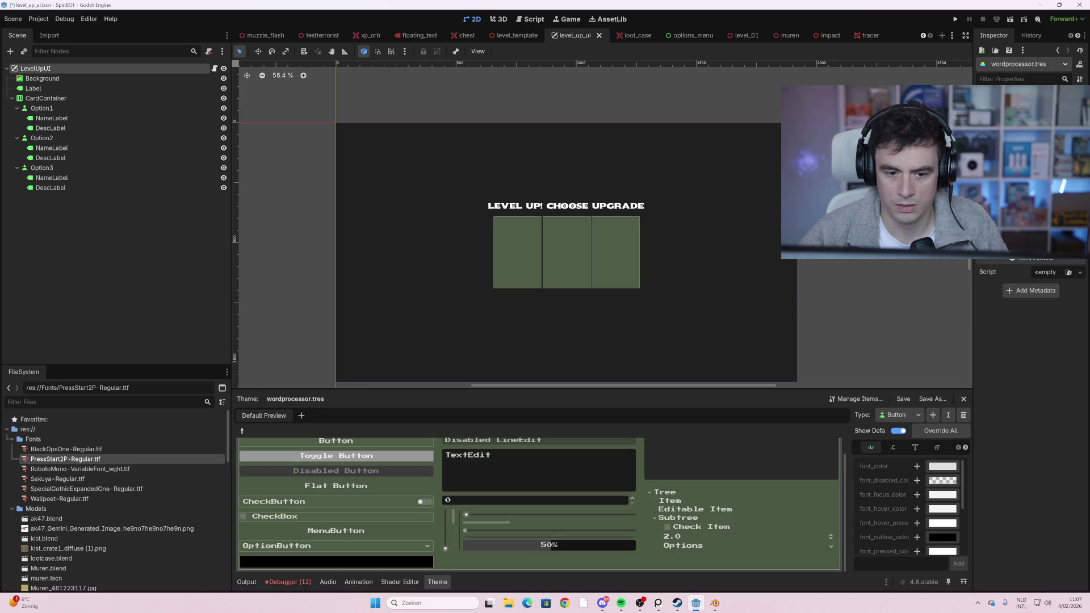
scroll(613, 514, up, 1)
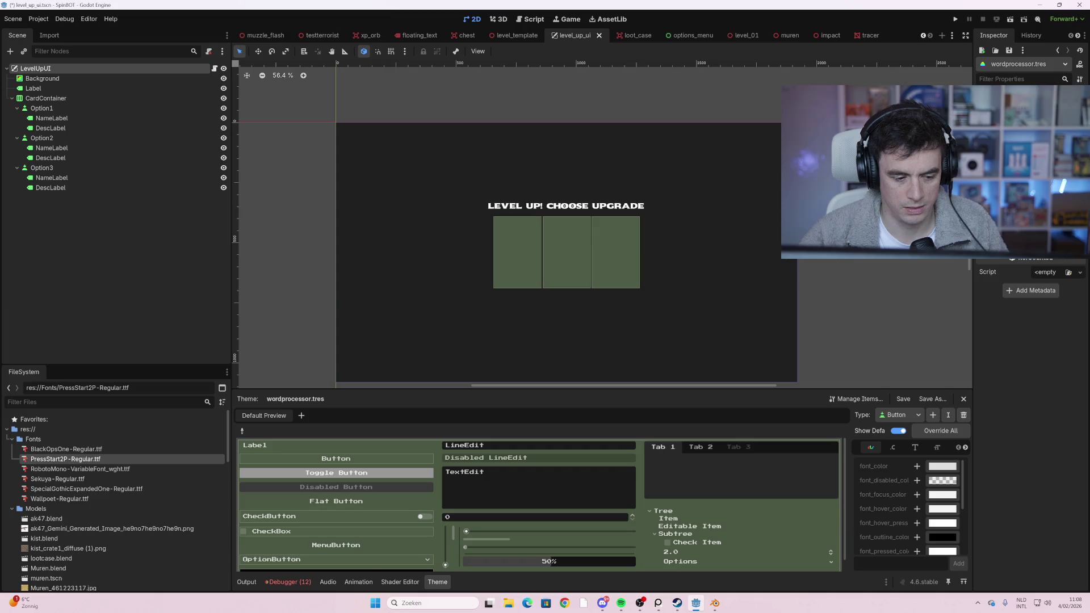
click(1047, 293)
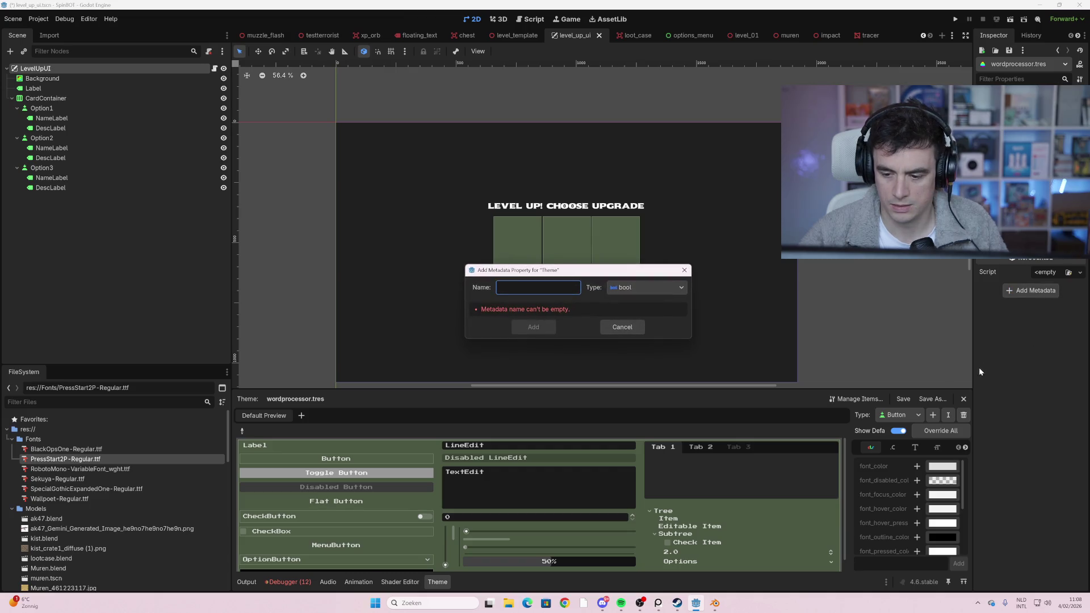
- Cancel the add-metadata dialog
click(621, 325)
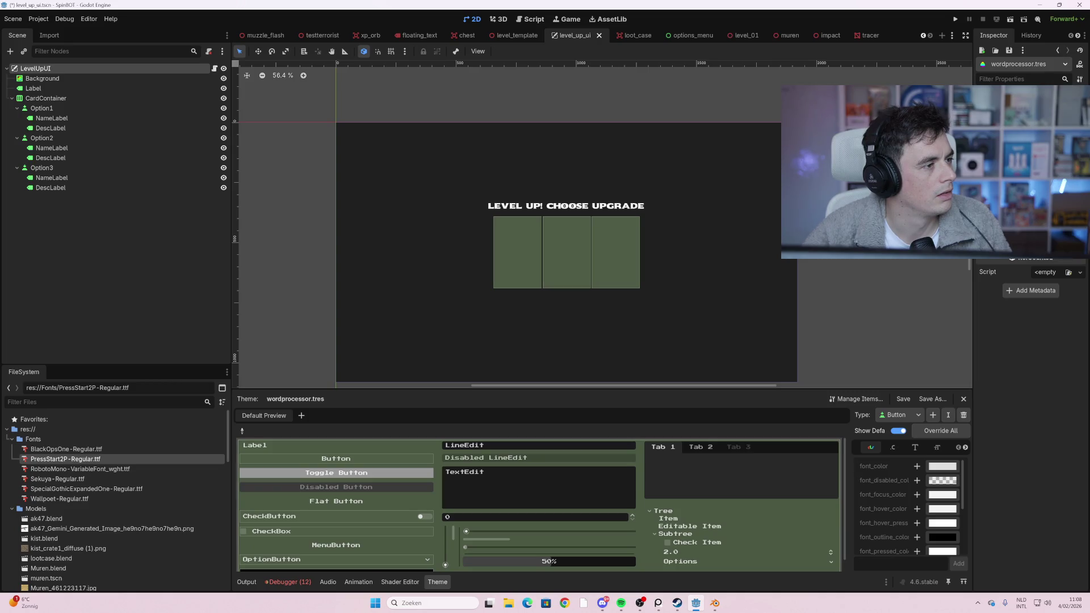
key(alt+Tab)
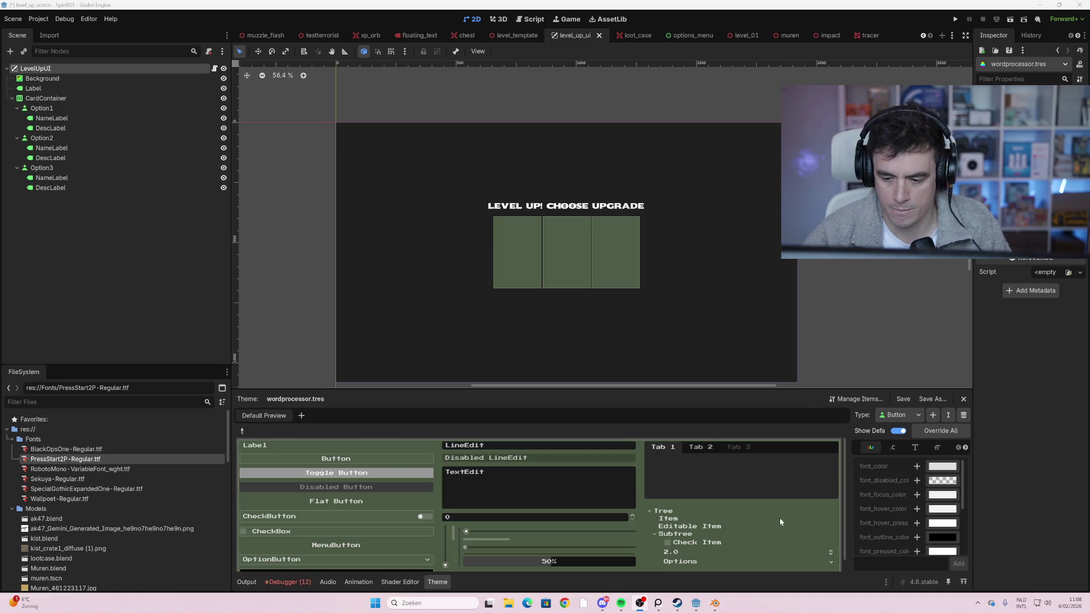
scroll(914, 500, down, 2)
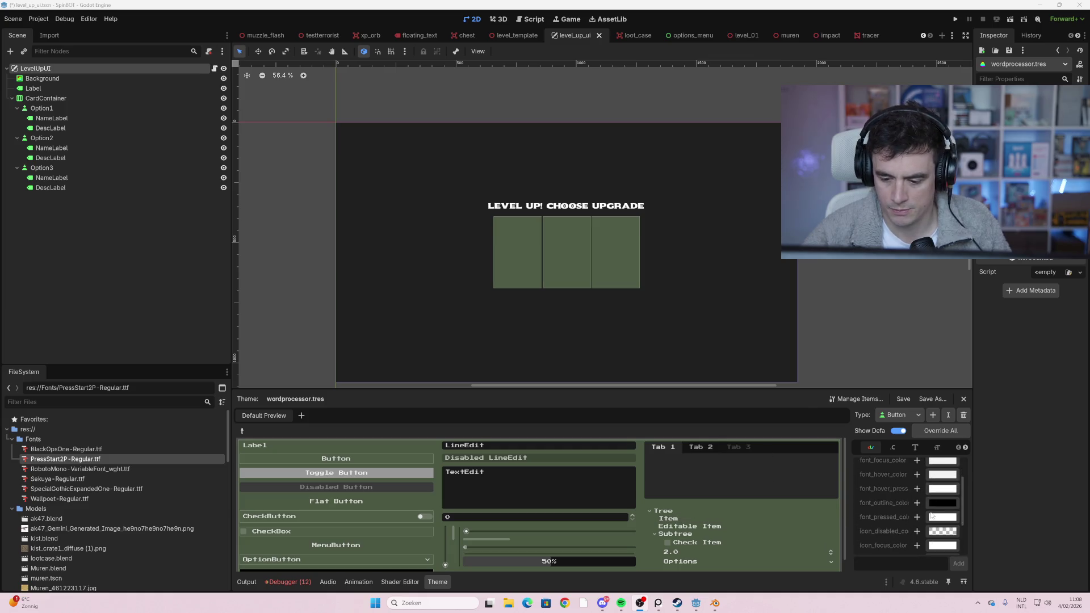
scroll(912, 507, up, 2)
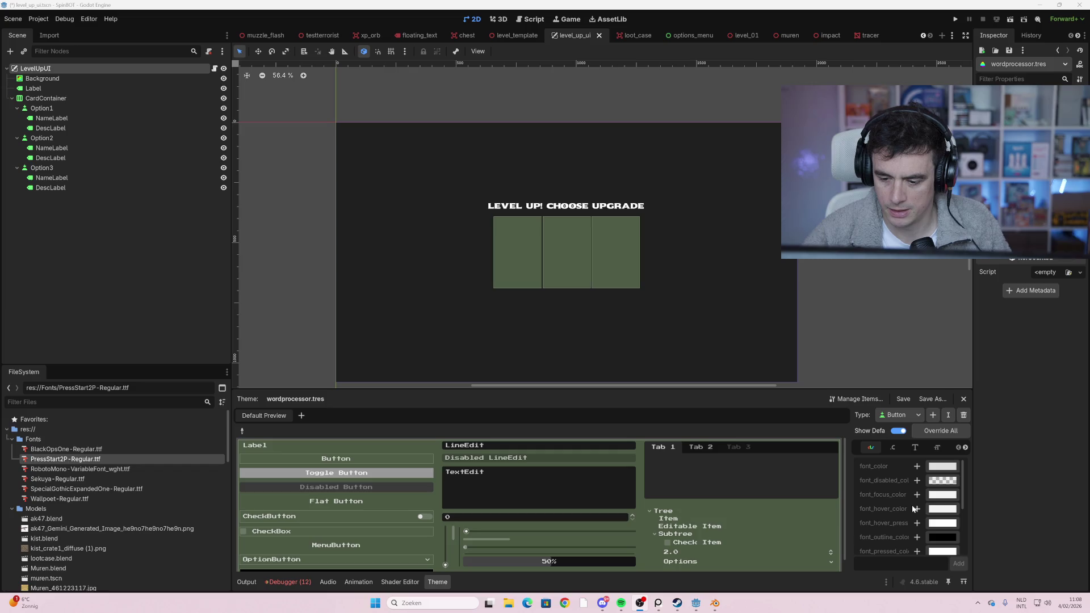
scroll(895, 494, down, 5)
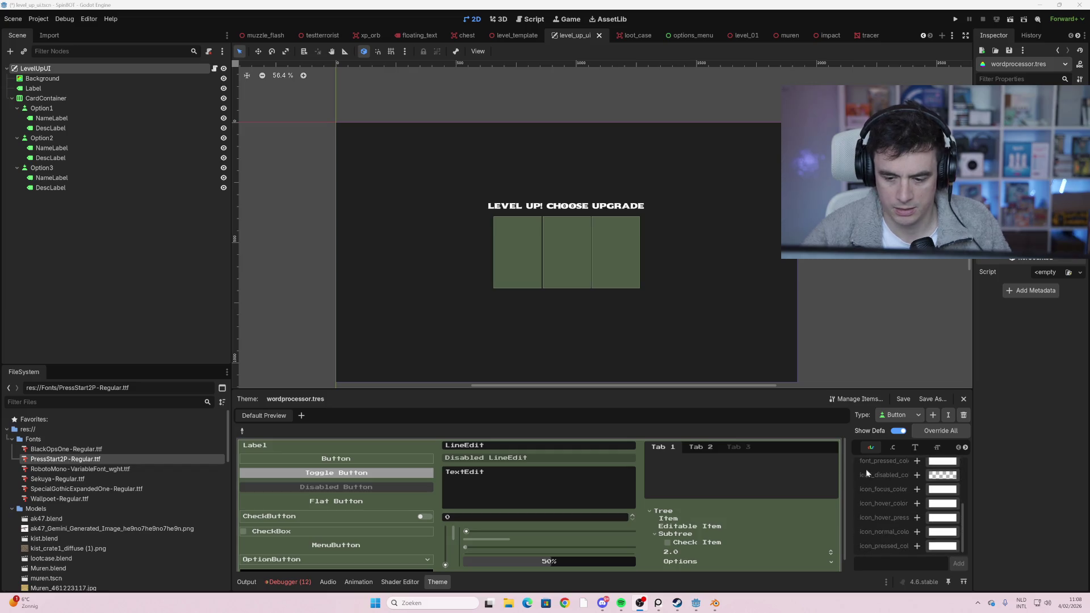
- Switch the theme type to Panel and back to Button, then expand Panel styles
click(913, 416)
click(913, 446)
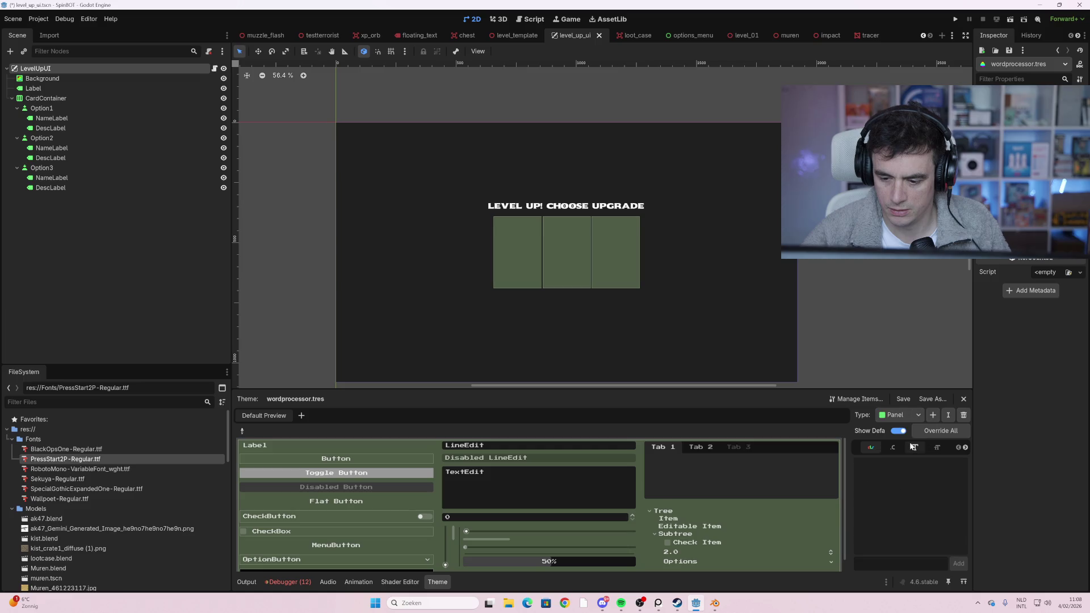
click(912, 415)
click(915, 424)
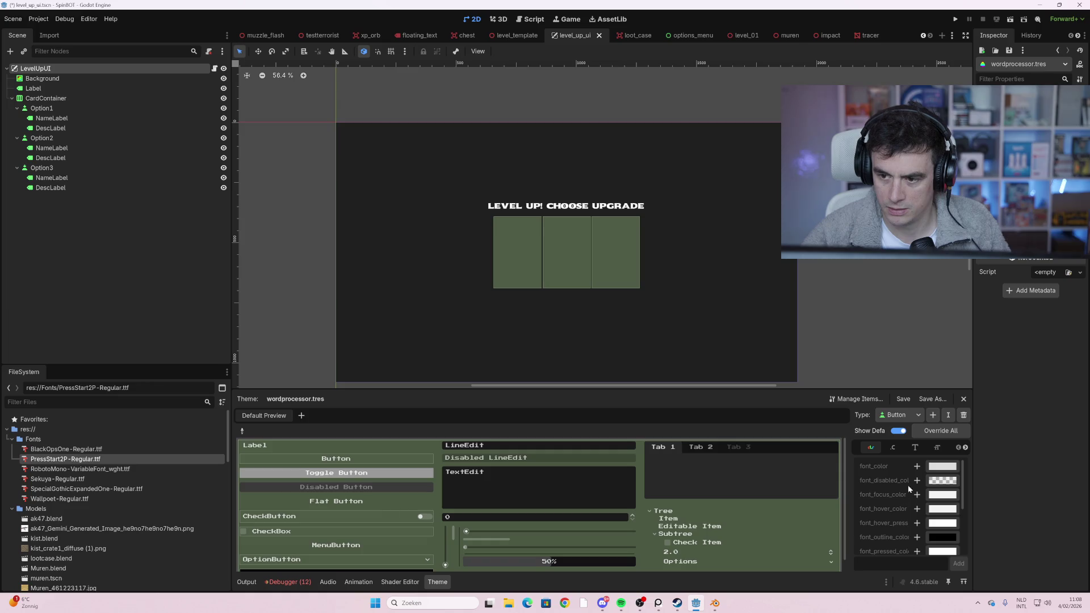
scroll(1009, 313, up, 1)
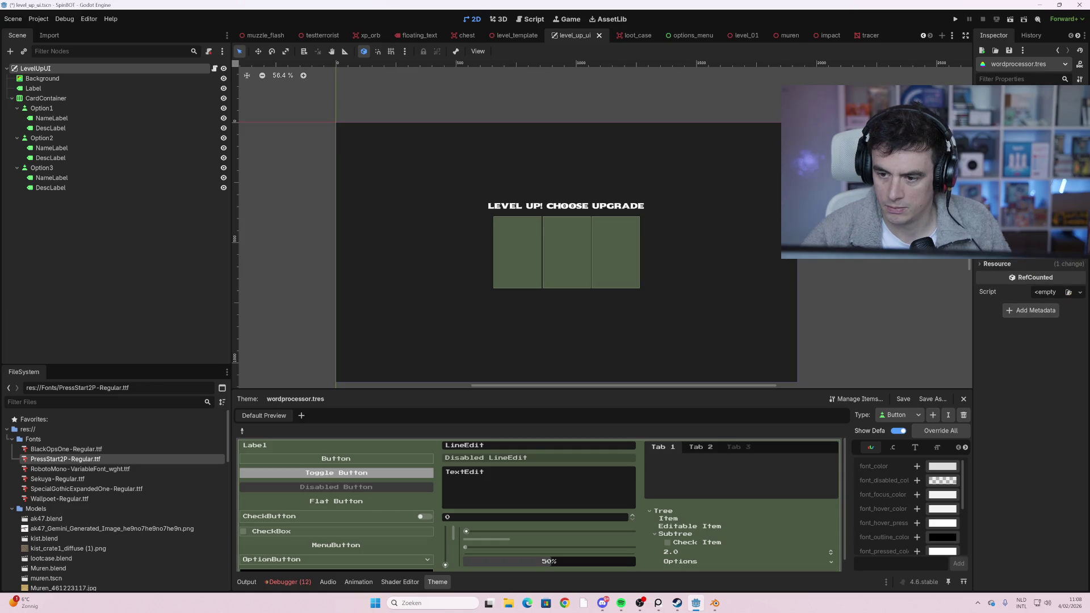
scroll(1031, 301, up, 2)
click(997, 266)
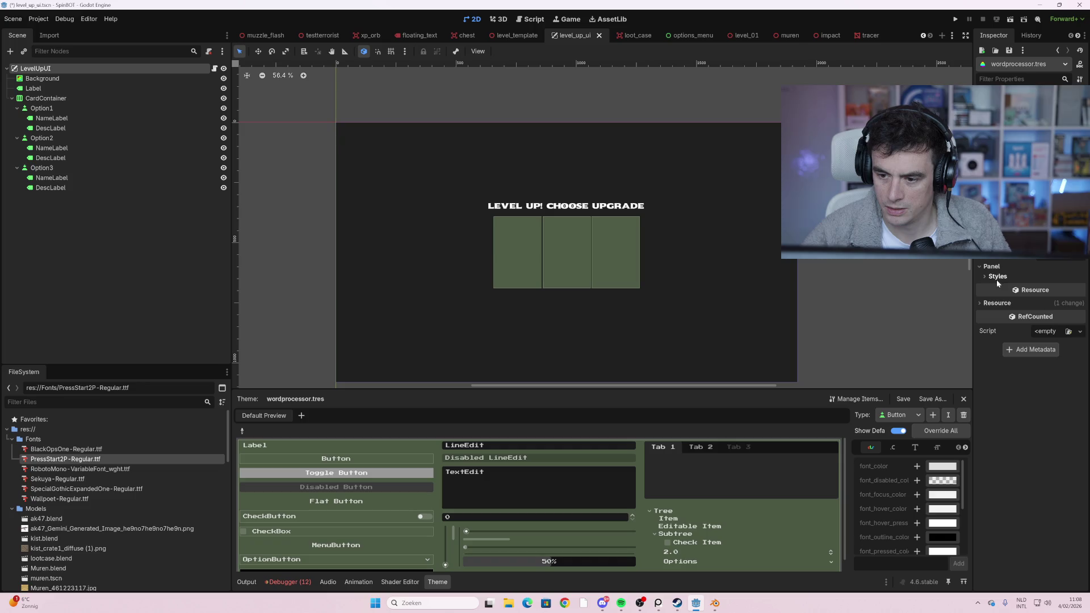
click(996, 277)
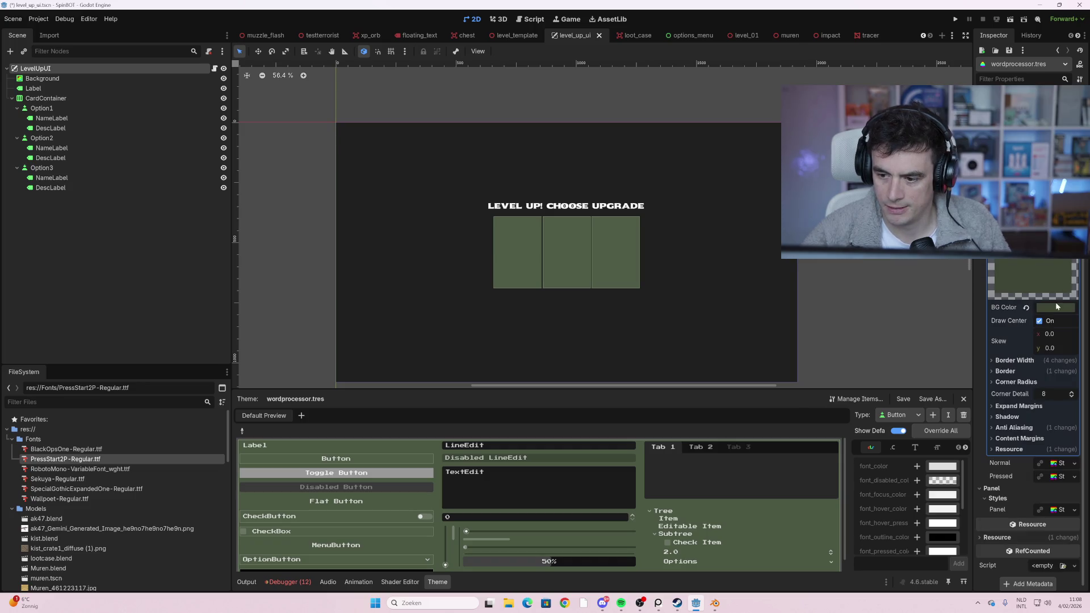
- Set the Panel background to hex 272a33, then lighten it to light grey
mouse_move(1051, 311)
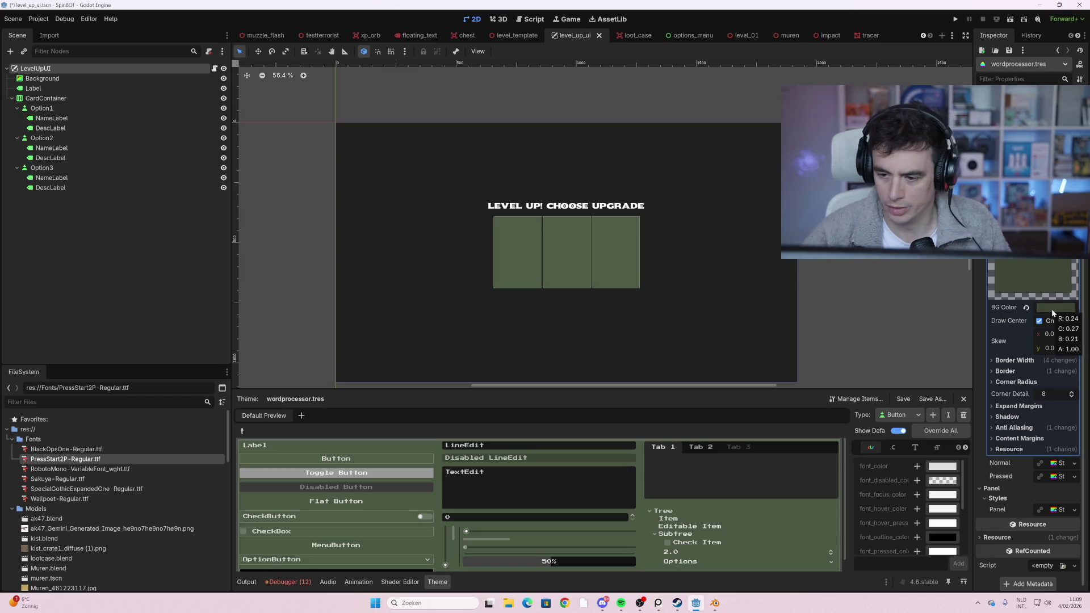
click(1052, 309)
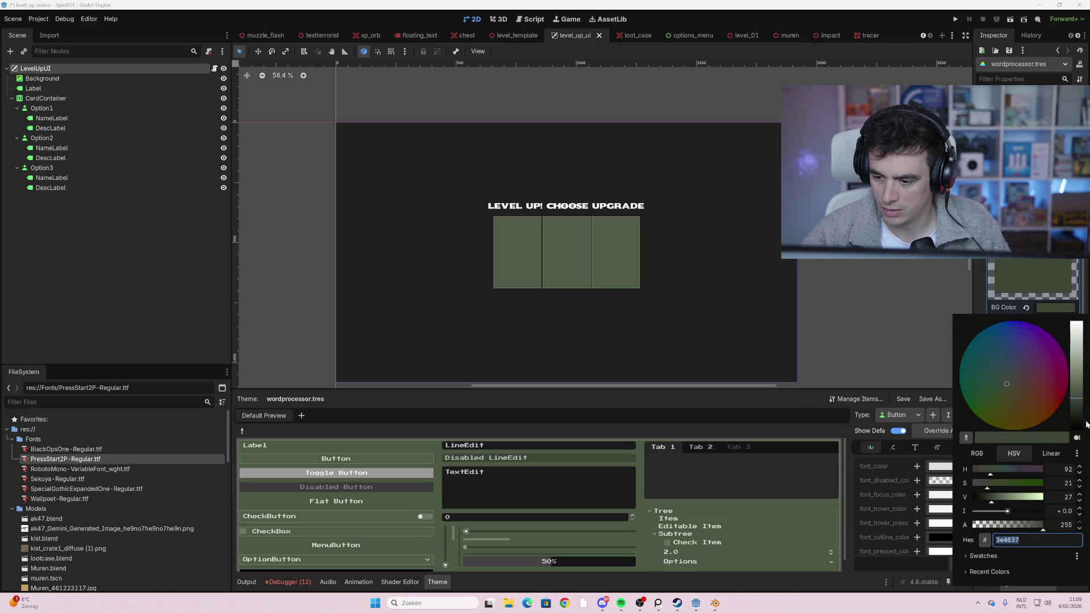
text(272a33)
key(Return)
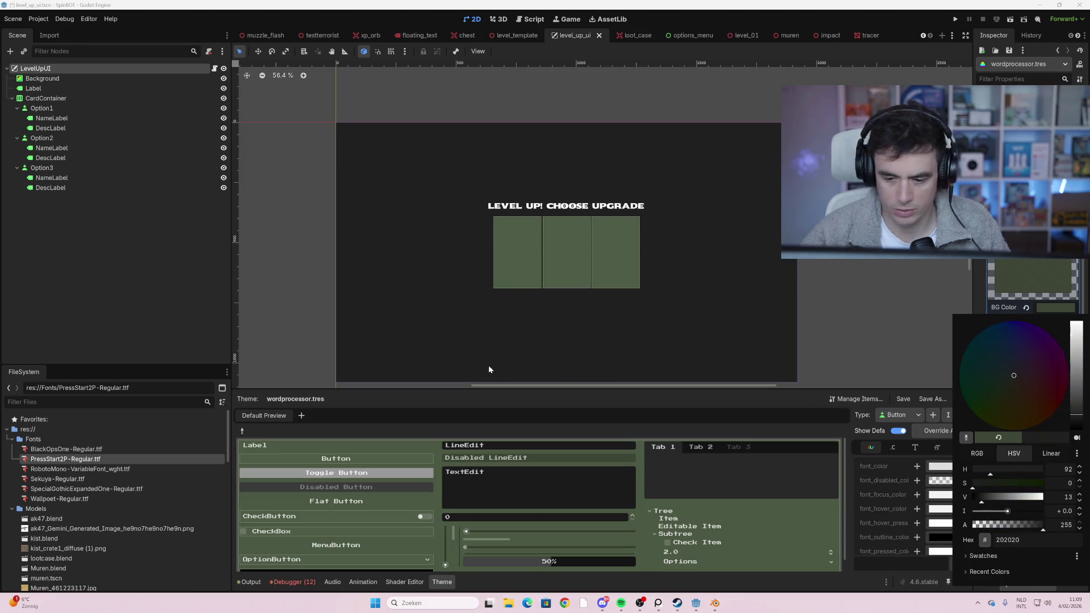
drag(1077, 409, 1077, 346)
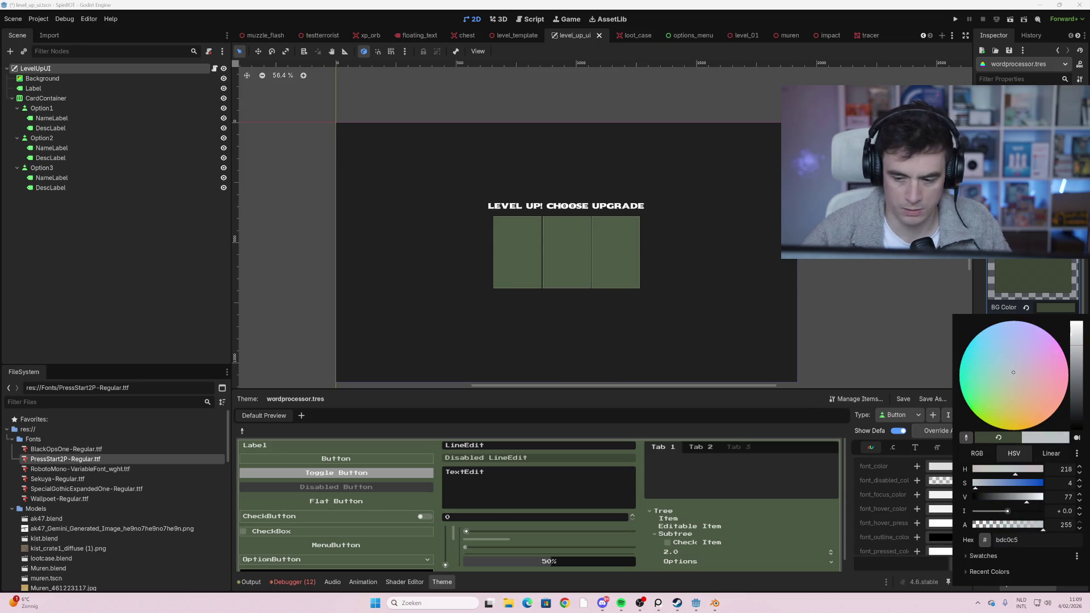
click(910, 305)
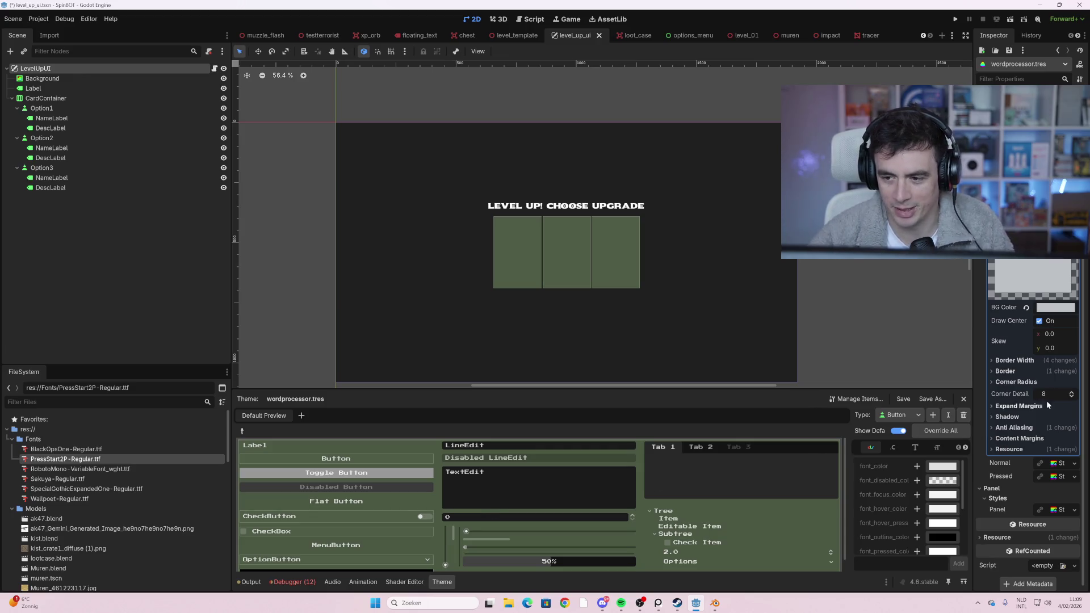
scroll(1057, 400, down, 1)
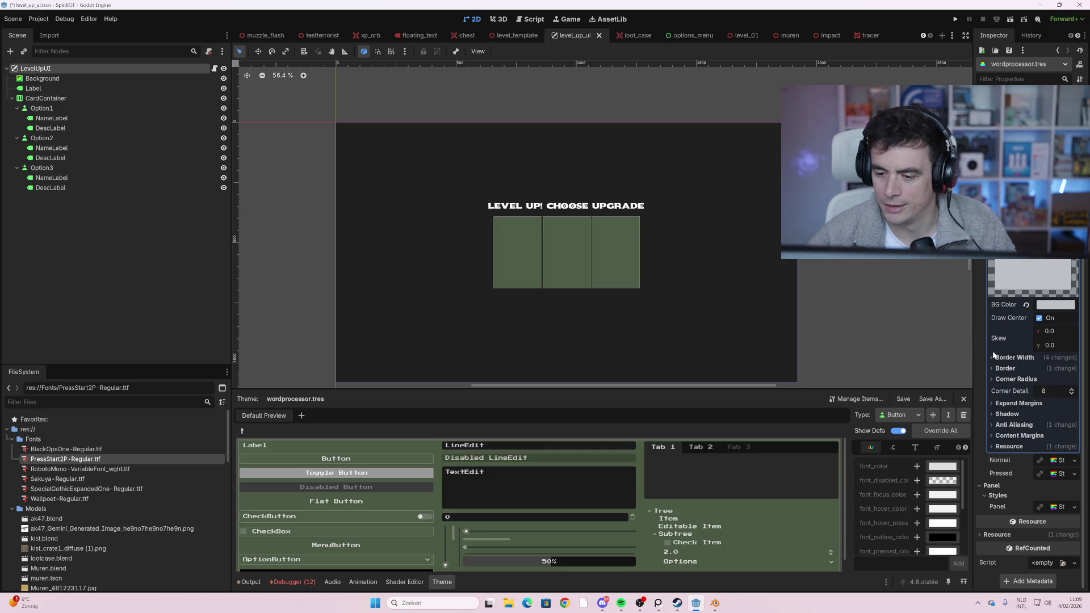
mouse_move(994, 355)
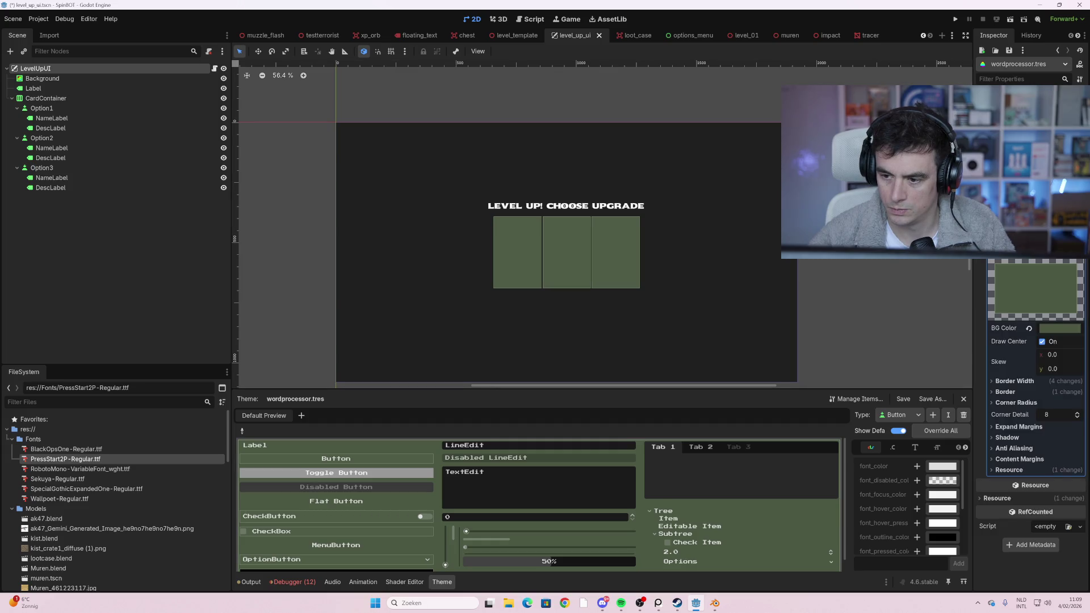
- Paste a light grey colour into the Panel BG Color
click(1067, 329)
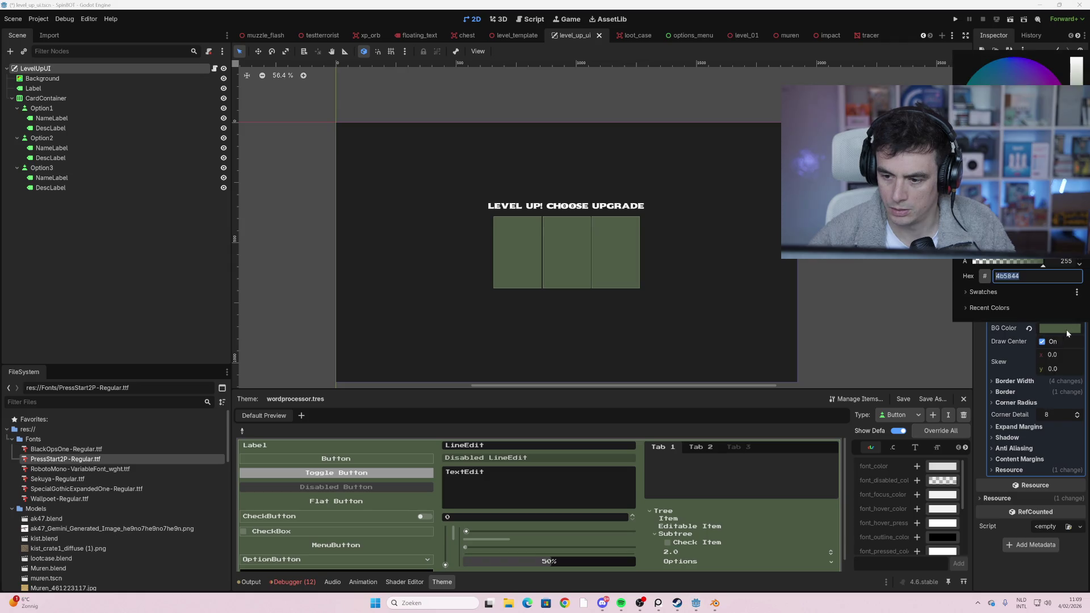
click(1066, 330)
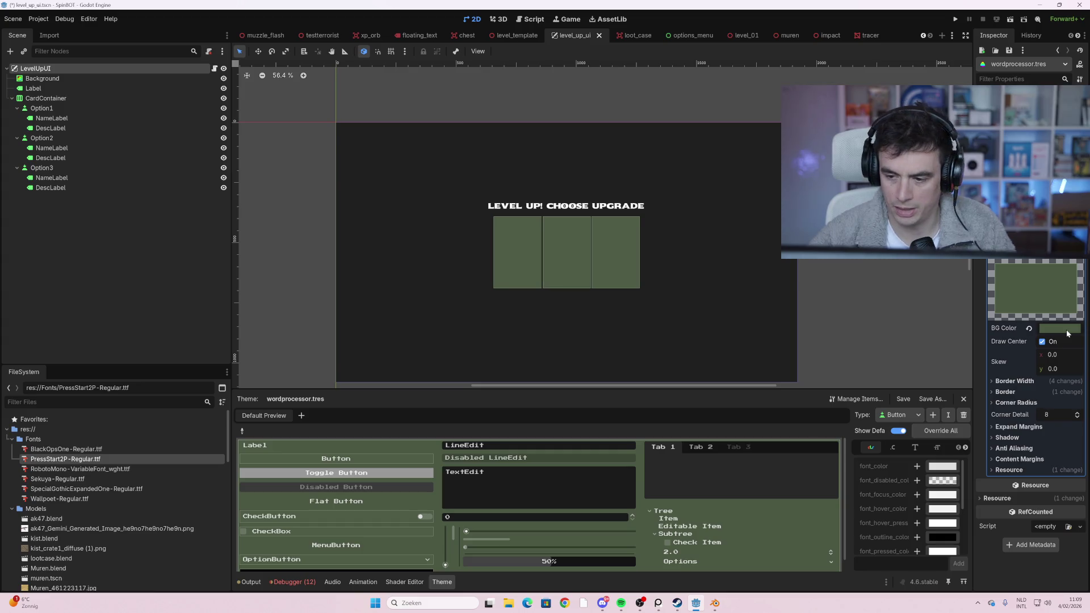
click(1066, 329)
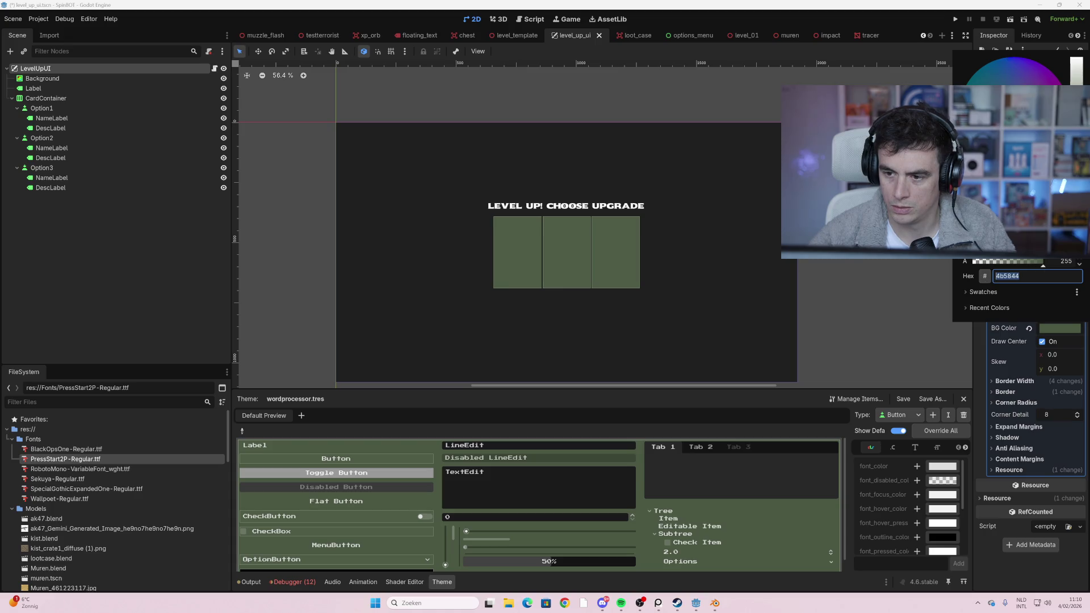
key(ctrl+v)
key(Return)
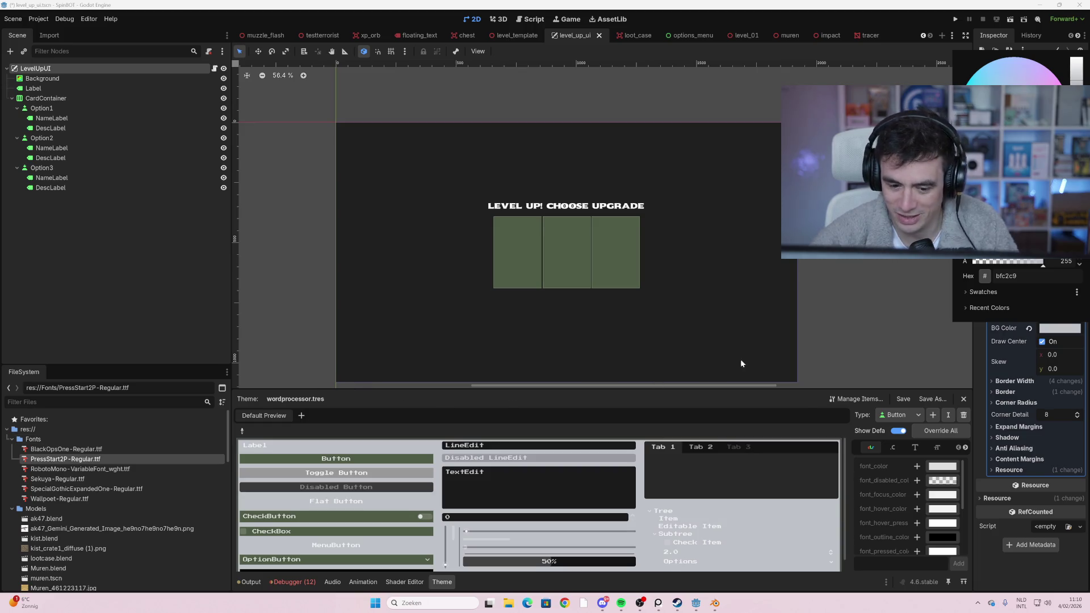
click(888, 353)
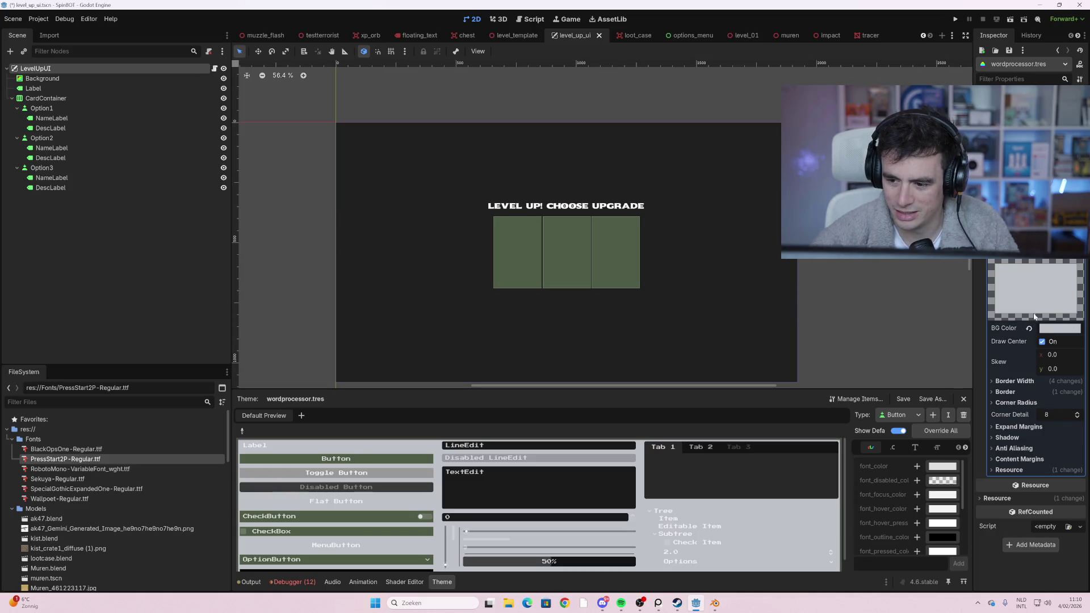
- Change the Panel BG Color to white, ffffff
click(1049, 329)
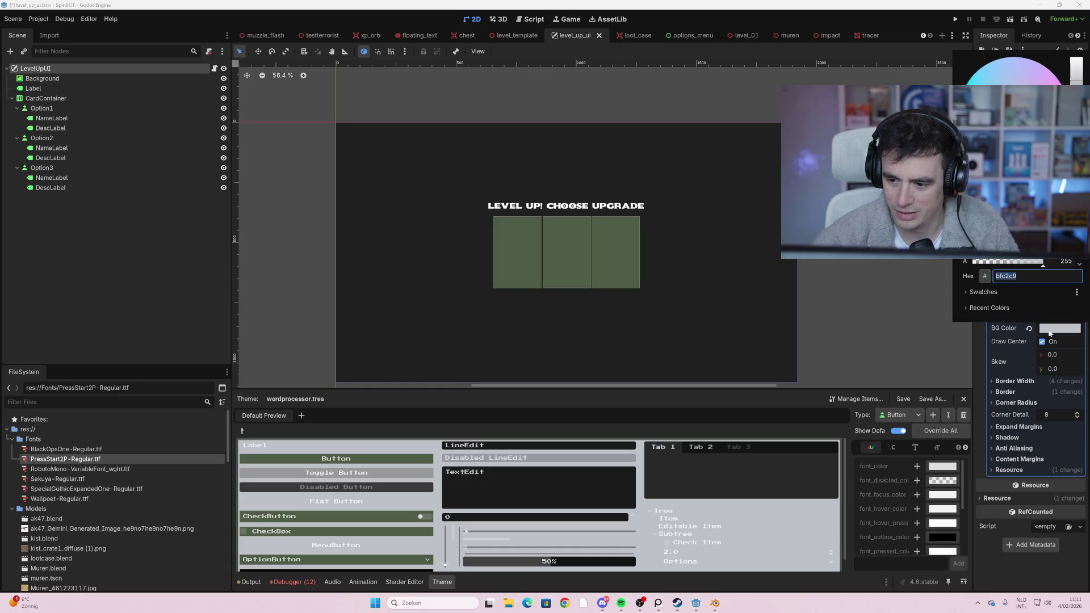
text(ffffff)
key(Return)
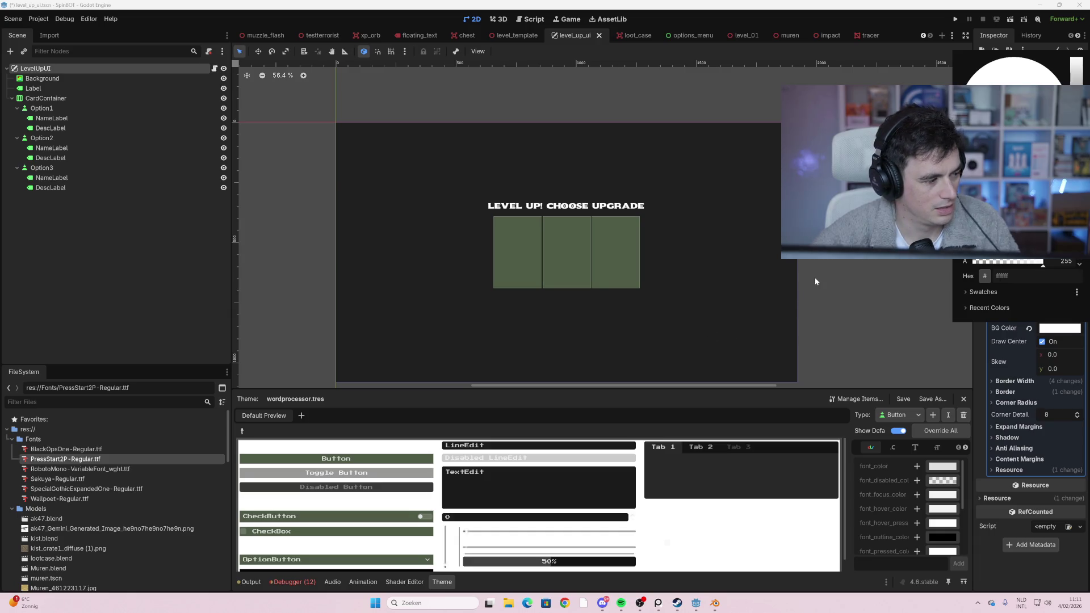
click(814, 260)
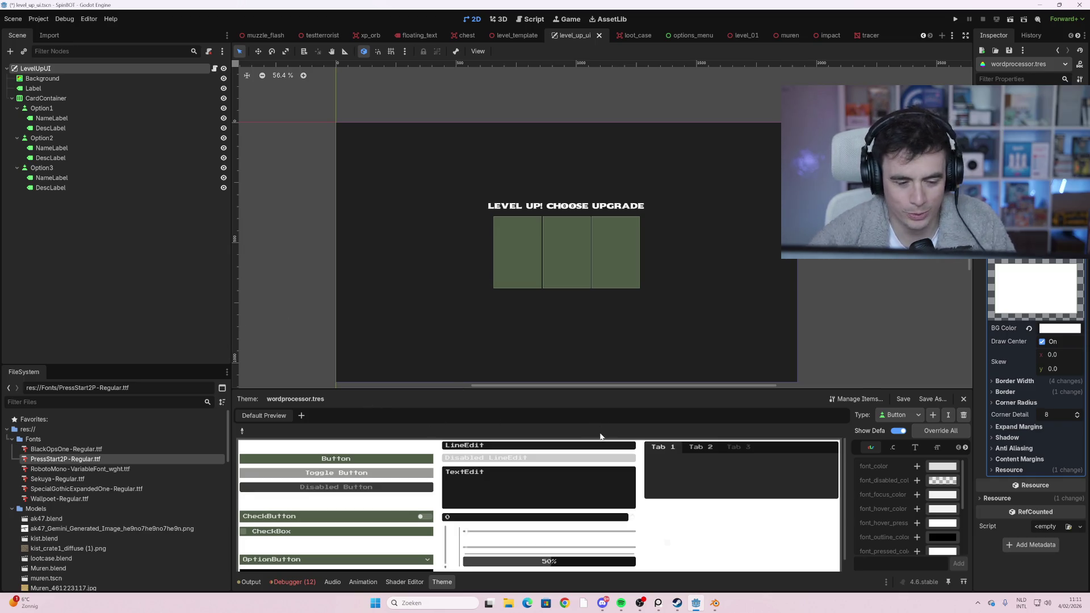
- Flip the theme type to Panel and back to Button, then override Button font_color
click(908, 419)
click(911, 441)
click(912, 417)
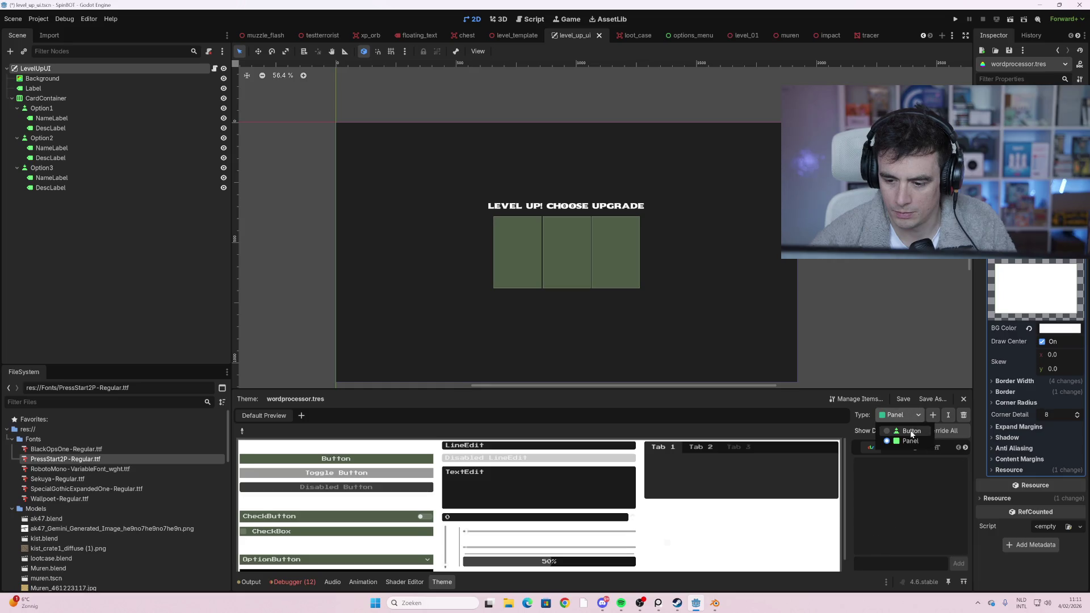
click(911, 432)
scroll(921, 504, down, 5)
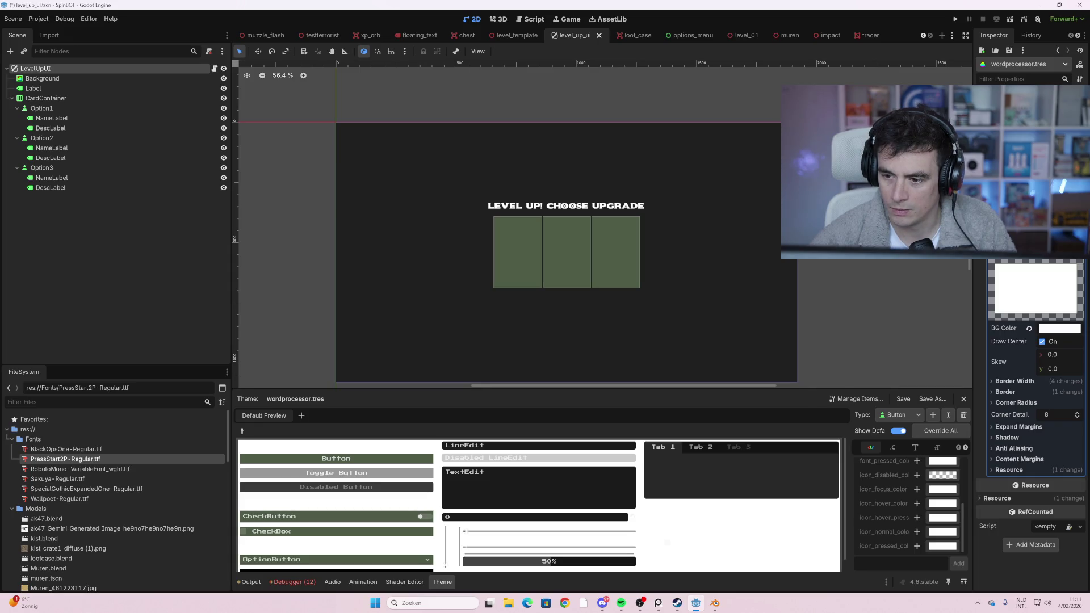
scroll(1031, 341, down, 5)
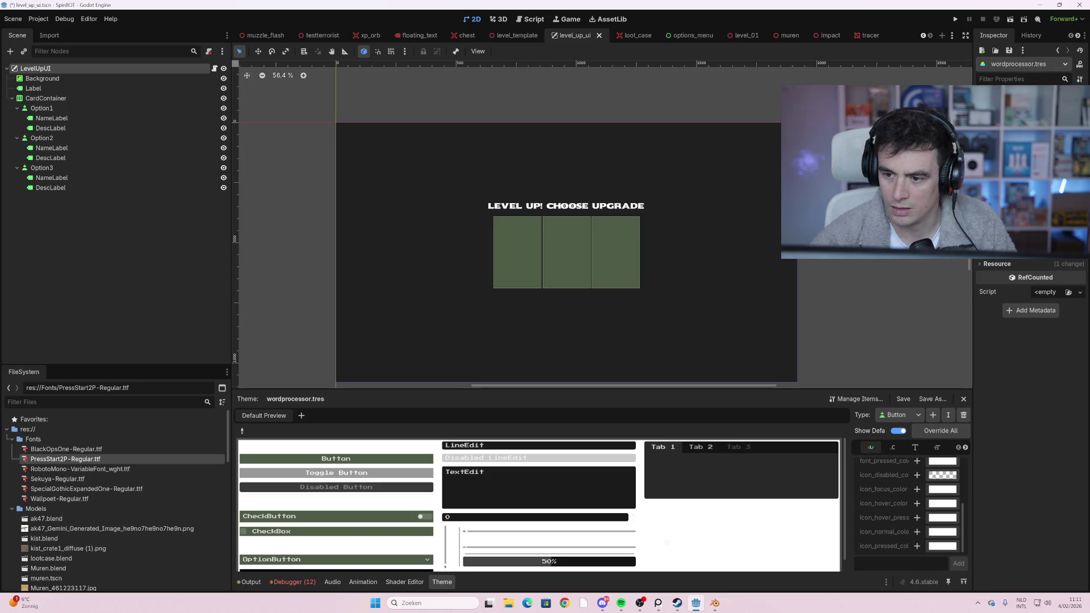
scroll(1030, 284, down, 1)
scroll(1031, 369, up, 6)
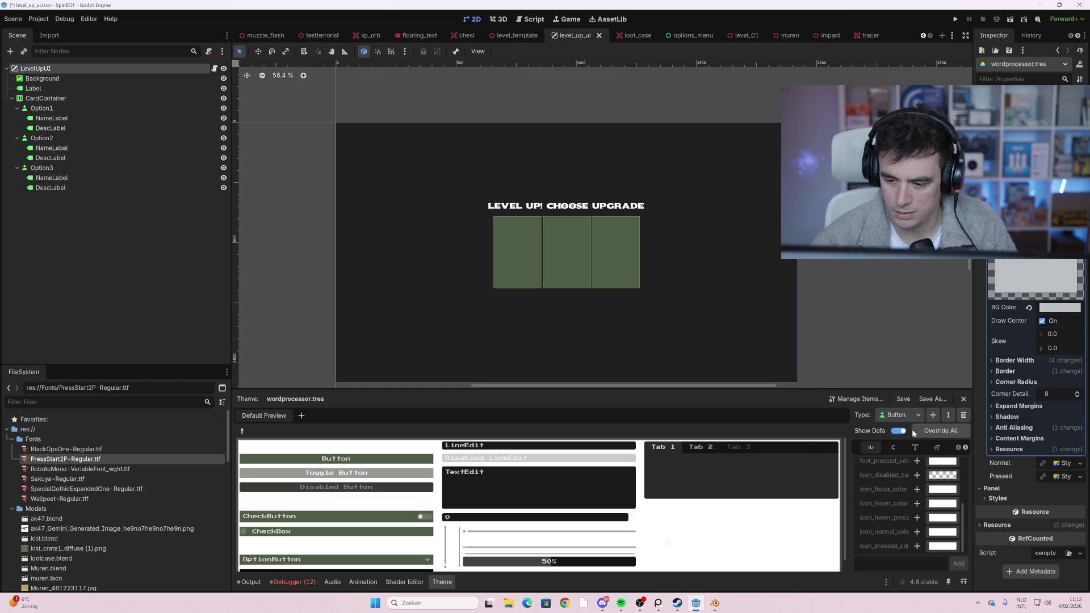
scroll(922, 499, up, 3)
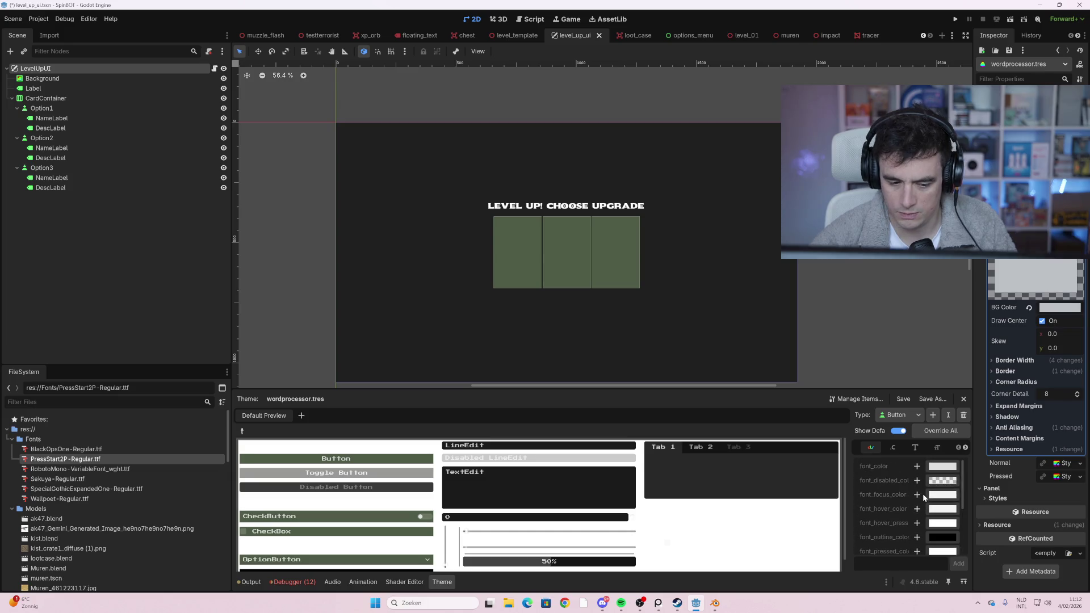
click(917, 467)
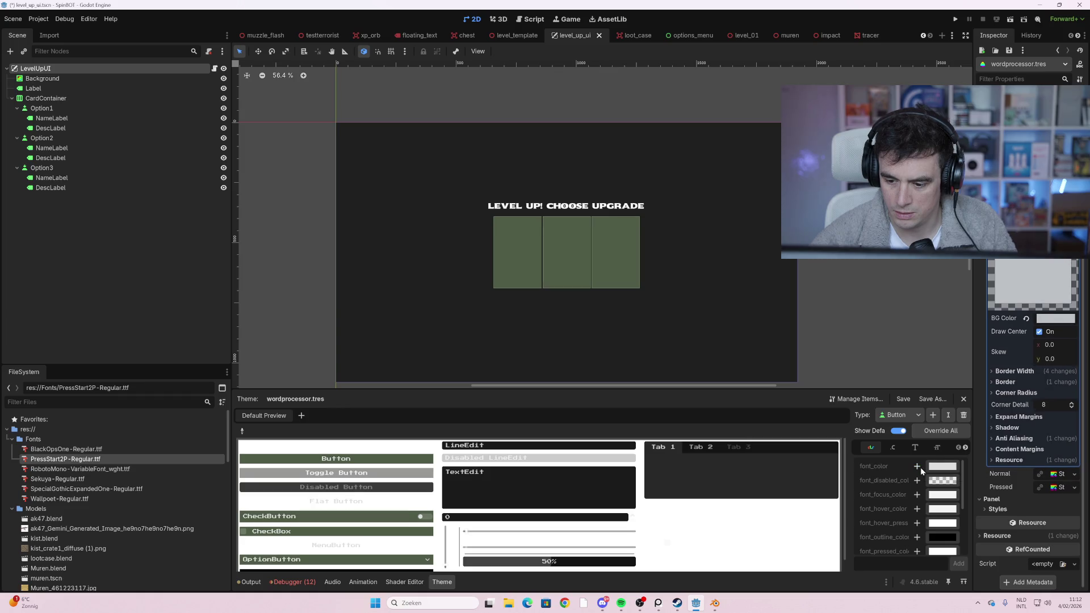
- Set the Button font_color override to black, hex 000000
click(917, 466)
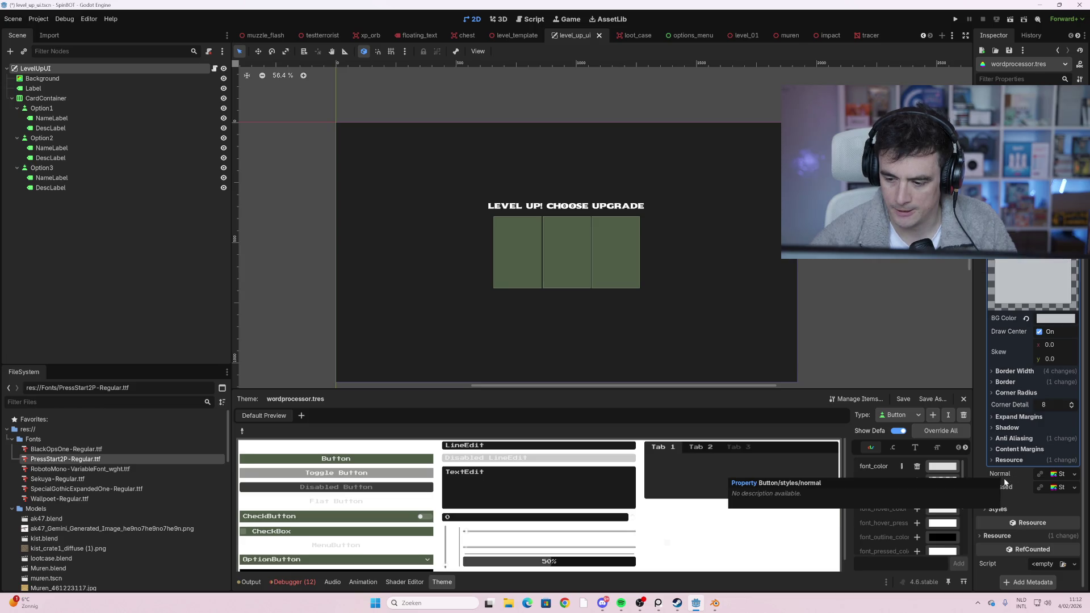
click(998, 510)
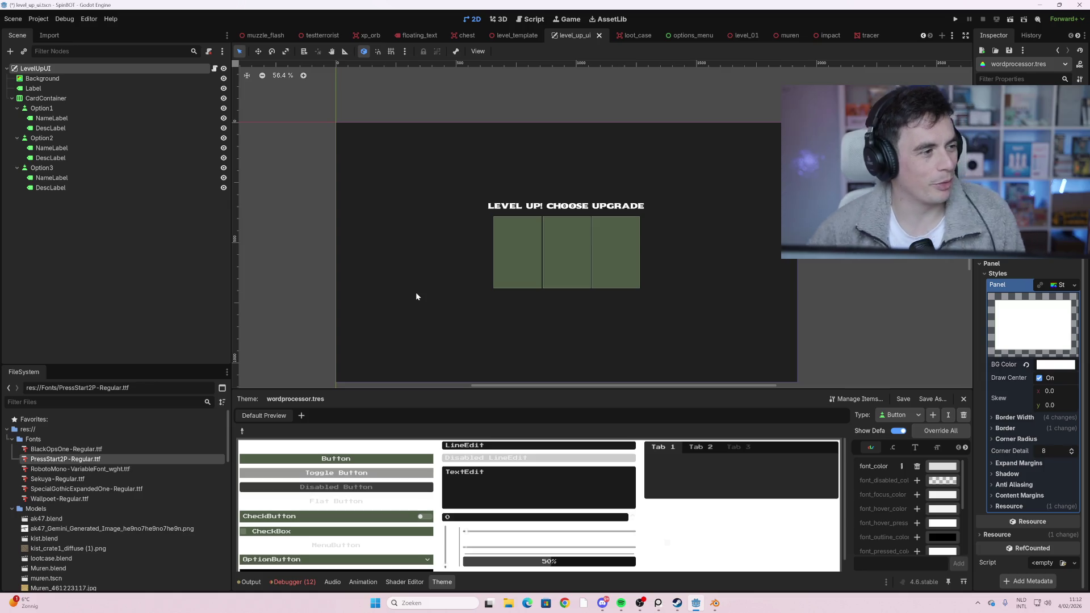
right_click(417, 279)
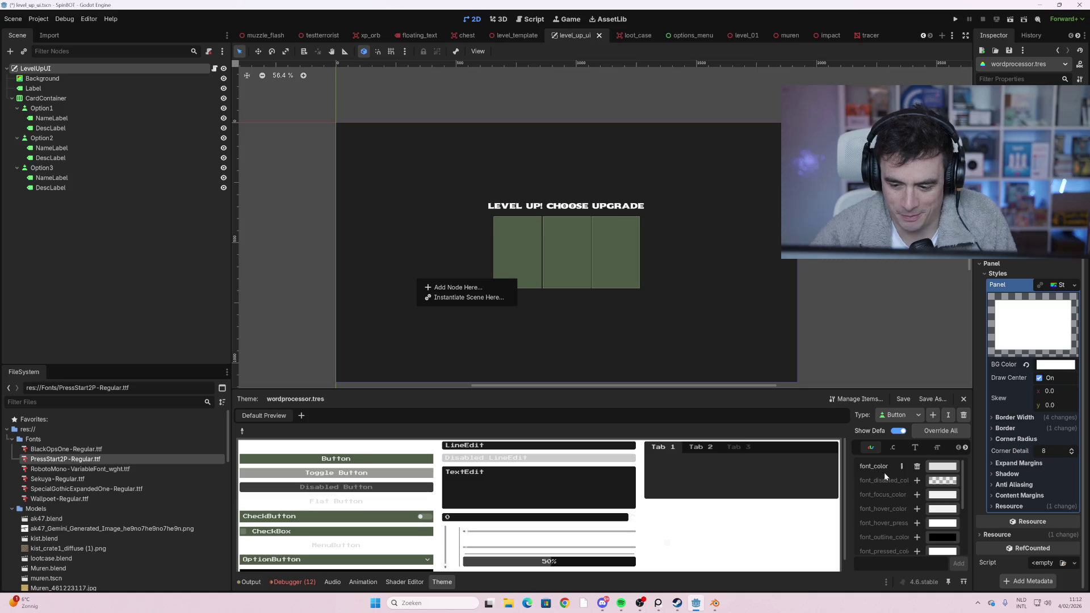
click(941, 471)
click(941, 470)
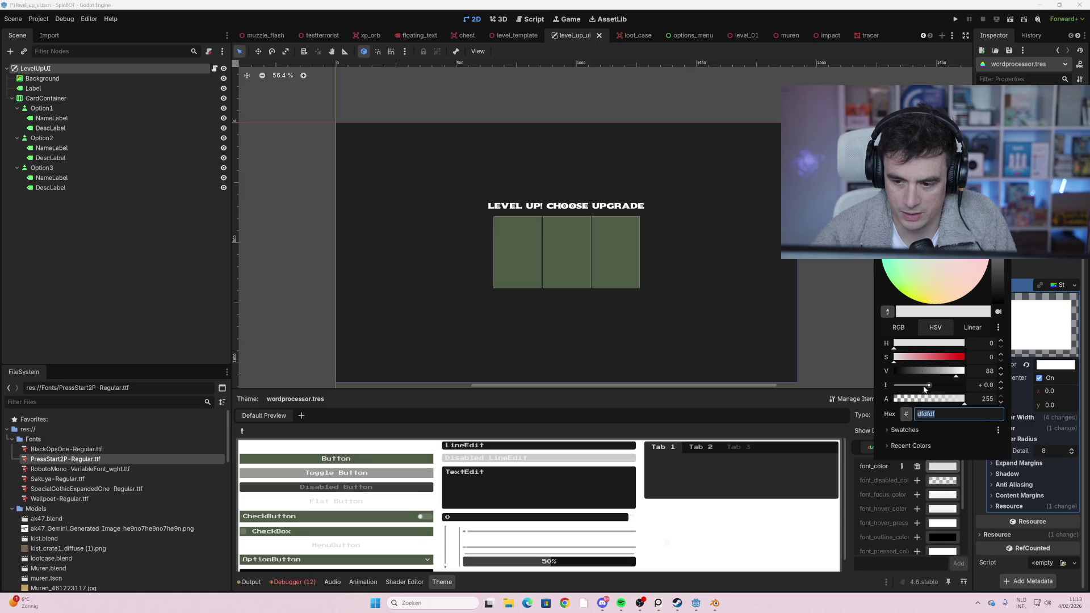
text(000000)
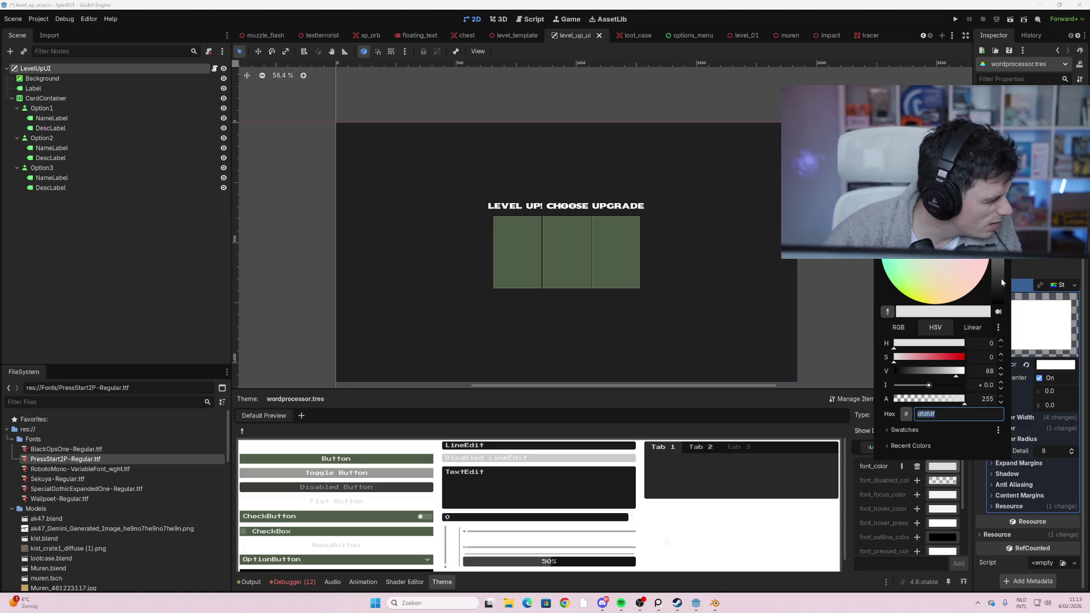
key(Return)
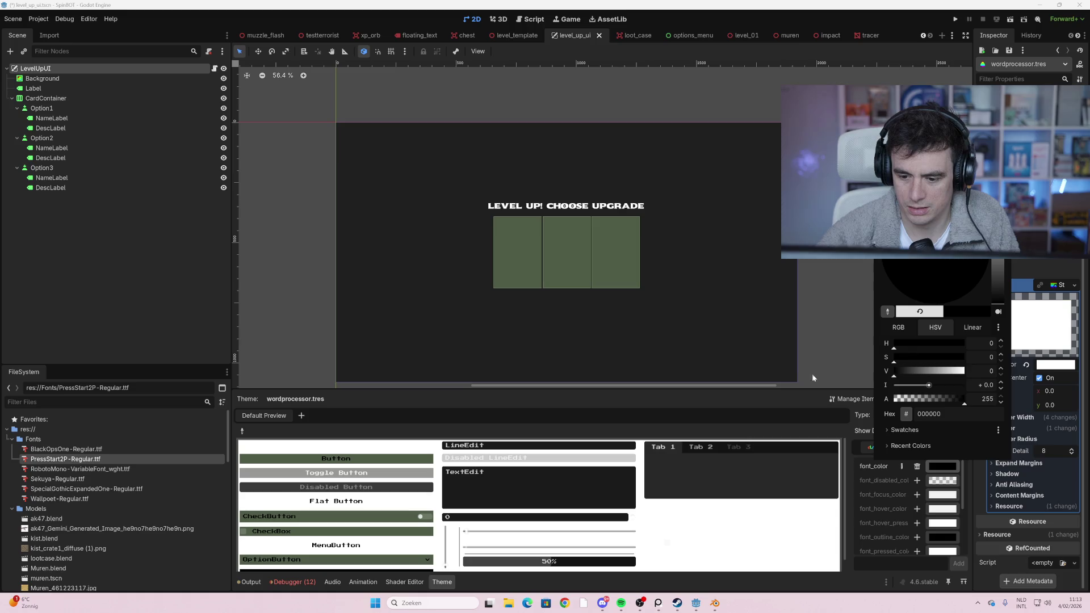
click(839, 350)
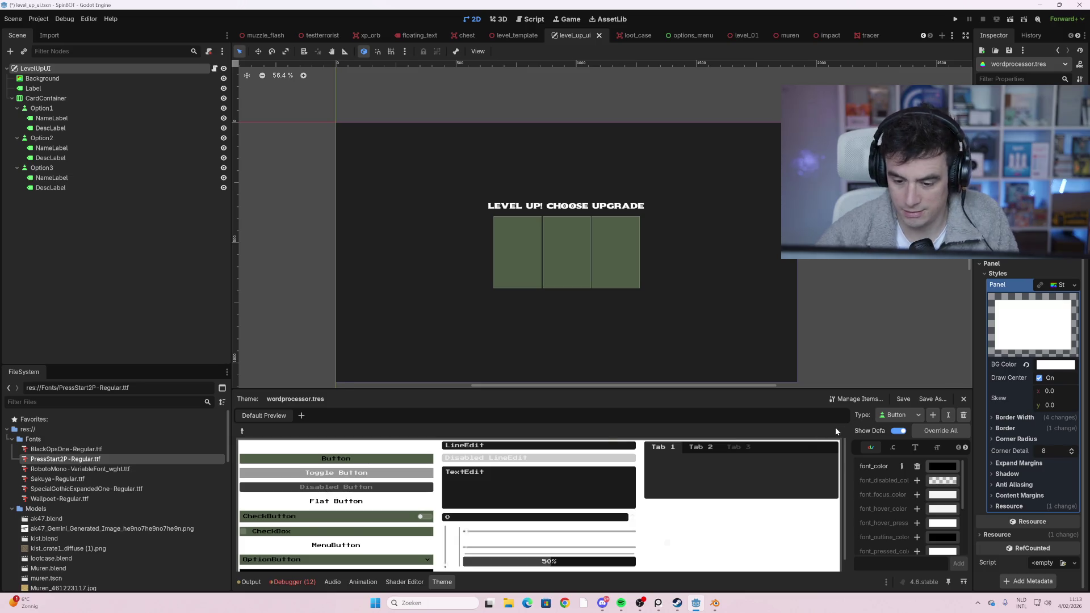
- Keep Button as the edited type and set its style background to light grey bbc1c2
click(903, 415)
click(911, 433)
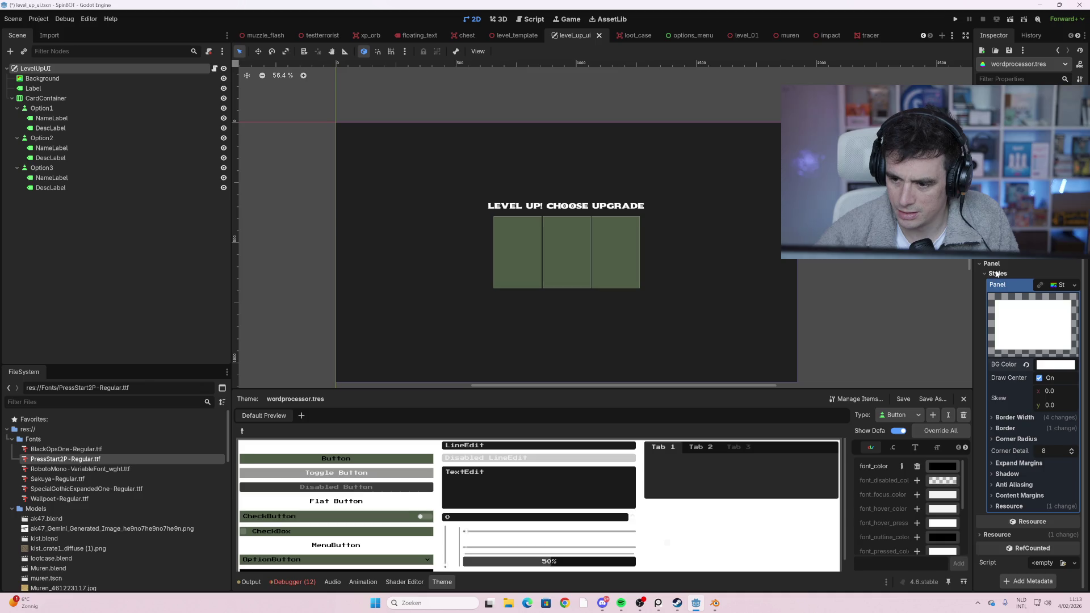
scroll(1001, 270, down, 2)
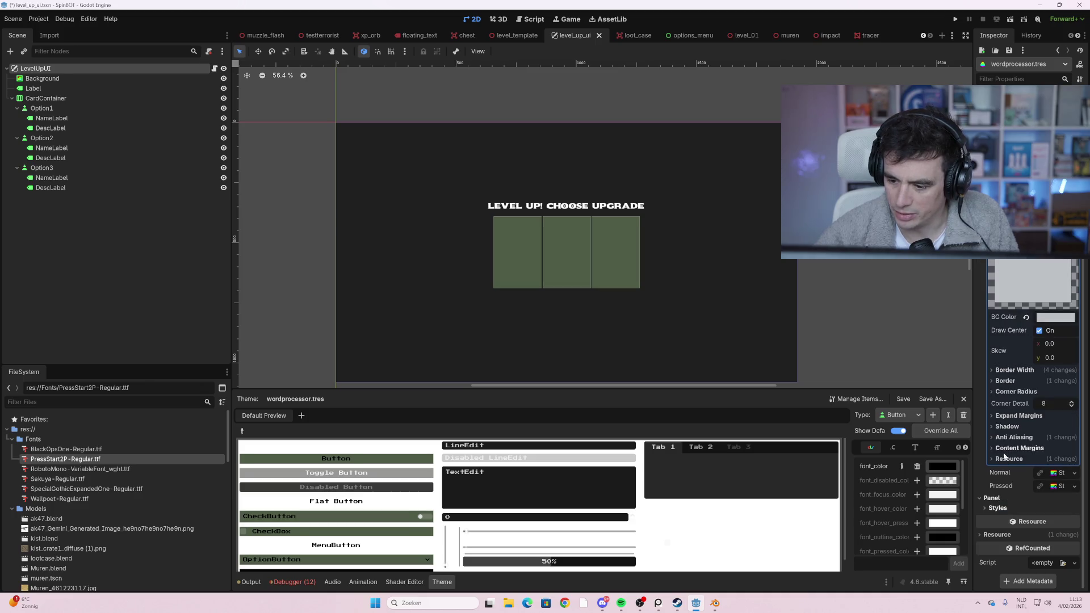
mouse_move(1053, 324)
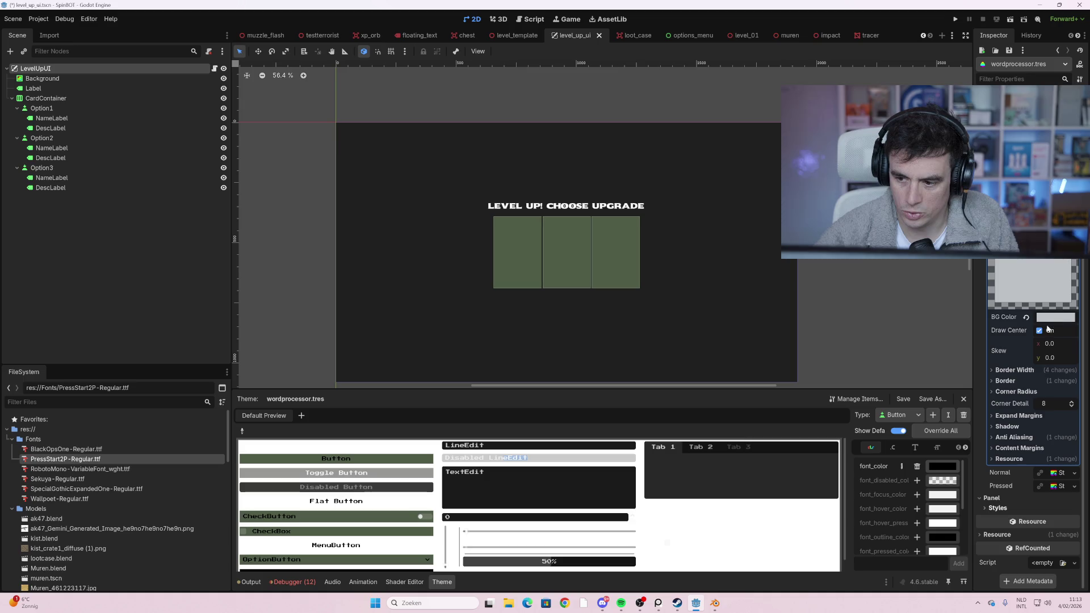
click(1054, 317)
text(bbc1c2)
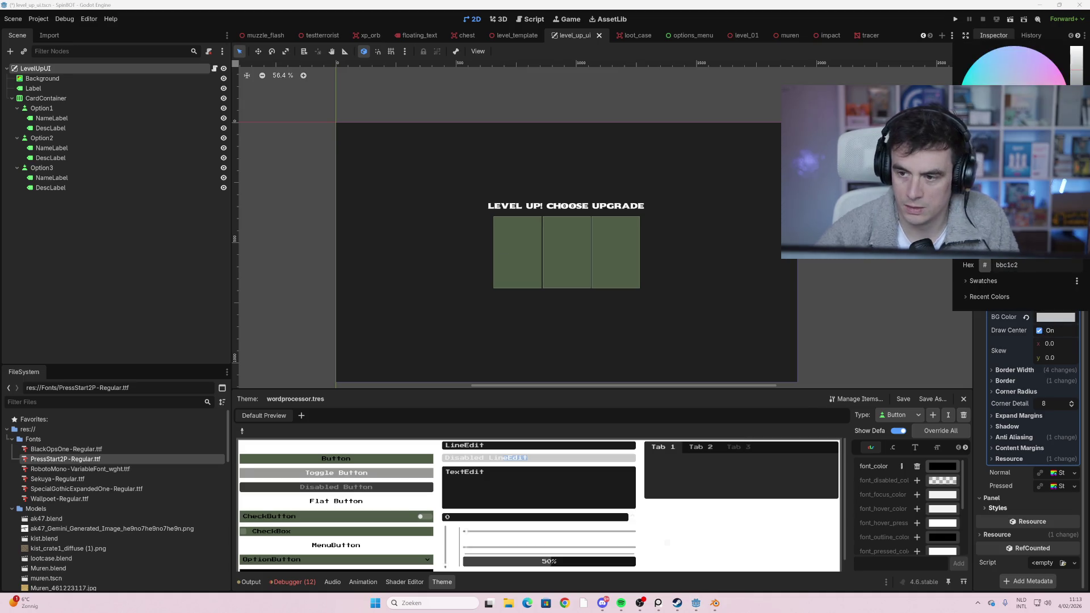
key(Escape)
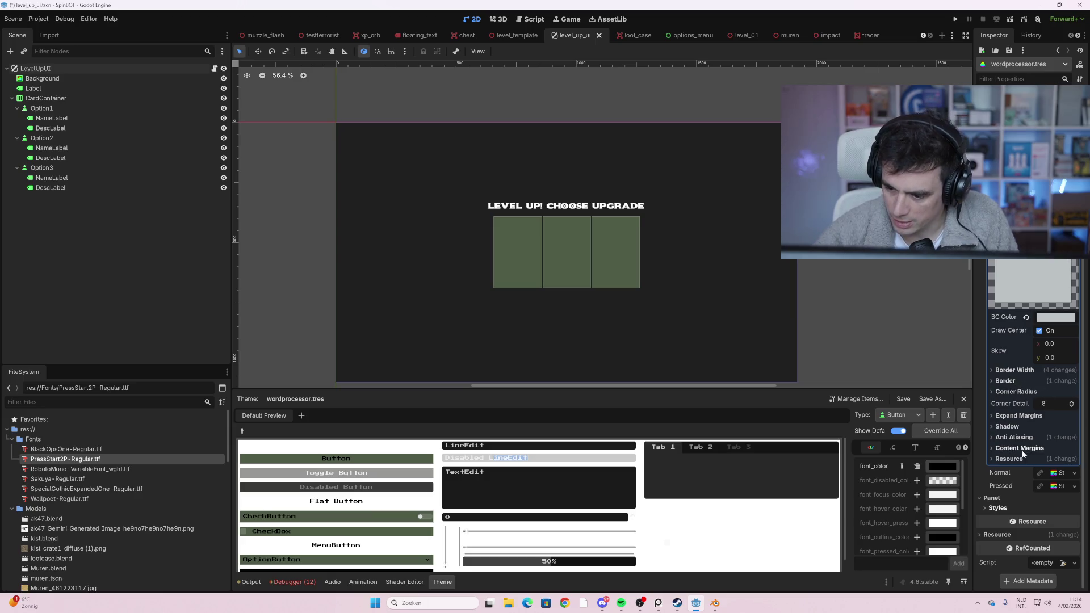
- Set the Button style's border colour to black
click(1018, 383)
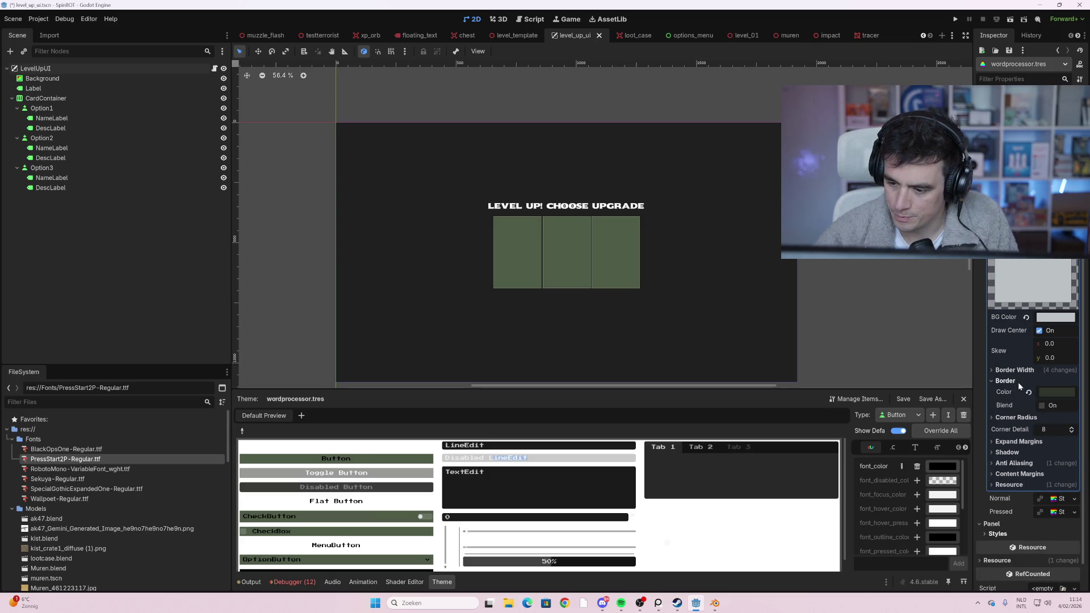
click(1057, 394)
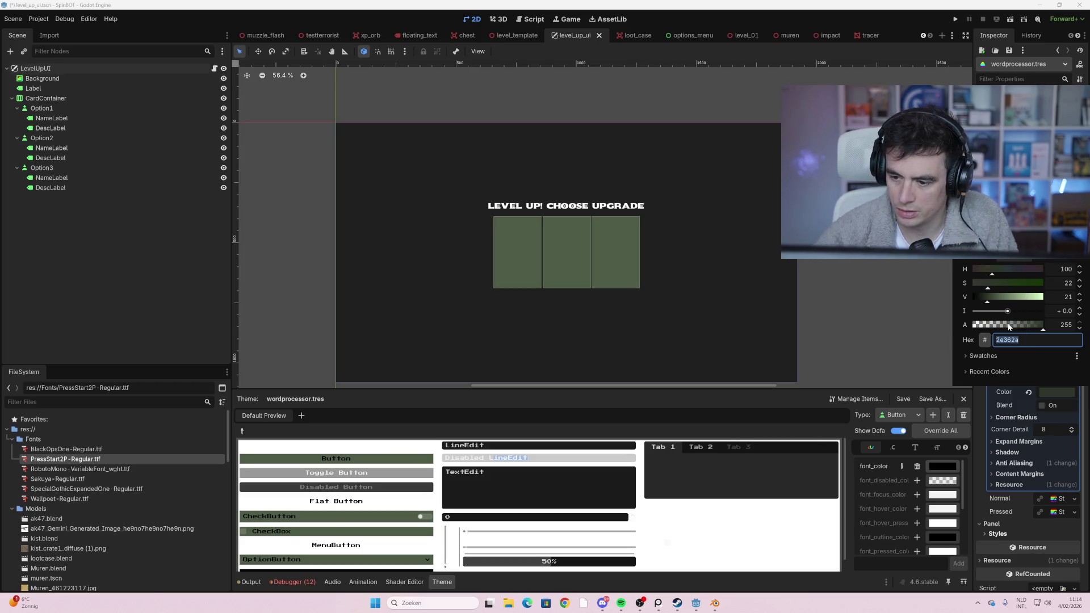
drag(1009, 296, 973, 297)
click(883, 297)
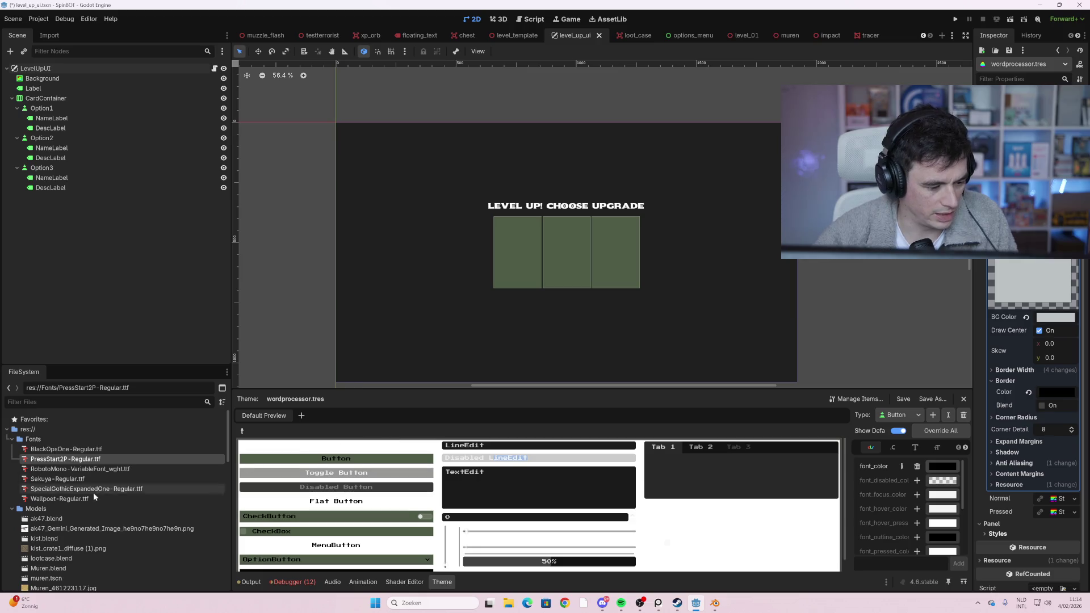
- Scroll down, then open and close the theme's Manage Items dialog
scroll(90, 493, down, 2)
scroll(90, 492, down, 2)
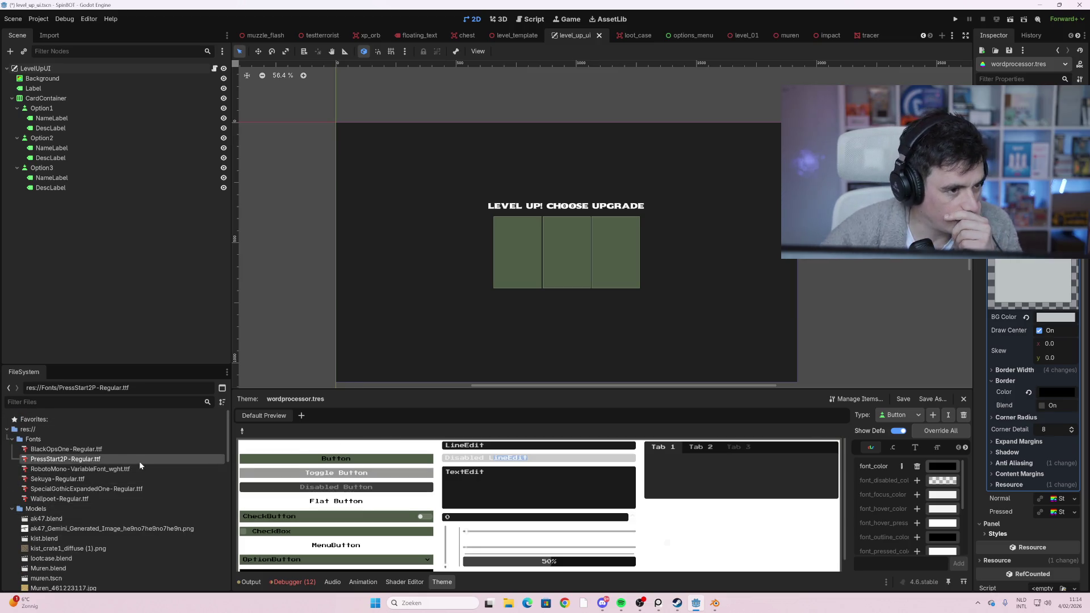
scroll(84, 482, down, 2)
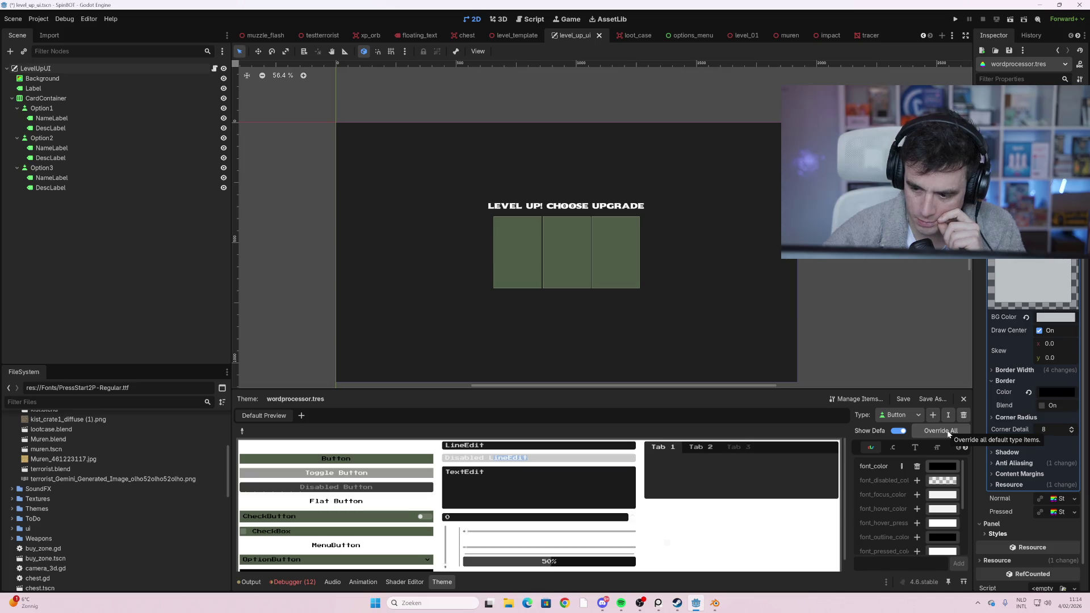
click(851, 401)
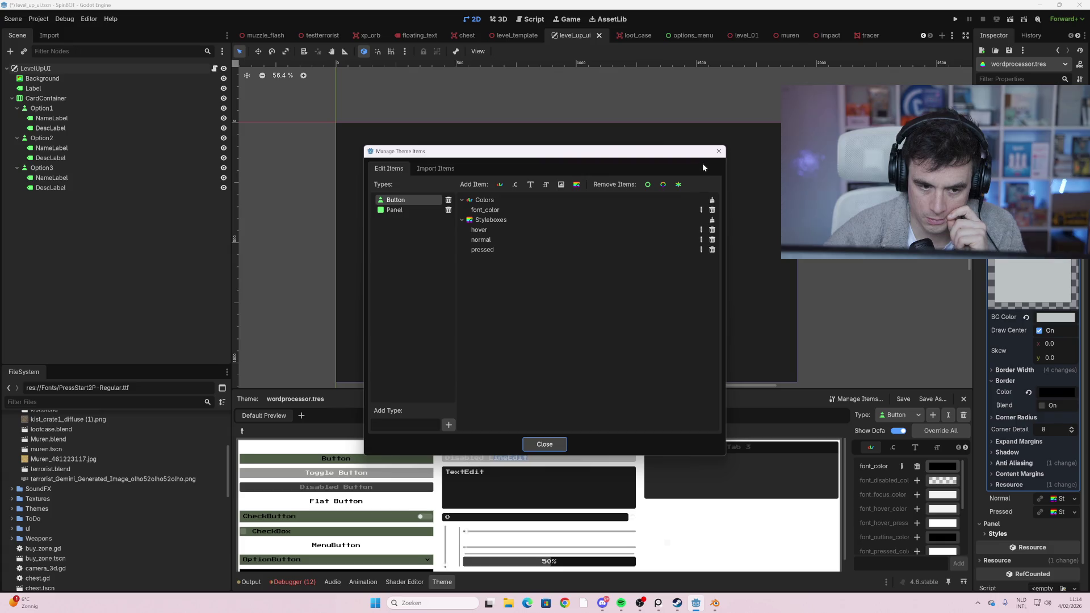
click(718, 151)
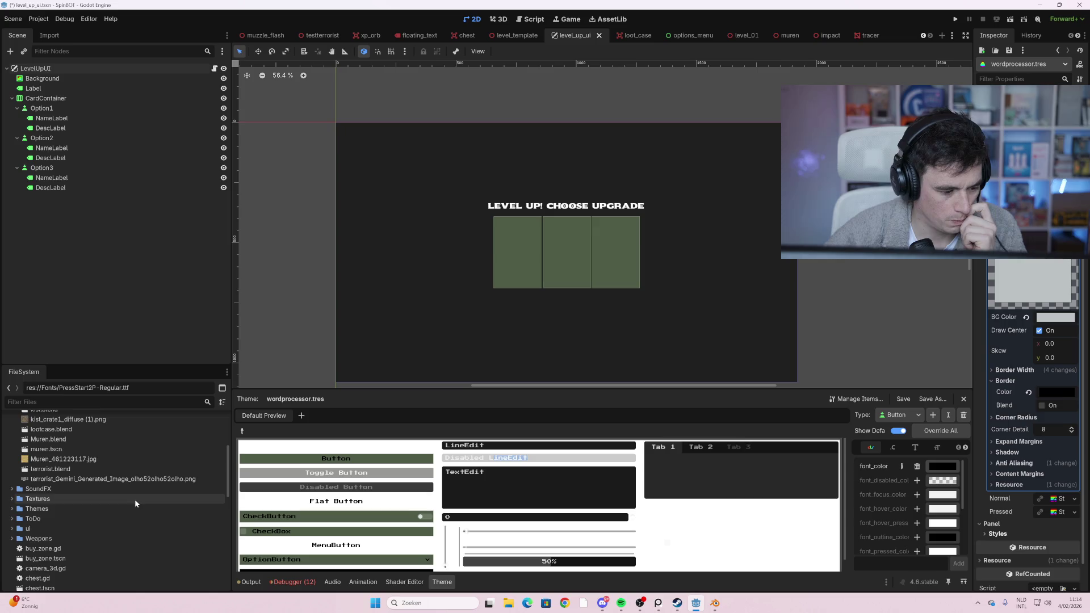
- Delete the old wordprocessor.tres from the Themes folder
scroll(113, 508, down, 3)
scroll(73, 517, up, 10)
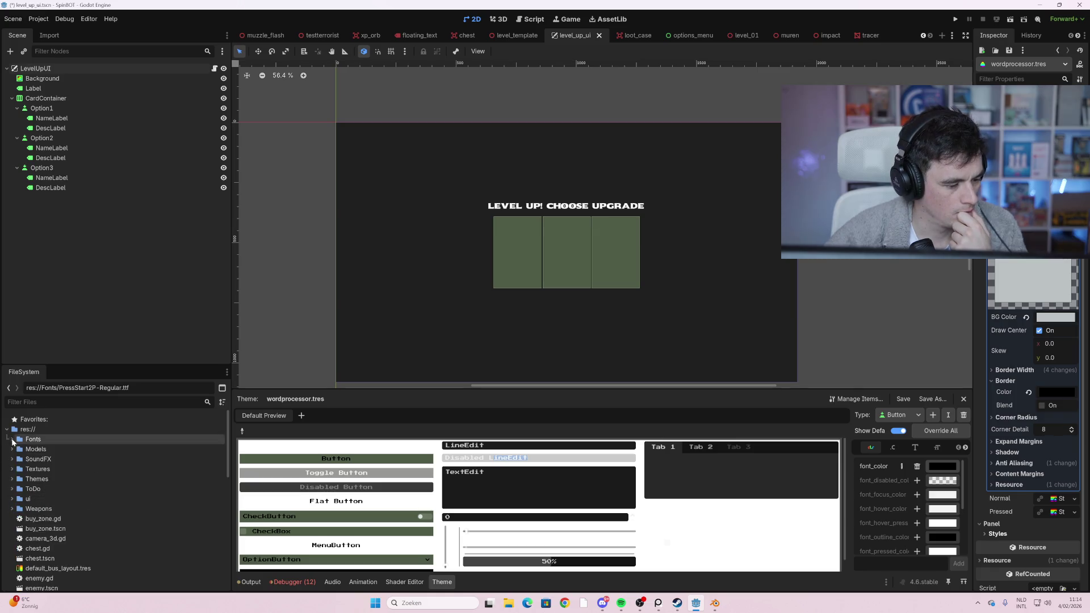
scroll(84, 520, down, 5)
scroll(89, 525, down, 3)
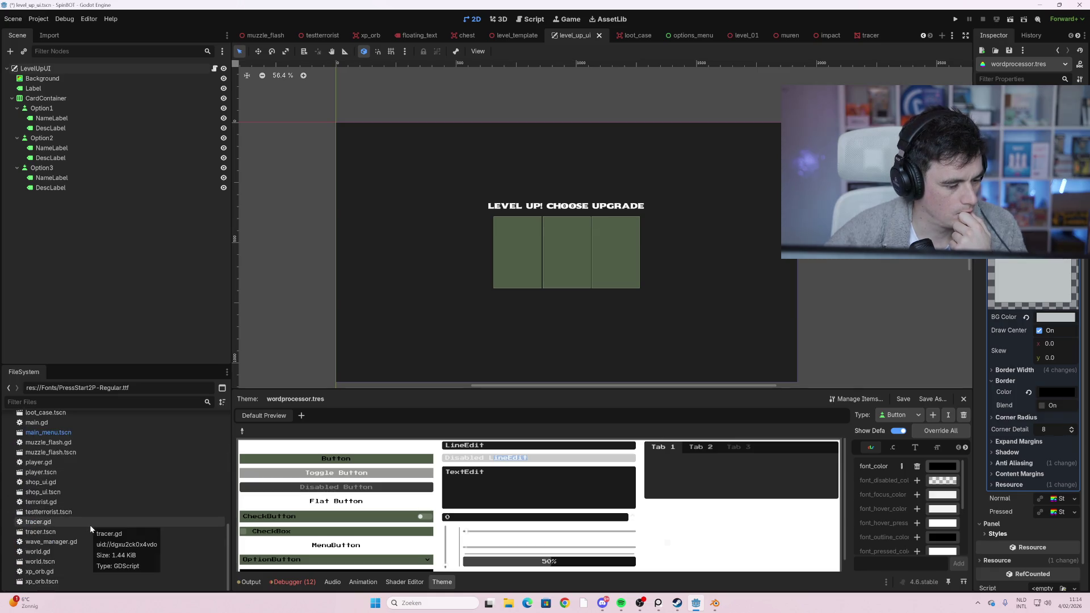
scroll(80, 471, up, 7)
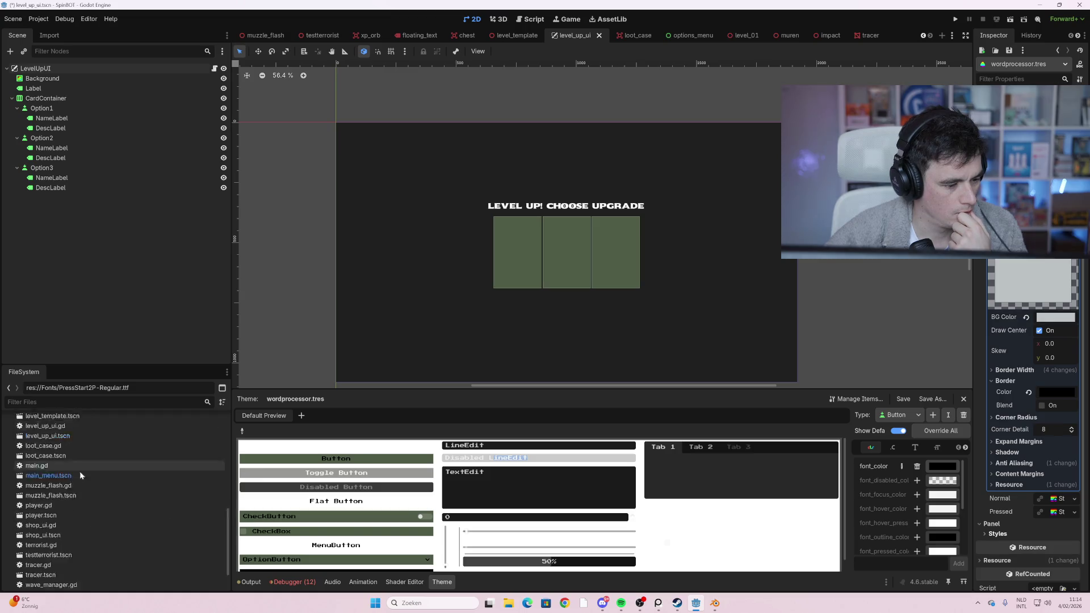
scroll(79, 499, up, 2)
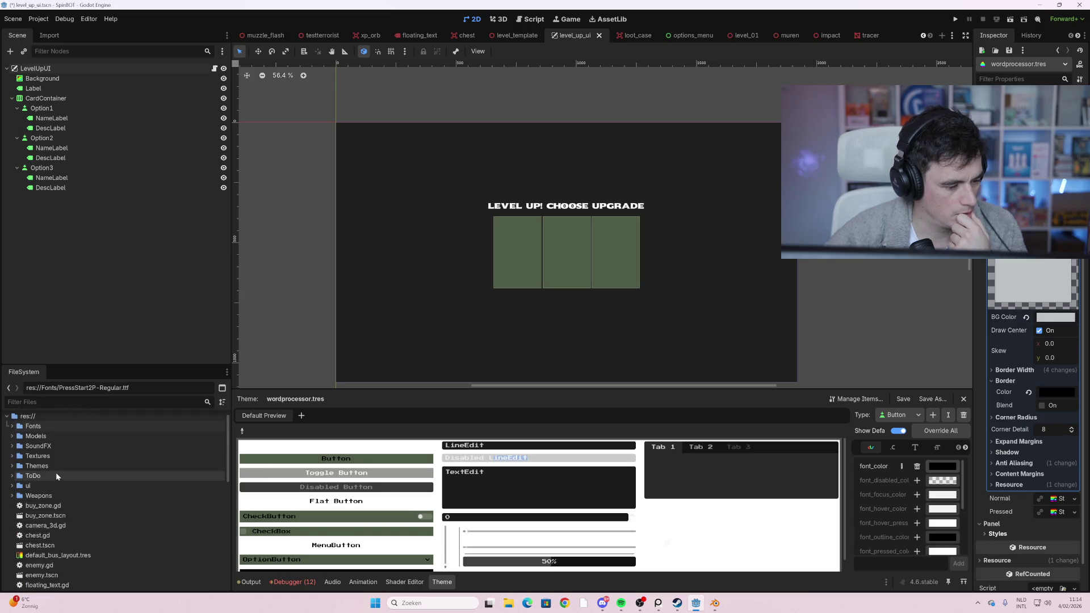
double_click(54, 467)
double_click(54, 476)
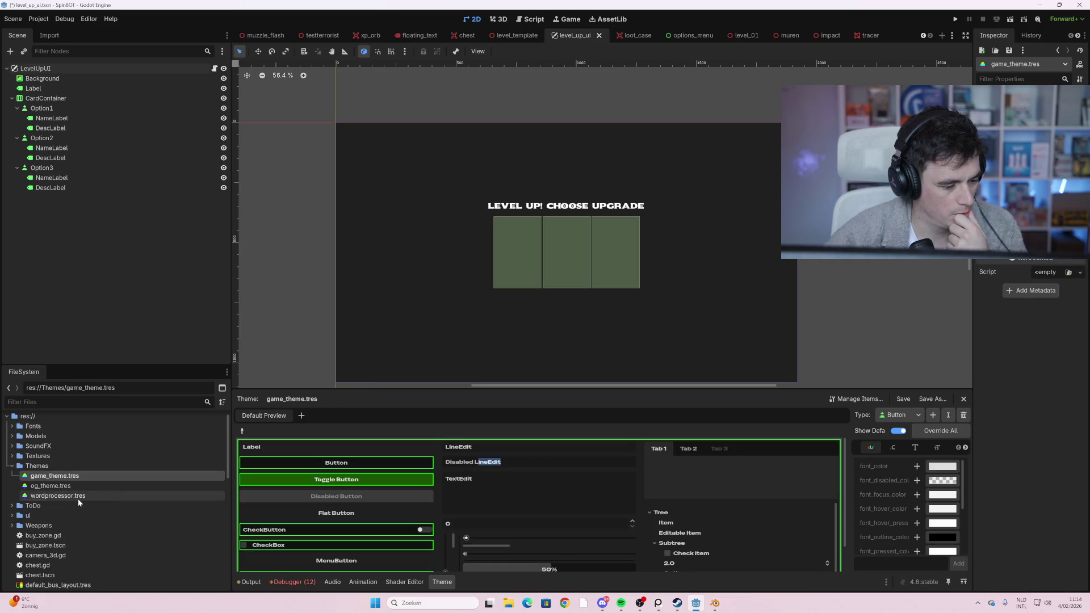
click(77, 499)
key(Delete)
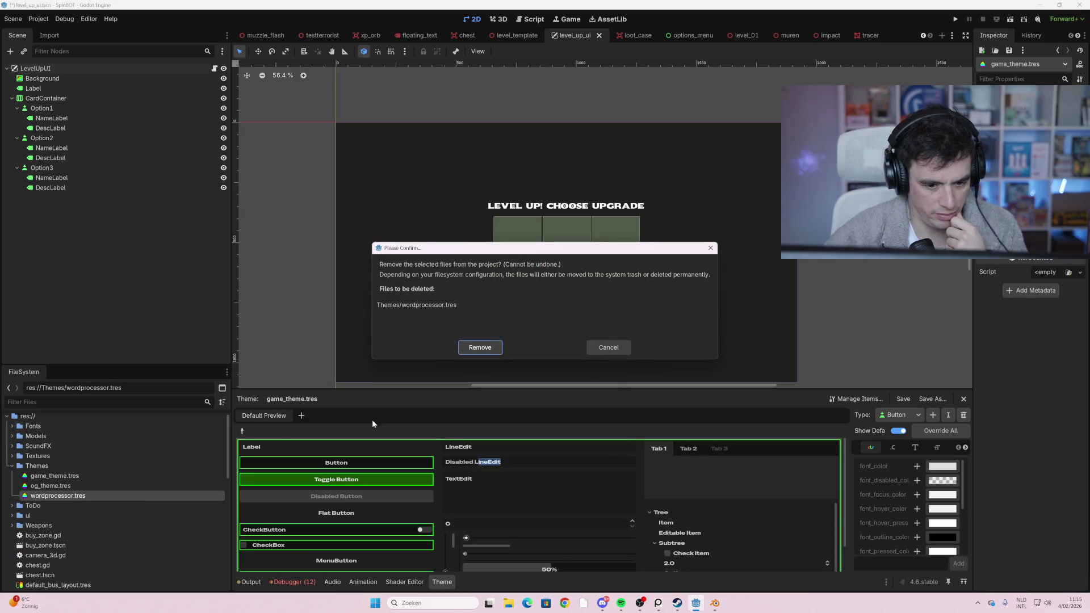
click(483, 346)
- Create a new Theme resource in Themes saved as wordprocessor.tres, and open it
right_click(40, 469)
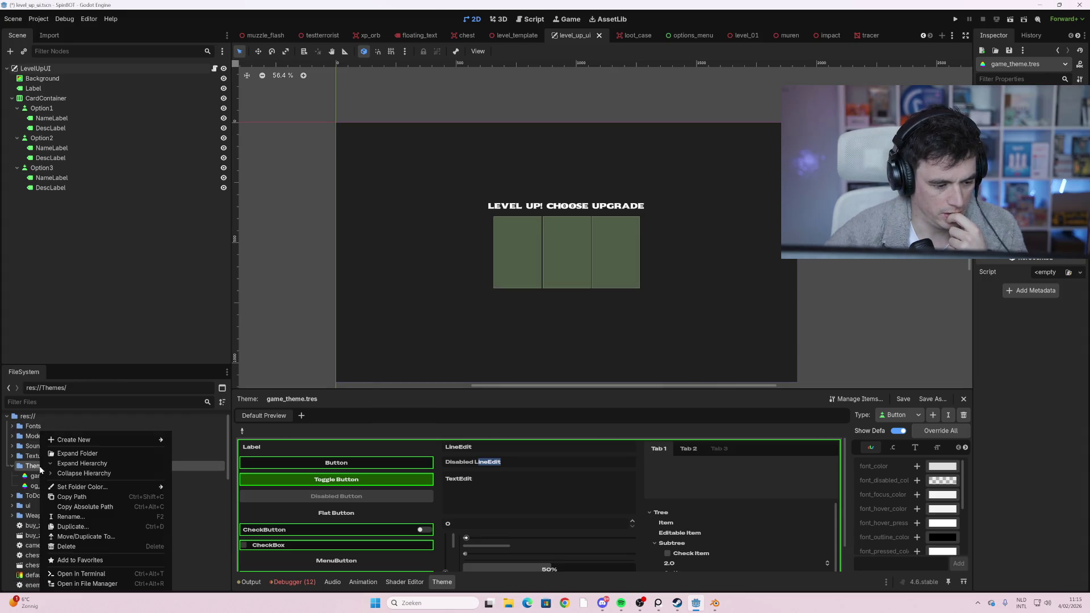
mouse_move(105, 442)
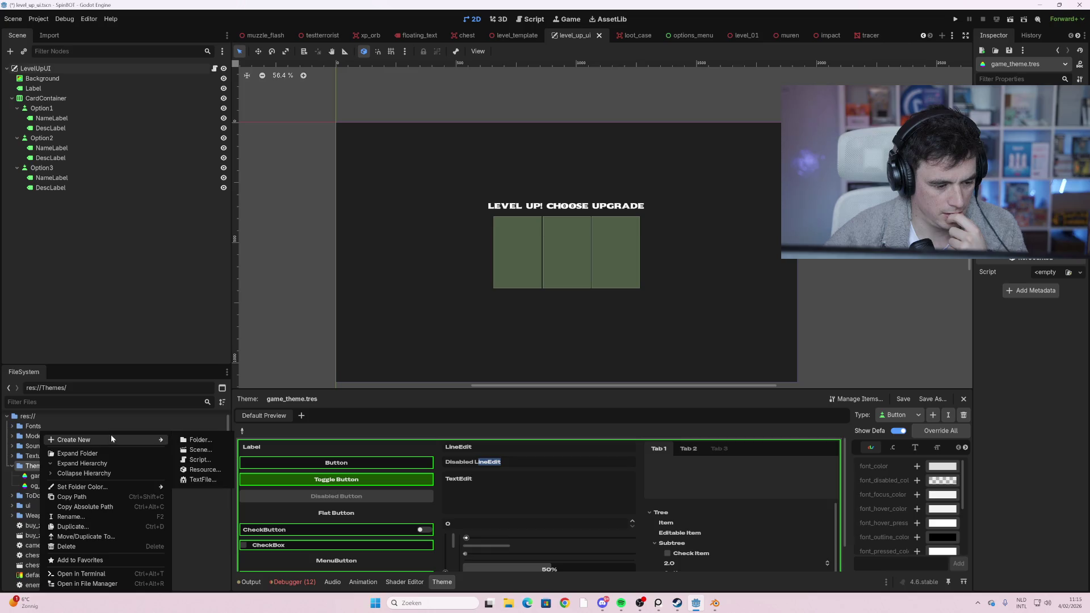
click(217, 469)
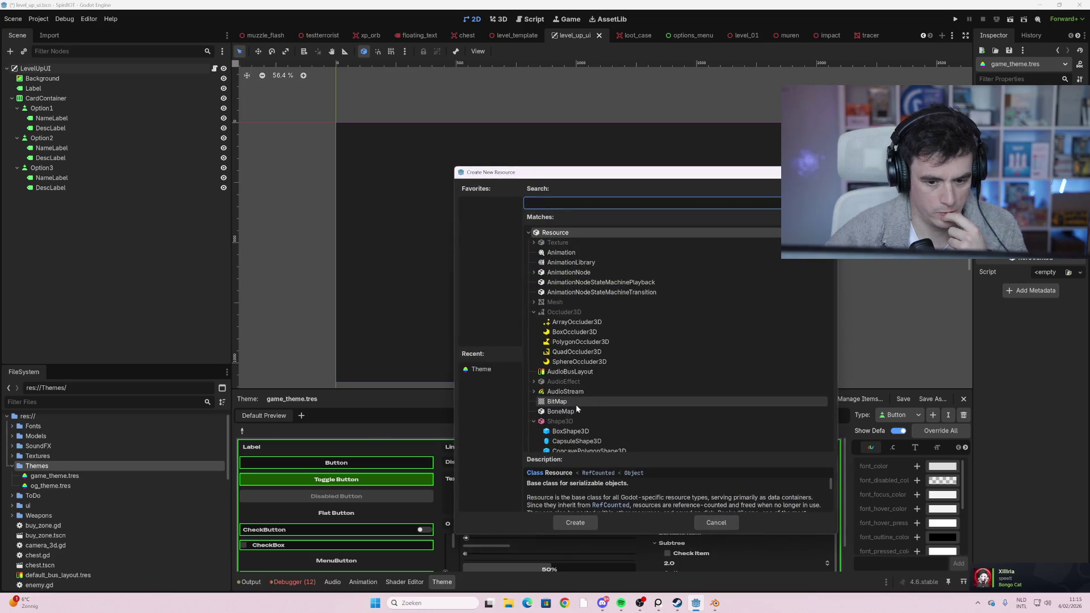
text(theme)
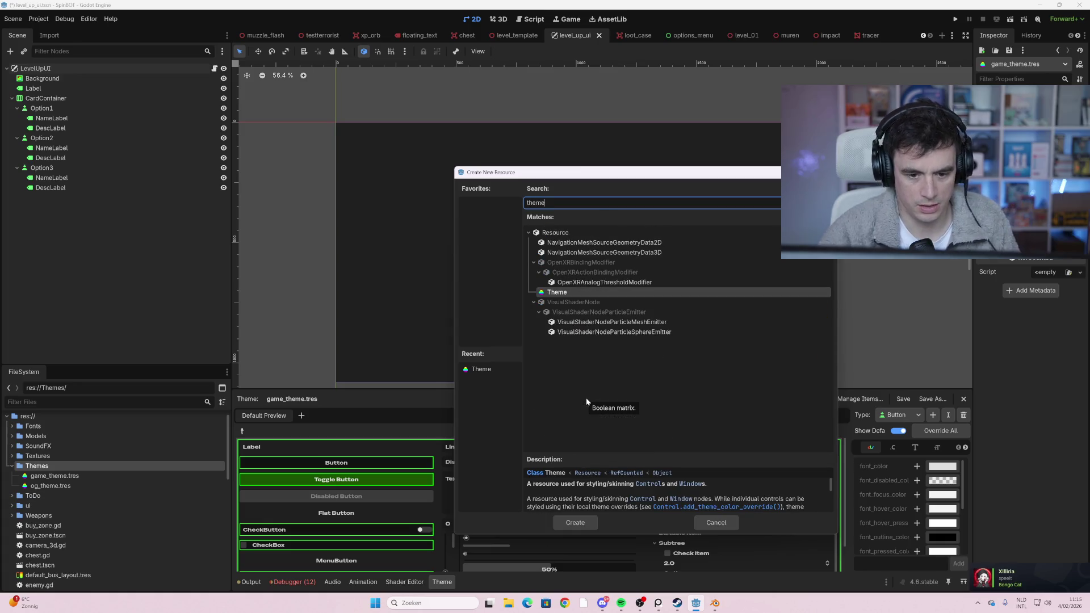
double_click(561, 292)
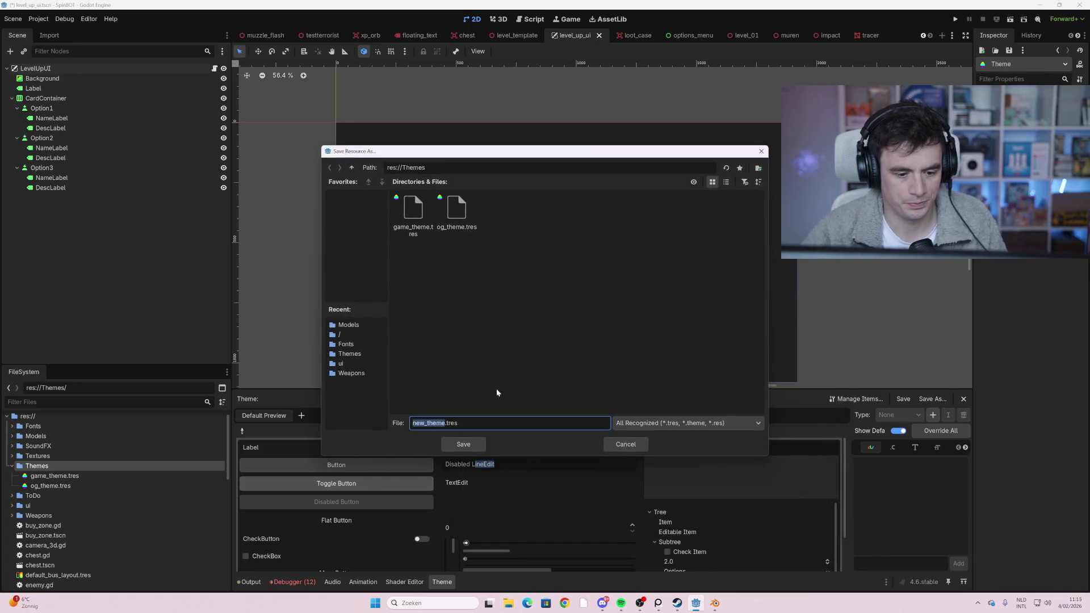
text(wordproce)
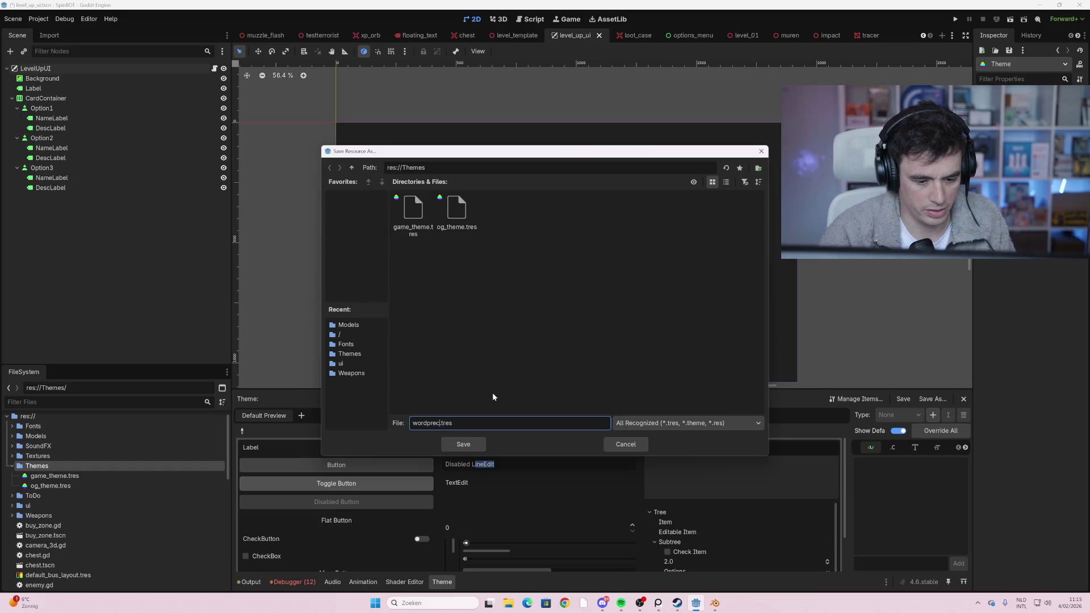
text(ssor)
key(Return)
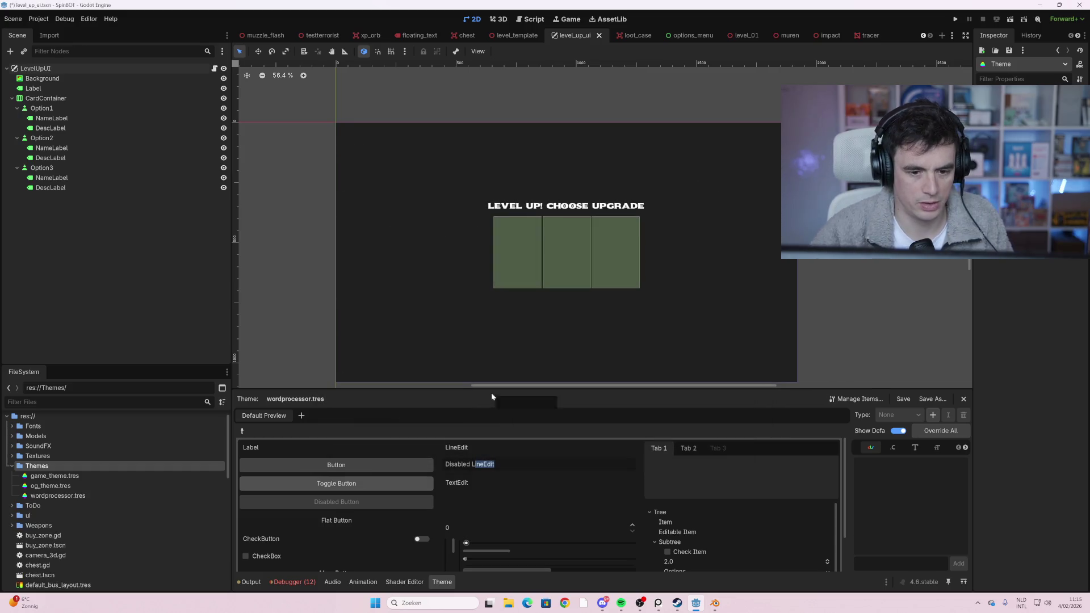
click(56, 496)
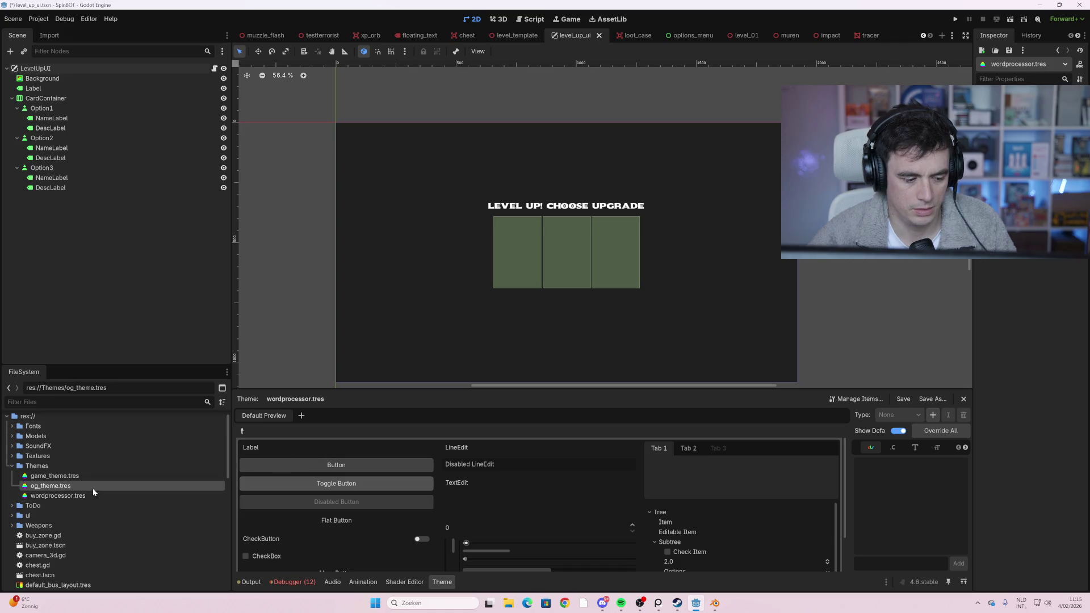
- Scroll through the blank wordprocessor theme preview, then select the LevelUpUI root node
scroll(341, 488, down, 2)
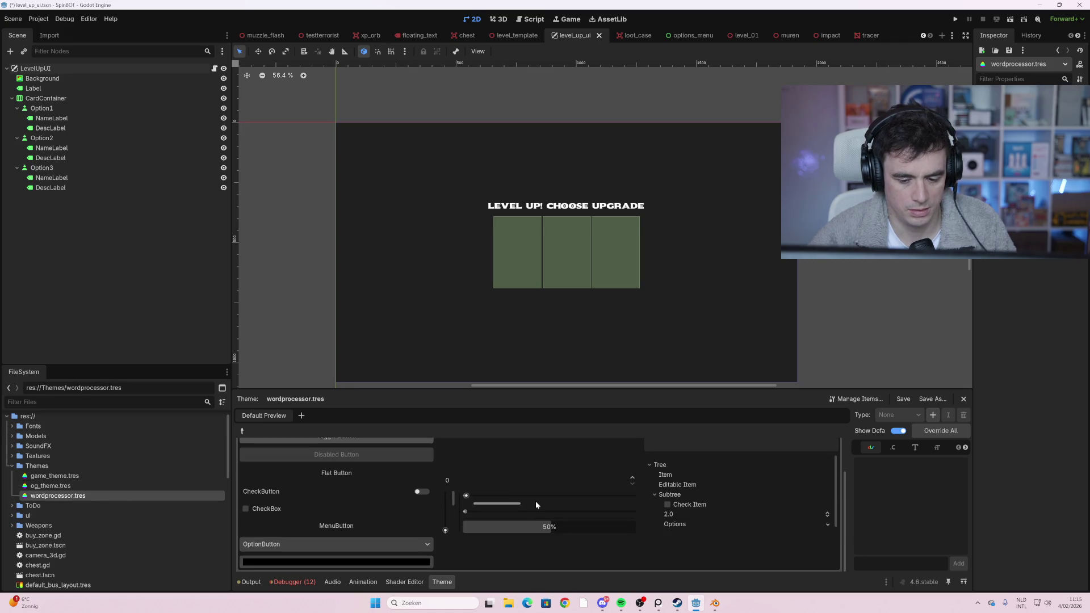
scroll(498, 498, up, 2)
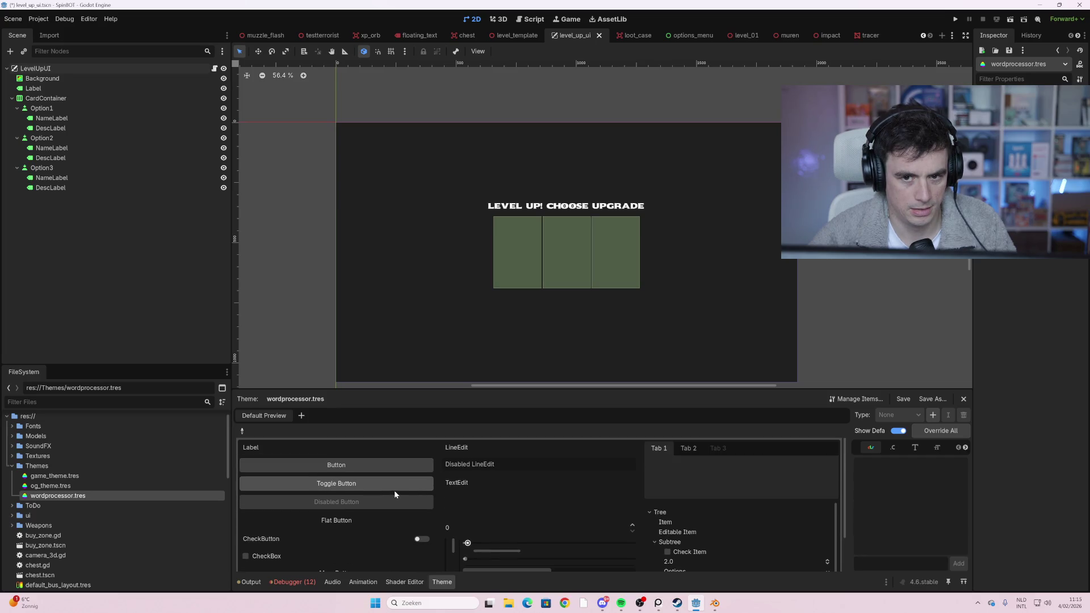
click(76, 67)
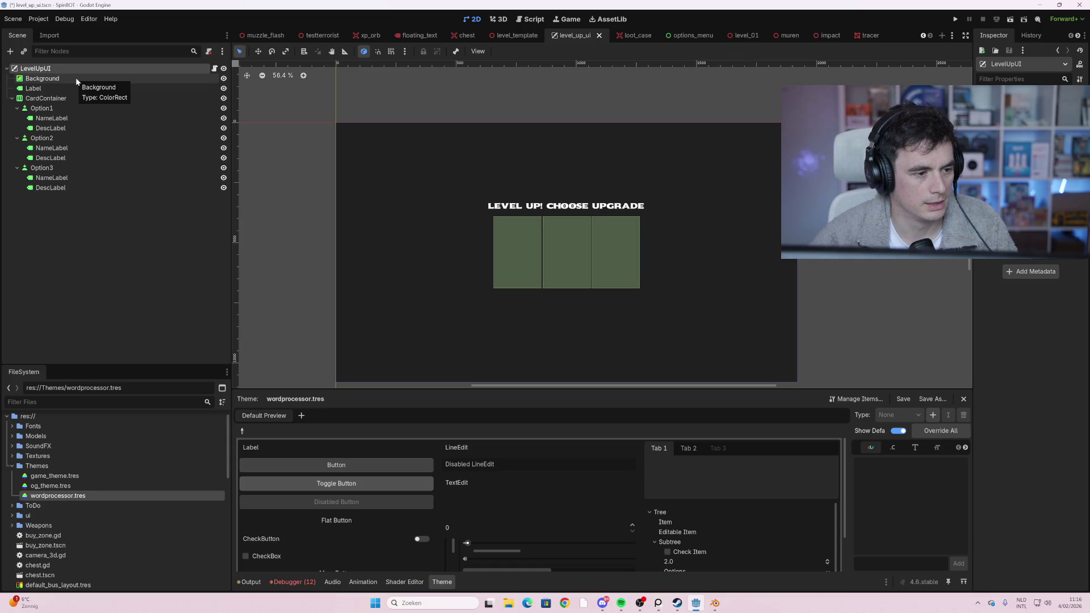
- Inspect the Option cards, Background, Label and CardContainer nodes and their themes
click(81, 190)
click(77, 167)
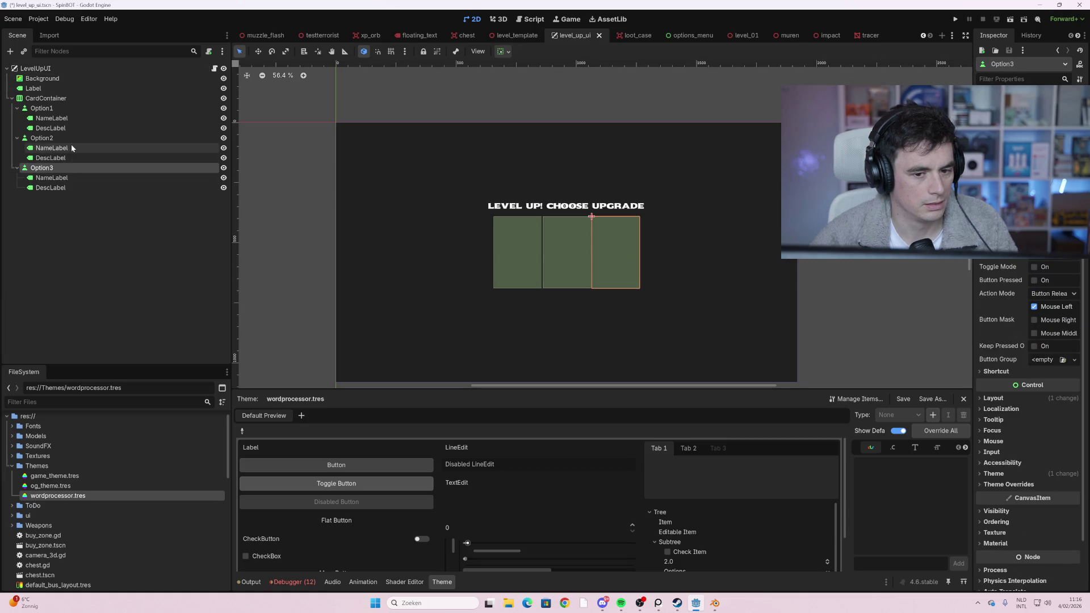
click(70, 145)
click(69, 136)
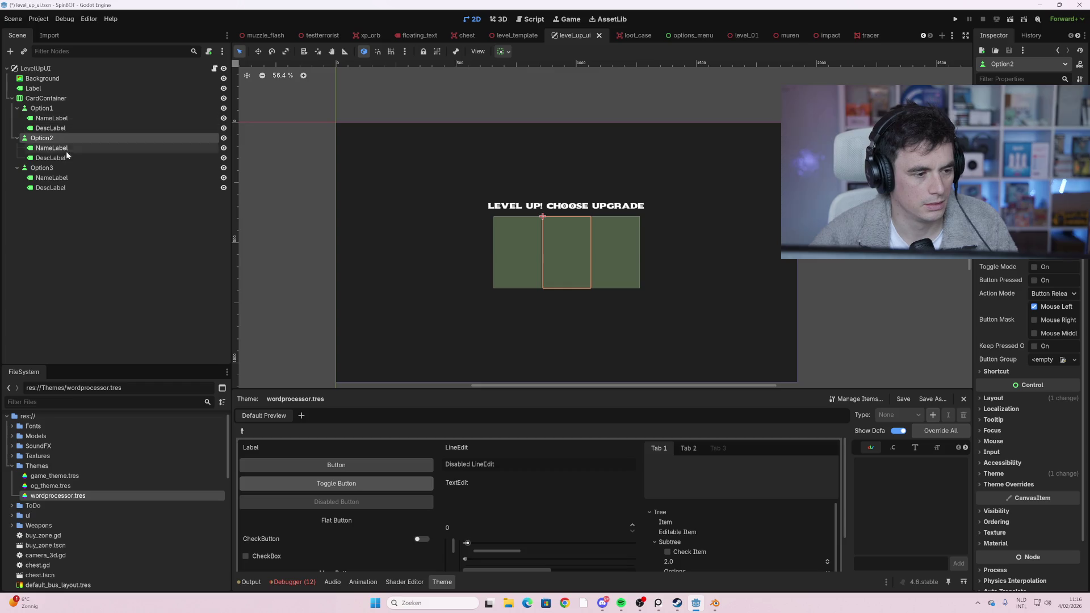
click(67, 166)
click(70, 184)
click(56, 73)
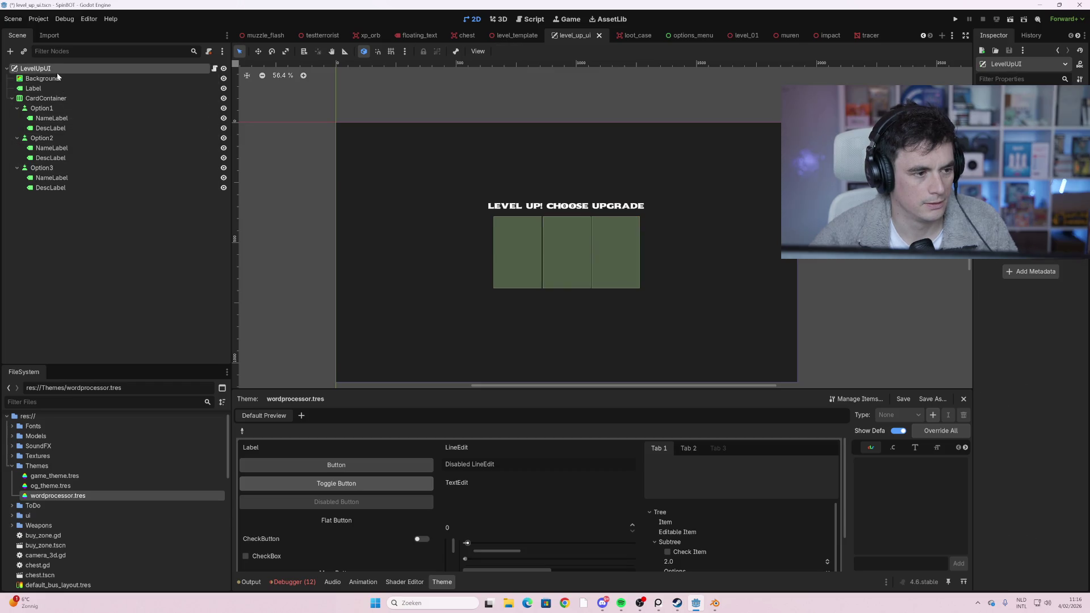
click(69, 79)
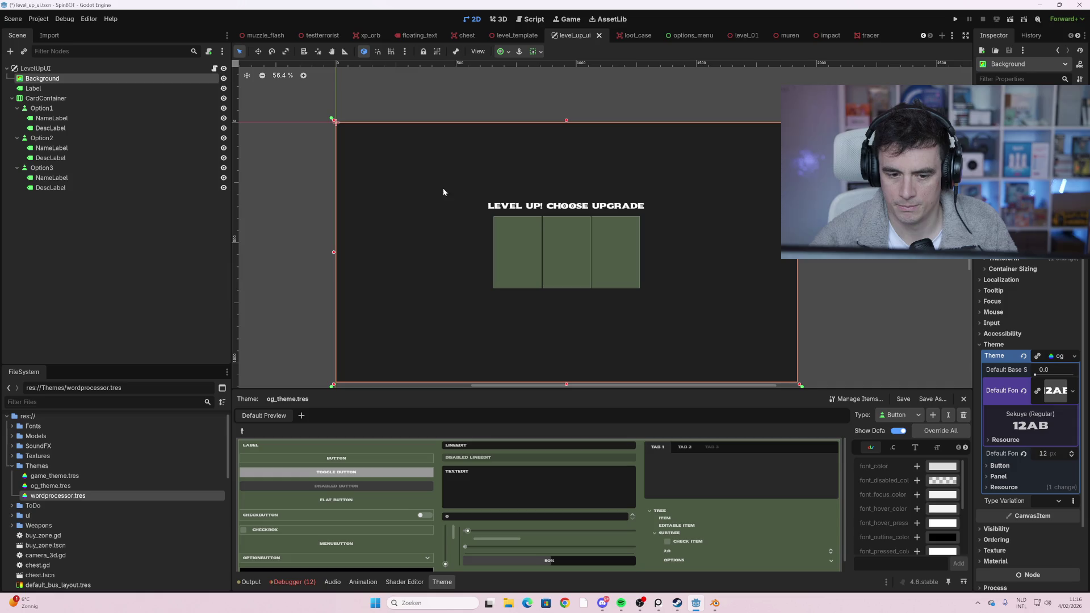
click(69, 88)
click(75, 99)
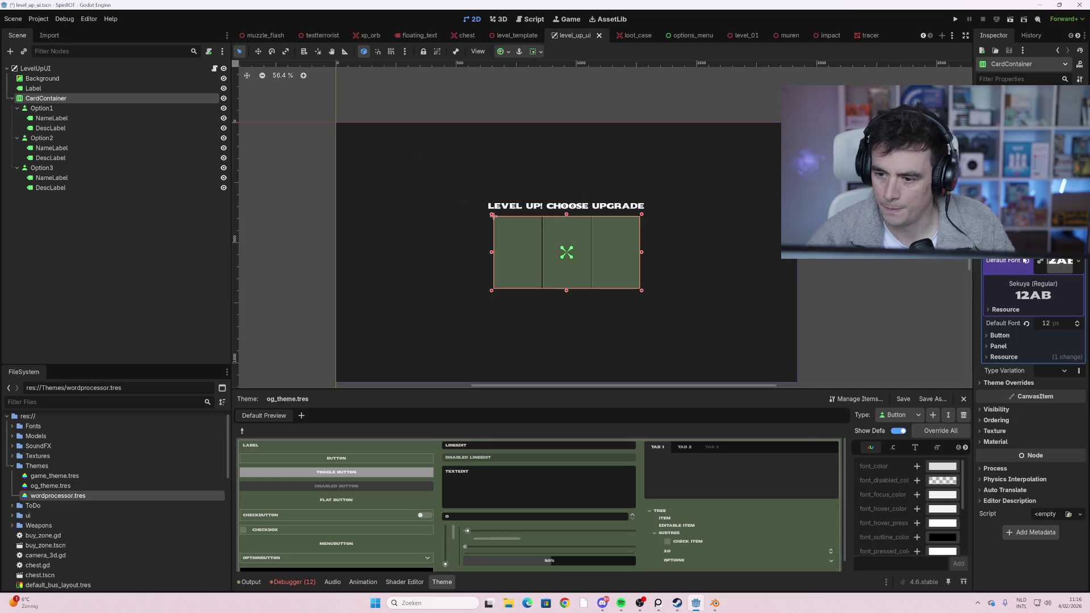
- Assign wordprocessor.tres as the Background node's Theme in place of og_theme
click(1078, 261)
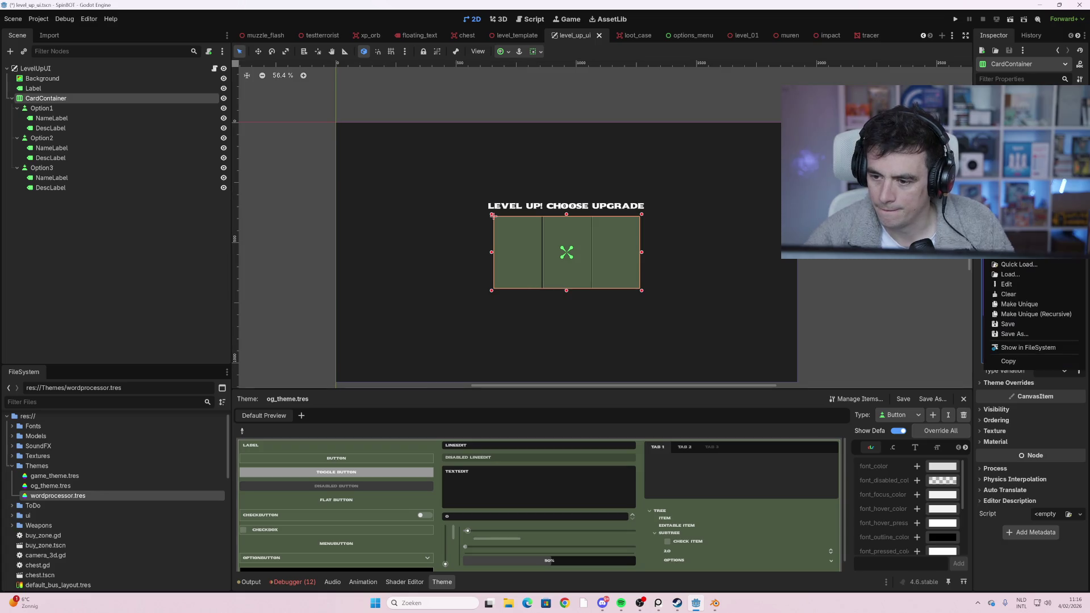
click(1052, 268)
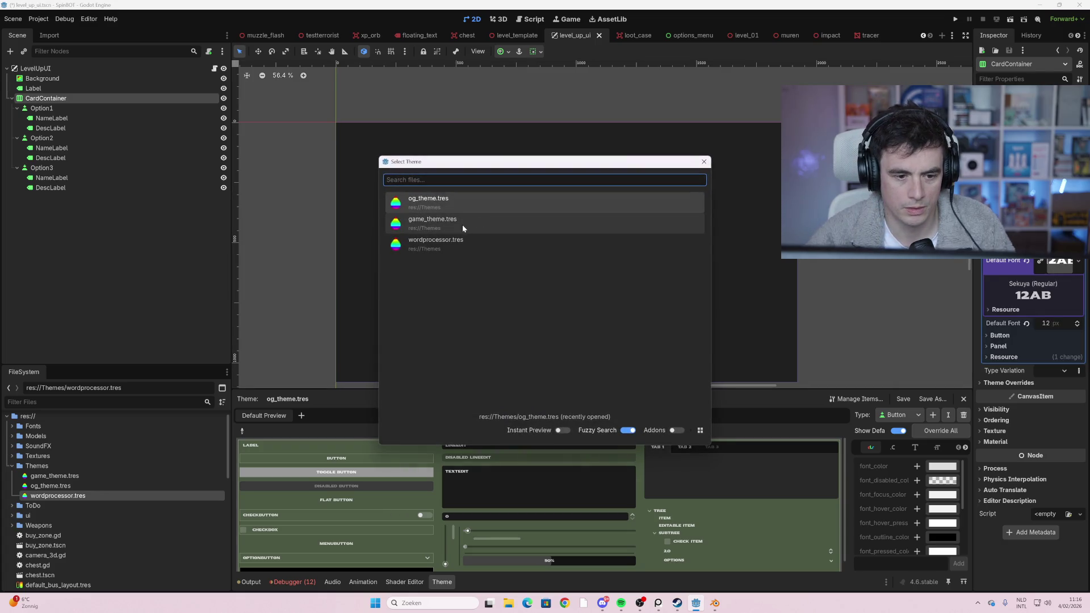
click(462, 243)
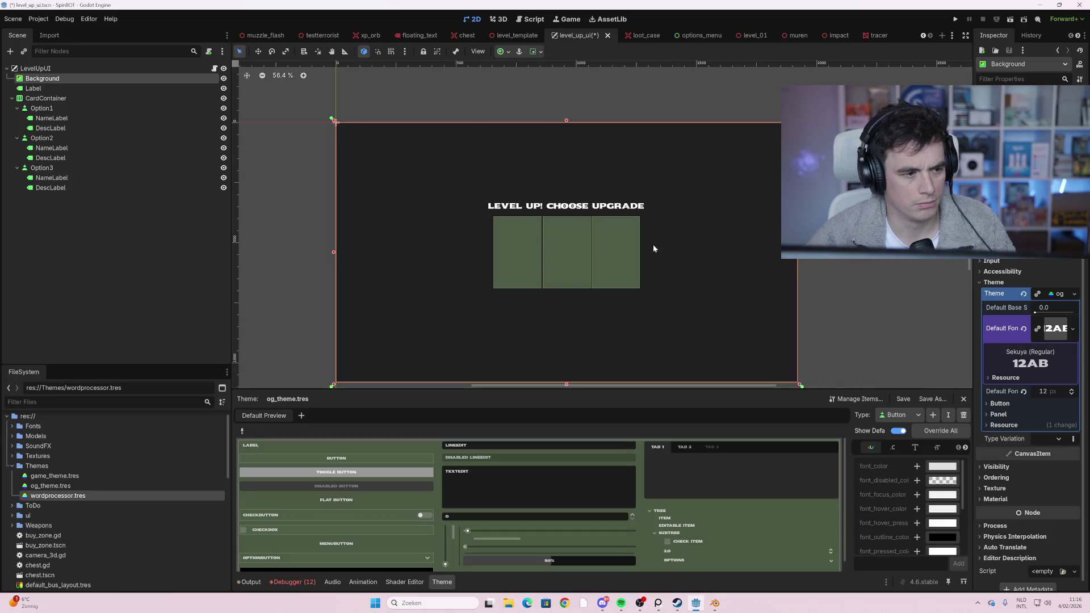
click(1075, 294)
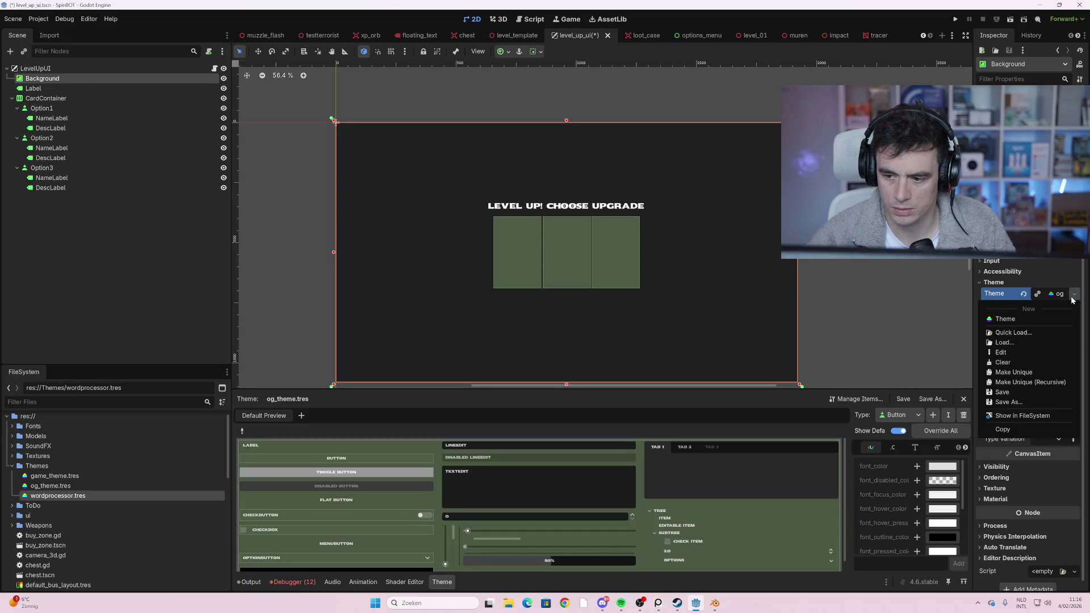
click(1048, 342)
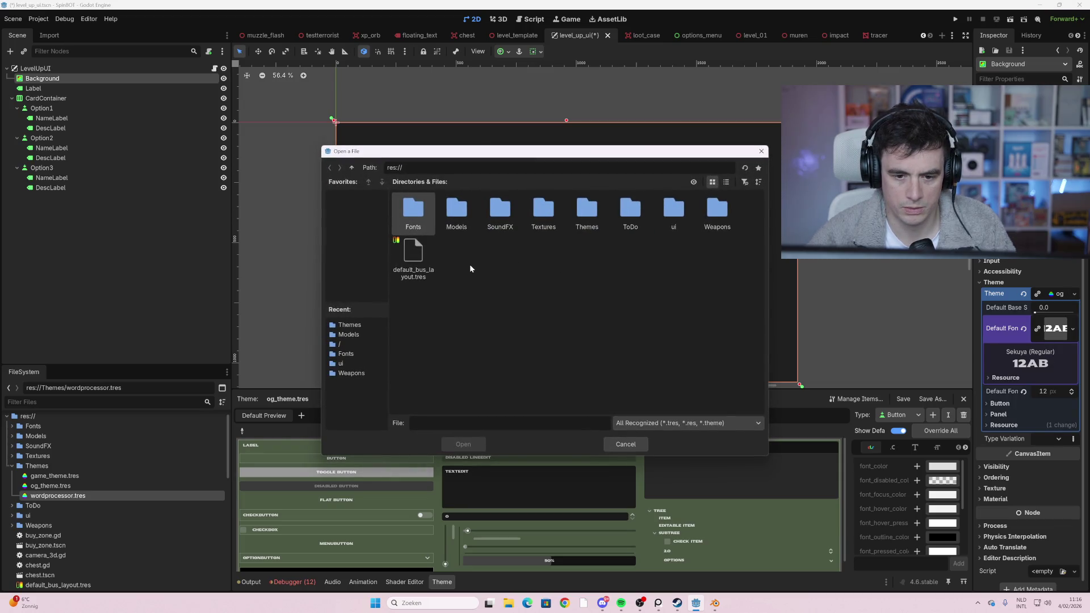
click(631, 446)
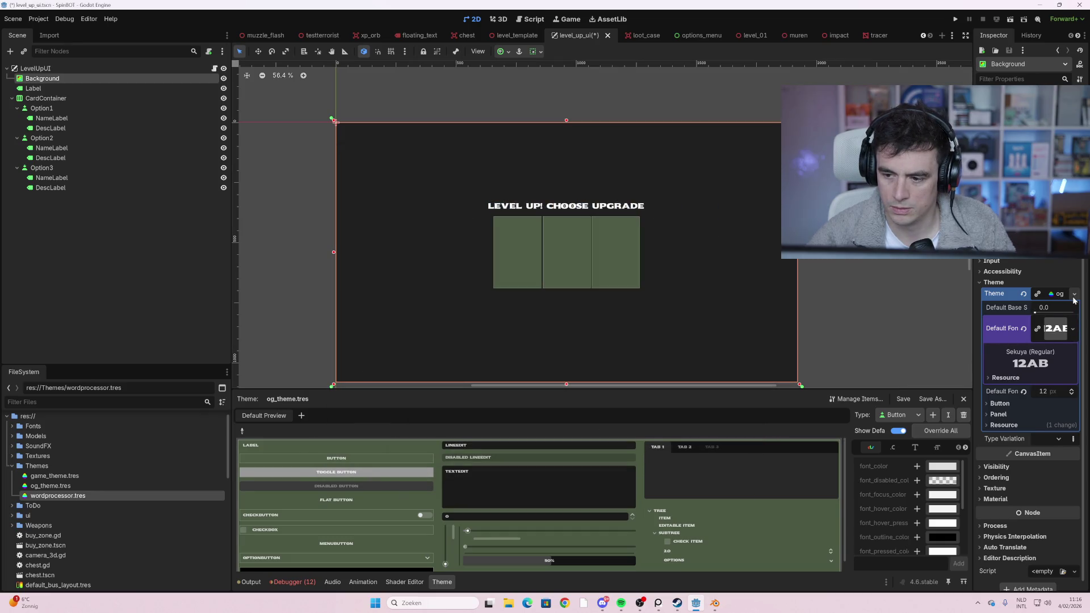
mouse_move(57, 496)
mouse_down()
mouse_move(511, 398)
mouse_move(1045, 324)
mouse_move(1074, 300)
mouse_move(1056, 293)
mouse_up()
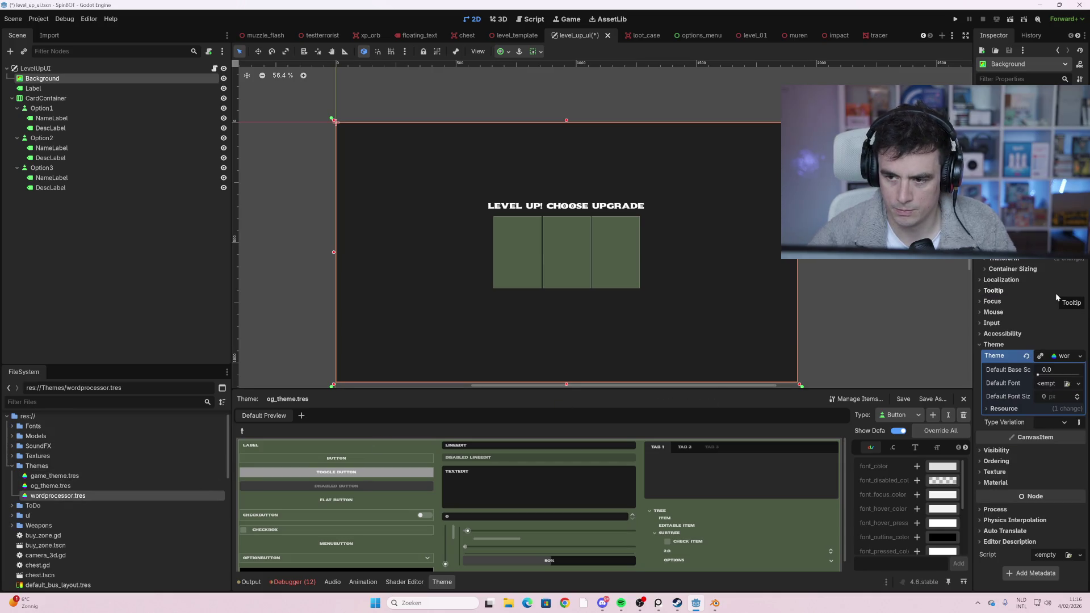
click(96, 234)
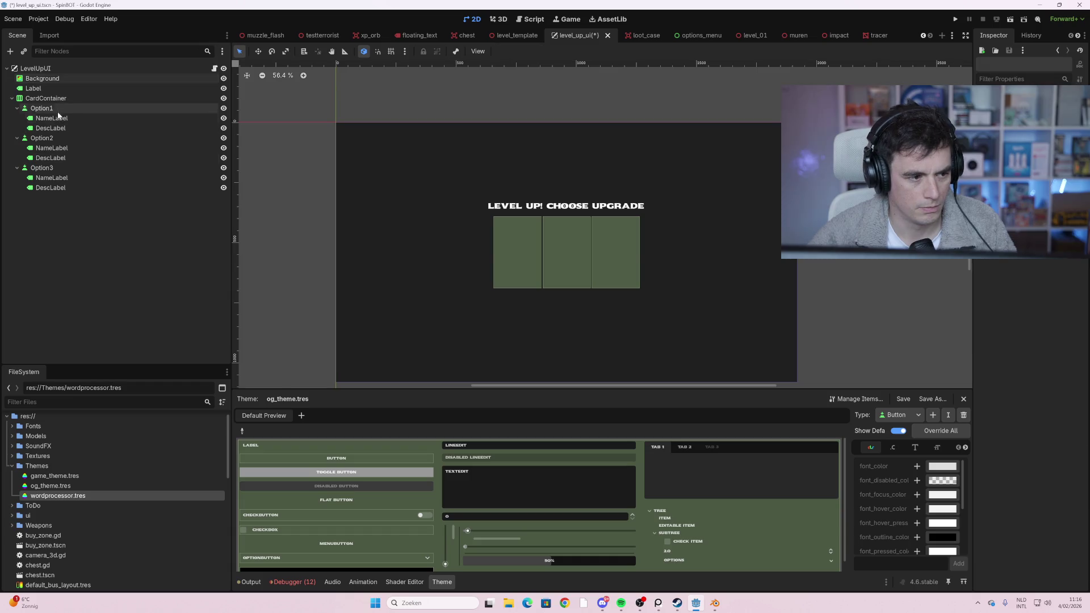
click(56, 101)
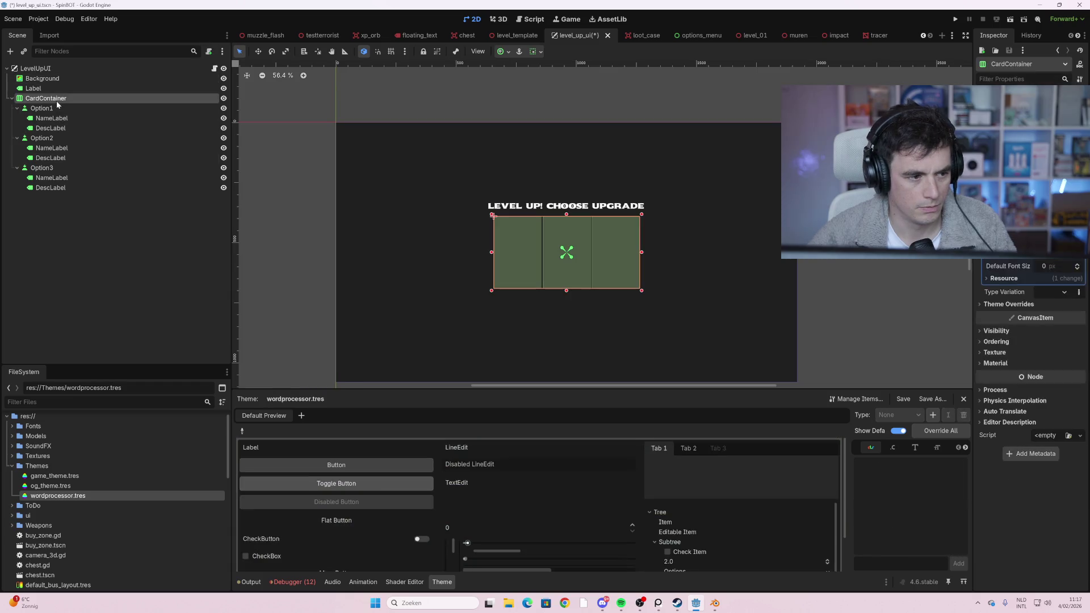
click(1014, 305)
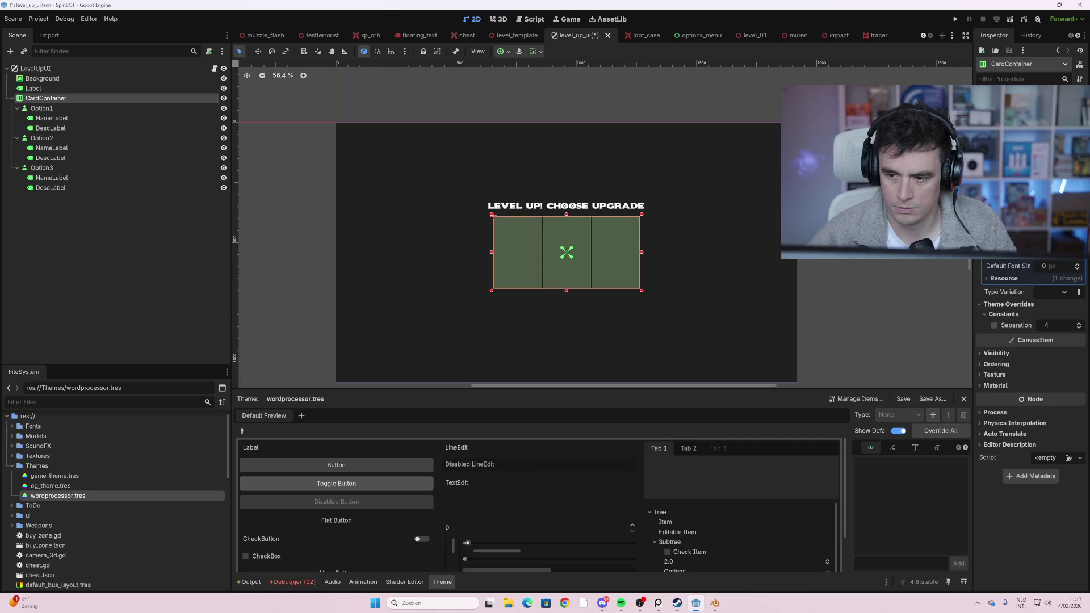
click(73, 108)
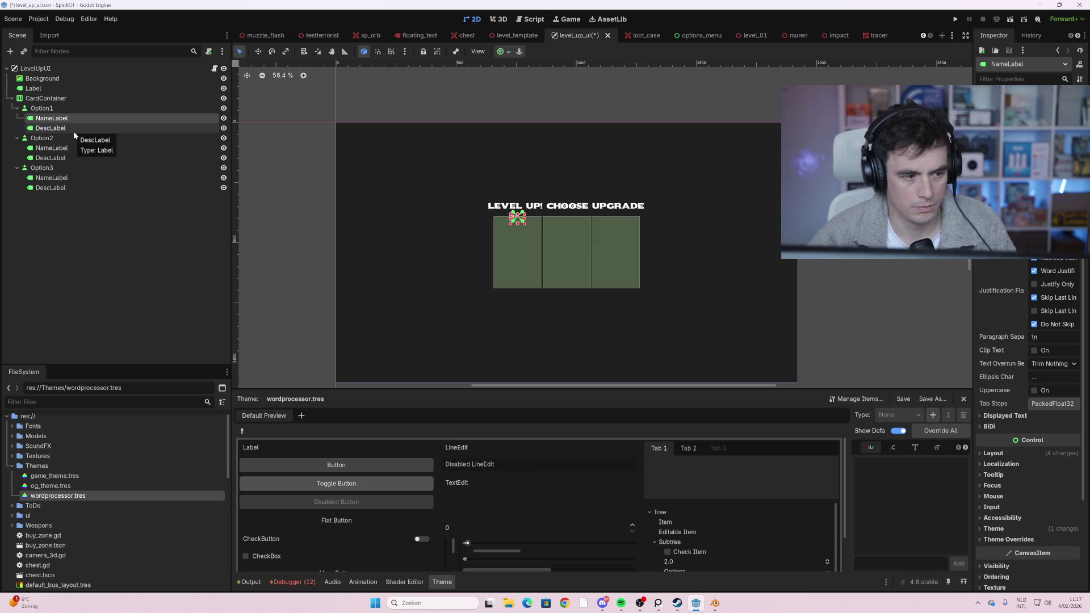
click(74, 130)
scroll(1021, 476, down, 4)
click(1018, 420)
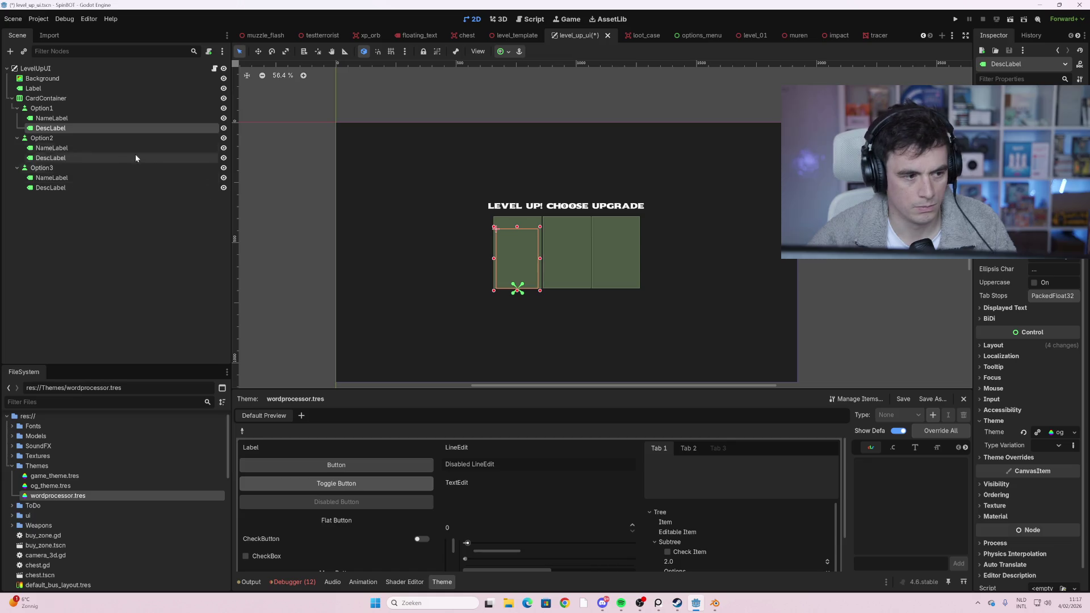
click(100, 109)
click(98, 118)
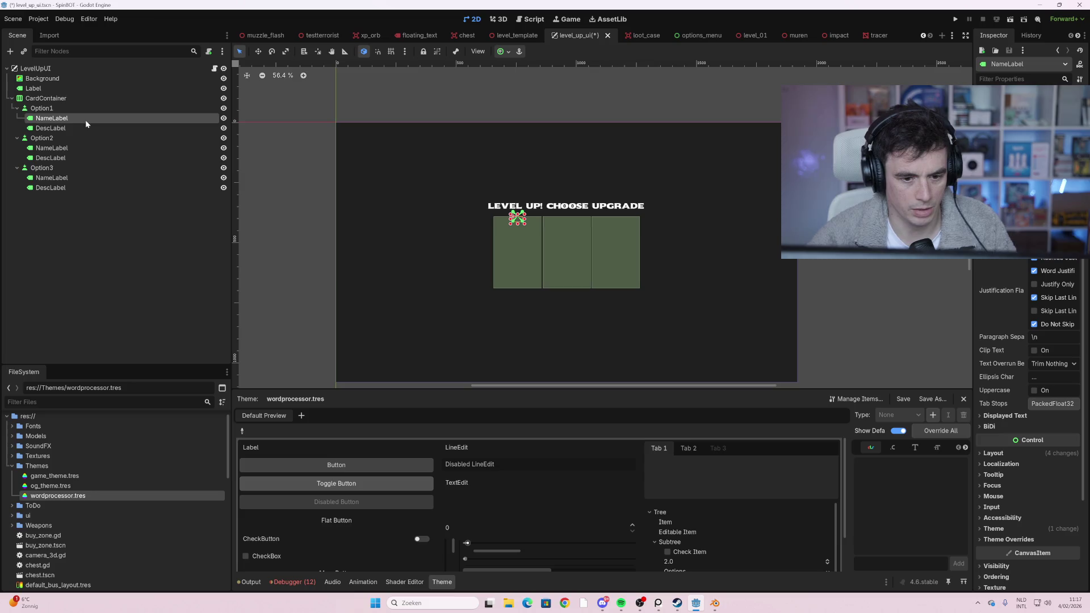
click(431, 209)
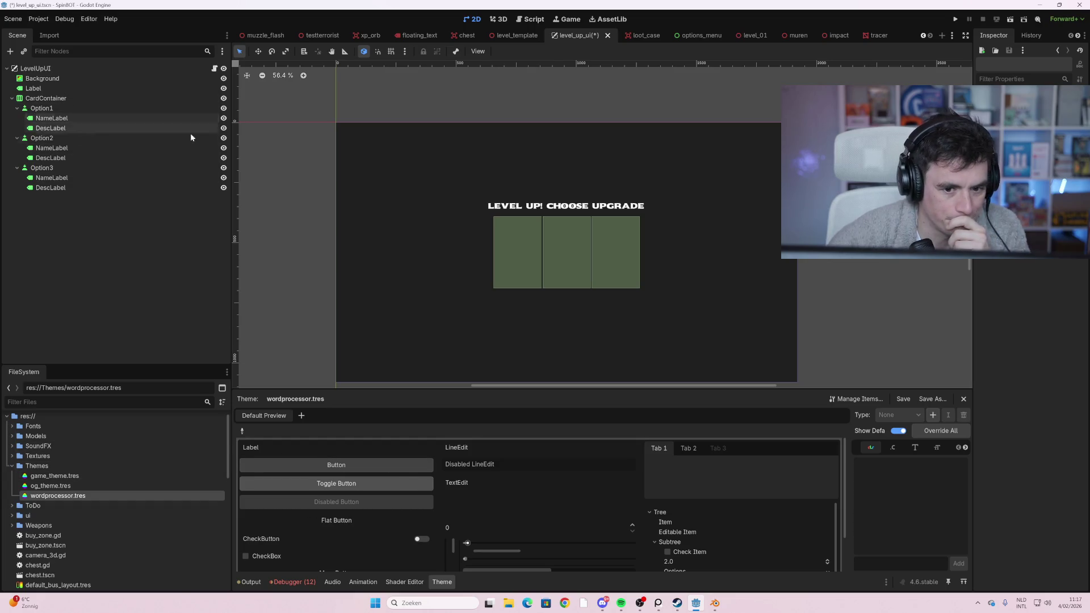
click(574, 275)
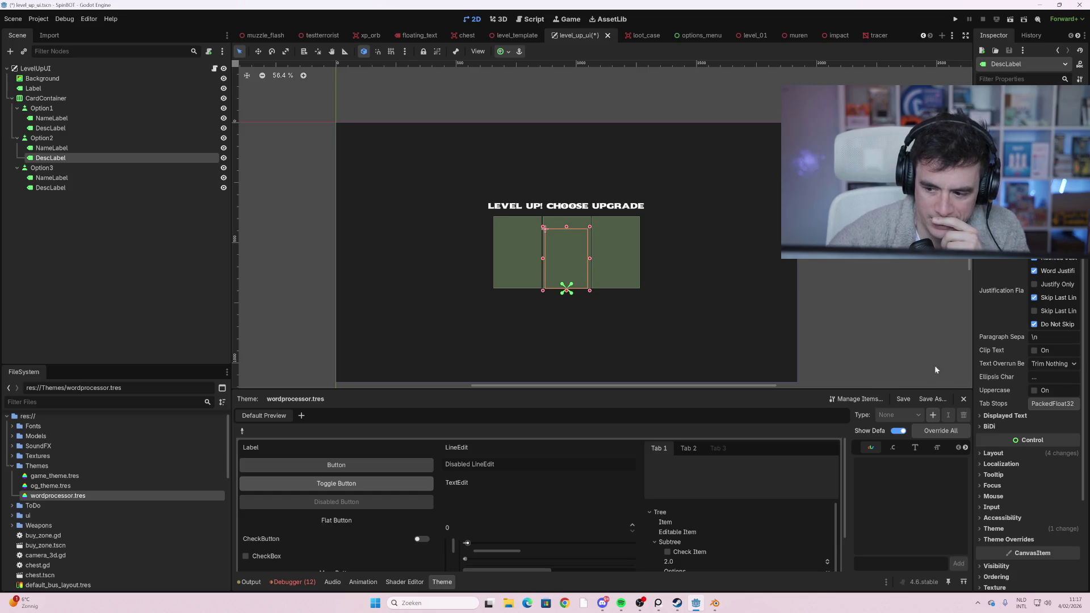
click(1002, 530)
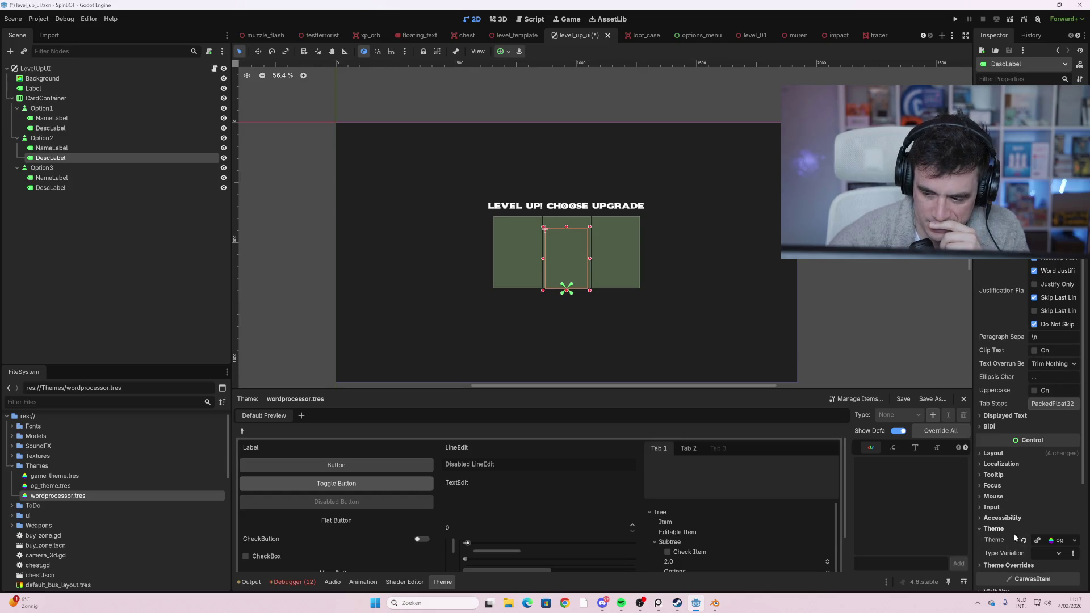
click(1067, 543)
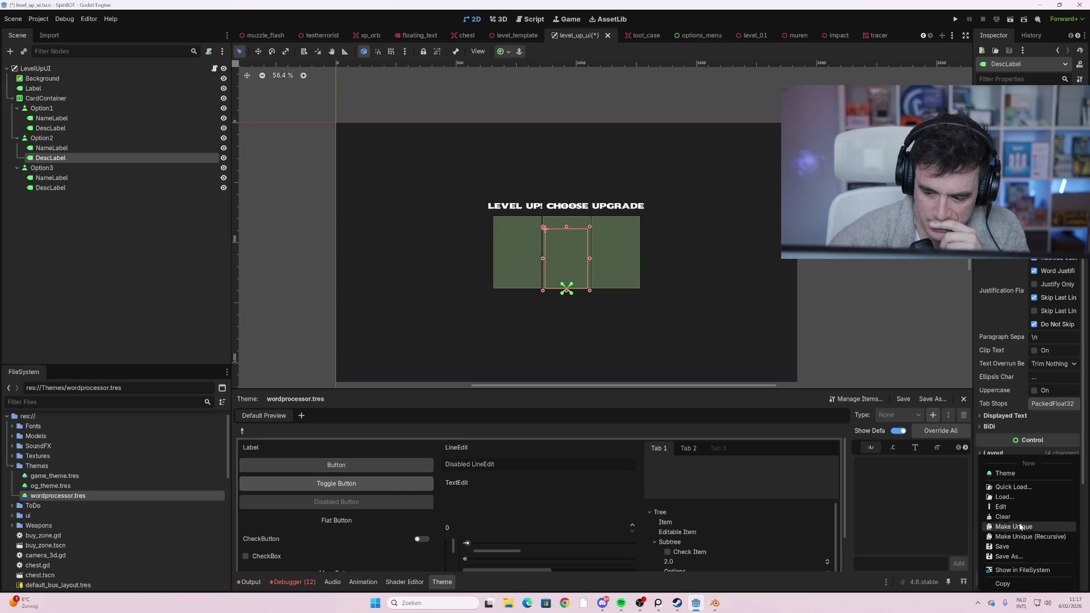
click(849, 316)
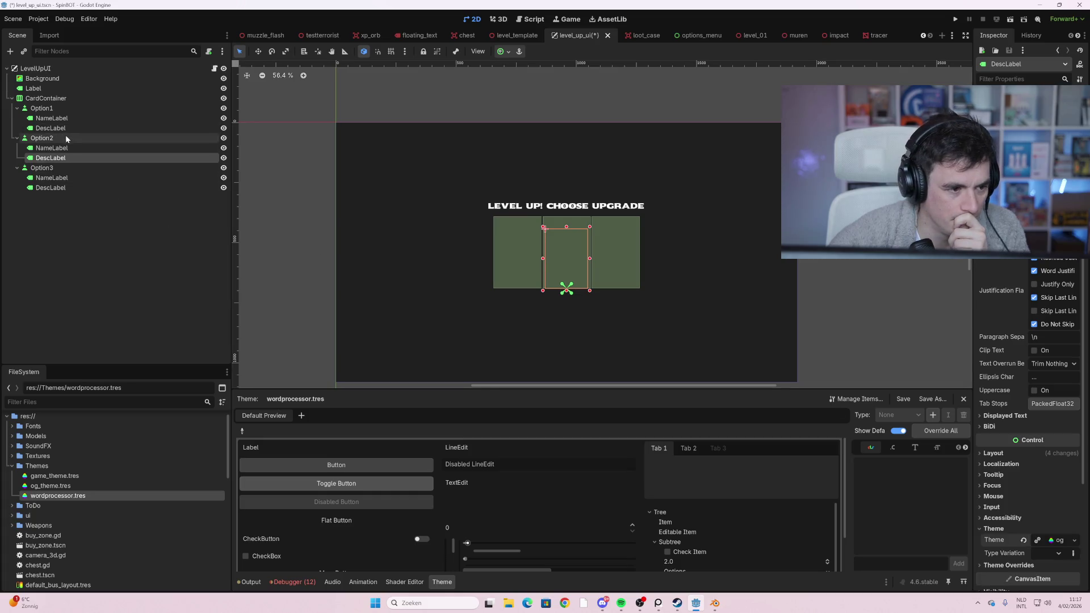
click(41, 78)
click(35, 69)
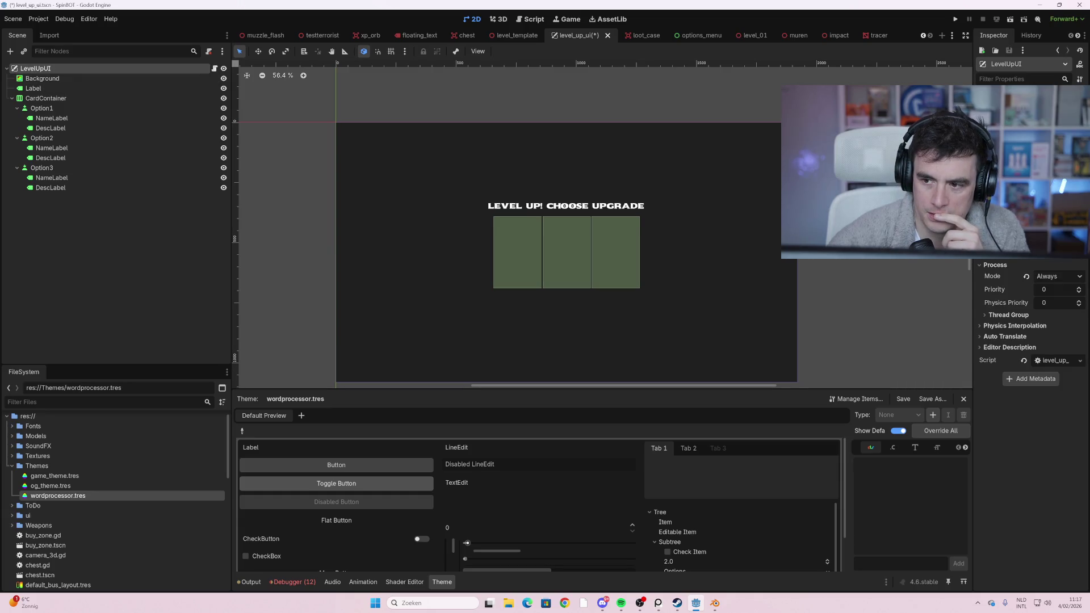
- Select the title Label and check its Theme property options
click(55, 80)
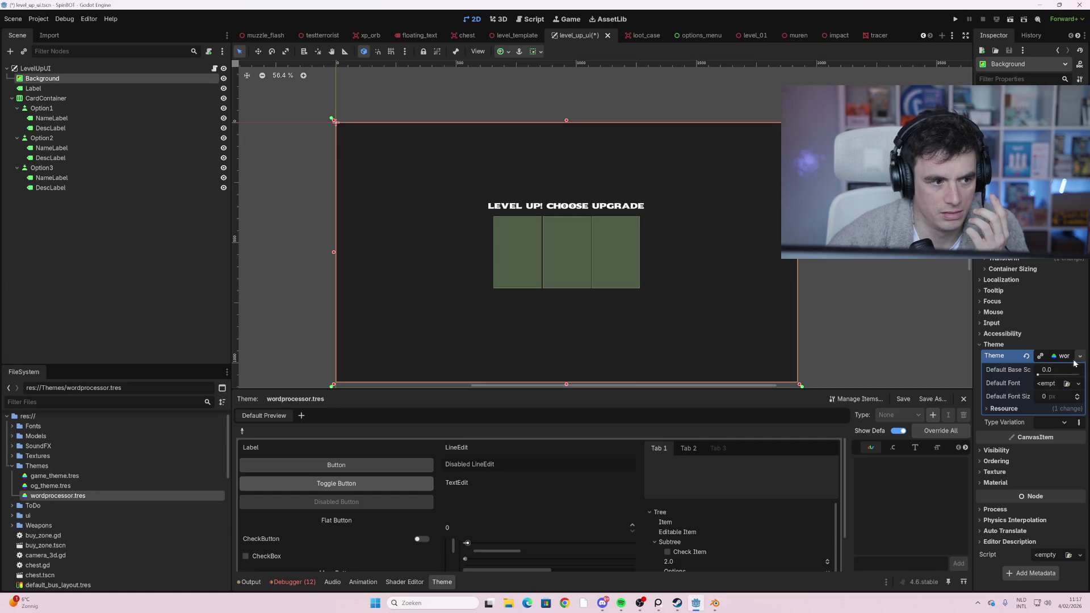
click(82, 88)
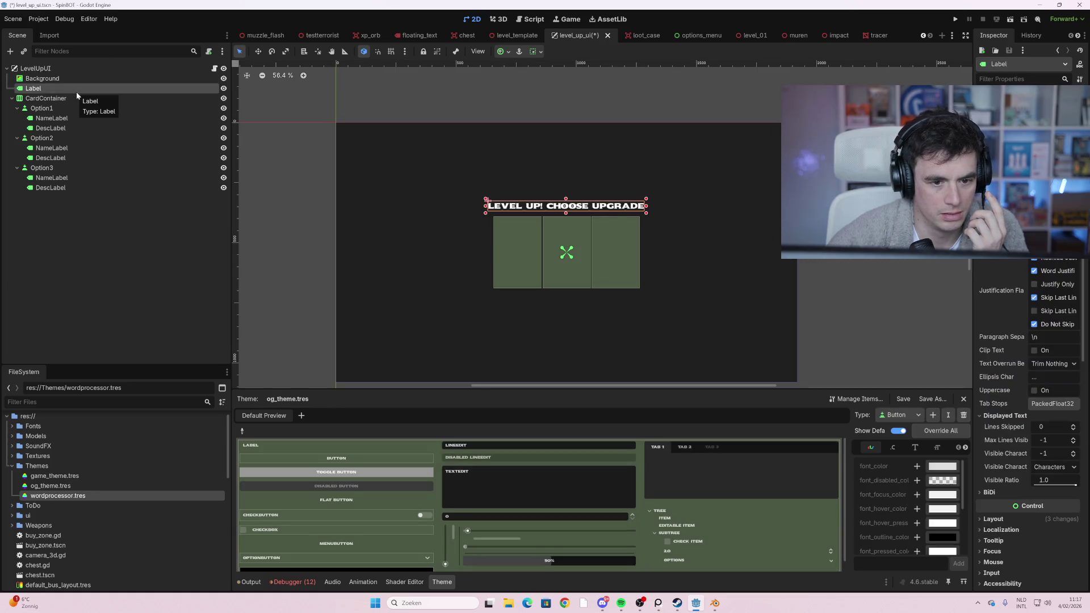
scroll(1015, 439, down, 3)
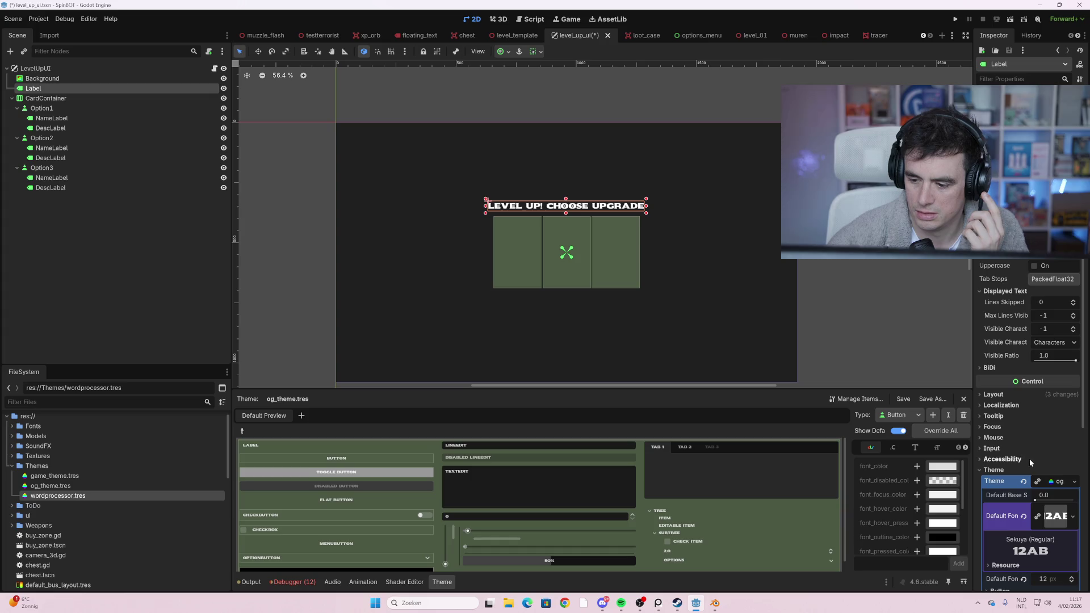
scroll(1030, 459, down, 2)
click(1074, 357)
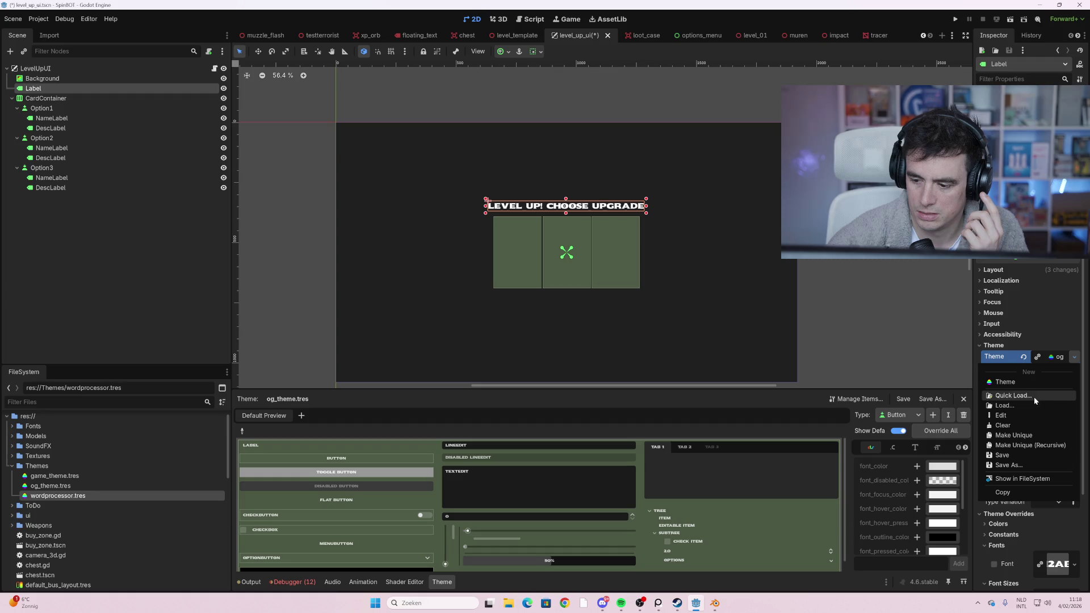
click(897, 335)
- Keep the Label's og theme, save the level-up scene, and reopen wordprocessor.tres
drag(113, 496, 1053, 356)
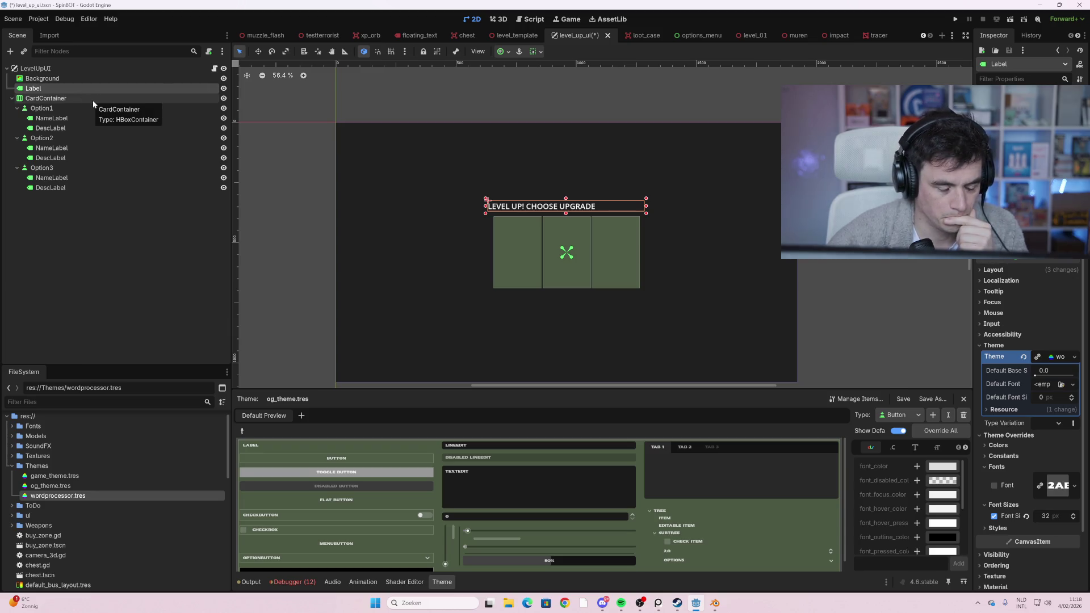
key(ctrl+z)
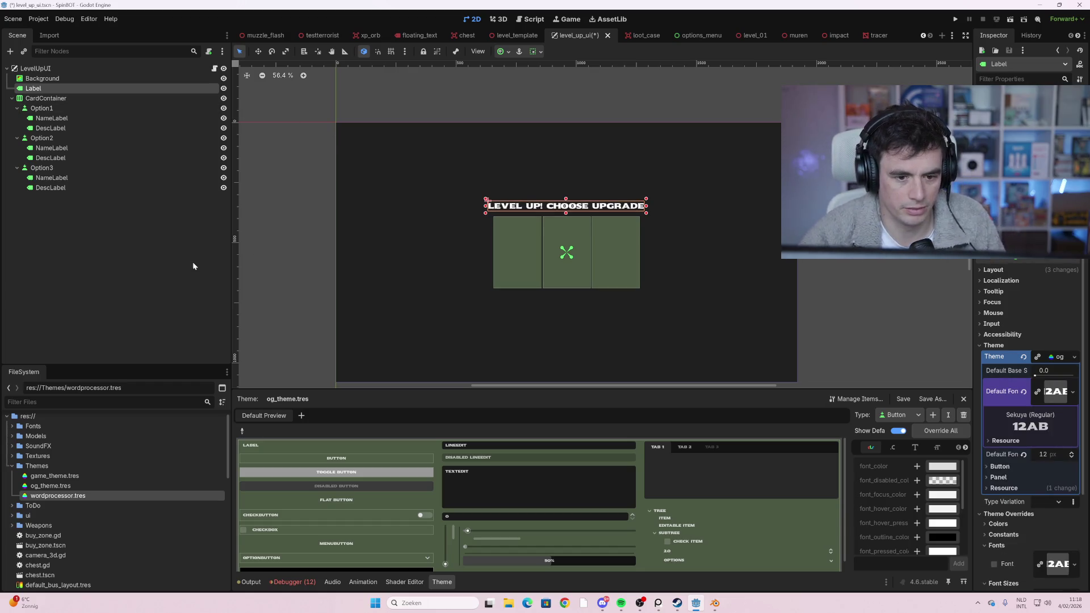
click(193, 266)
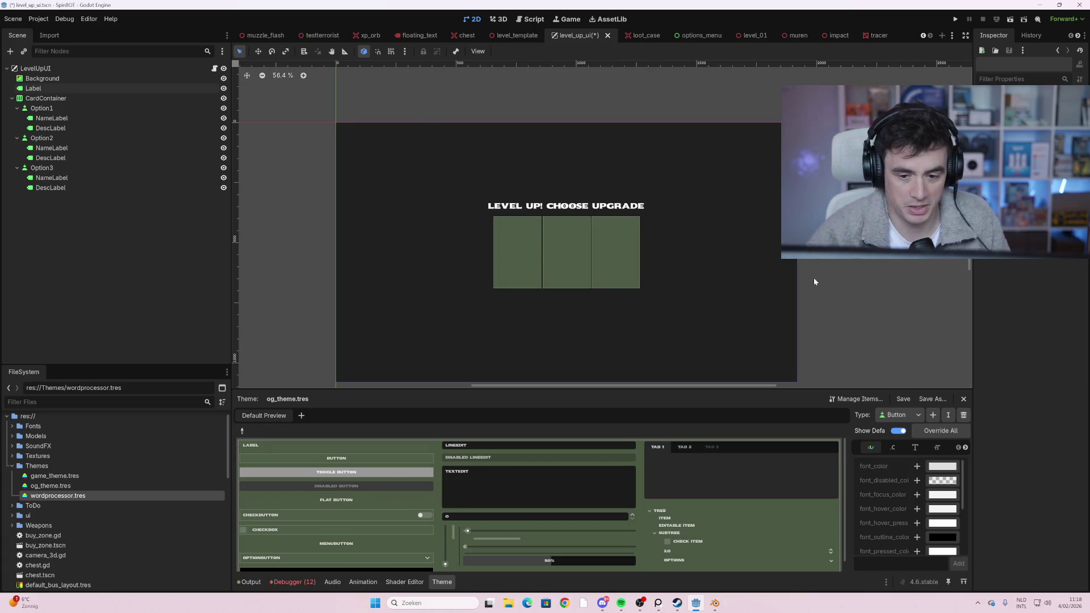
key(ctrl+s)
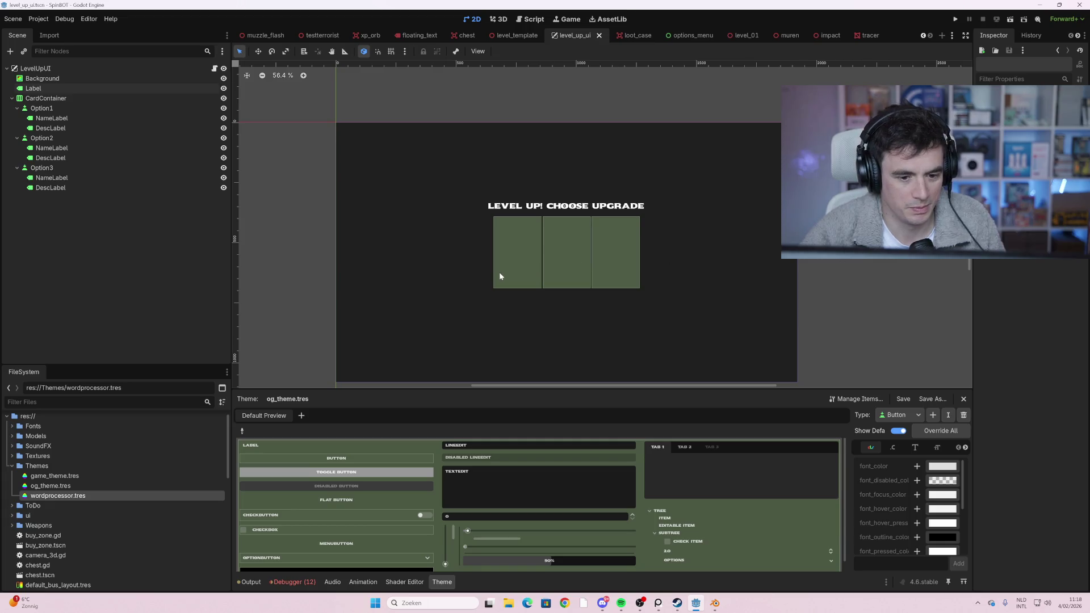
double_click(80, 496)
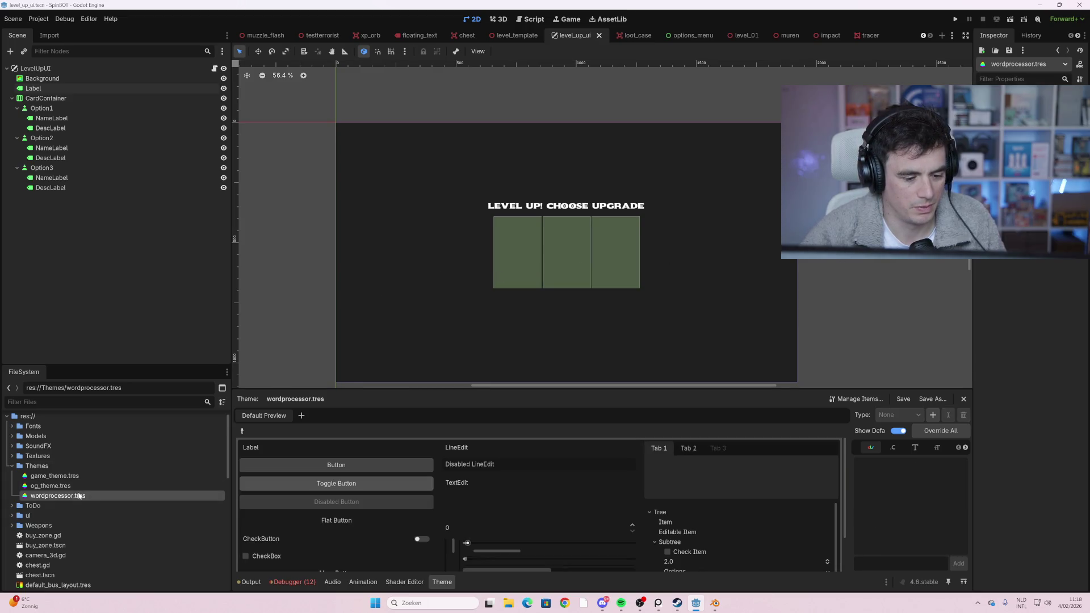
- Apply the PressStart2P-Regular.ttf pixel font as the theme's default font
scroll(575, 475, down, 1)
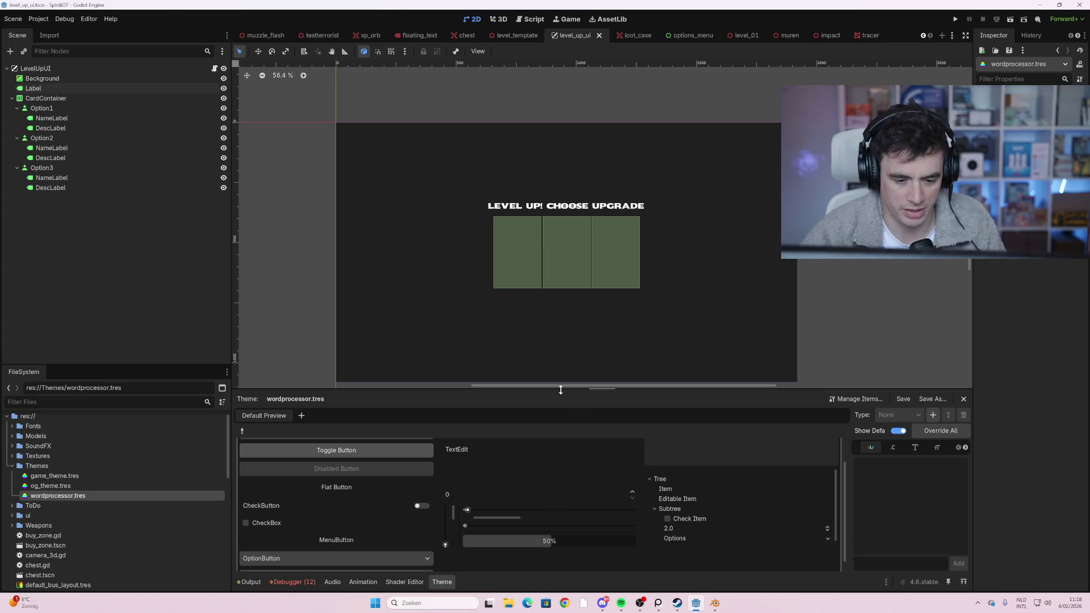
drag(560, 391, 566, 210)
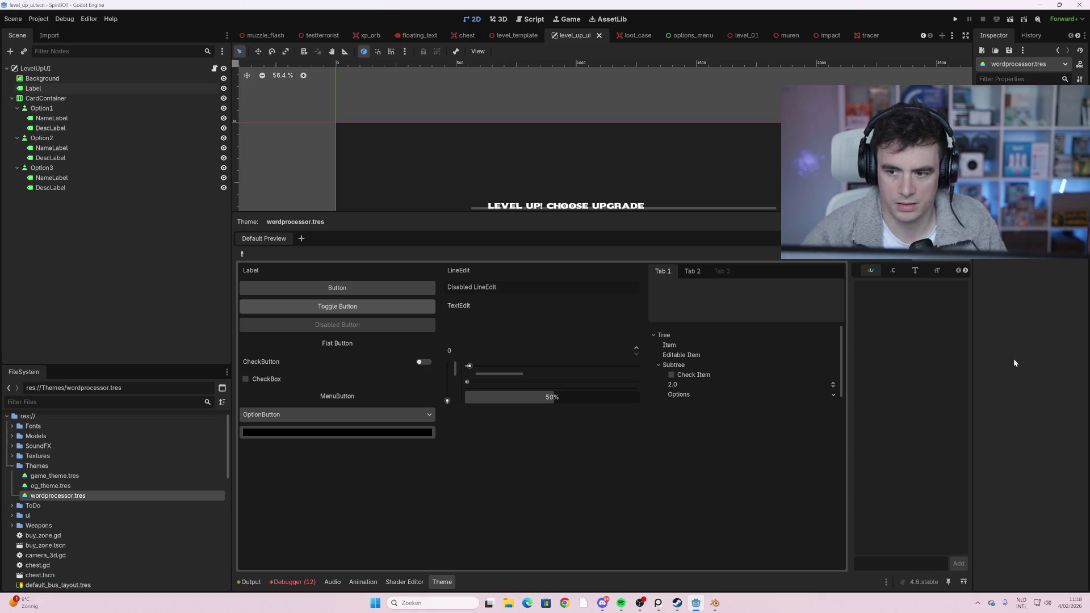
scroll(61, 518, down, 3)
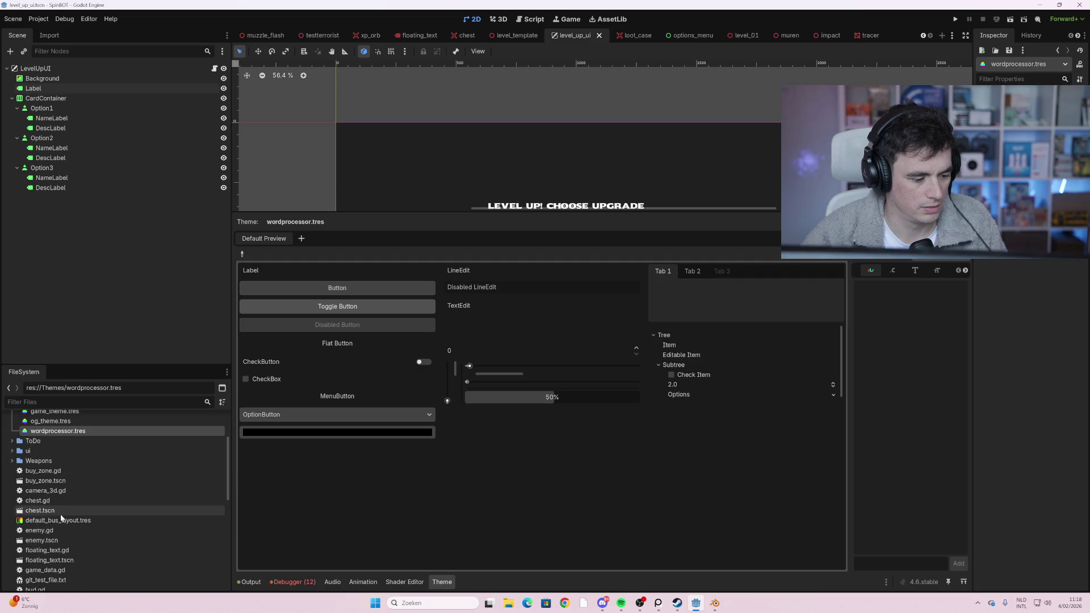
scroll(61, 514, up, 6)
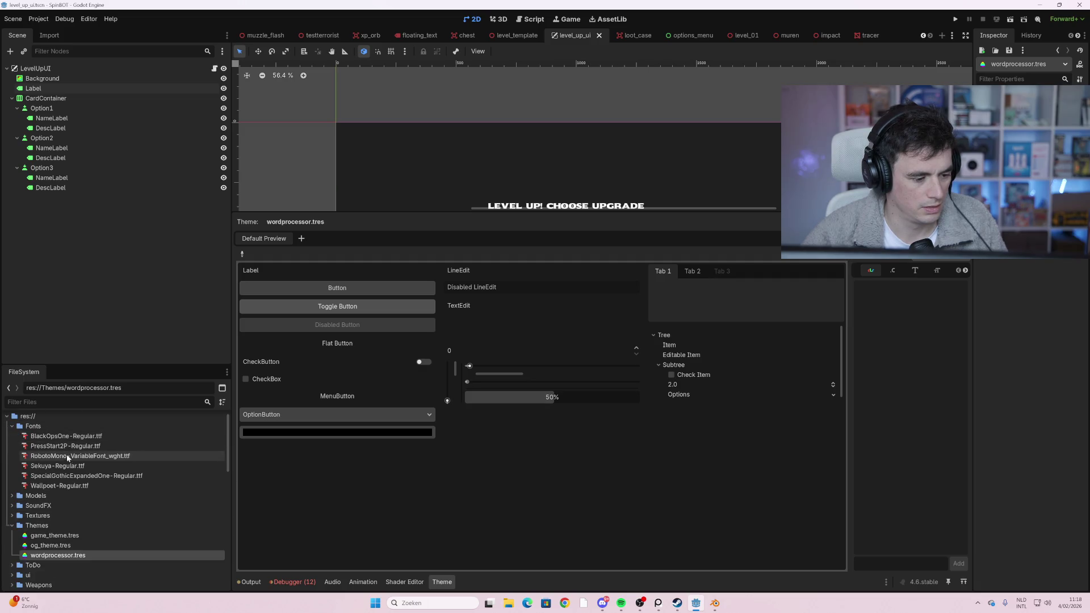
click(65, 447)
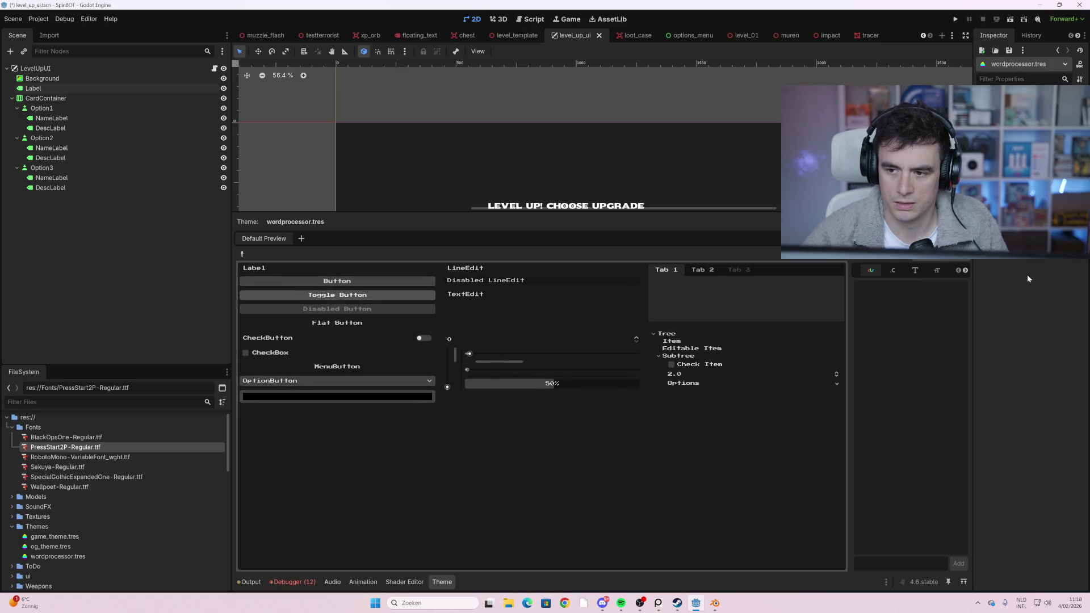
click(965, 253)
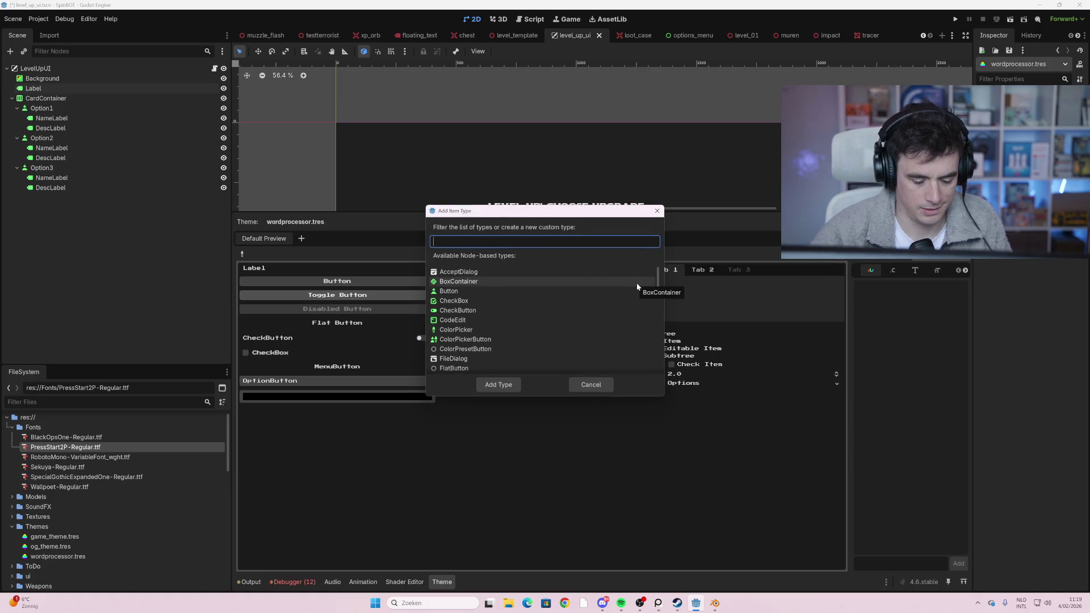
- Add the Panel and Button types to the theme and show Button's colour items
text(pane)
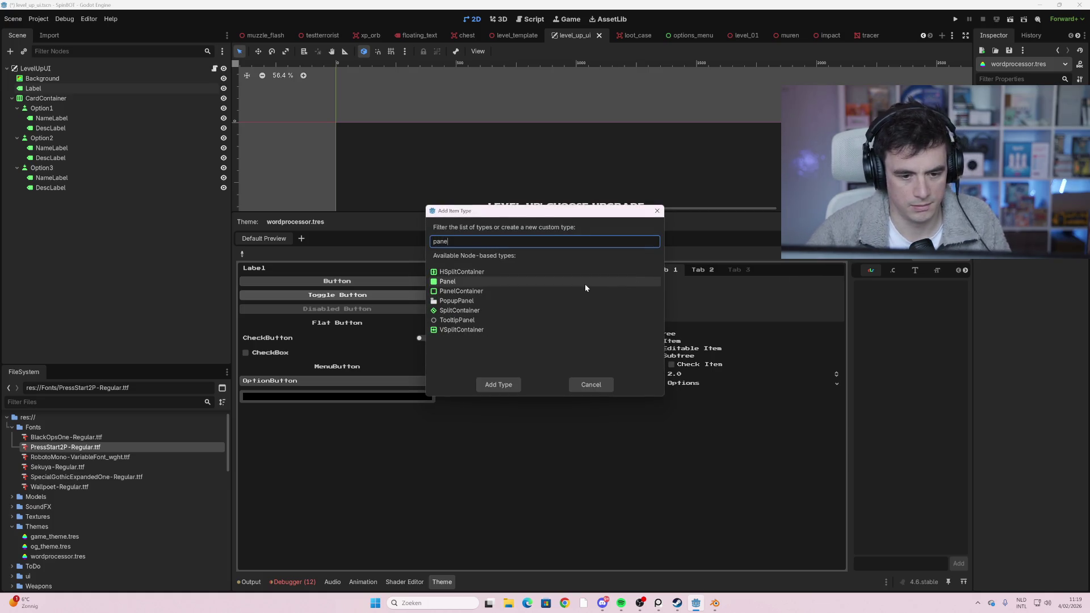
double_click(585, 282)
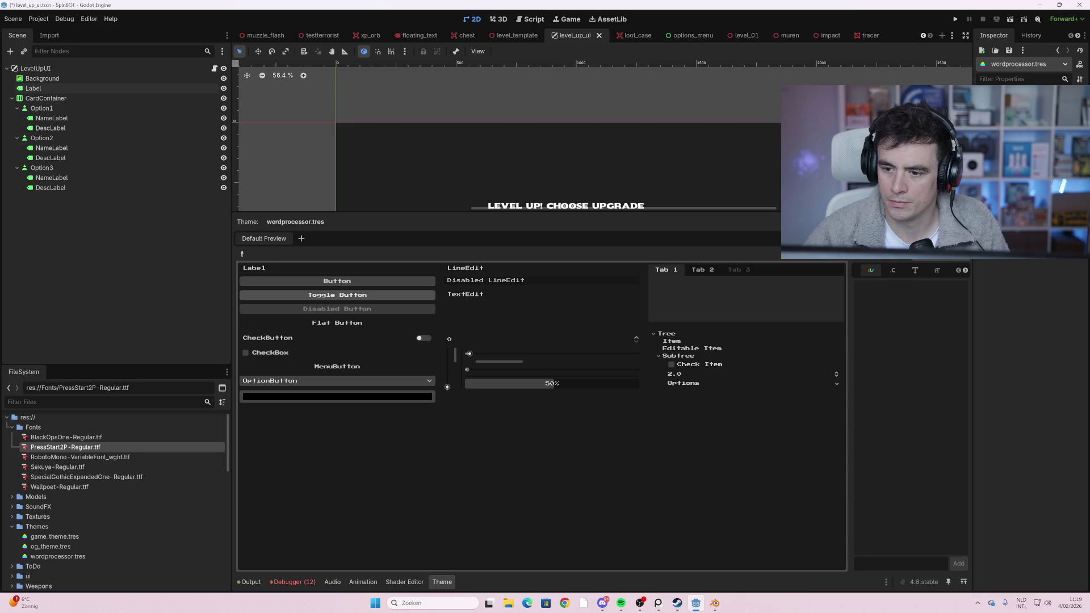
click(962, 252)
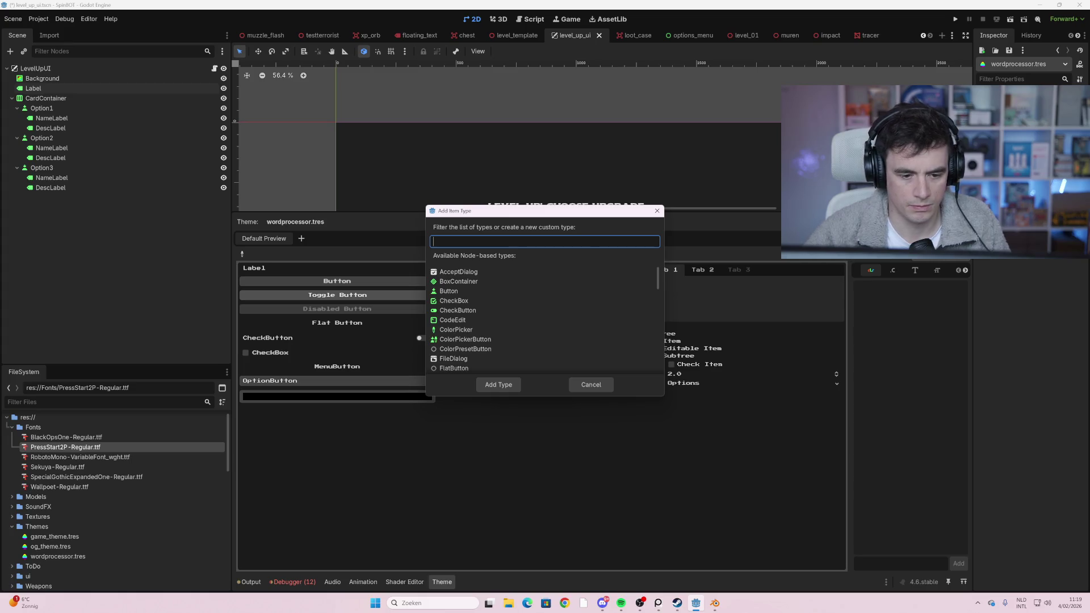
double_click(449, 291)
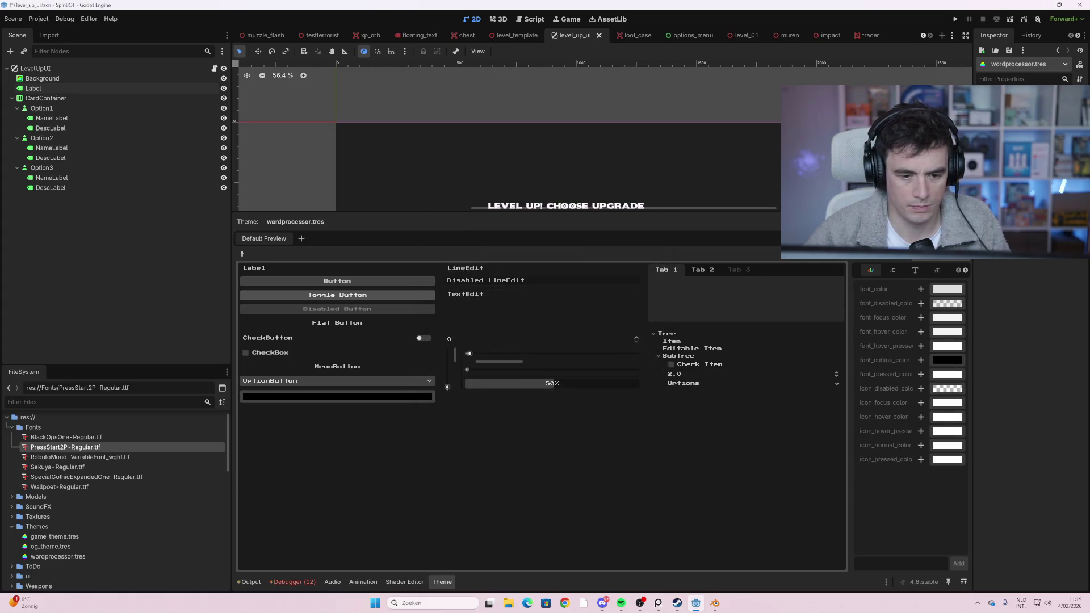
click(909, 267)
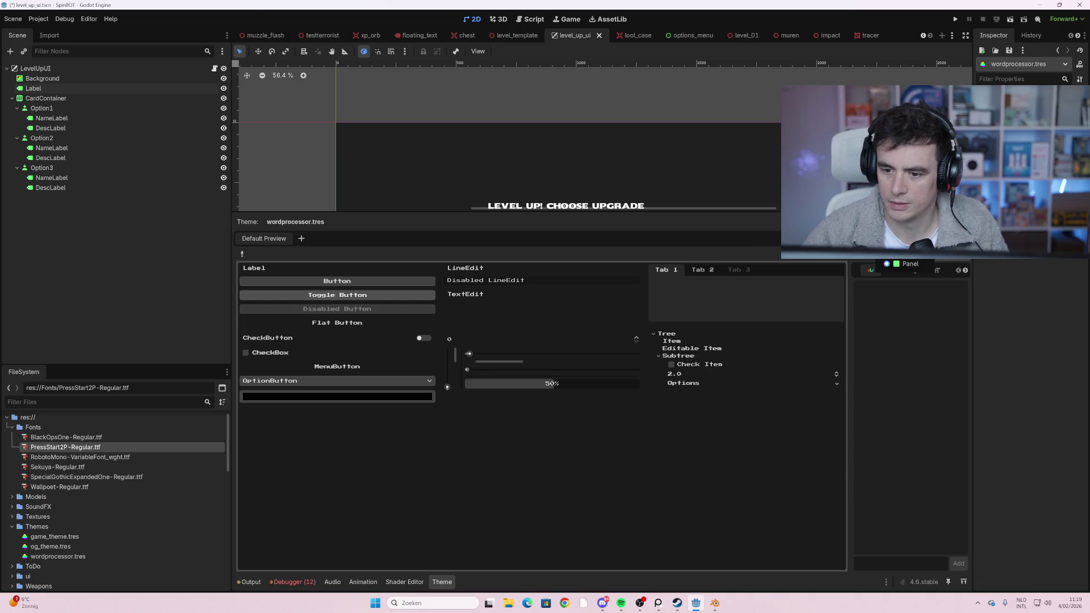
click(871, 270)
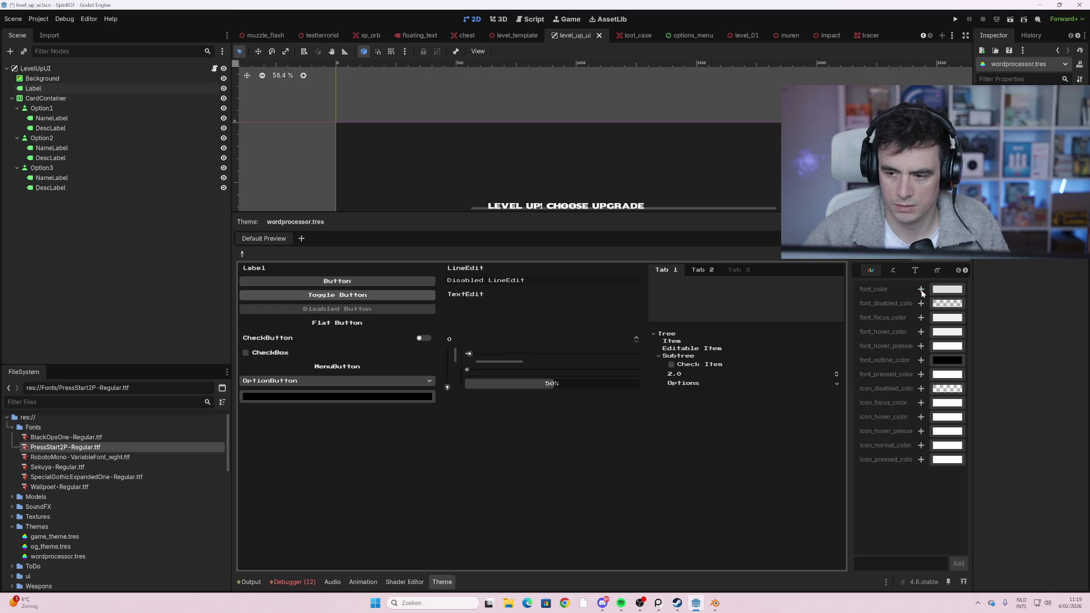
- Override the Button font_color with black (000000)
click(921, 289)
click(948, 289)
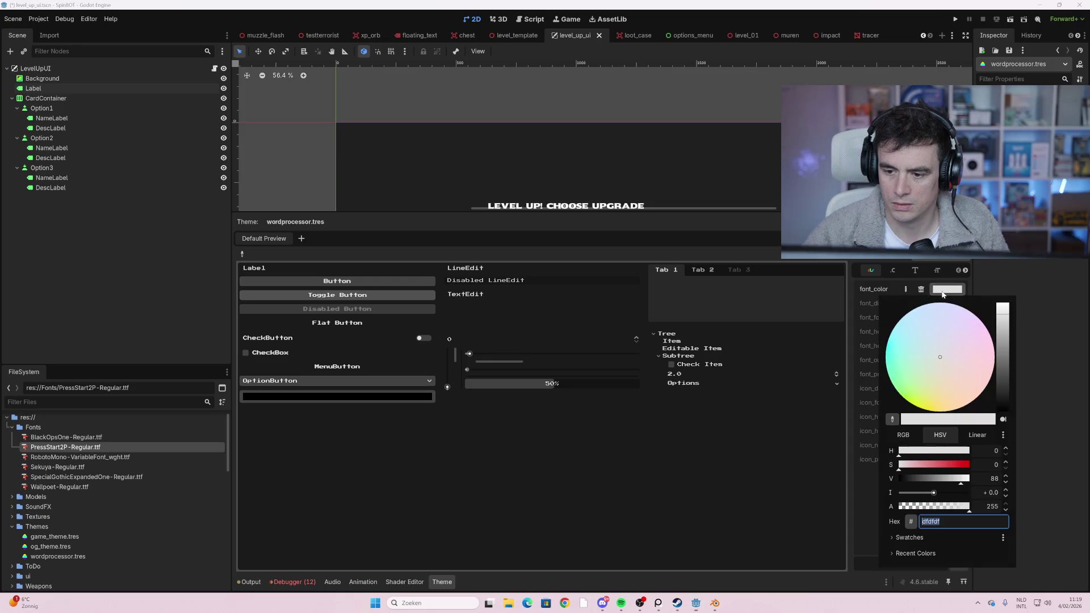
click(1003, 410)
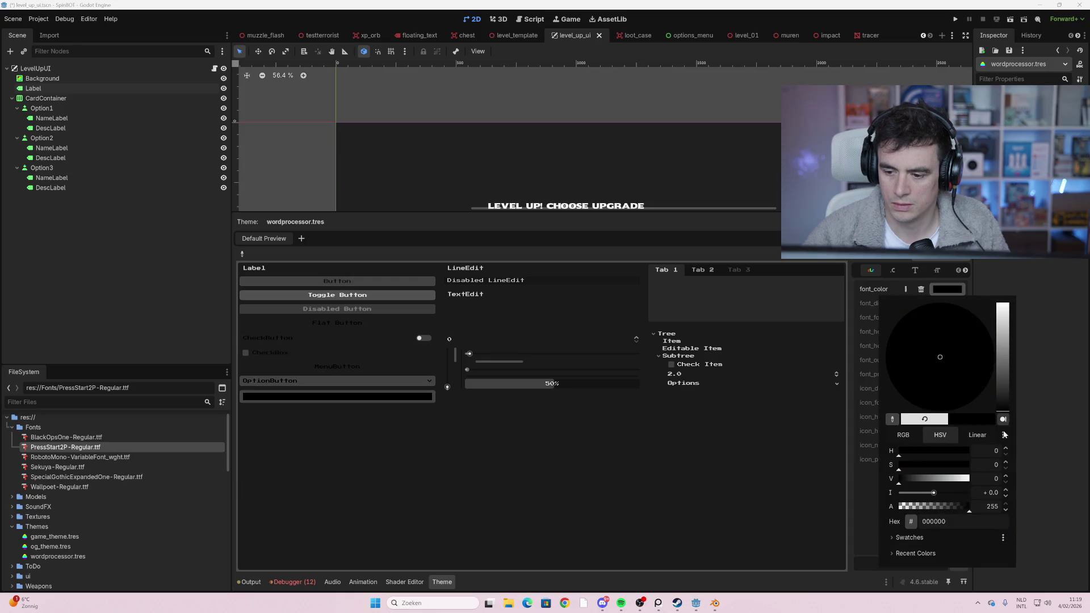
click(808, 475)
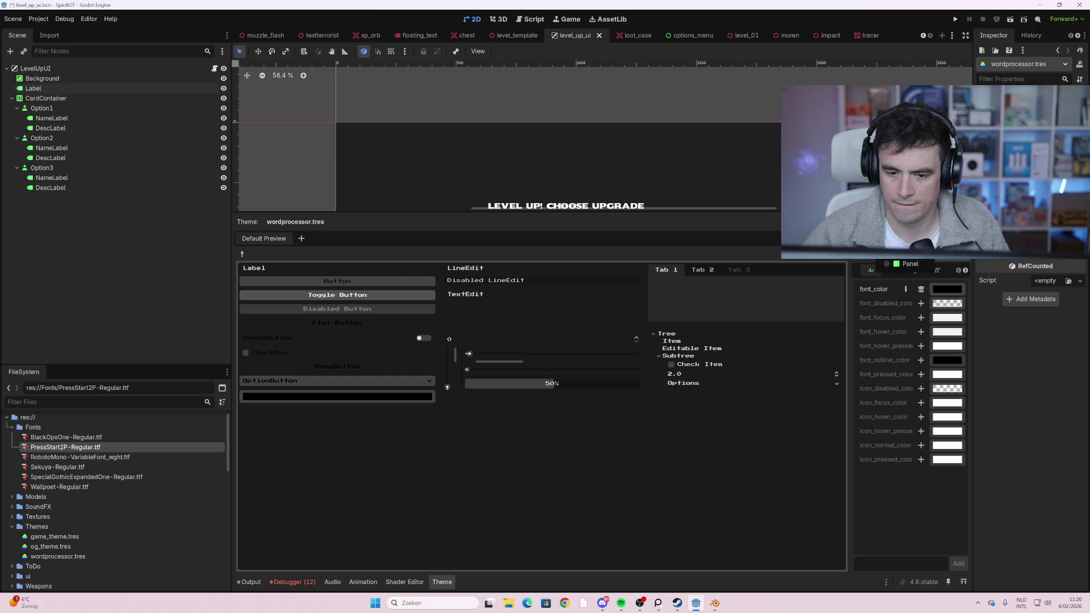
click(960, 250)
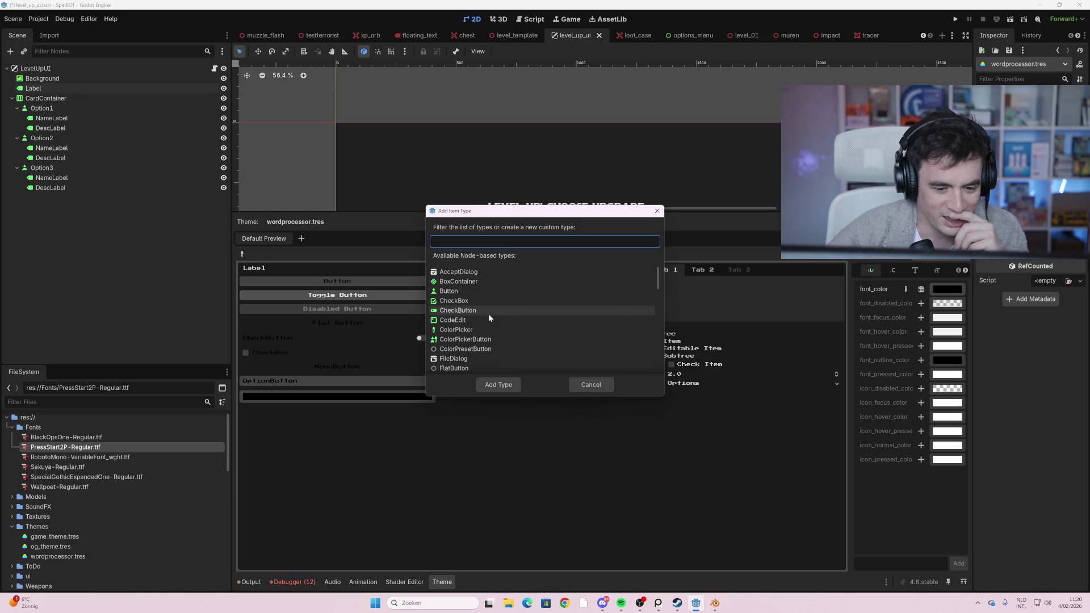
- Scroll the type list down and add HBoxContainer as a theme type
scroll(517, 309, down, 2)
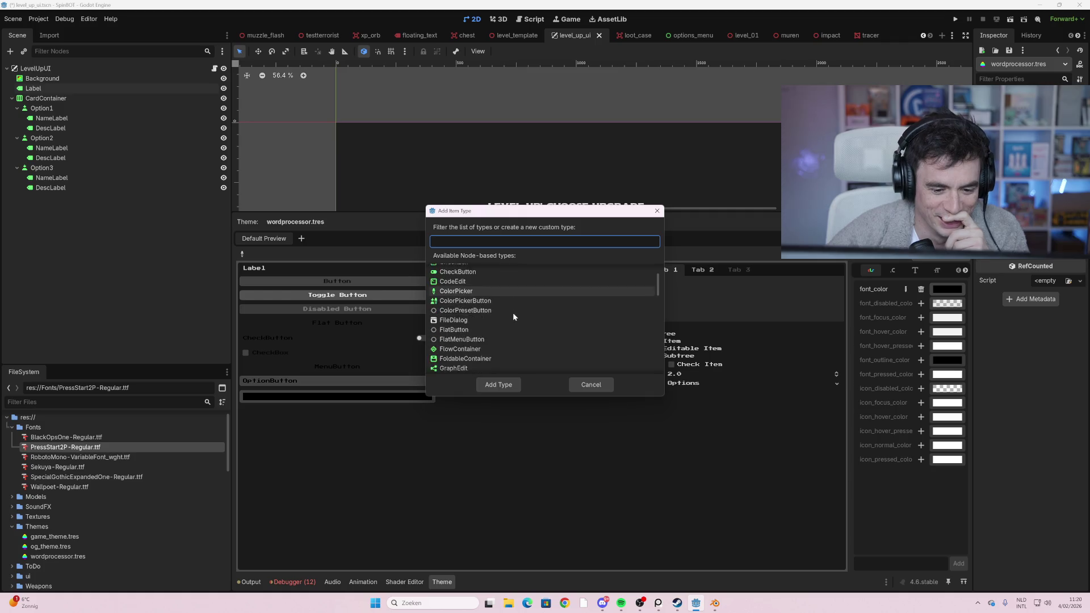
scroll(514, 317, down, 4)
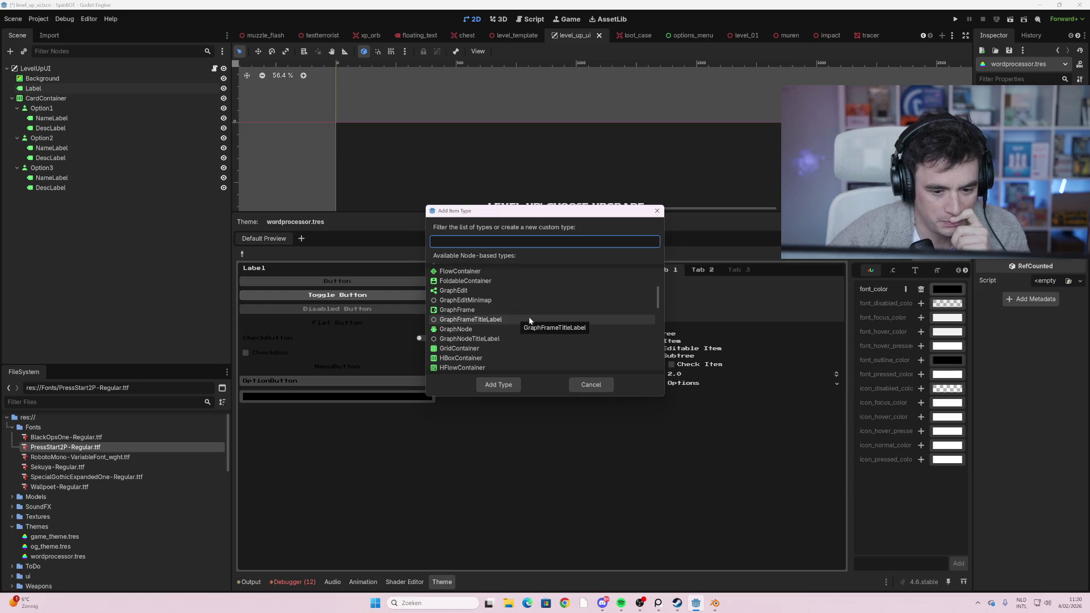
scroll(535, 317, down, 3)
scroll(536, 317, down, 3)
scroll(536, 317, down, 3)
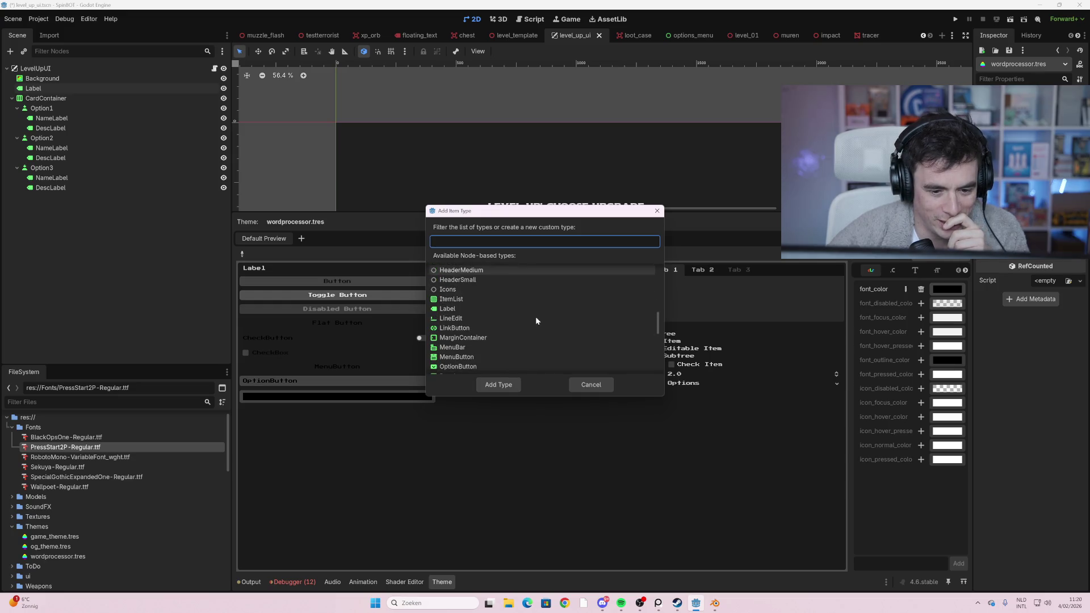
drag(659, 326, 660, 338)
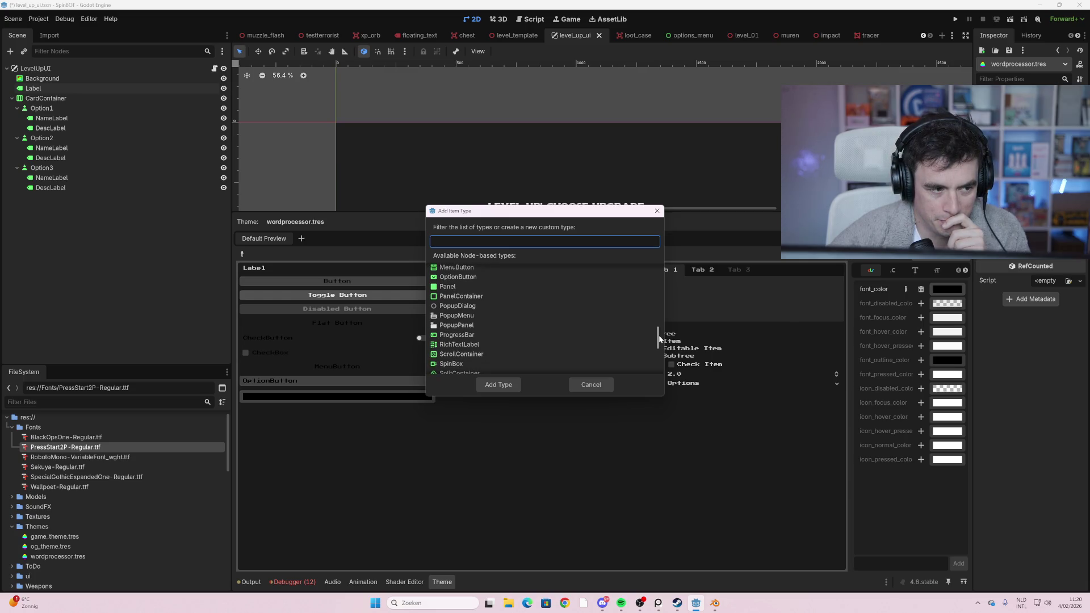
mouse_move(660, 338)
mouse_down()
mouse_move(669, 275)
mouse_move(660, 345)
mouse_up()
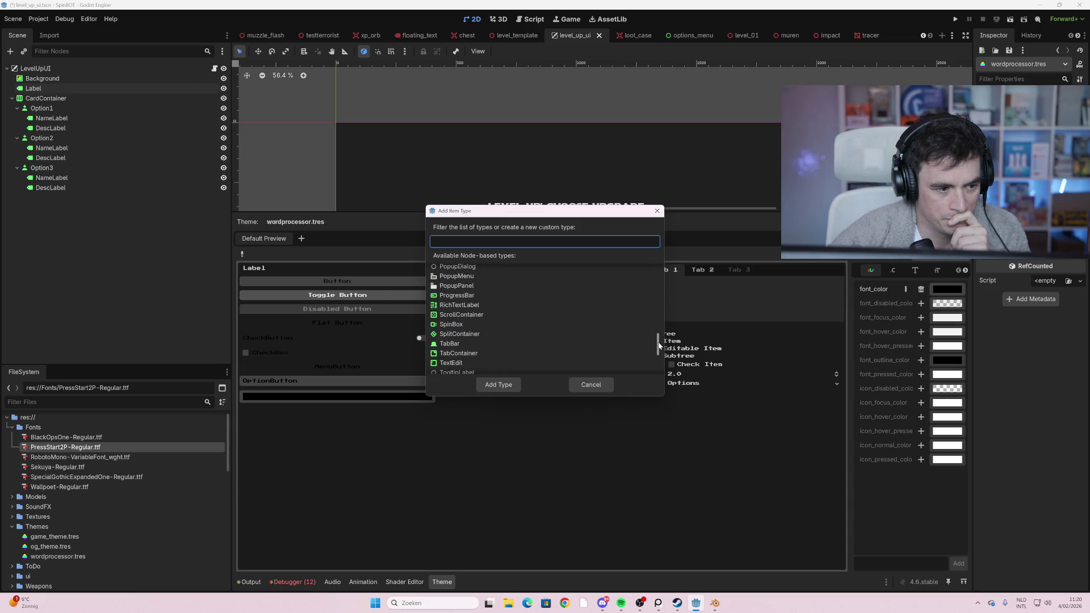
mouse_move(659, 345)
mouse_down()
mouse_move(661, 360)
mouse_move(654, 305)
mouse_up()
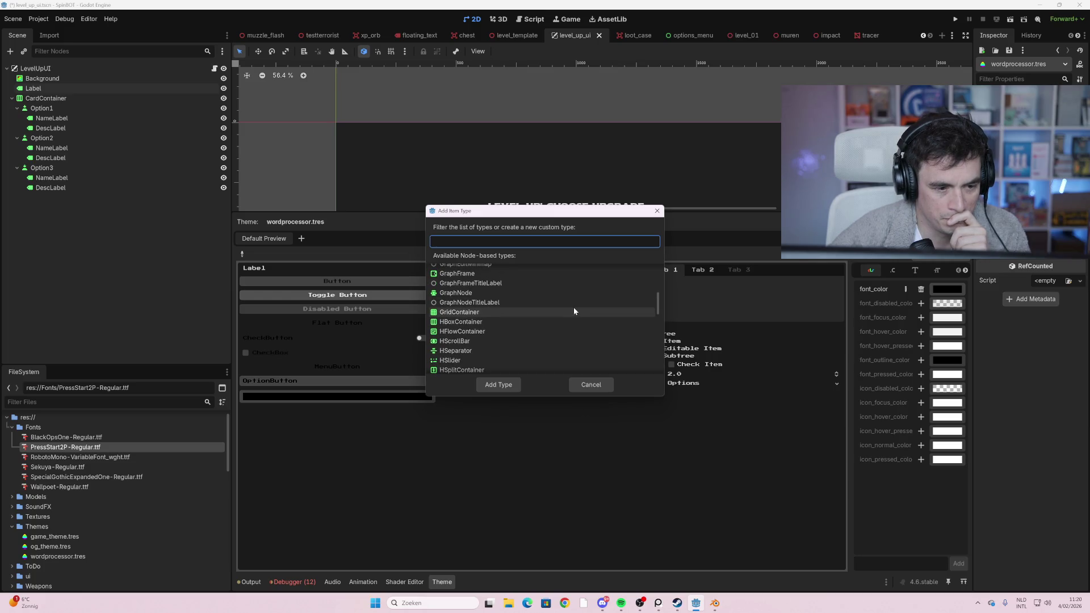
double_click(454, 323)
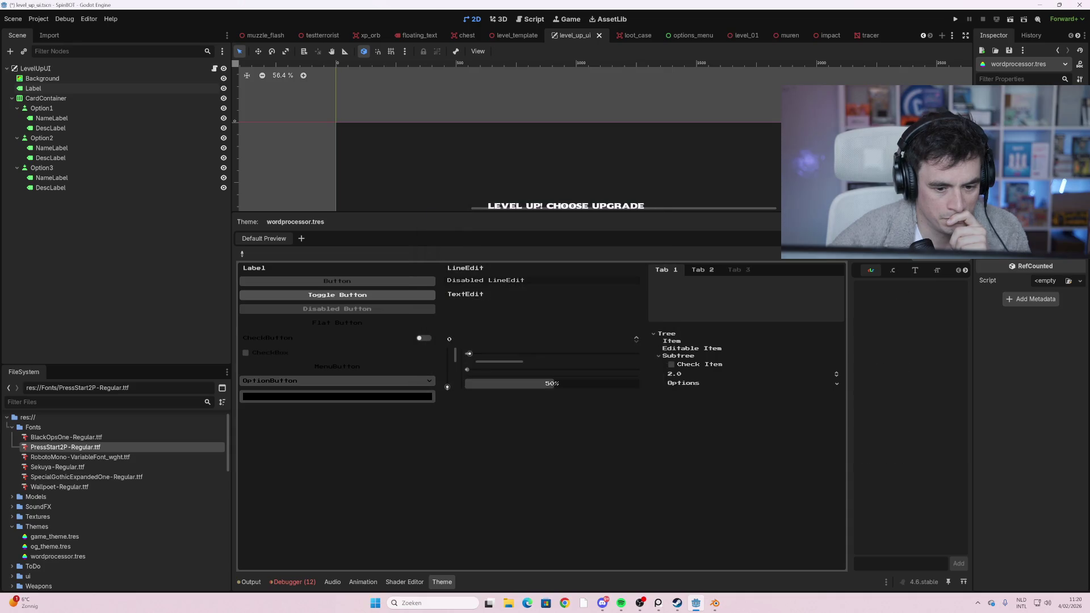
click(965, 238)
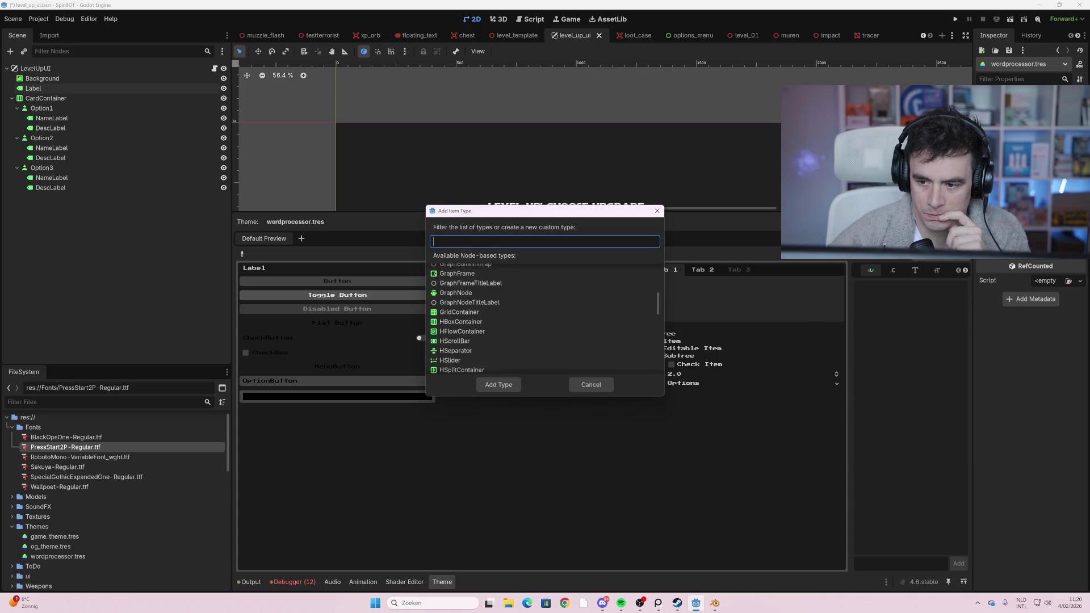
key(Escape)
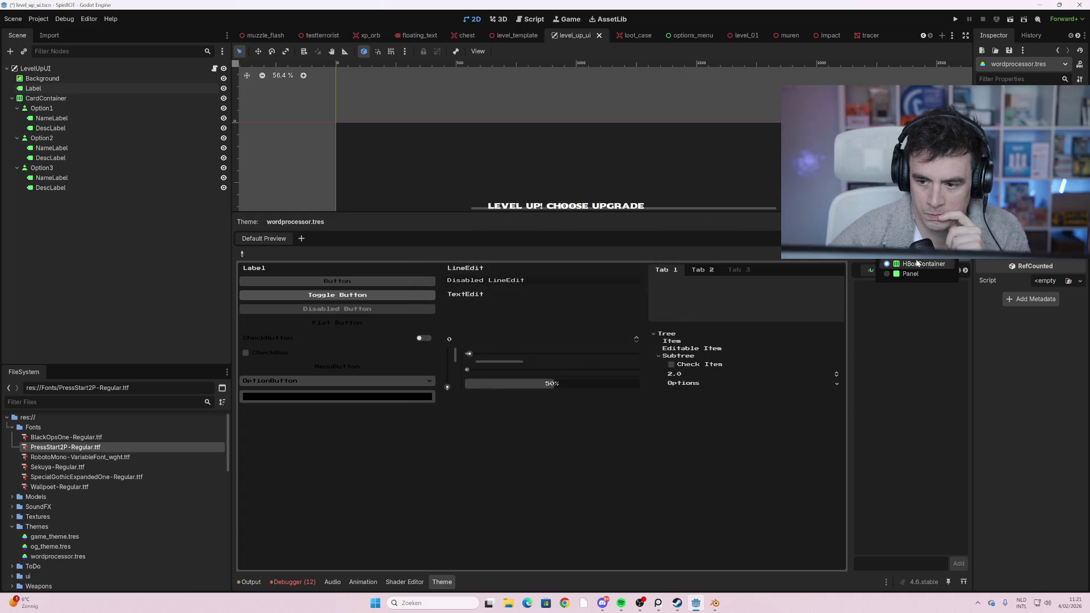
- Browse the Panel type's item tabs to reach its stylebox items
click(917, 272)
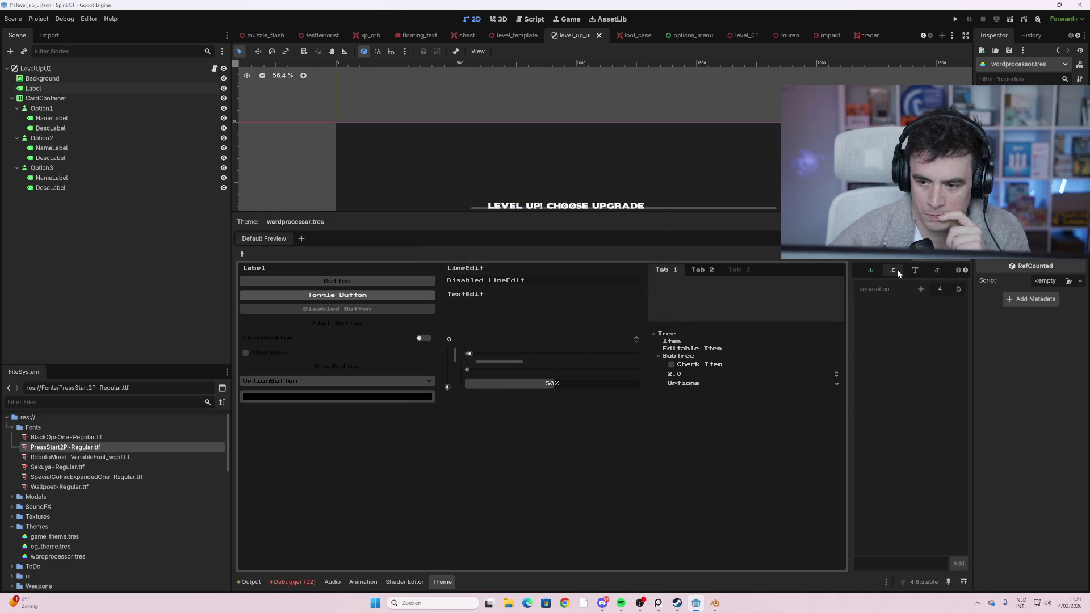
click(965, 270)
click(965, 270)
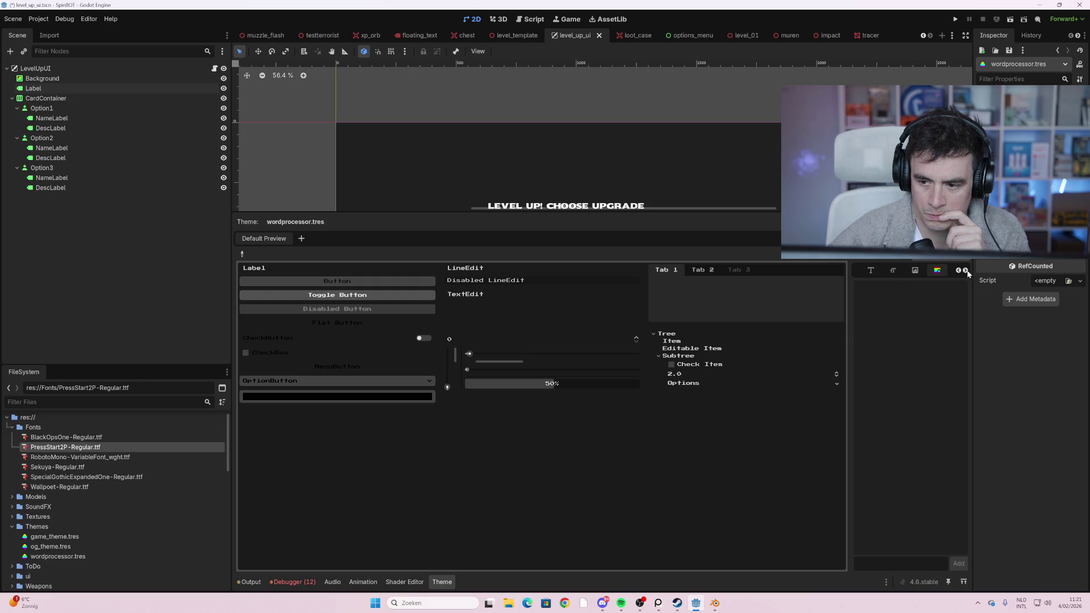
click(965, 270)
click(937, 271)
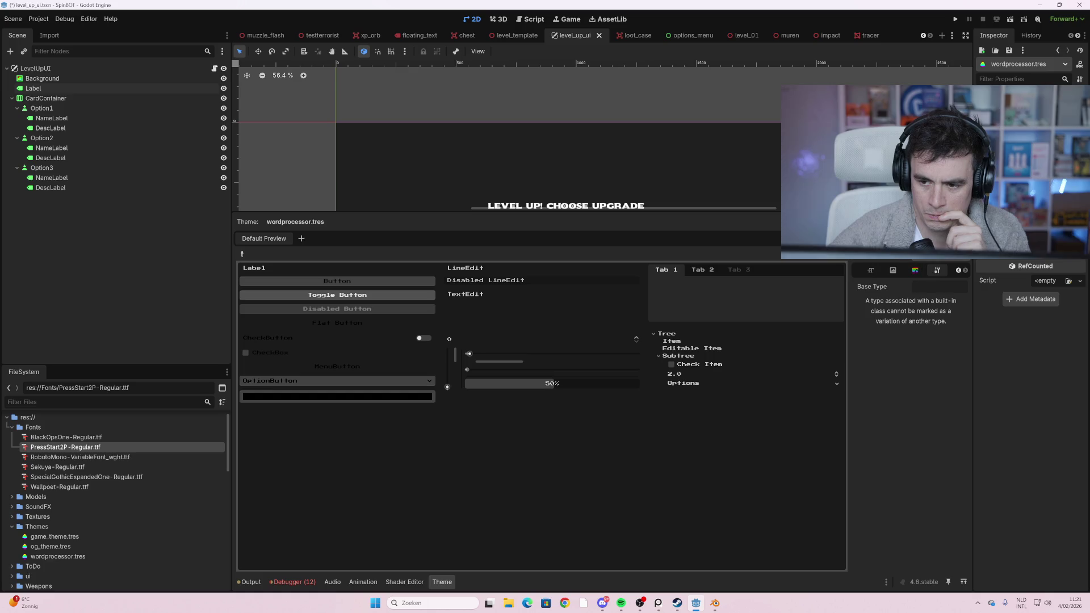
click(916, 271)
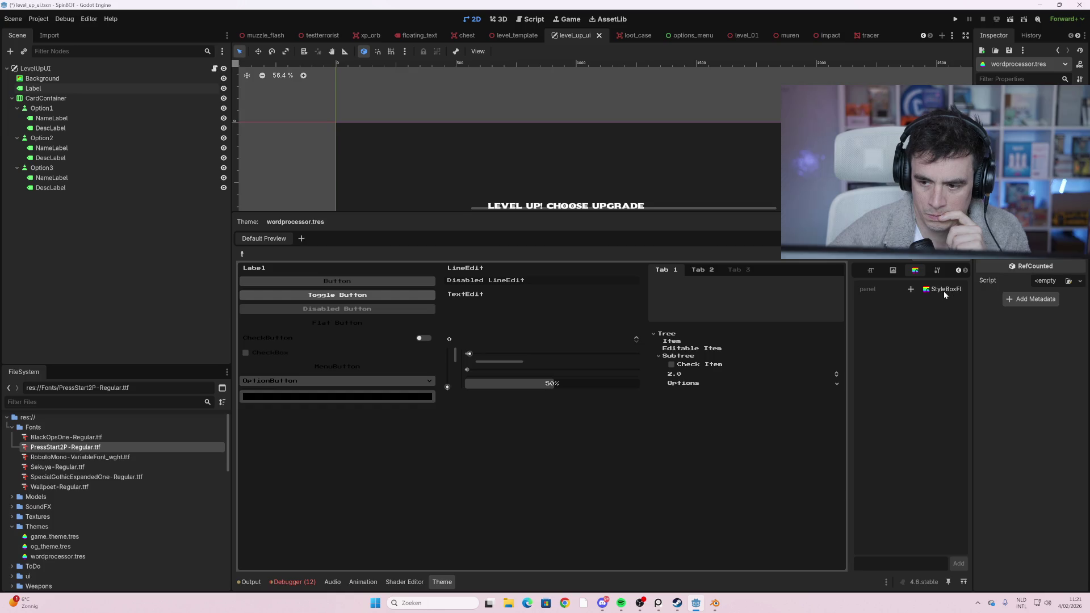
- Give the Panel a new StyleBoxFlat panel style with a pure white ffffff background
click(912, 290)
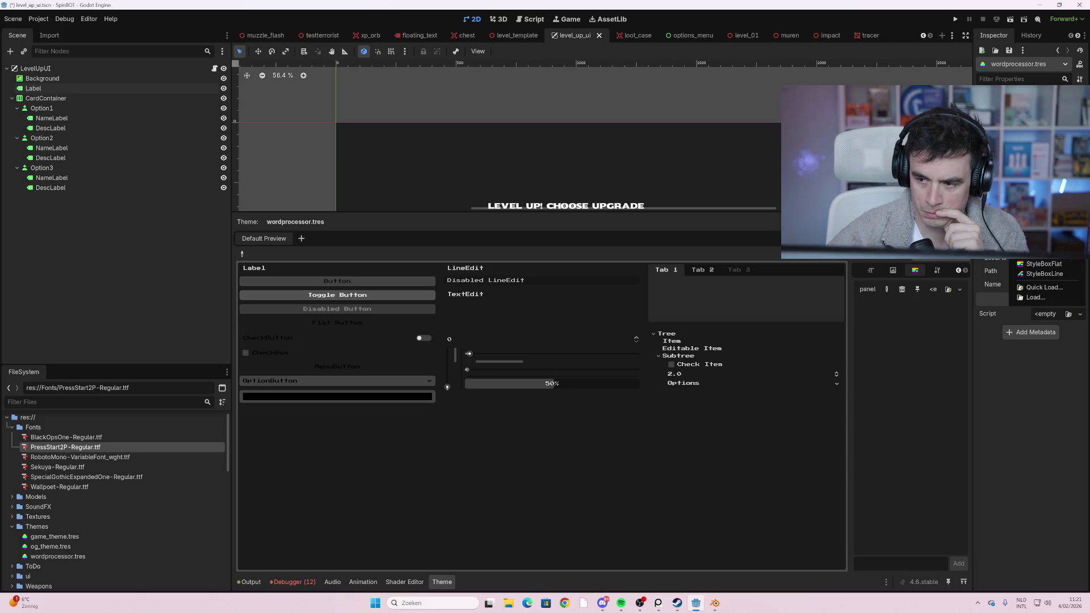
click(1060, 267)
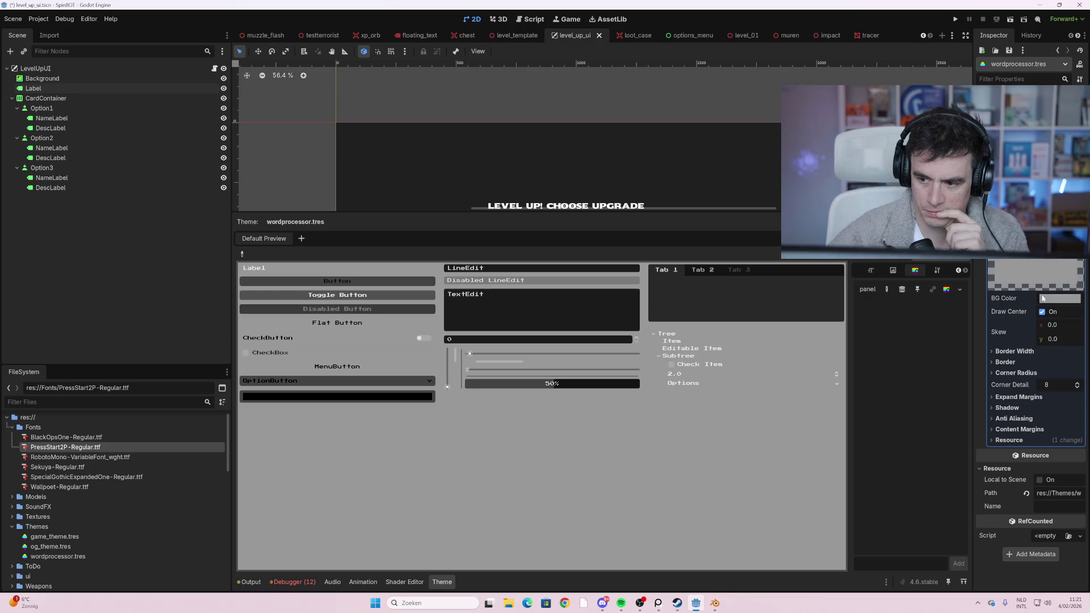
click(1047, 299)
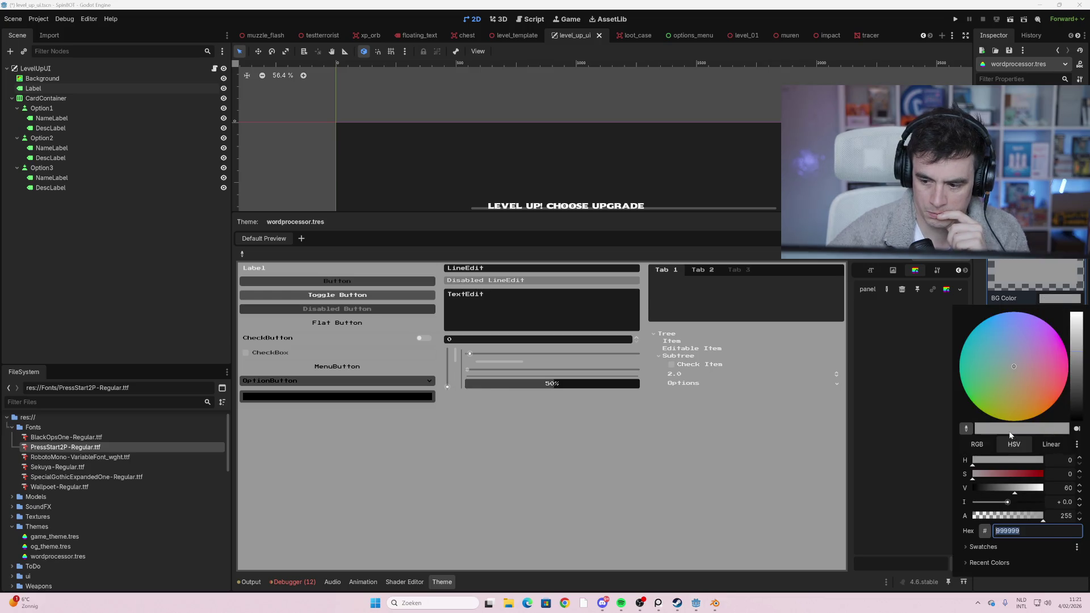
drag(1075, 372, 1075, 307)
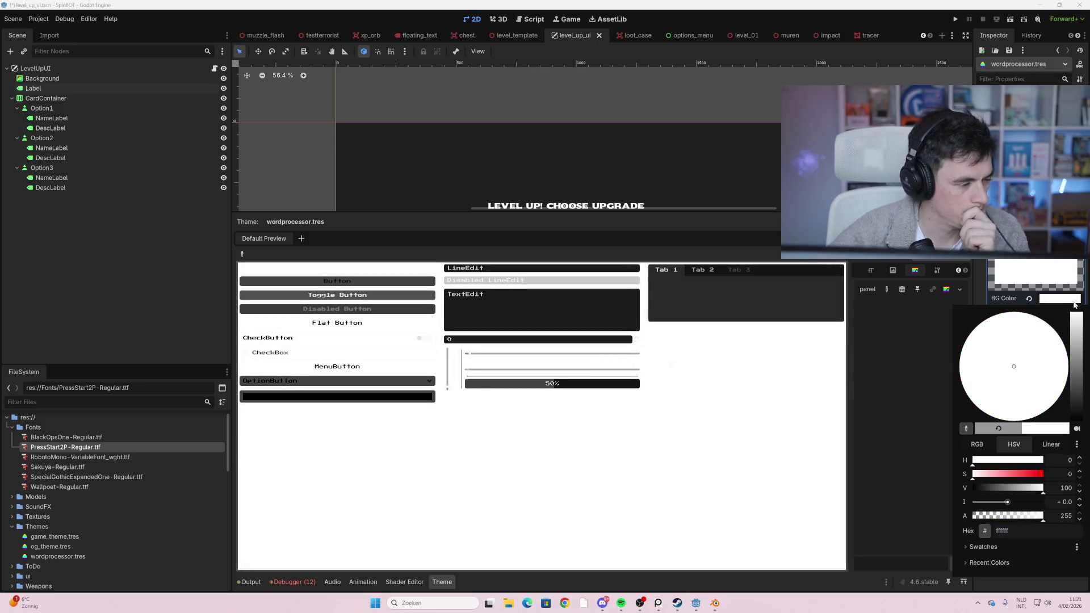
mouse_move(1076, 307)
mouse_down()
mouse_move(1075, 352)
mouse_move(1077, 289)
mouse_up()
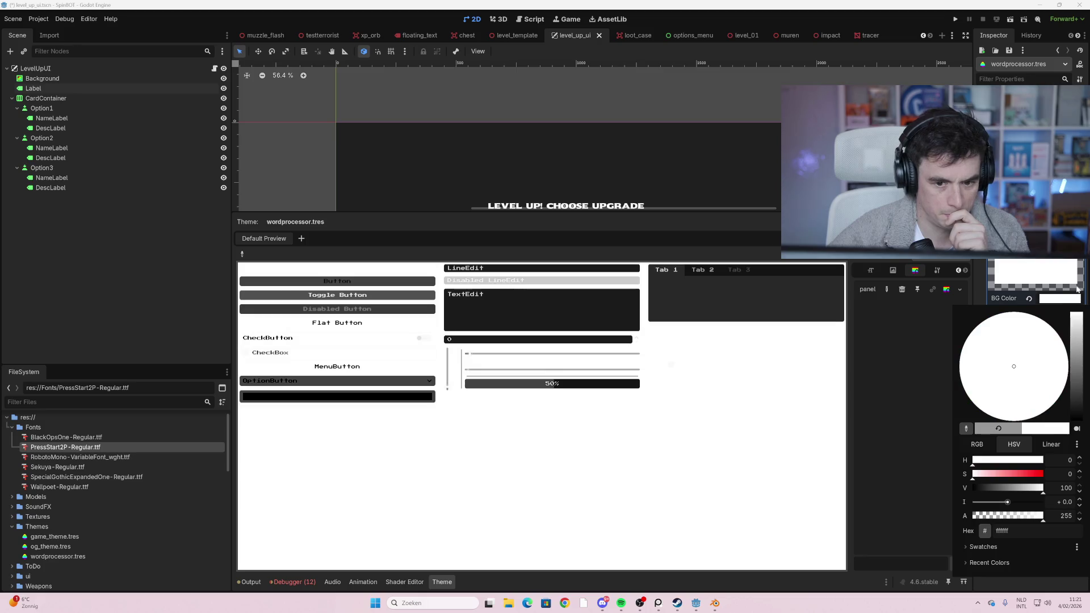
click(893, 329)
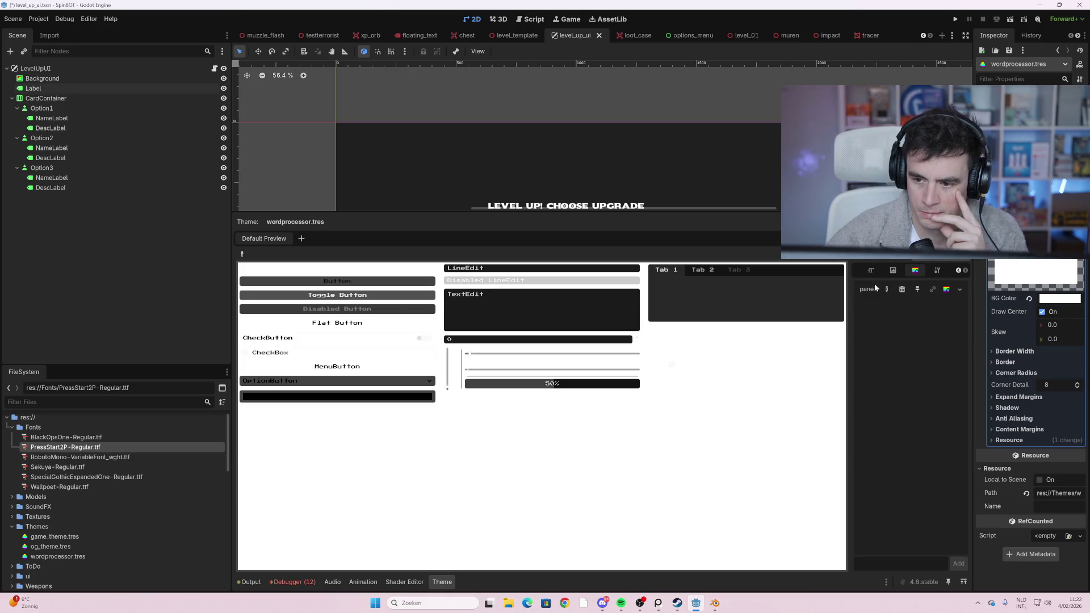
- Review the Button type's base, font size and stylebox override lists in the Theme editor
click(880, 267)
click(915, 266)
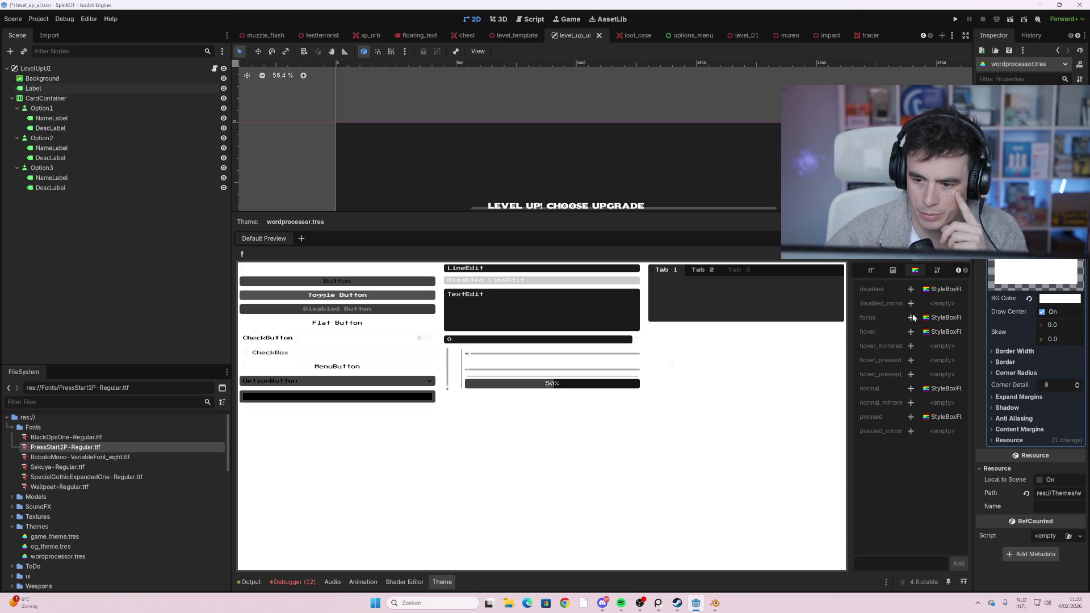
click(937, 271)
click(871, 271)
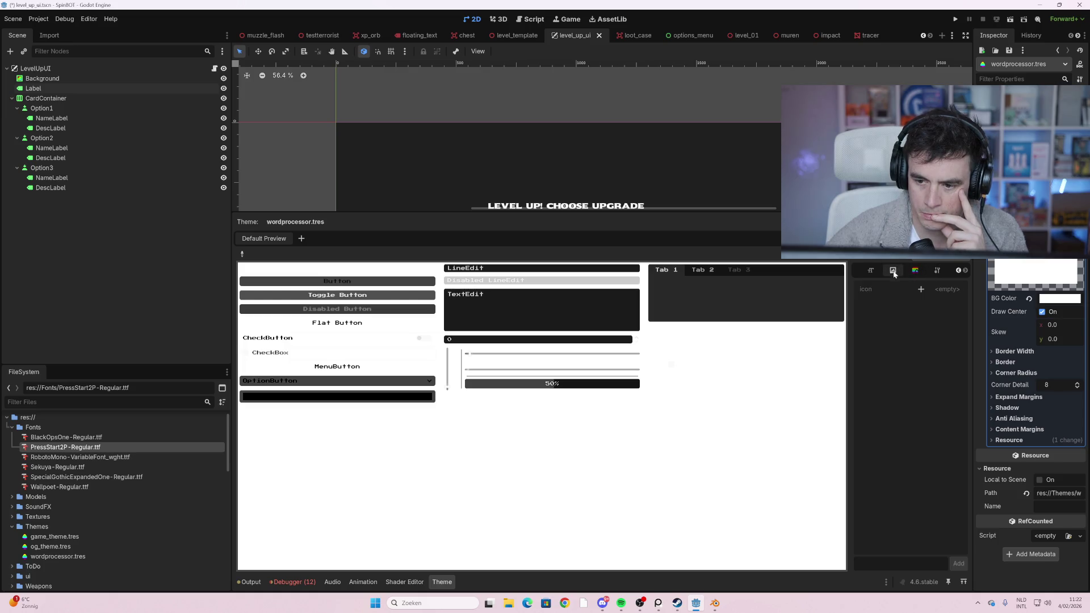
click(914, 272)
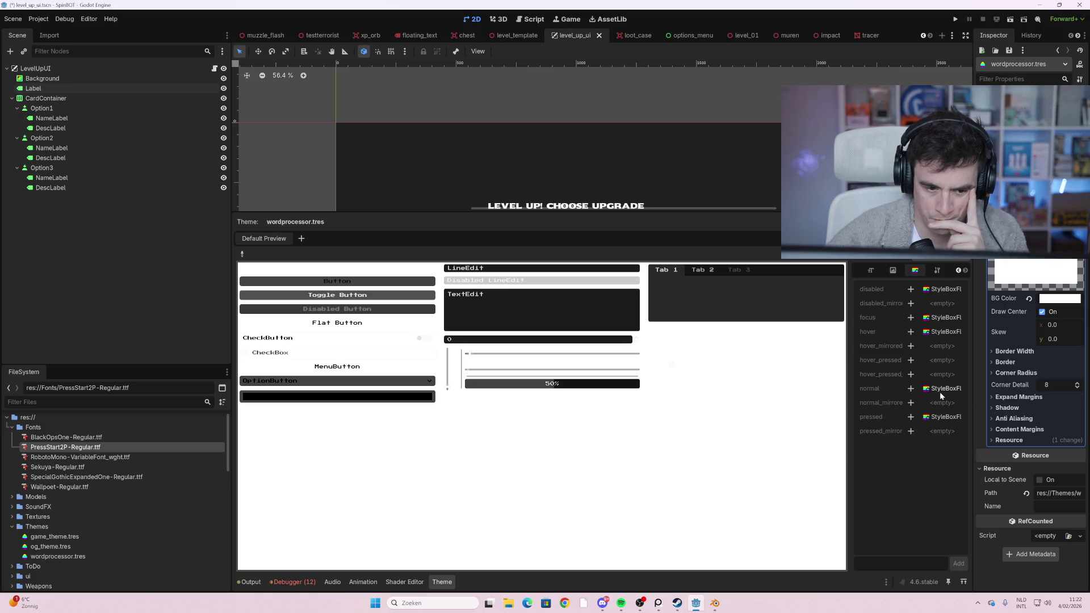
- Override the Button normal style with a new StyleBoxFlat with background colour c3c3ca
click(912, 388)
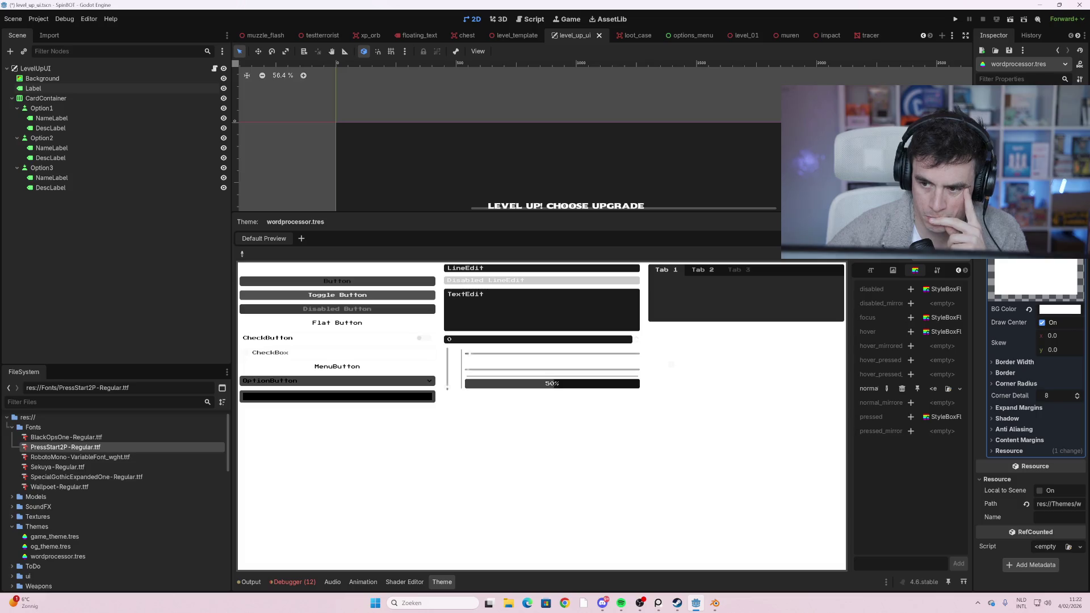
scroll(1032, 411, up, 1)
click(1079, 227)
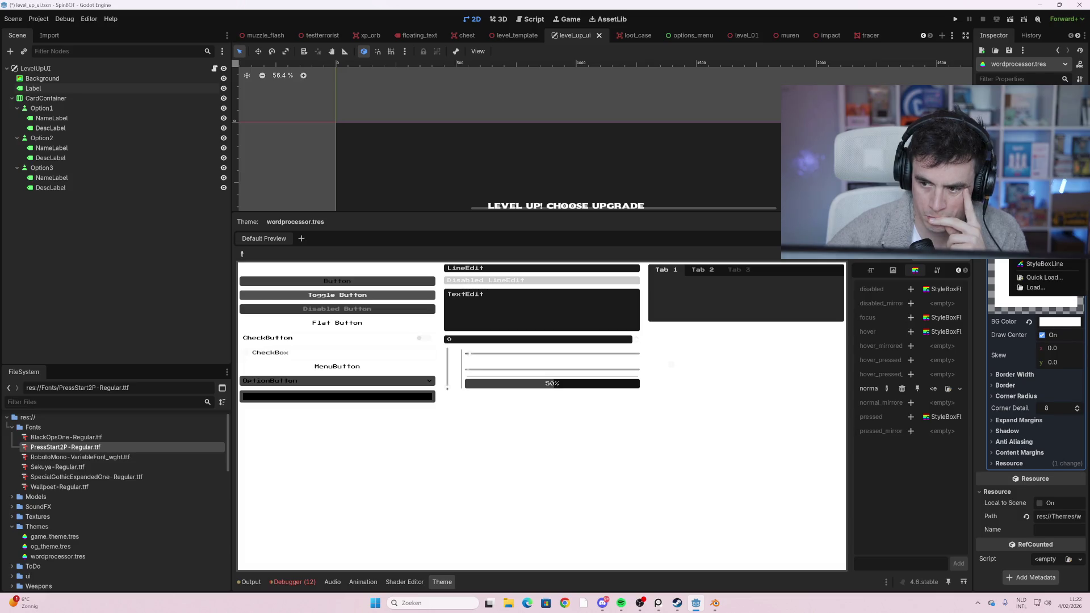
click(1045, 251)
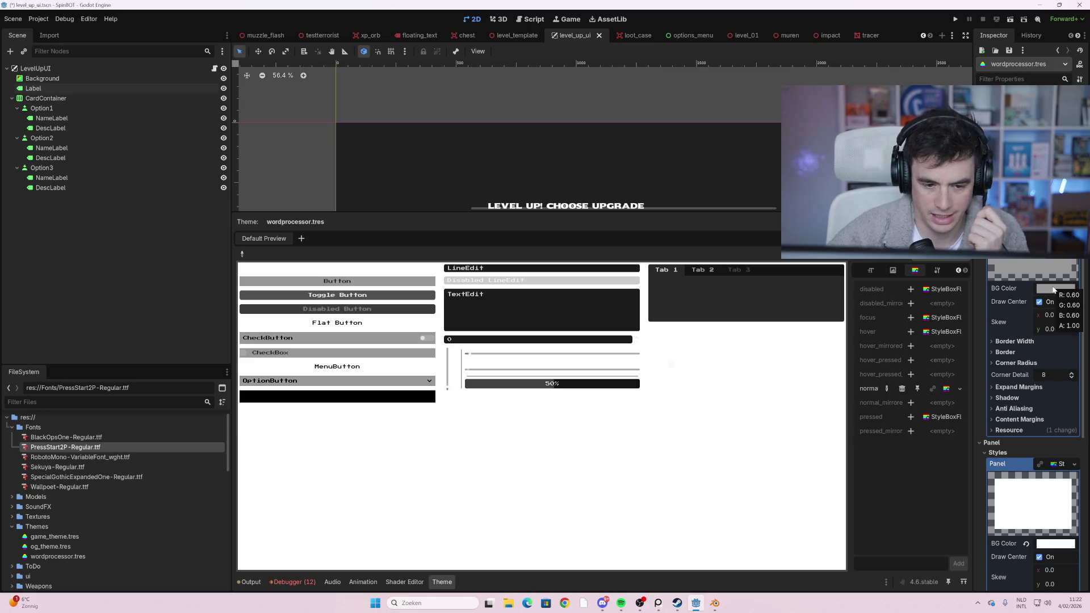
click(1054, 290)
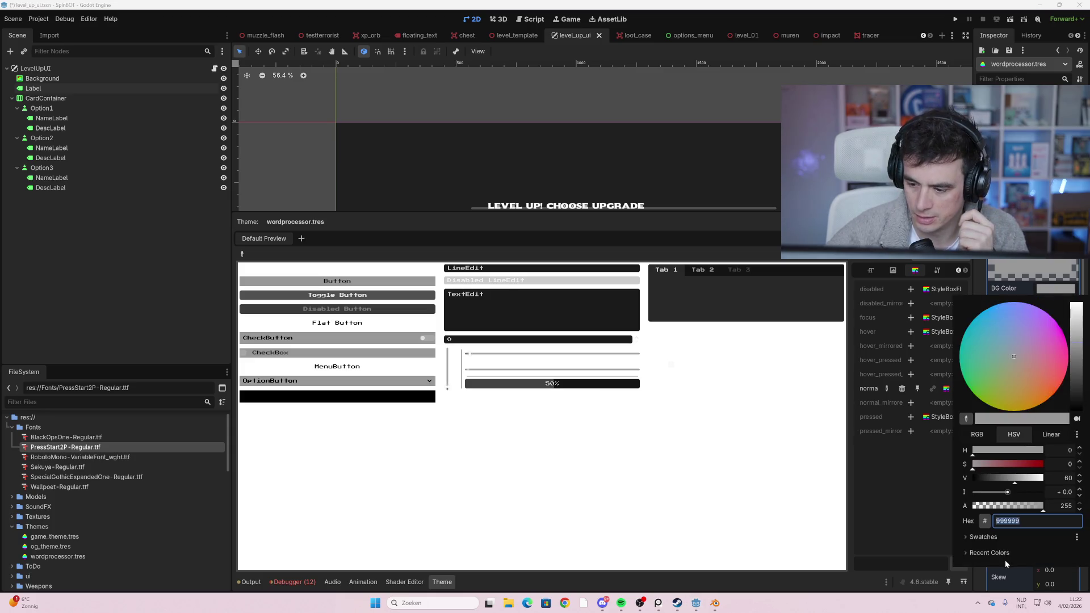
text(4d4d4d)
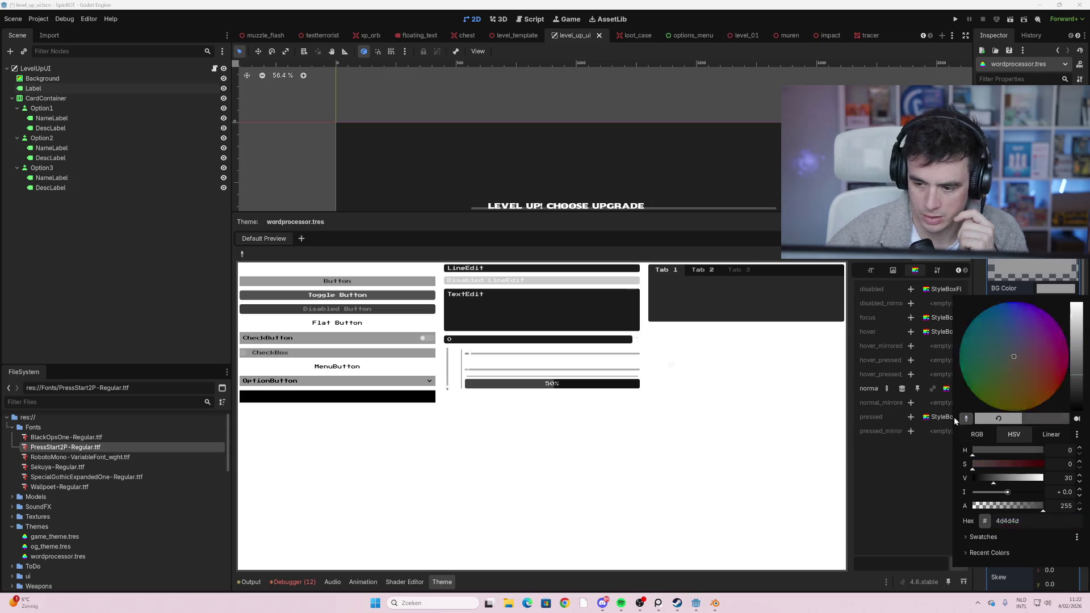
key(Return)
click(1015, 352)
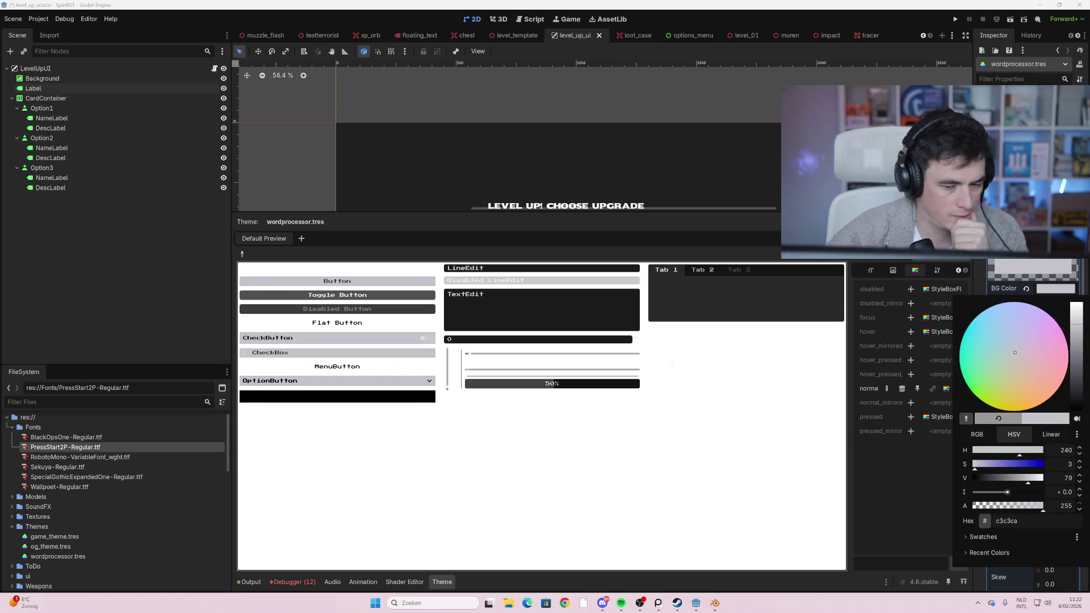
click(594, 431)
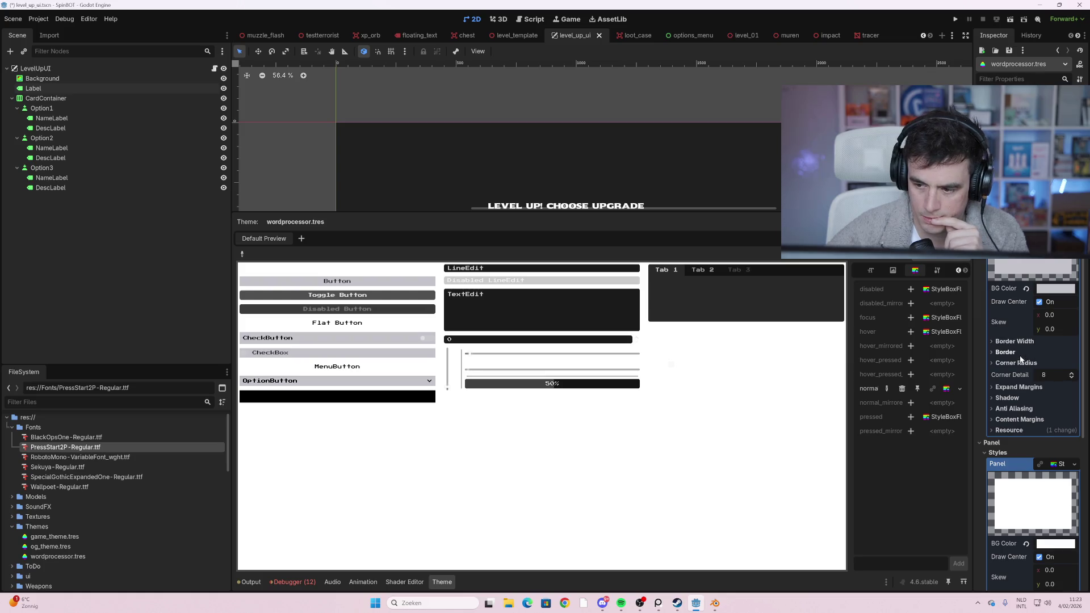
- Round the buttons' top-left corner and check the expand margins and tab preview
click(1020, 353)
click(1016, 389)
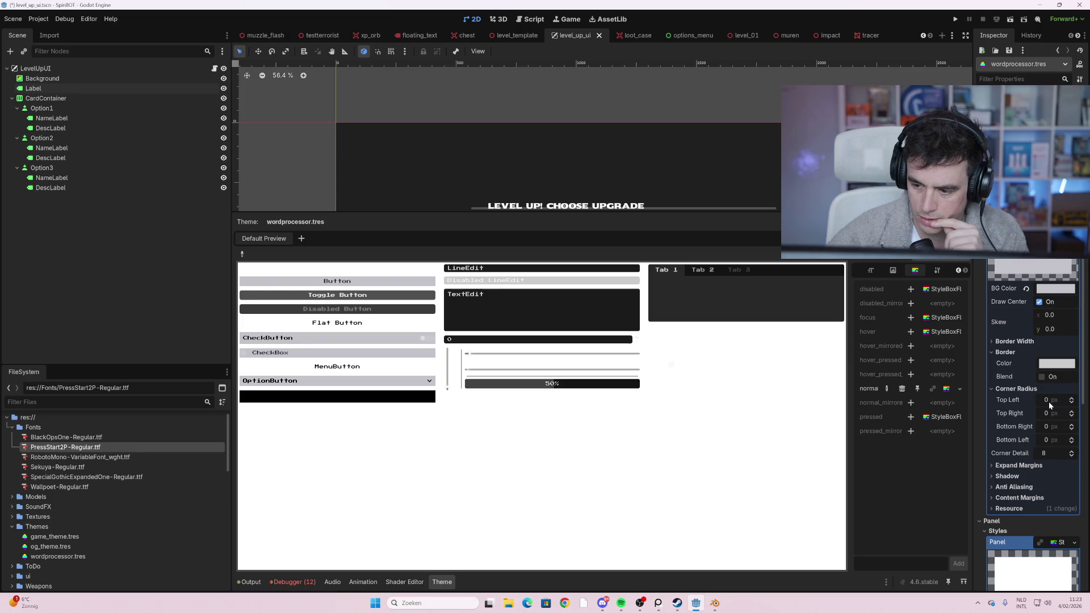
drag(1049, 401, 1067, 401)
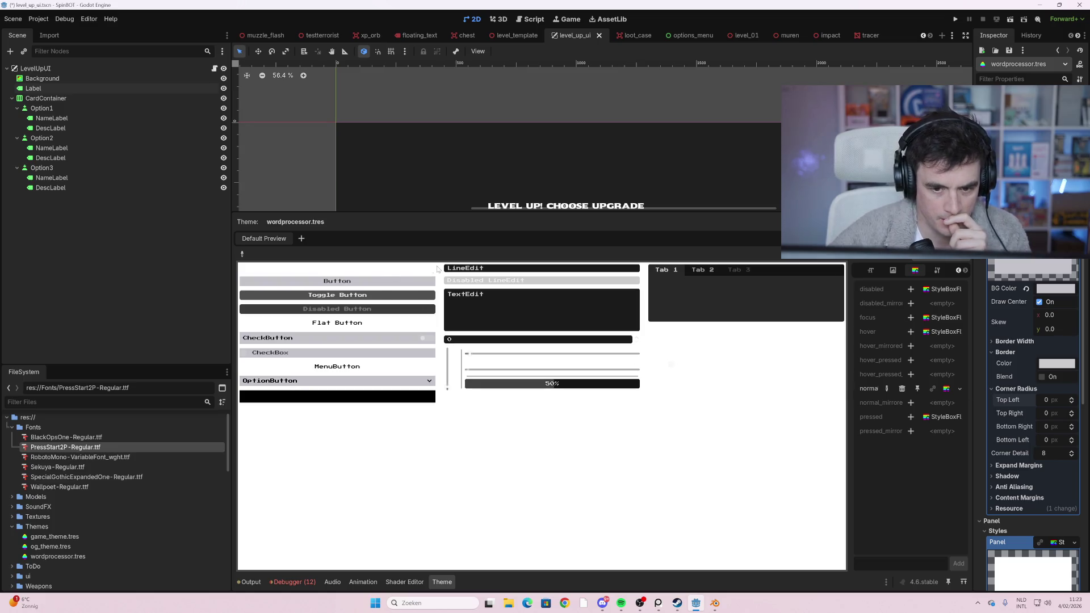
scroll(1038, 406, down, 3)
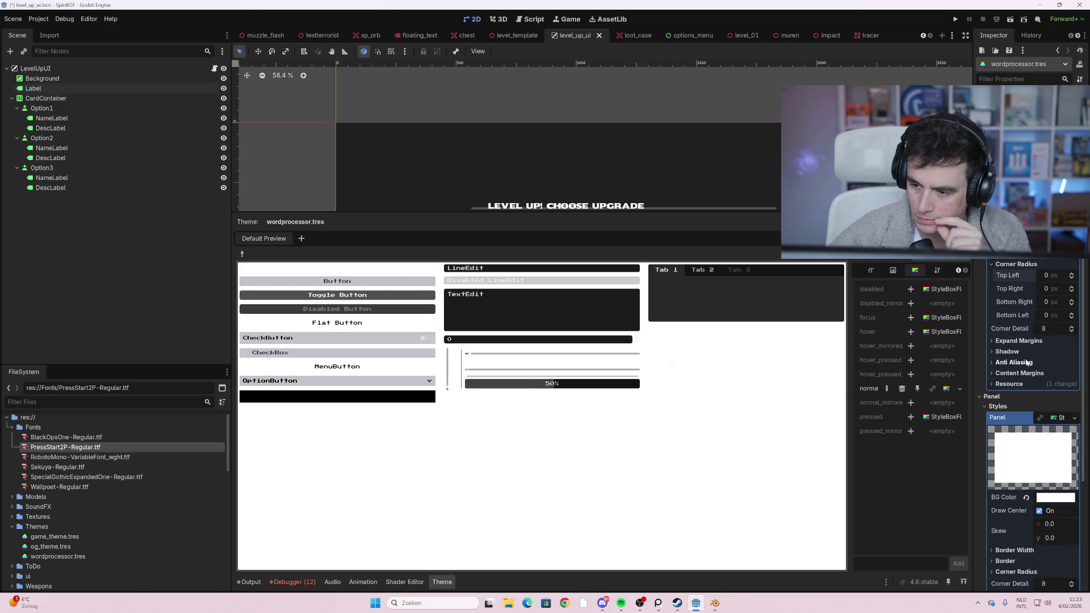
click(1019, 341)
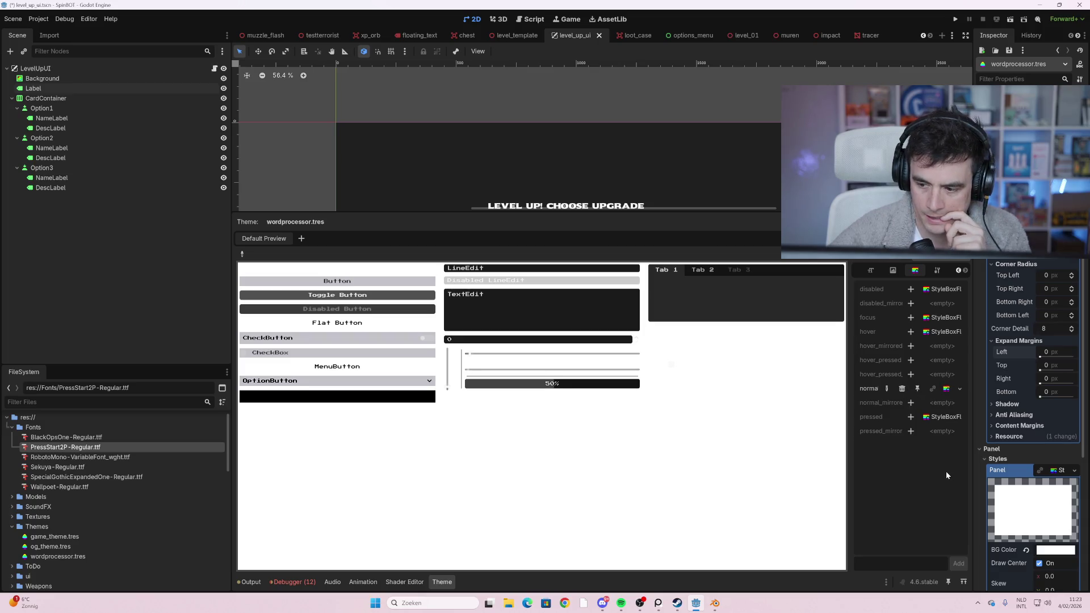
scroll(1012, 472, down, 2)
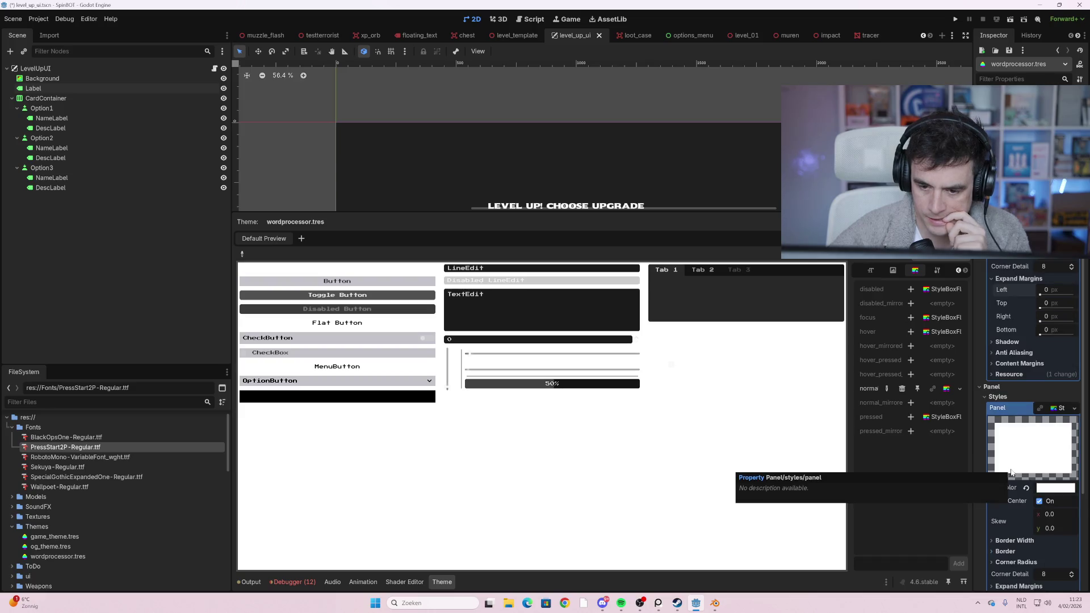
click(696, 272)
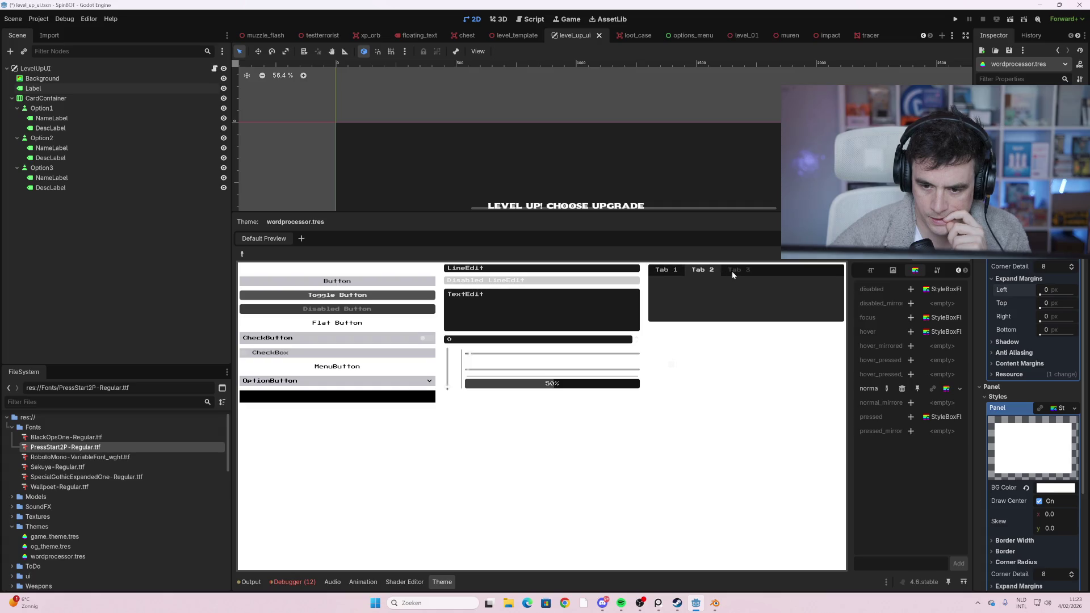
click(677, 268)
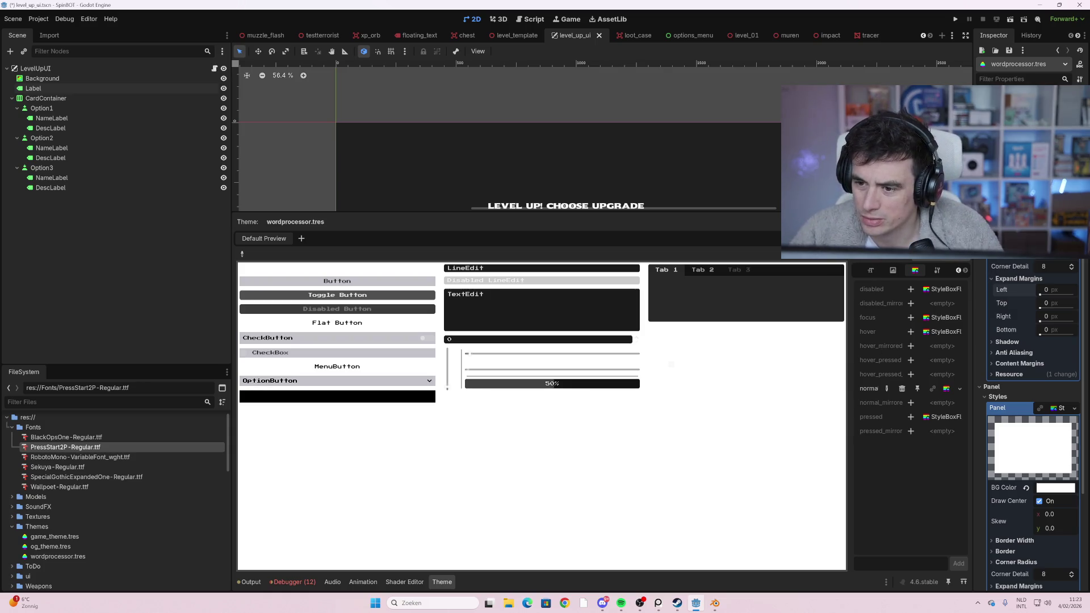
- Set the button normal style's border colour to a desaturated light grey
scroll(1029, 260, up, 3)
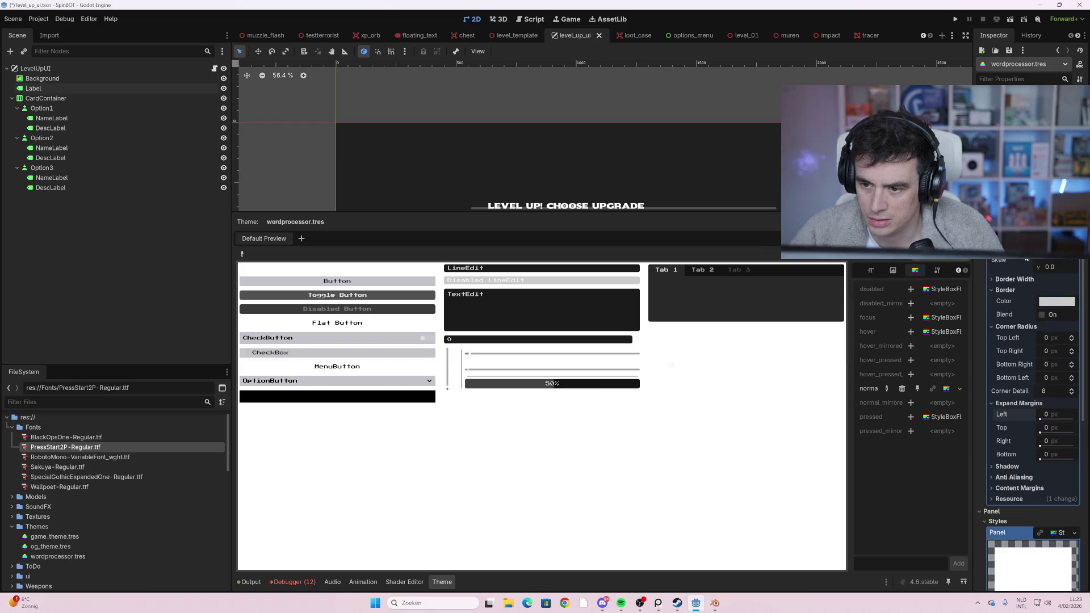
click(1057, 301)
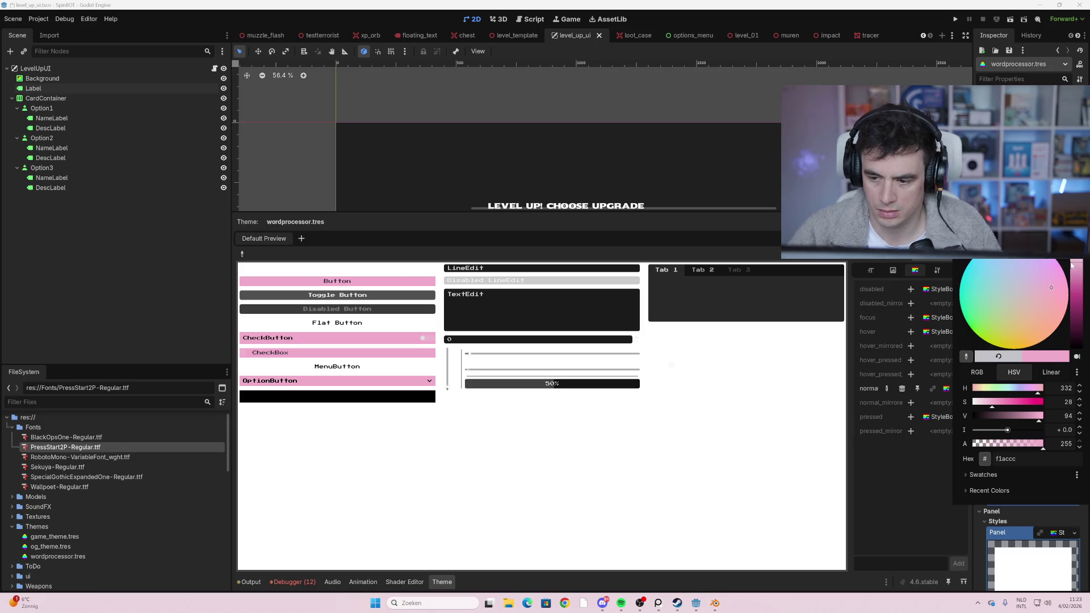
drag(988, 399, 973, 402)
click(920, 437)
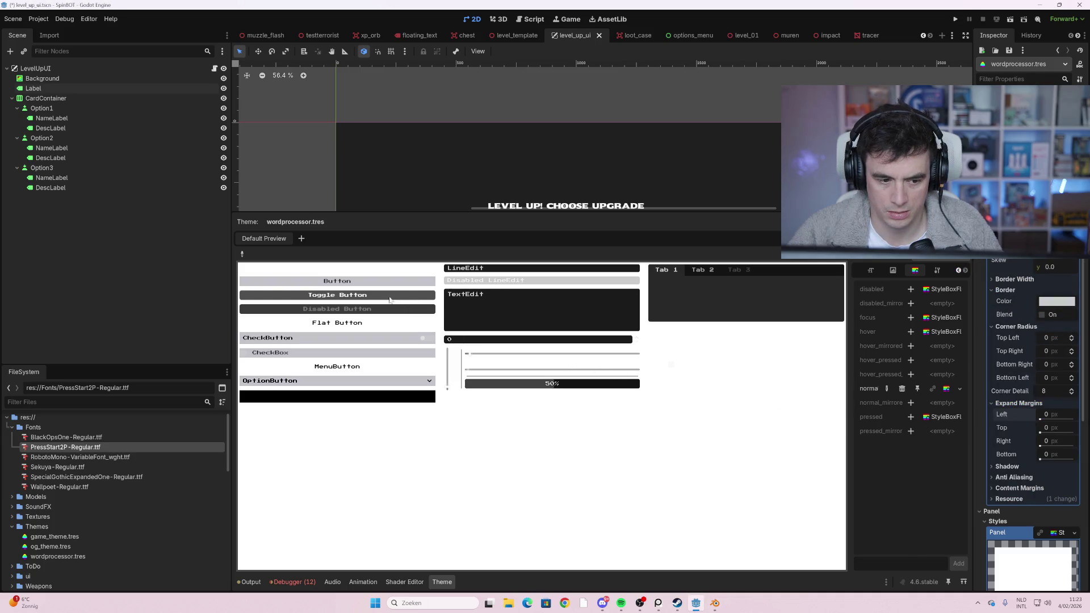
scroll(1034, 475, down, 3)
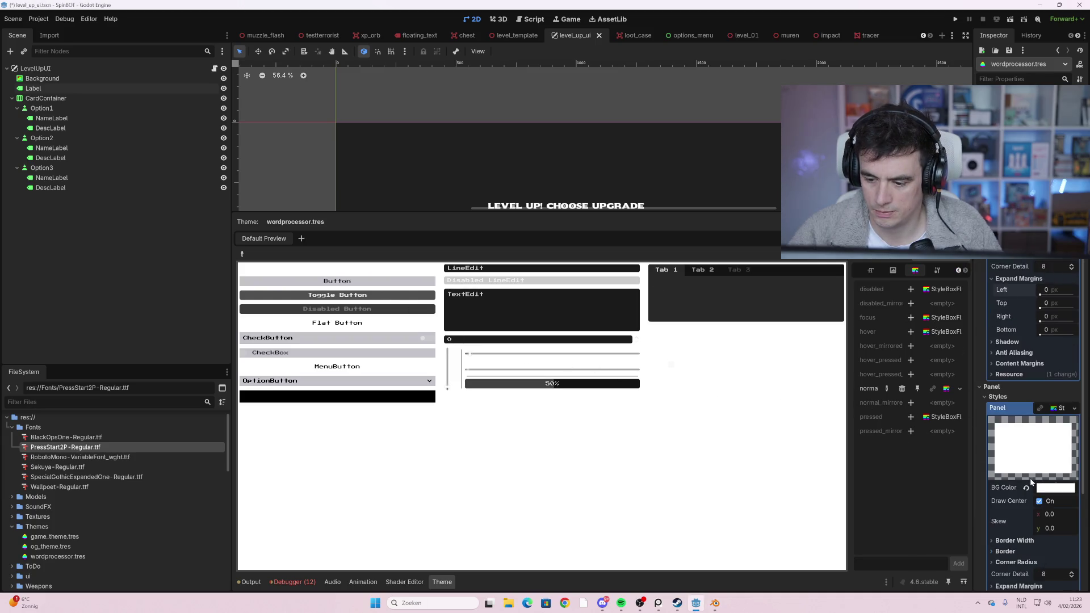
scroll(1030, 477, down, 3)
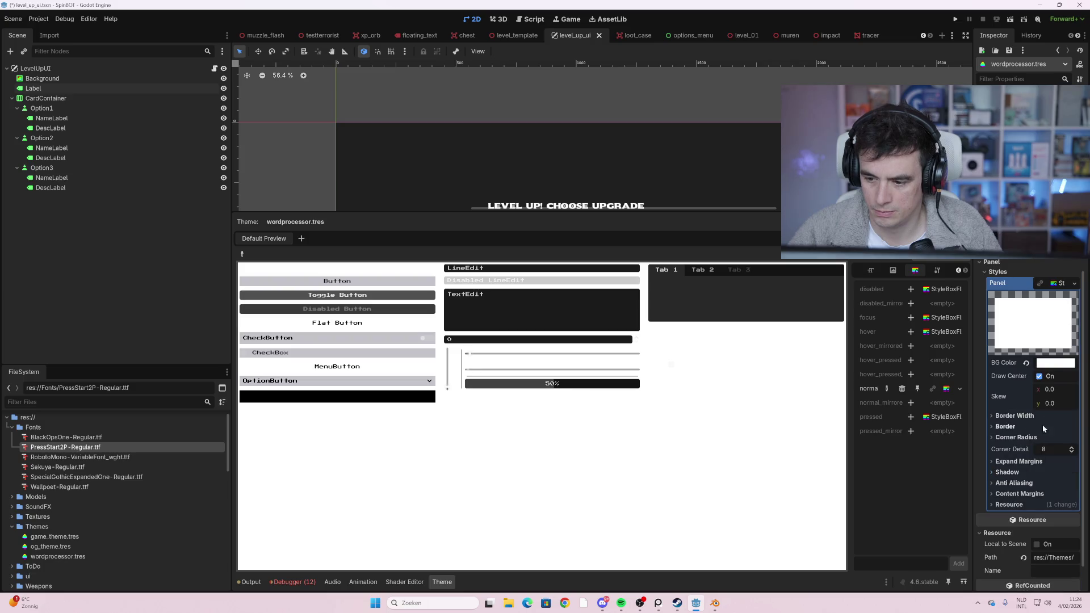
click(1057, 366)
text(000000)
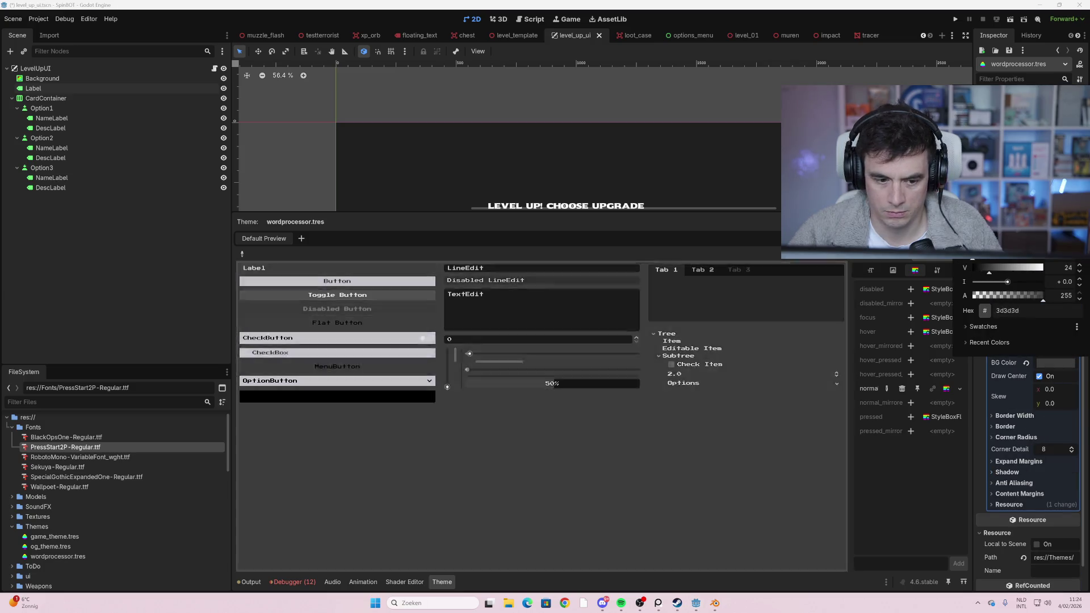
key(ctrl+z)
click(669, 366)
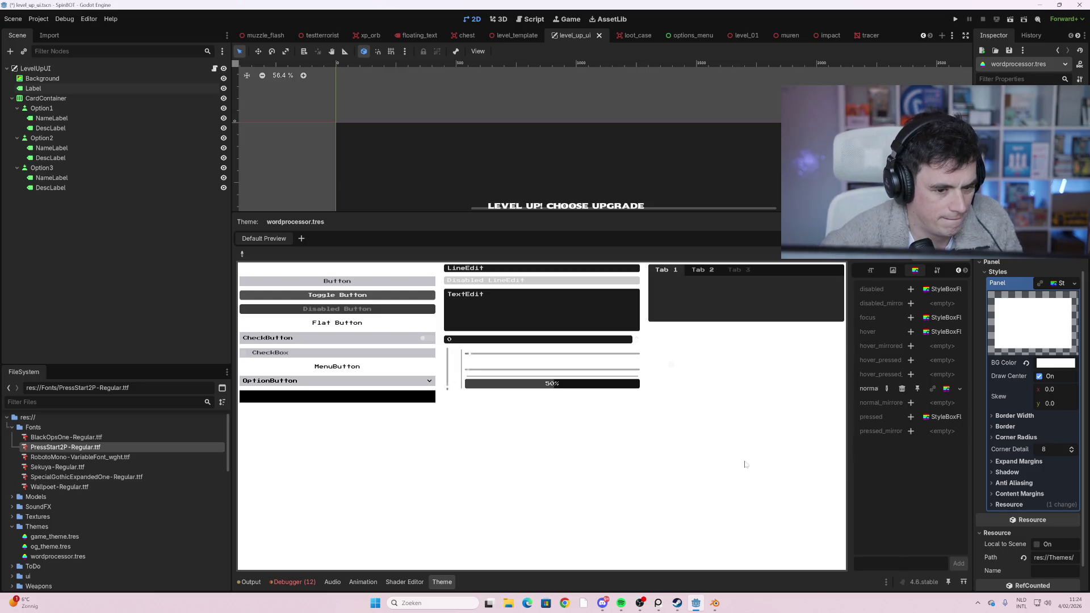
click(369, 352)
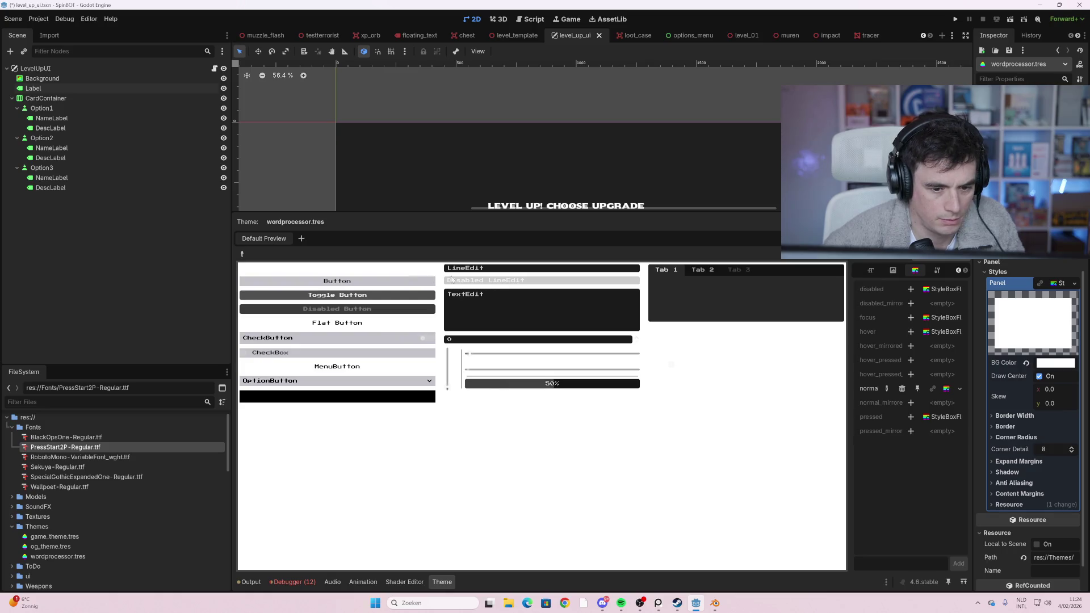
double_click(474, 268)
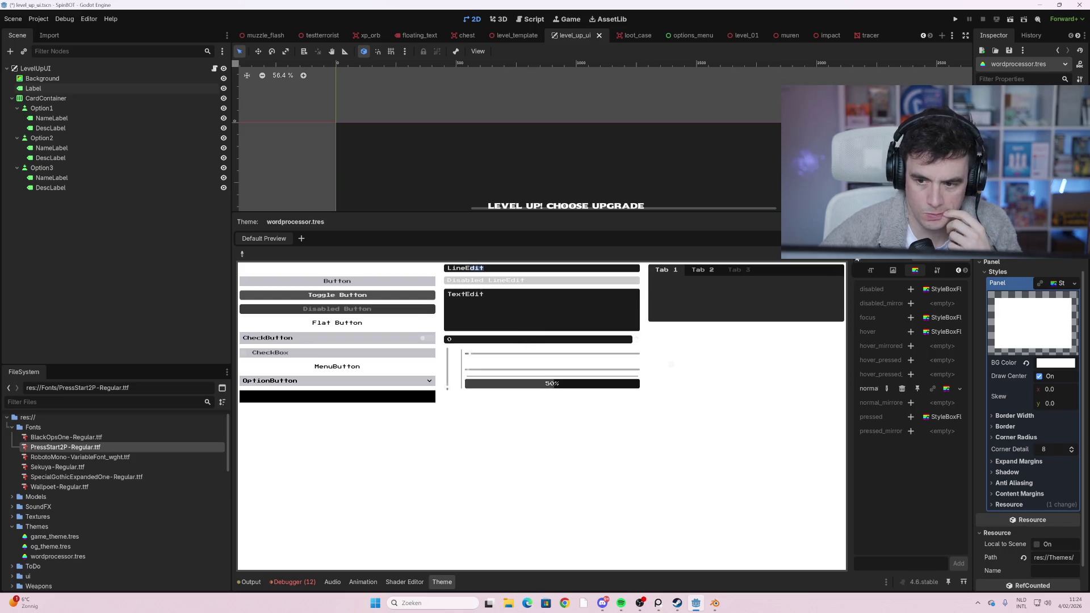
- Open and cancel the Add Item Type dialog, then try the preview's option list
click(886, 253)
click(960, 252)
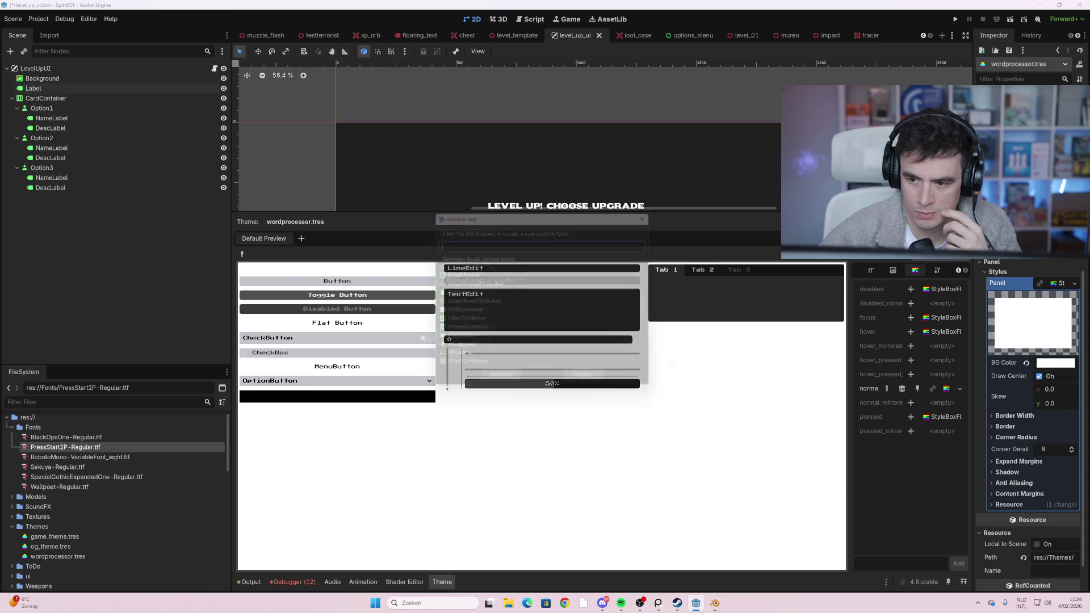
scroll(624, 315, down, 1)
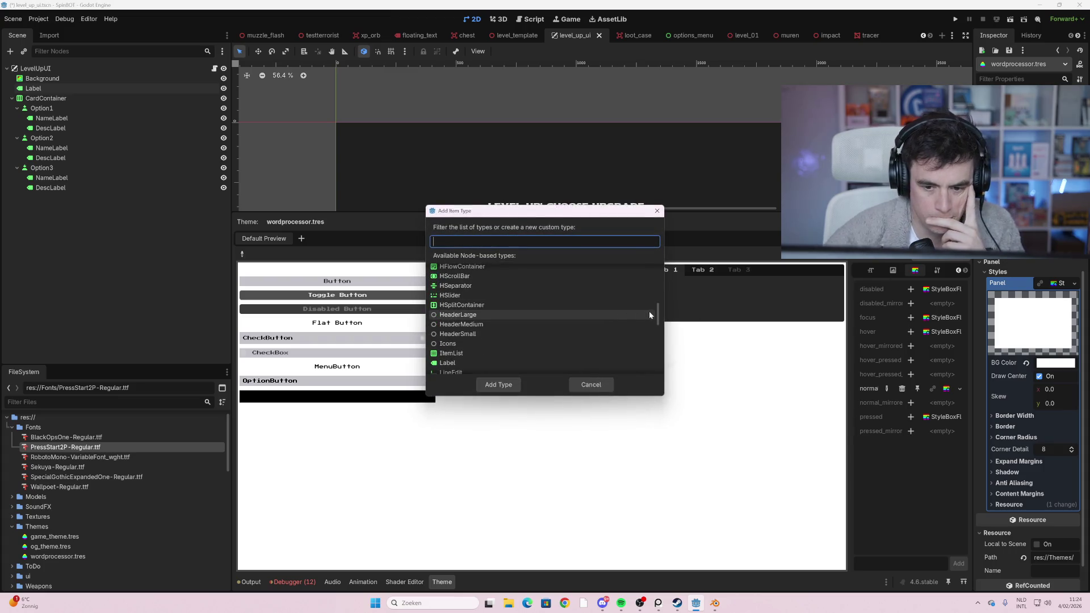
drag(660, 324, 661, 364)
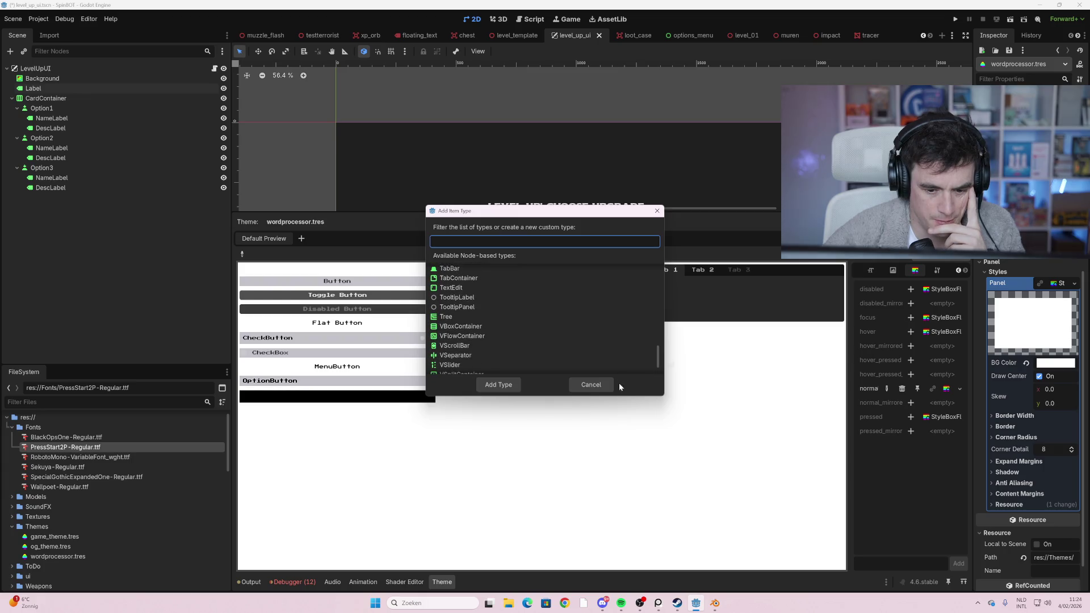
click(612, 385)
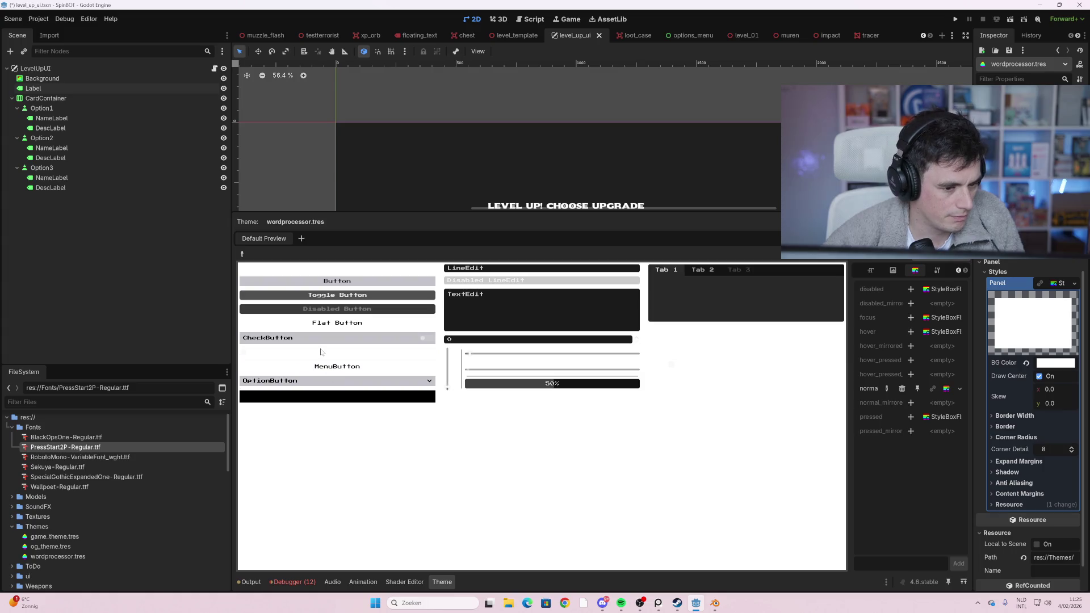
scroll(1034, 426, down, 2)
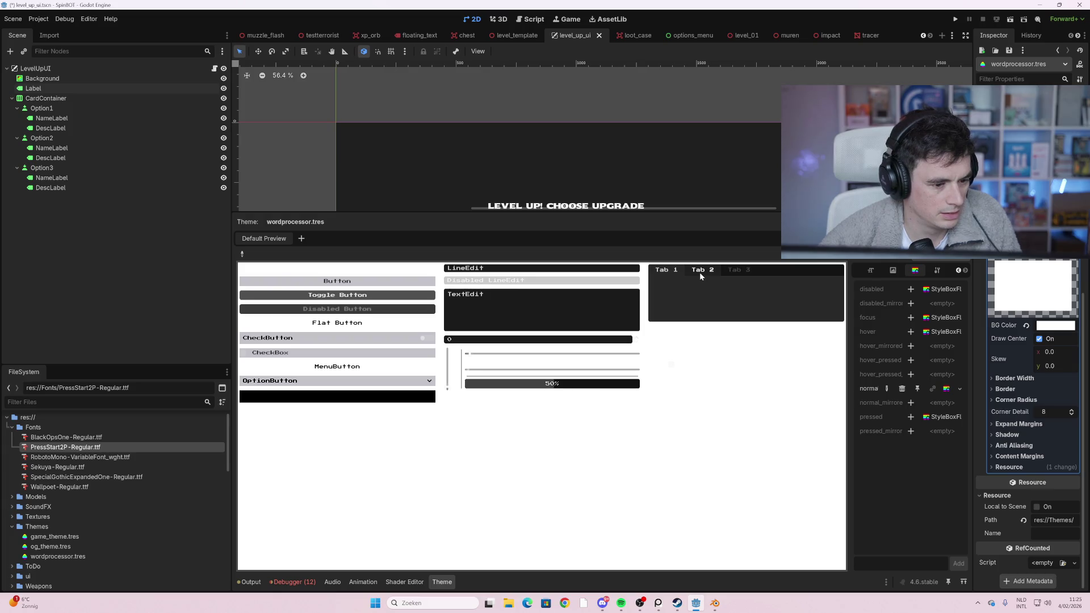
click(431, 383)
click(431, 382)
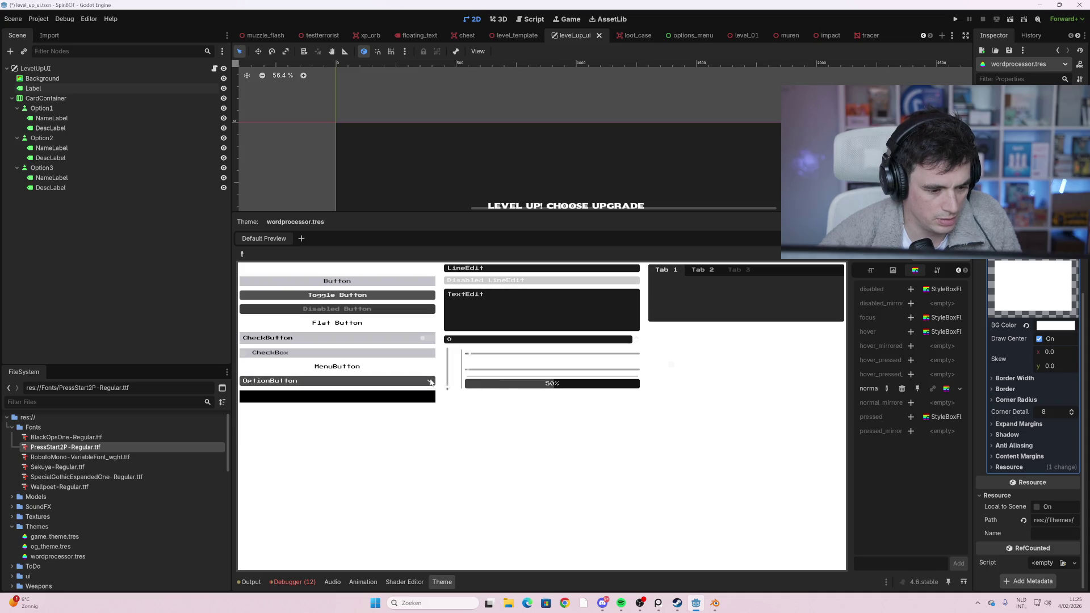
click(425, 383)
click(425, 382)
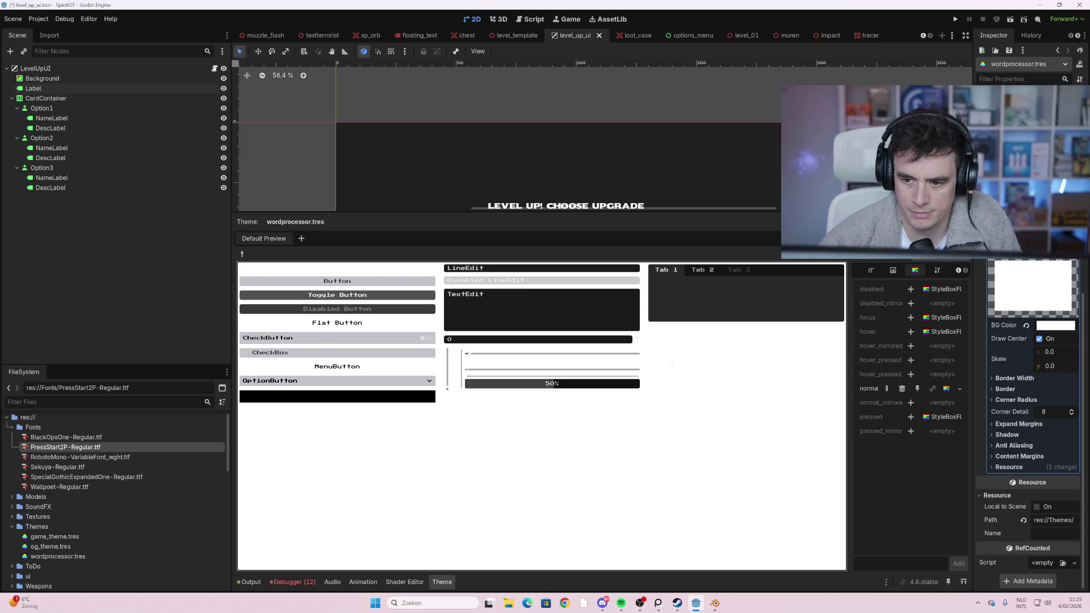
- Pick Label in the Add Item Type dialog and add it to the theme
click(909, 253)
click(959, 270)
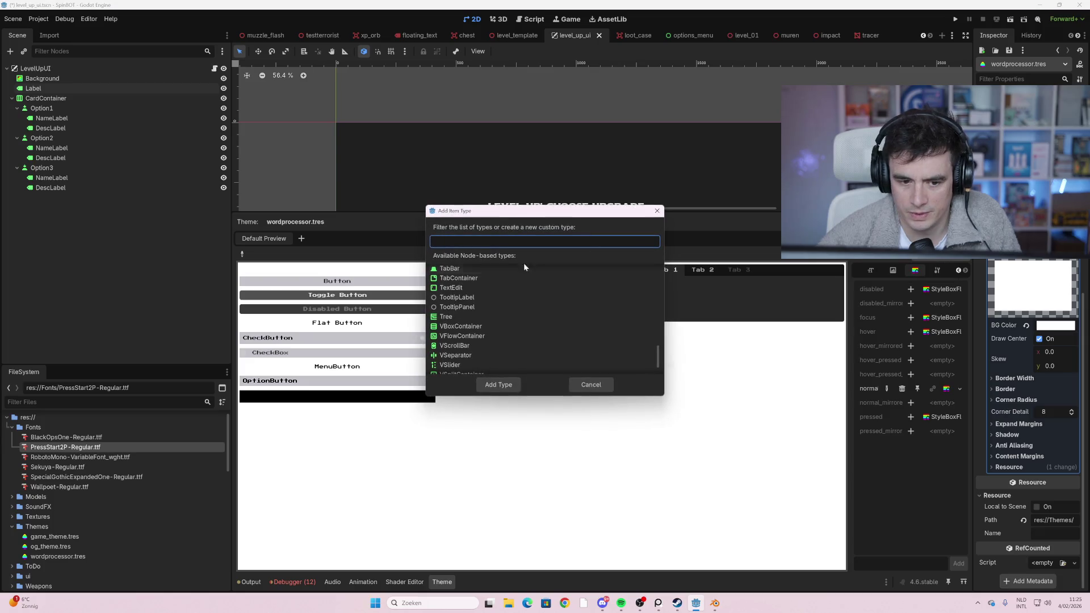
scroll(542, 315, up, 6)
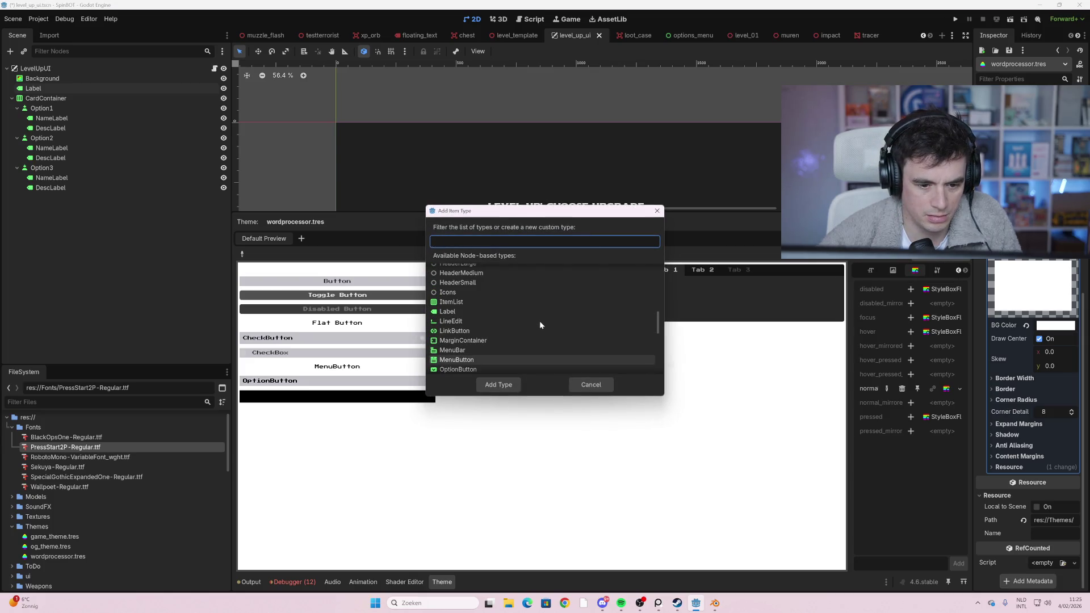
click(519, 311)
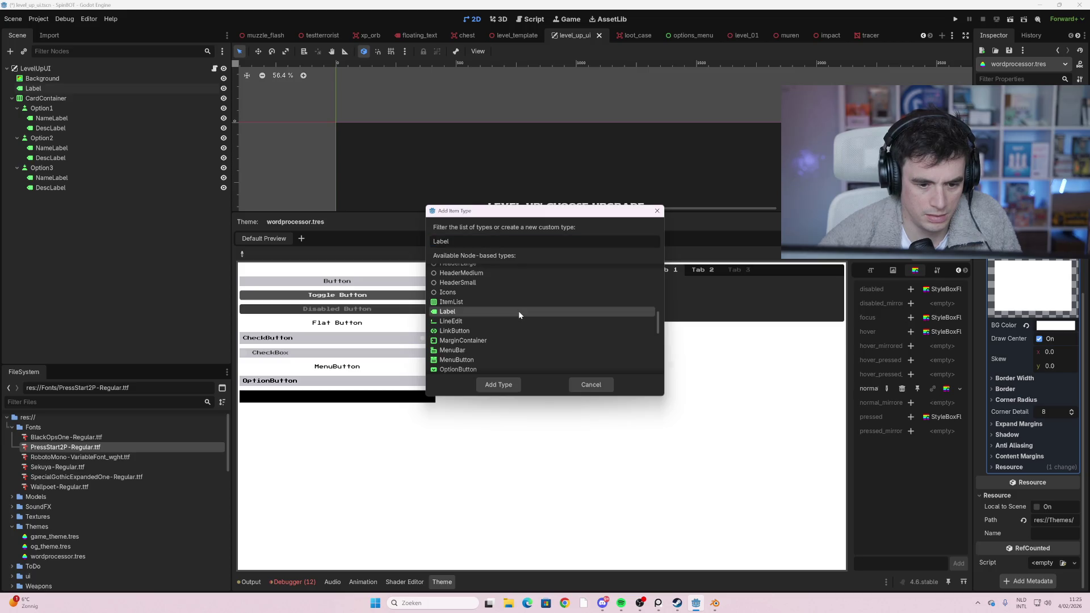
click(499, 385)
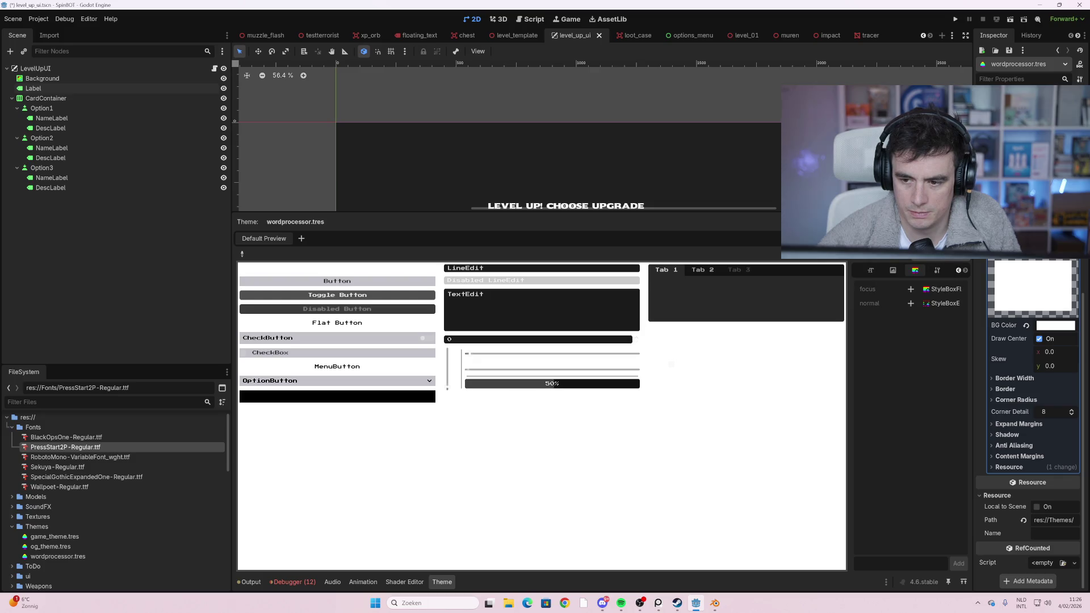
- Override the Label's normal style with a new StyleBoxFlat
click(960, 253)
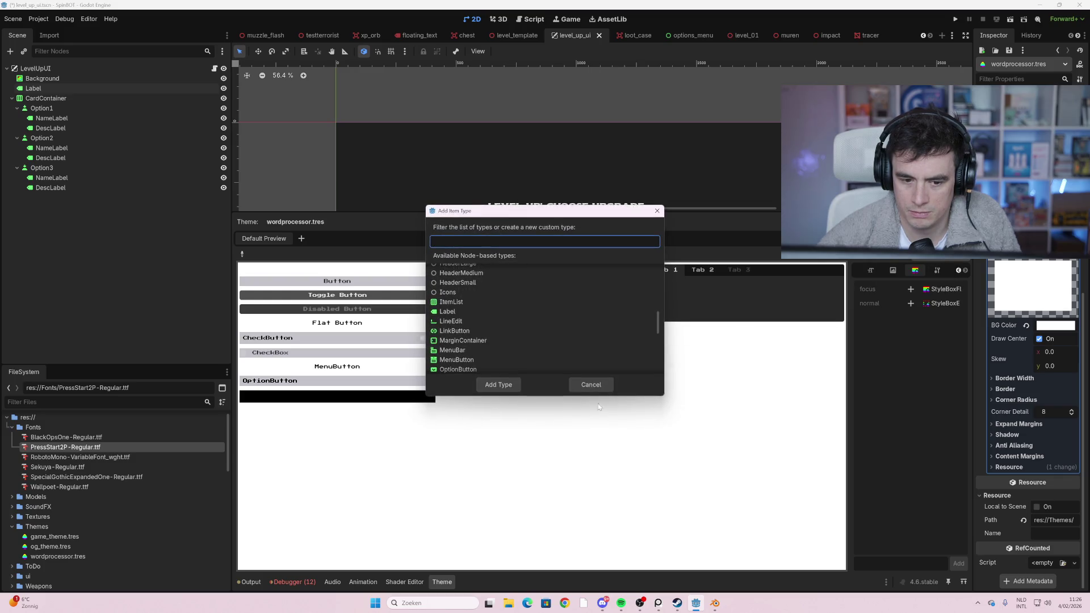
click(591, 384)
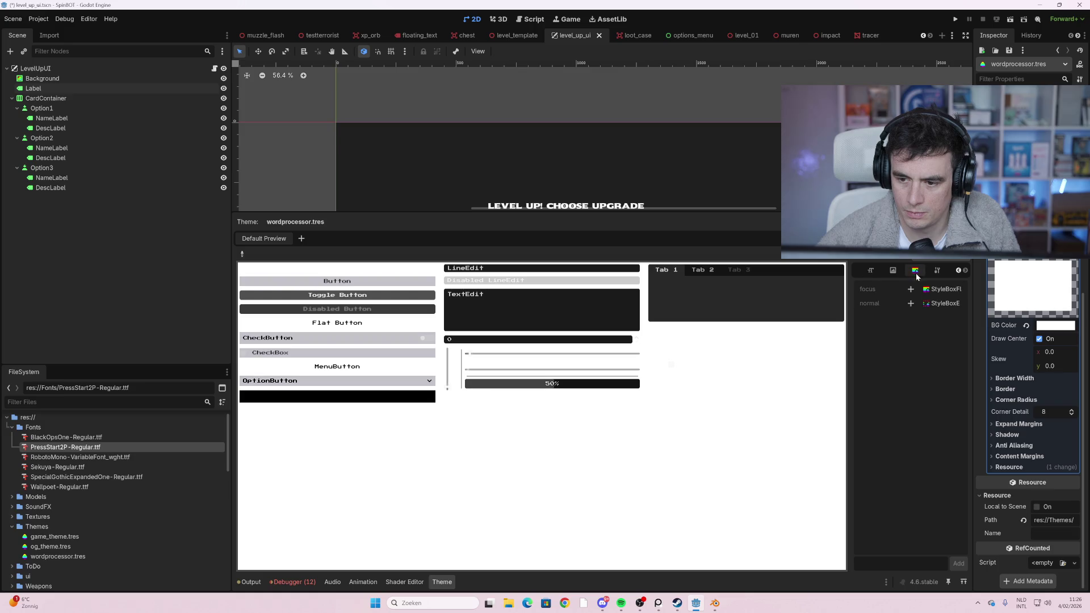
click(911, 303)
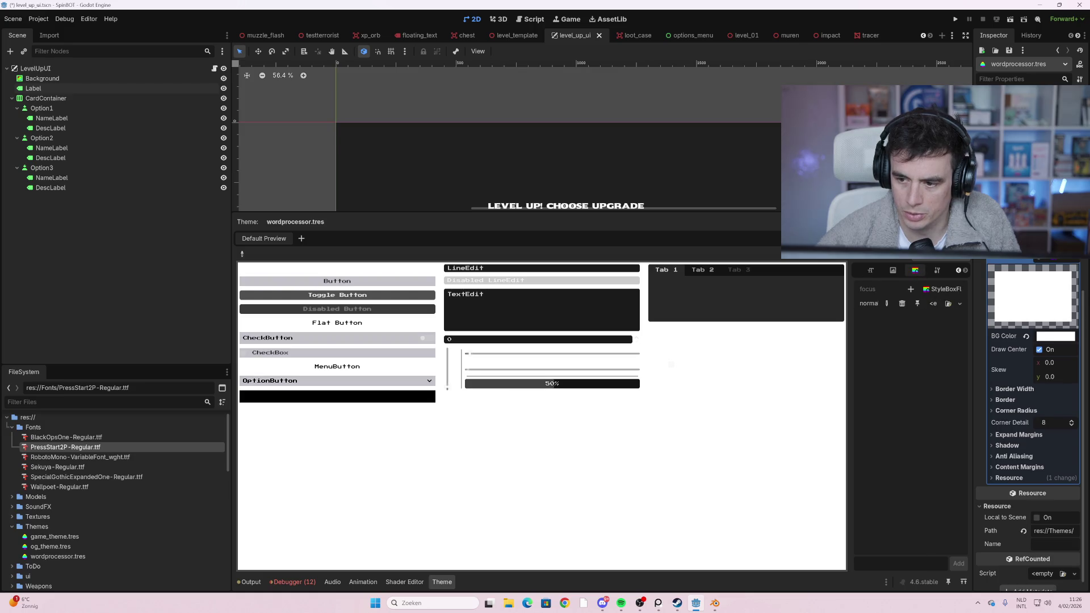
click(1073, 278)
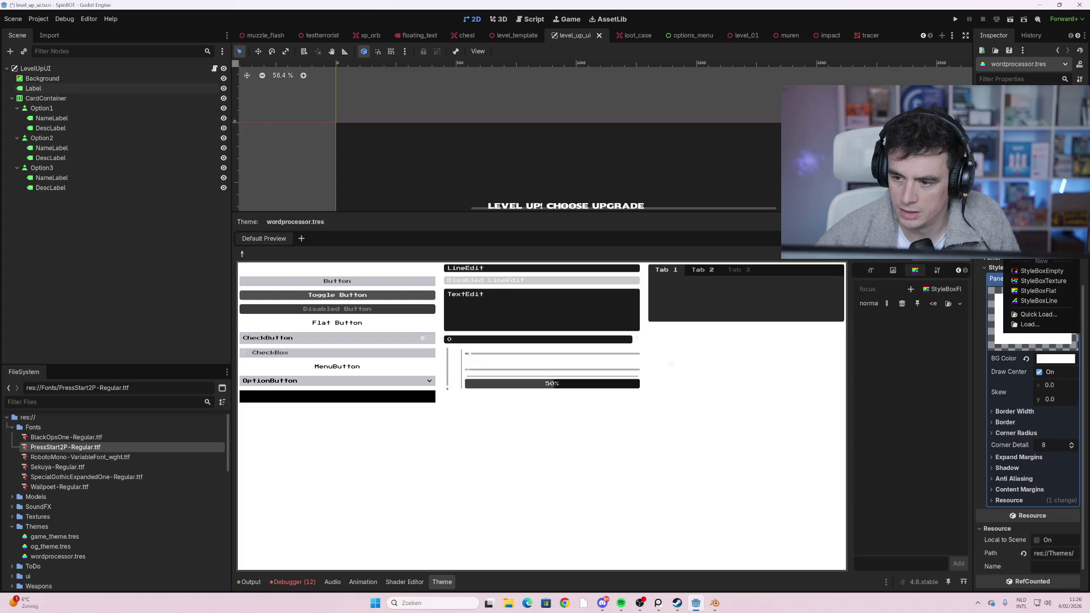
click(1038, 290)
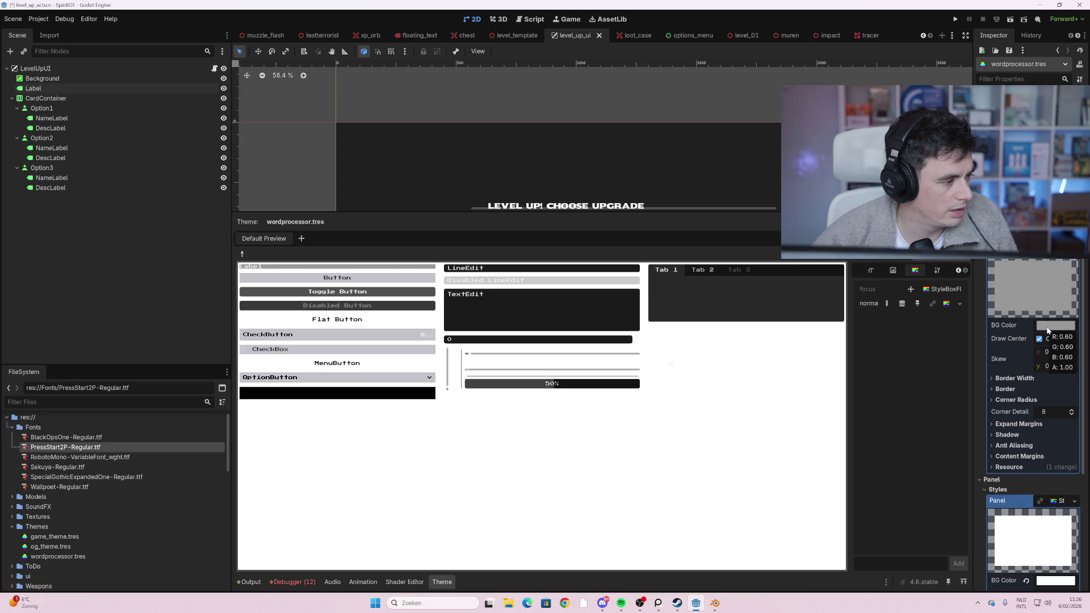
- Set the Label style's background colour to saturated blue 0201b6
click(1050, 330)
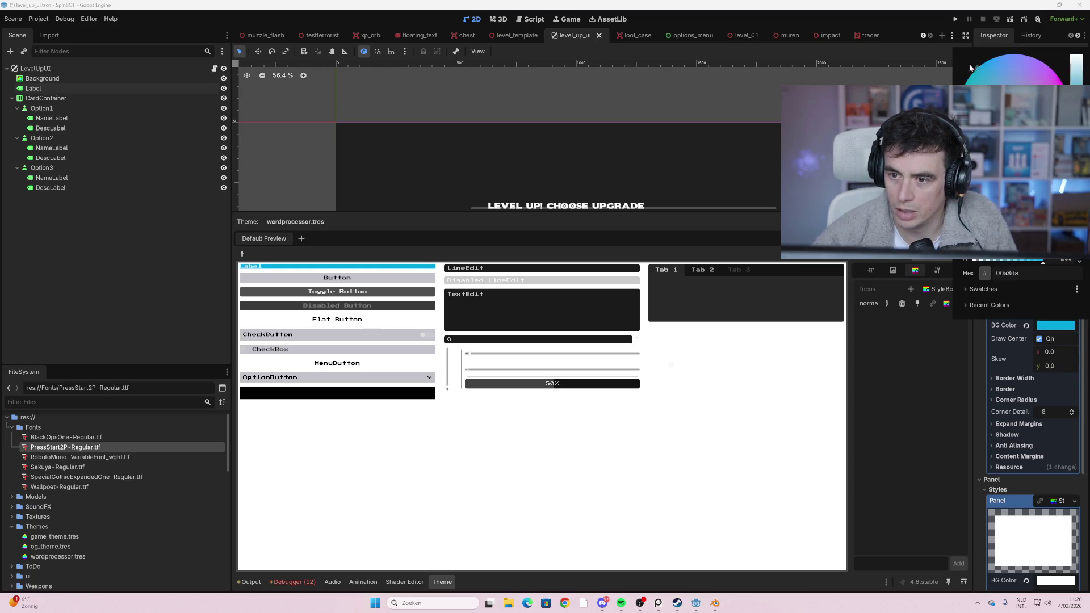
click(500, 289)
click(1039, 96)
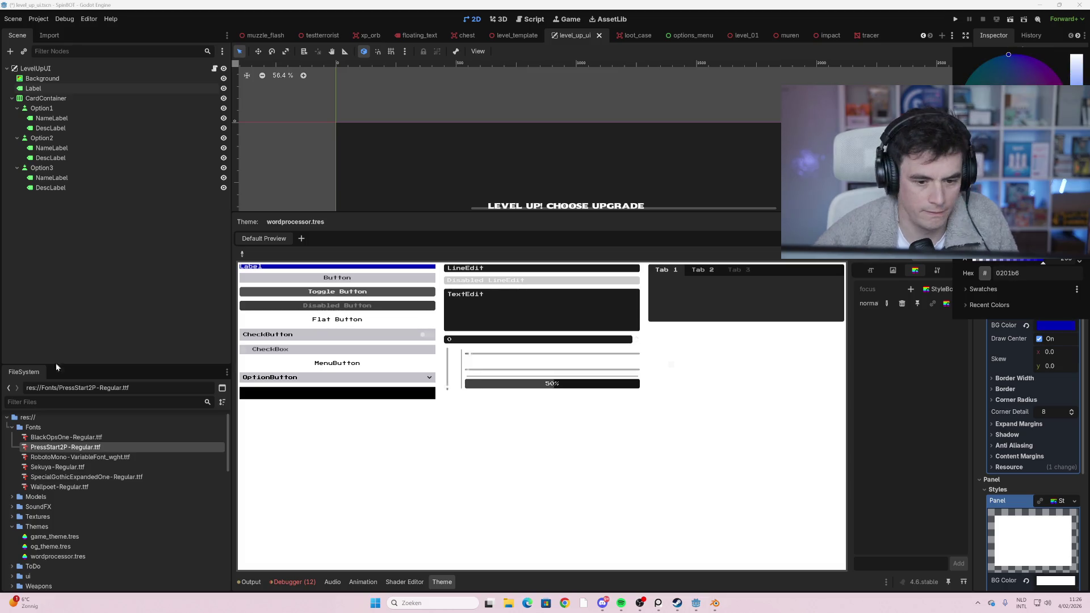
click(930, 370)
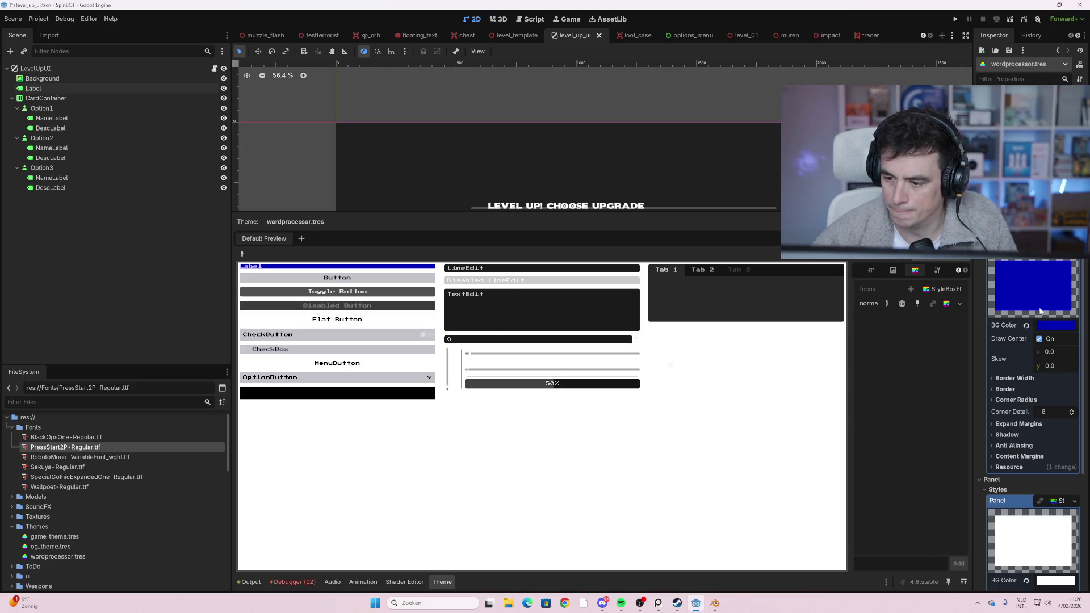
click(1032, 381)
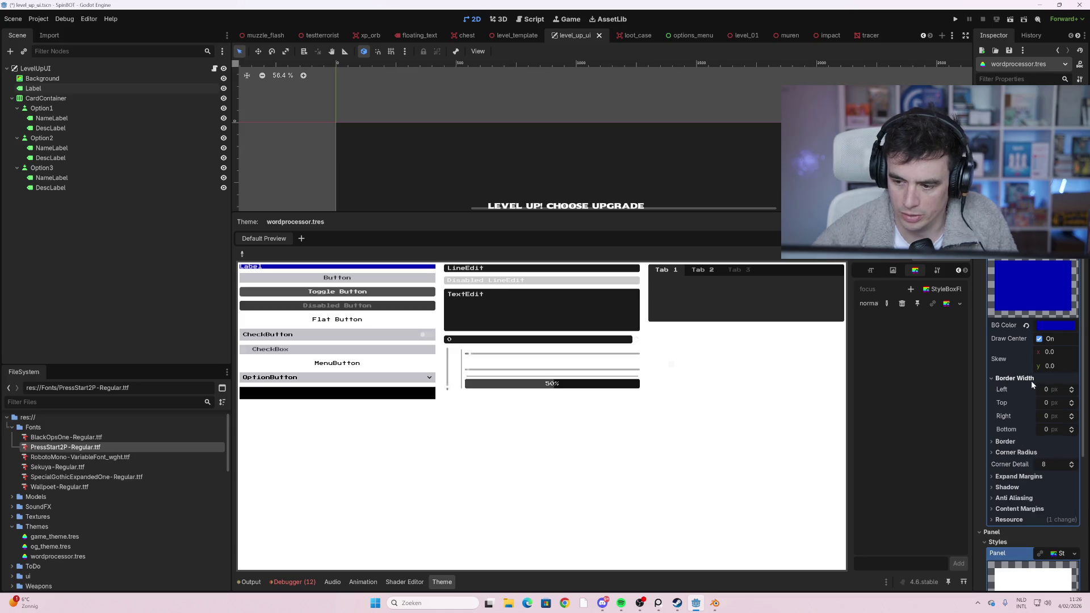
- Set the Label style's border width to 4 px on every side
mouse_move(1047, 390)
mouse_down()
mouse_move(1079, 389)
mouse_move(1036, 390)
mouse_move(1059, 393)
mouse_move(1056, 404)
mouse_up()
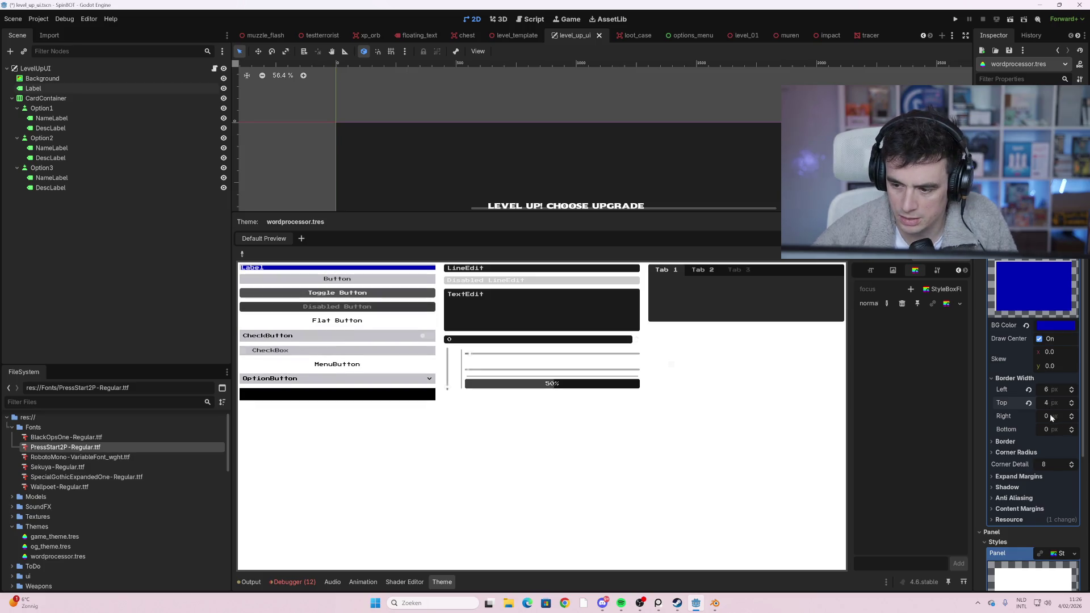
drag(1056, 389, 1061, 416)
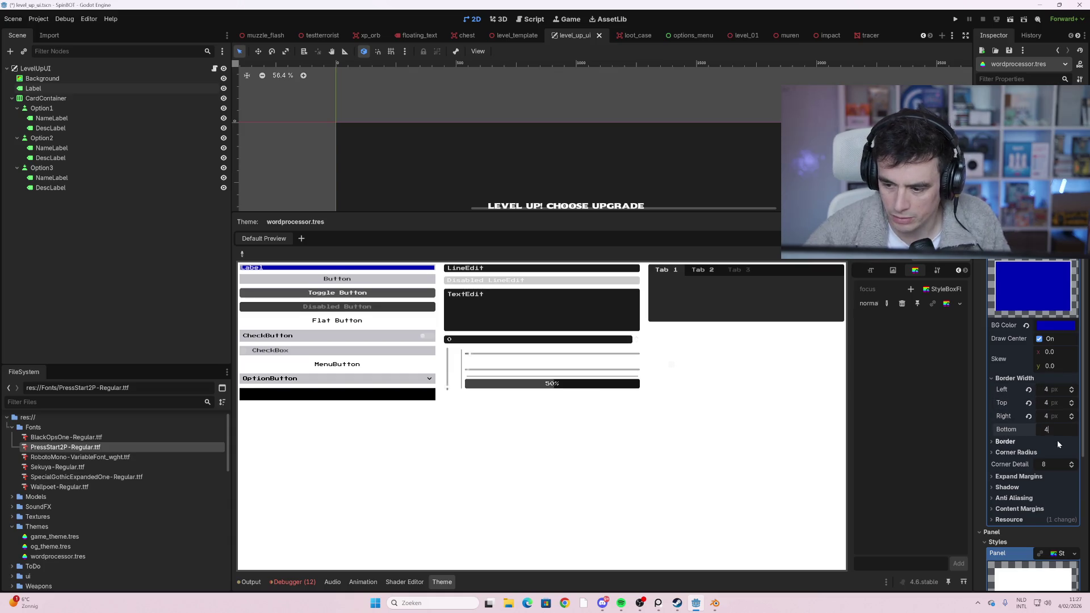
click(1058, 441)
click(1022, 478)
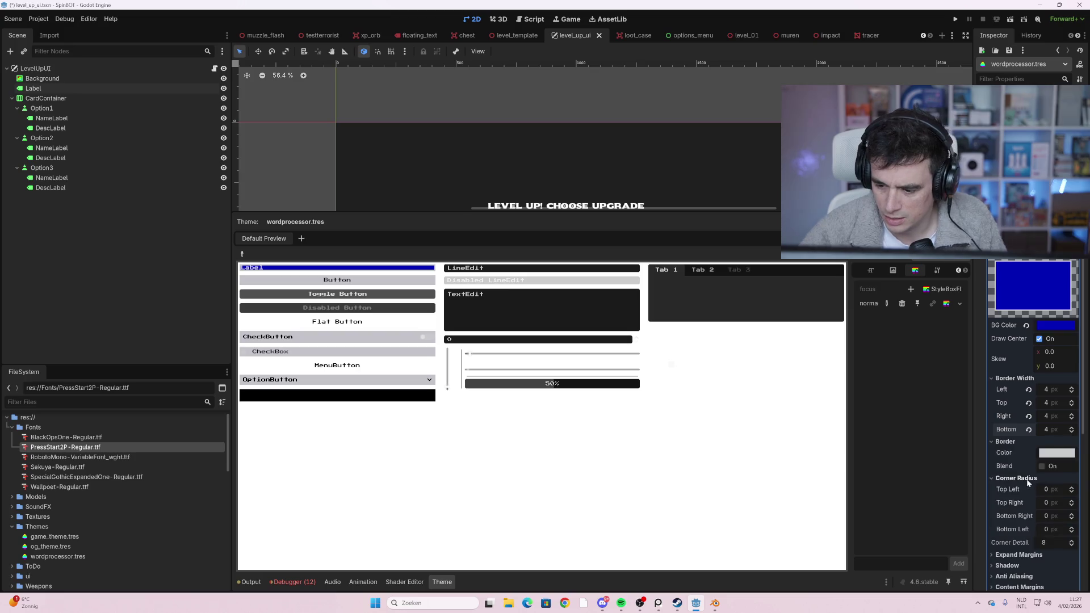
scroll(1030, 479, down, 2)
click(1019, 418)
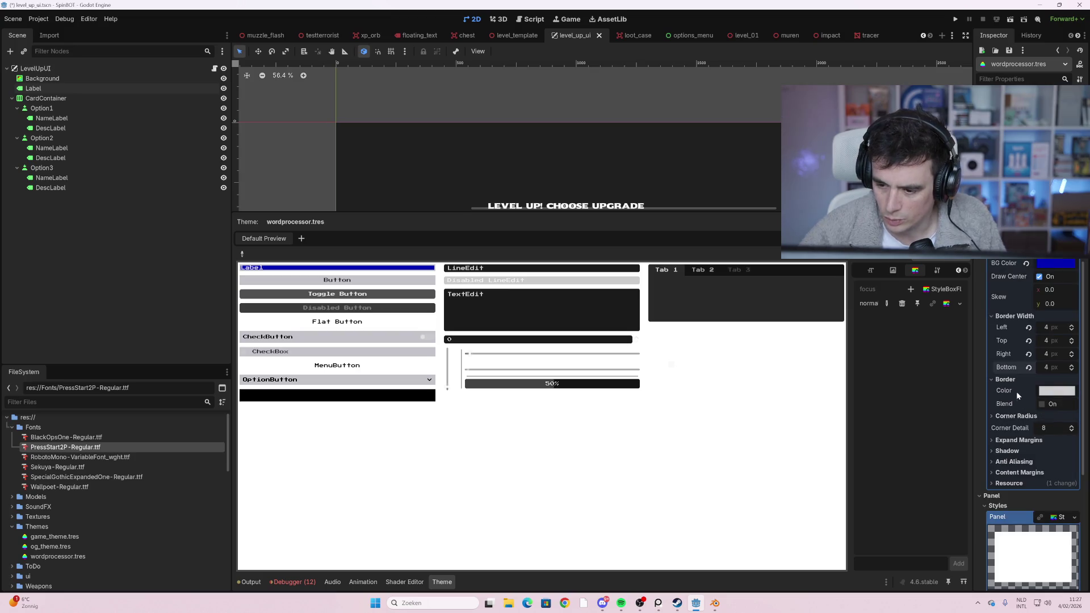
- Set the Label style's expand margins to 3 px on left, top, right and bottom
click(1031, 444)
drag(1046, 452, 1074, 451)
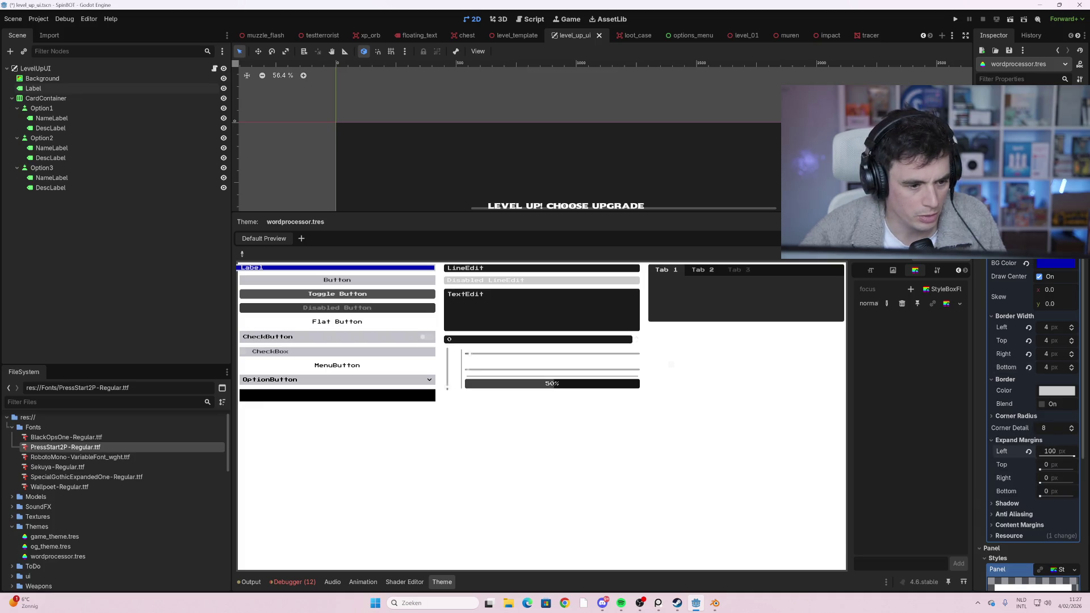
click(1028, 451)
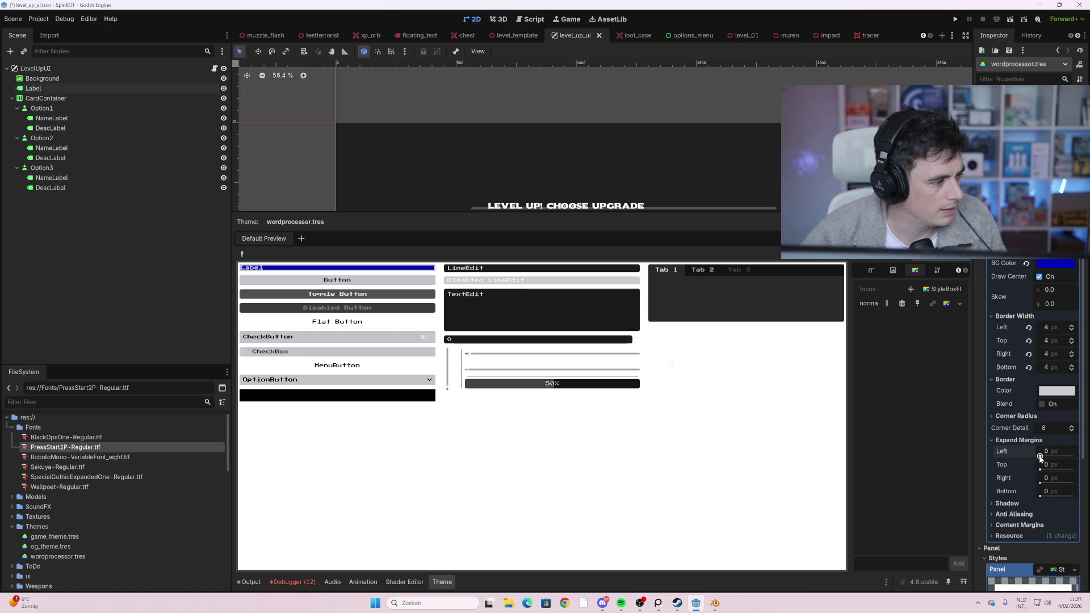
drag(1045, 456, 1042, 457)
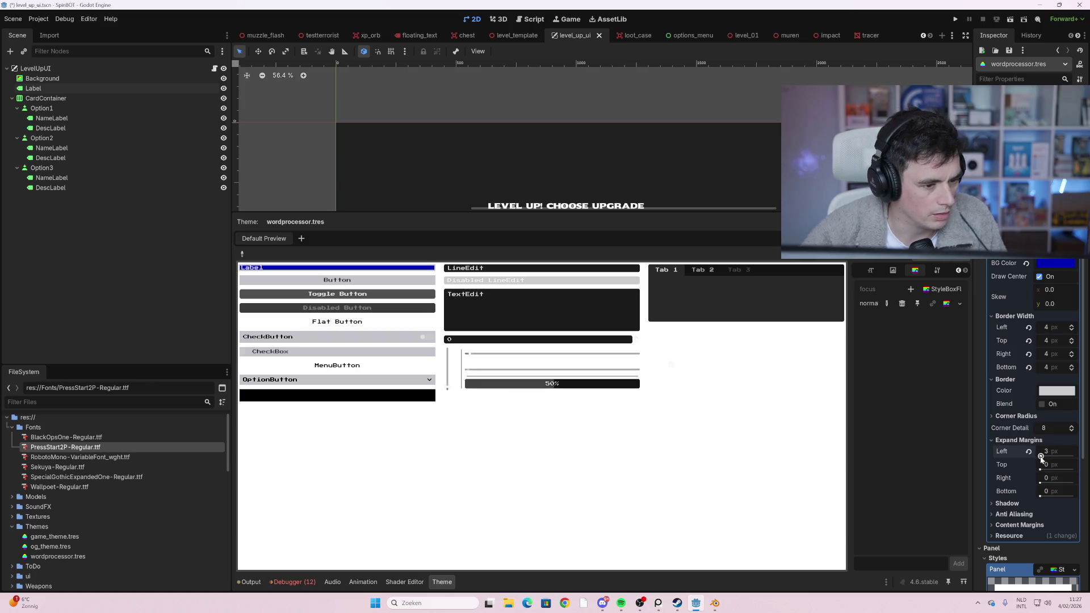
click(1056, 465)
text(3)
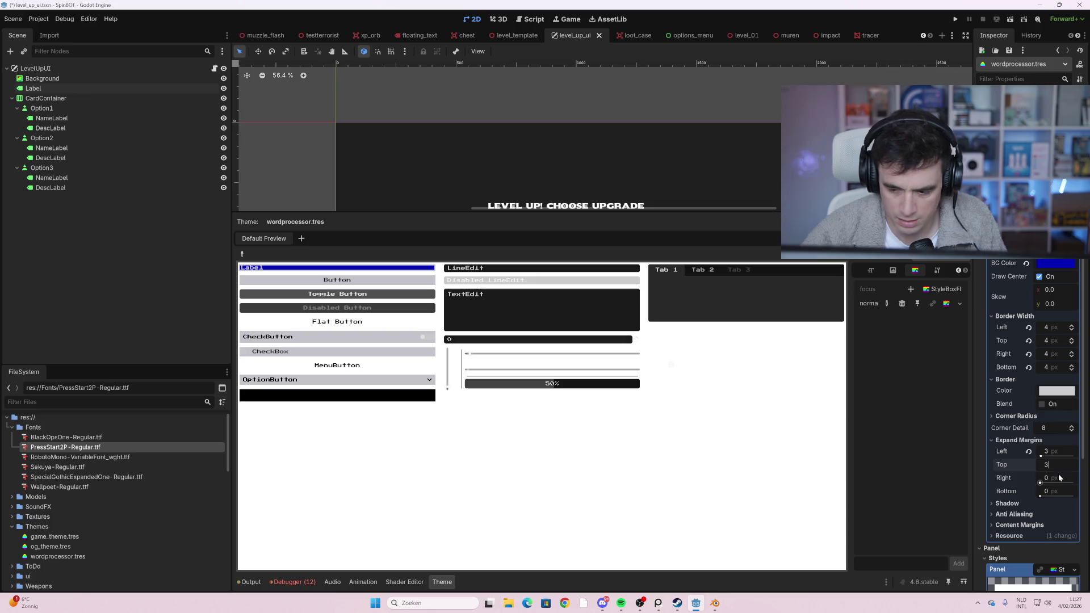
click(1058, 477)
text(3)
click(1057, 492)
text(3)
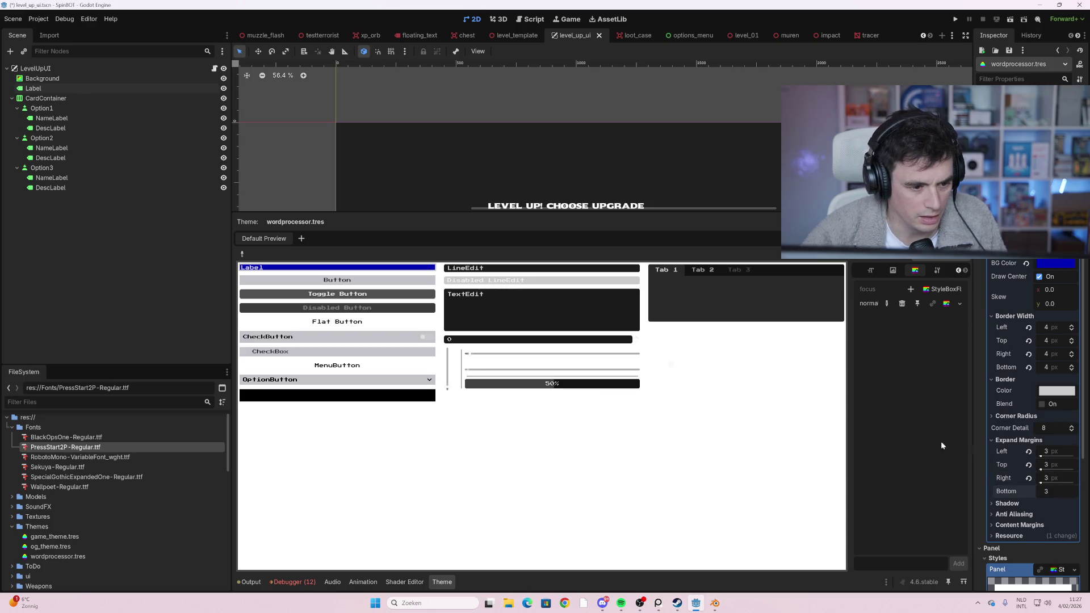
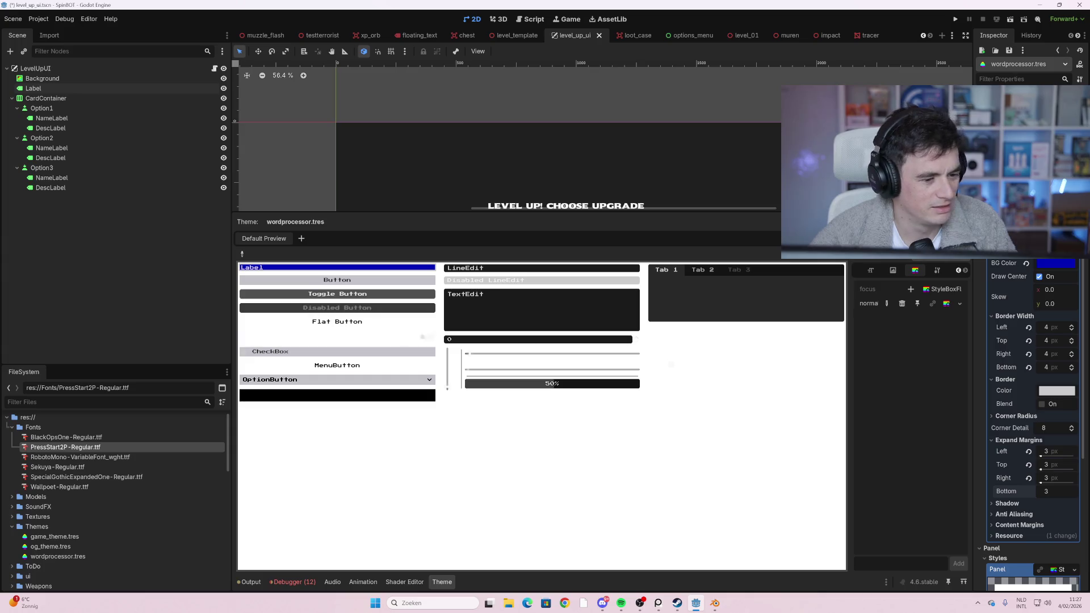
- Disable anti-aliasing on the blue label StyleBox in wordprocessor.tres
scroll(1034, 446, down, 3)
click(1034, 453)
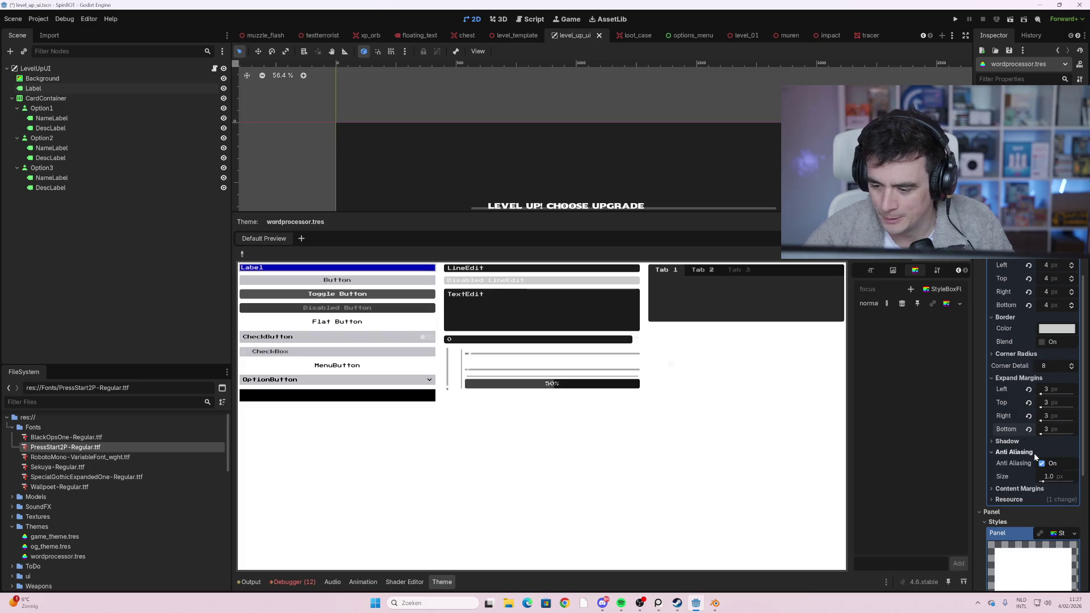
click(1042, 464)
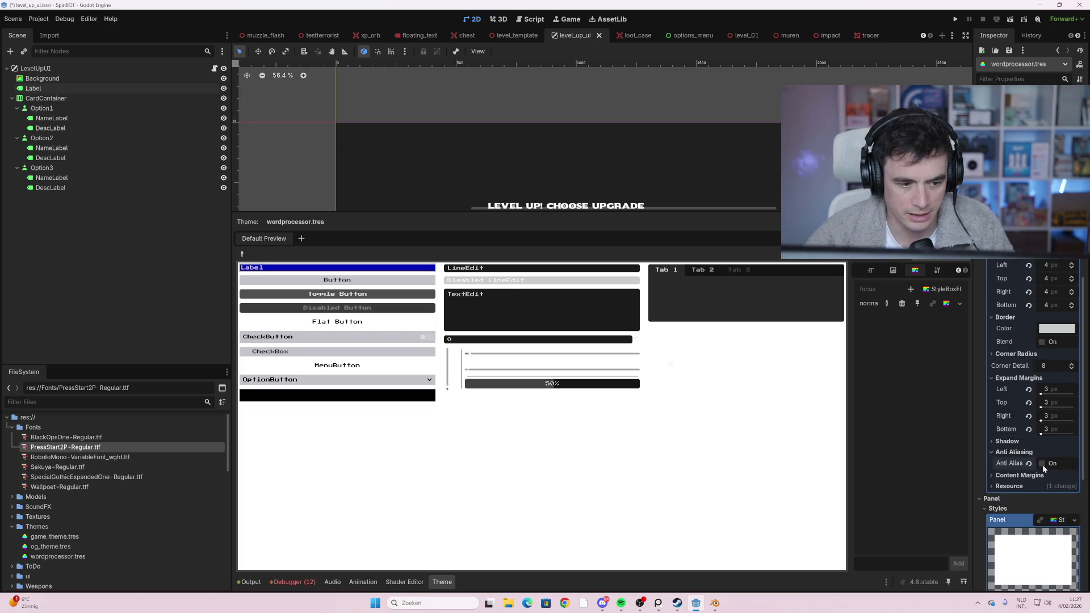
- Set the label style's content margins to left 39, top 9, right 9, bottom 9 px
click(1045, 476)
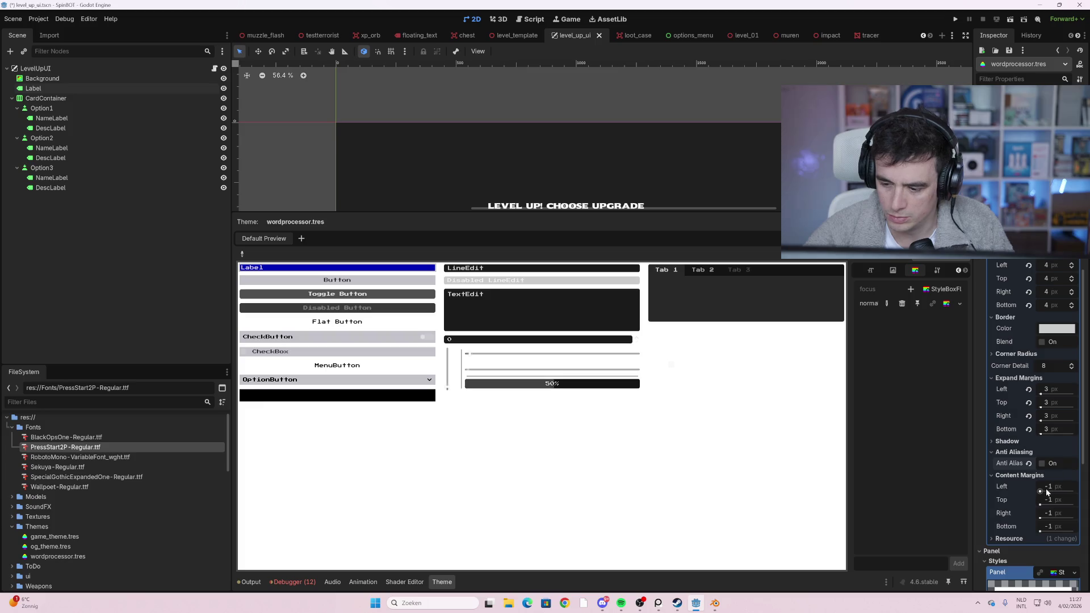
drag(1048, 486, 1062, 487)
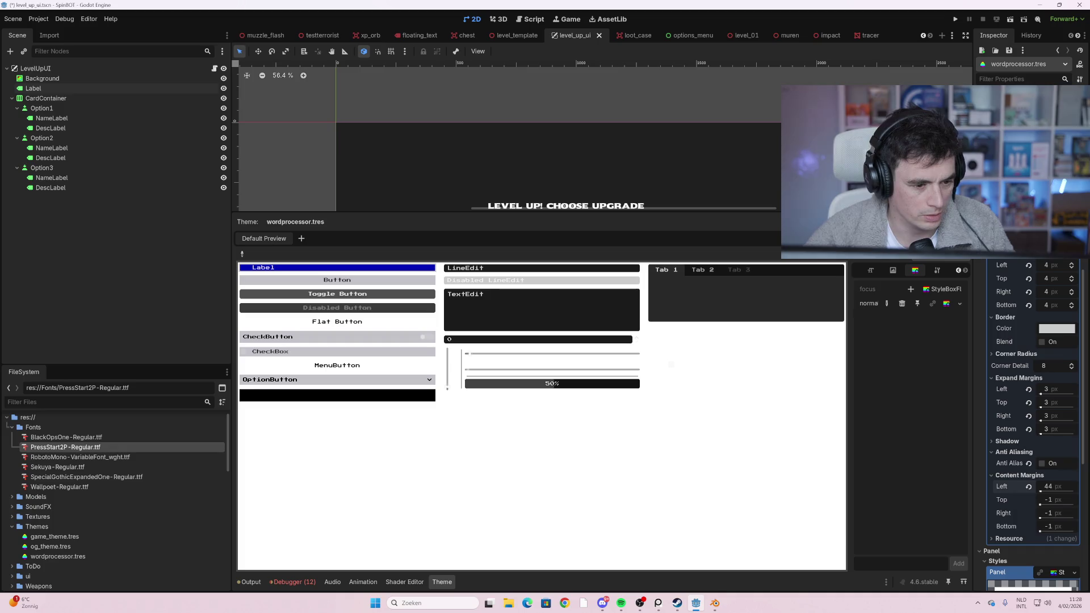
mouse_move(1047, 487)
mouse_down()
mouse_move(1034, 487)
mouse_move(1055, 487)
mouse_up()
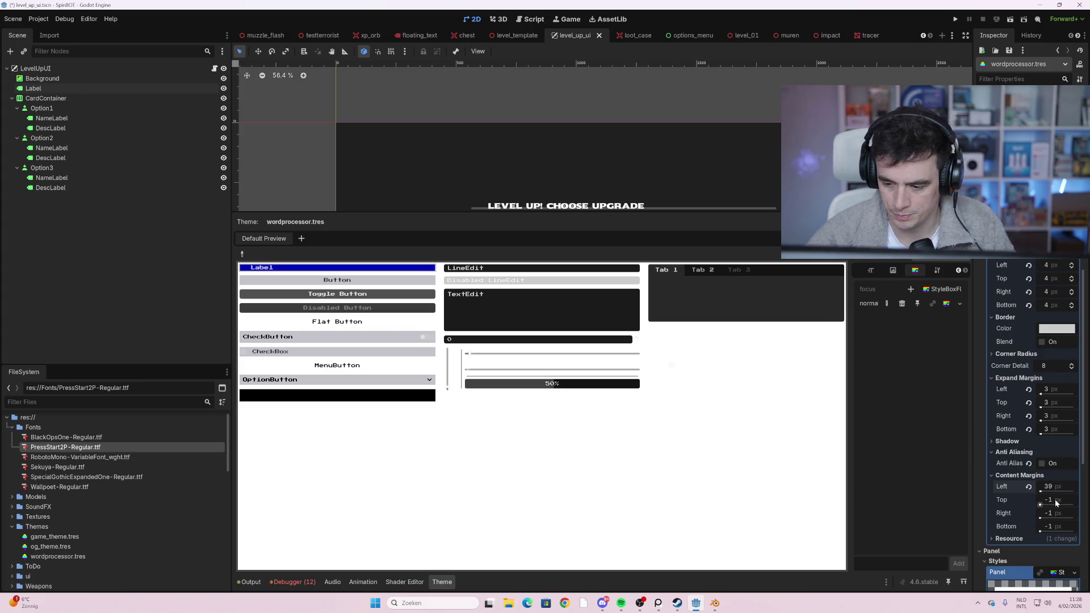
drag(1056, 499, 1052, 501)
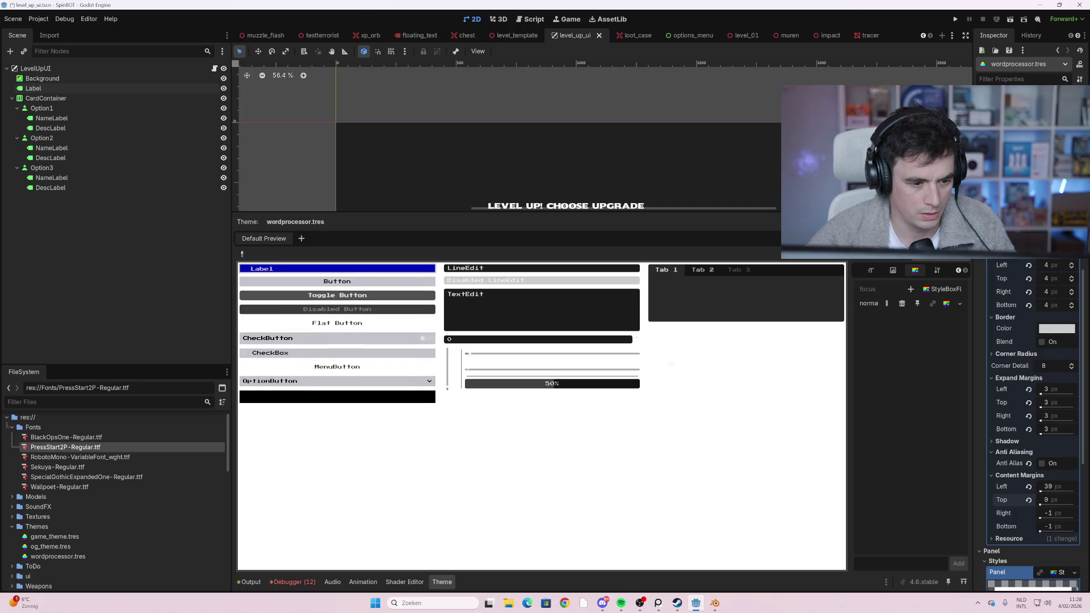
click(1048, 513)
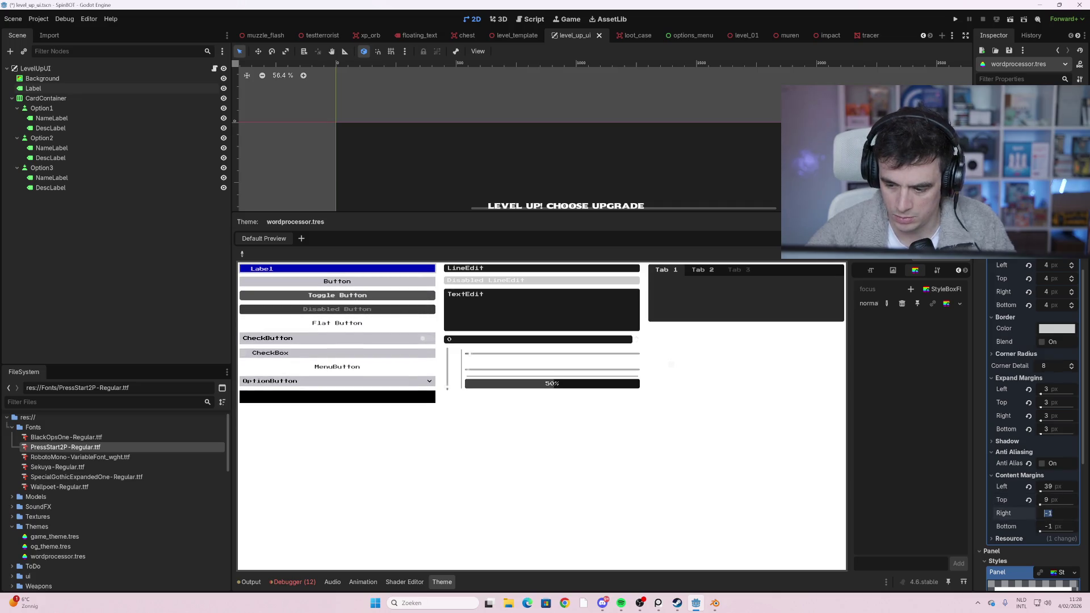
text(9)
click(1061, 526)
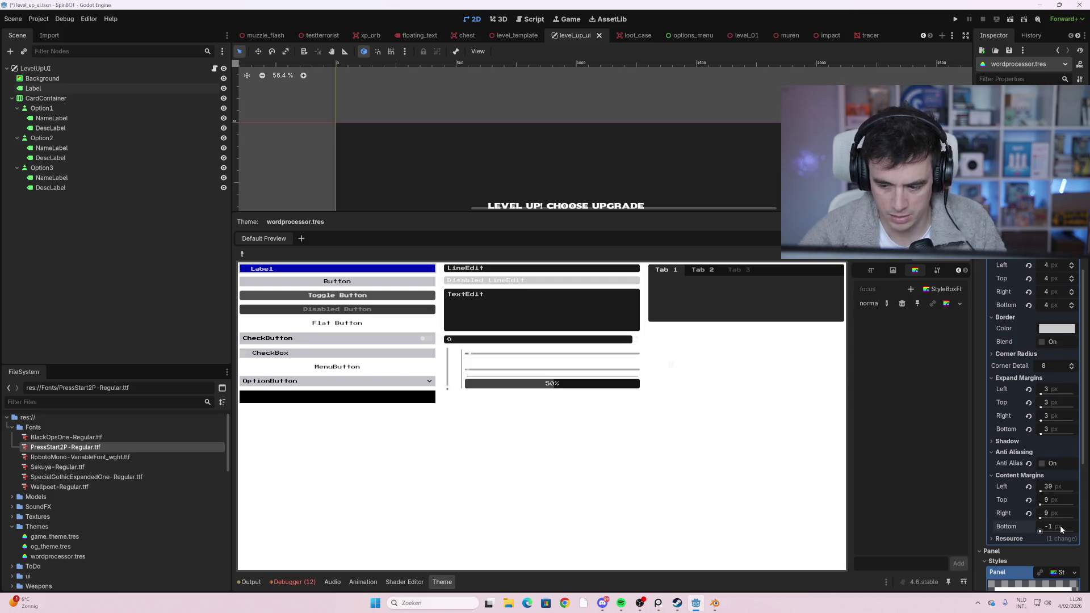
text(9)
key(Return)
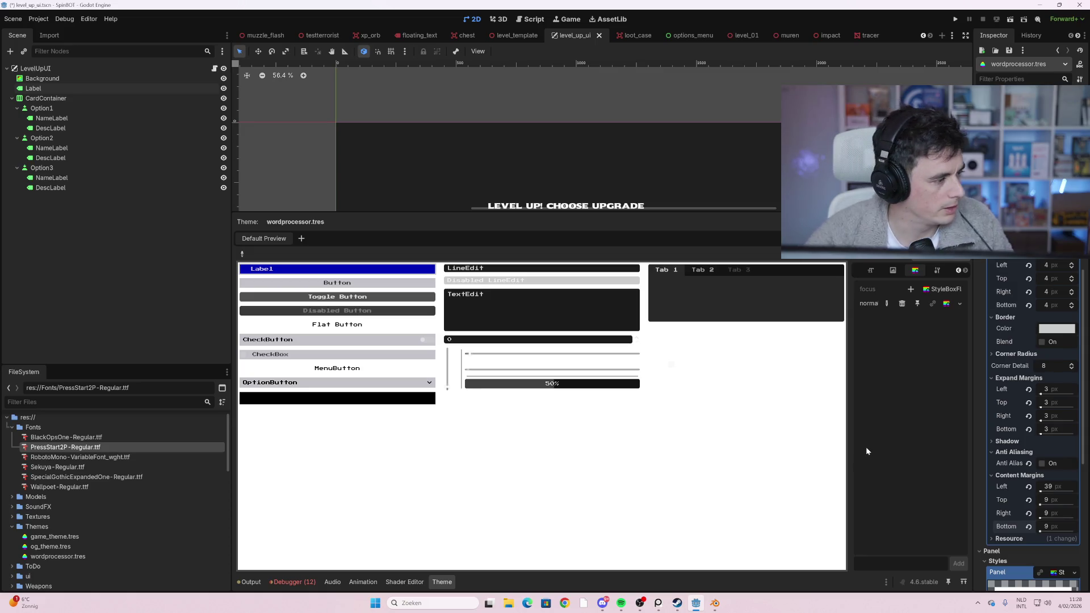
scroll(1029, 264, up, 5)
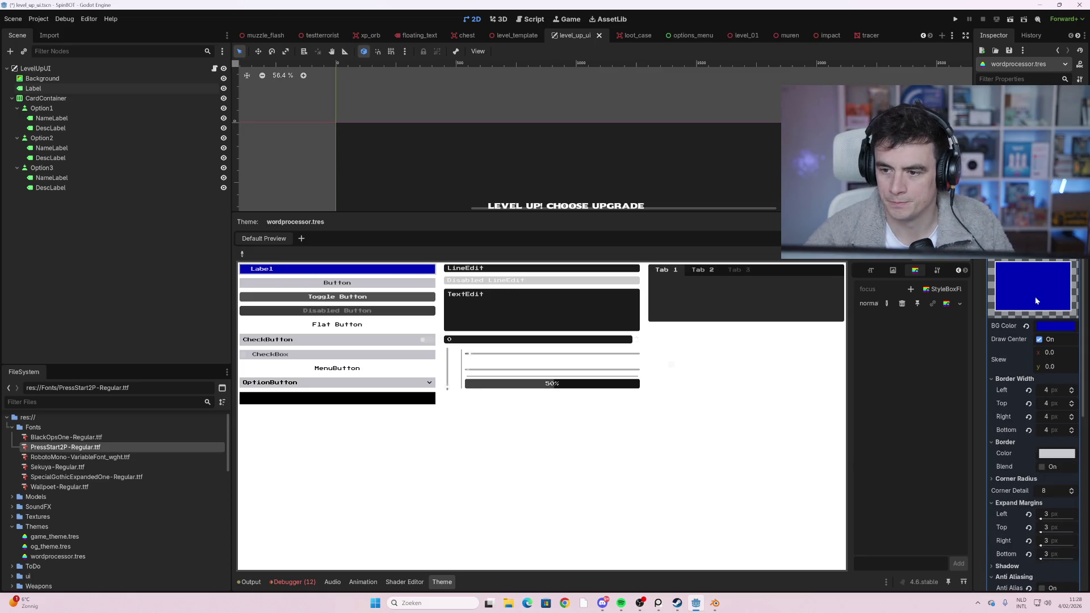
- Review the padded blue Label in the theme preview and bring up the theme type list
scroll(1034, 364, down, 5)
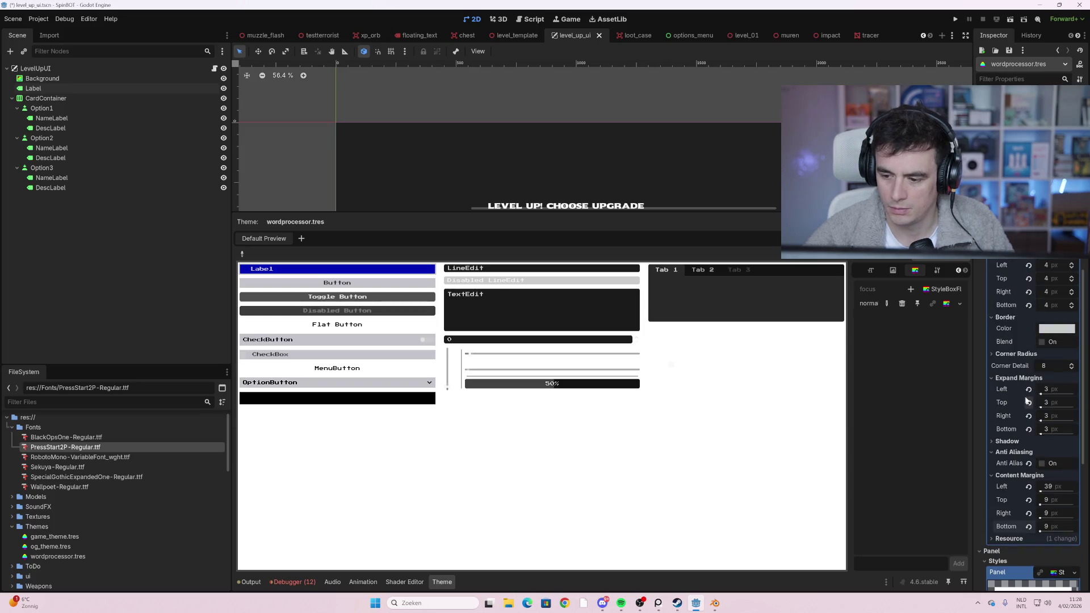
scroll(1027, 402, down, 7)
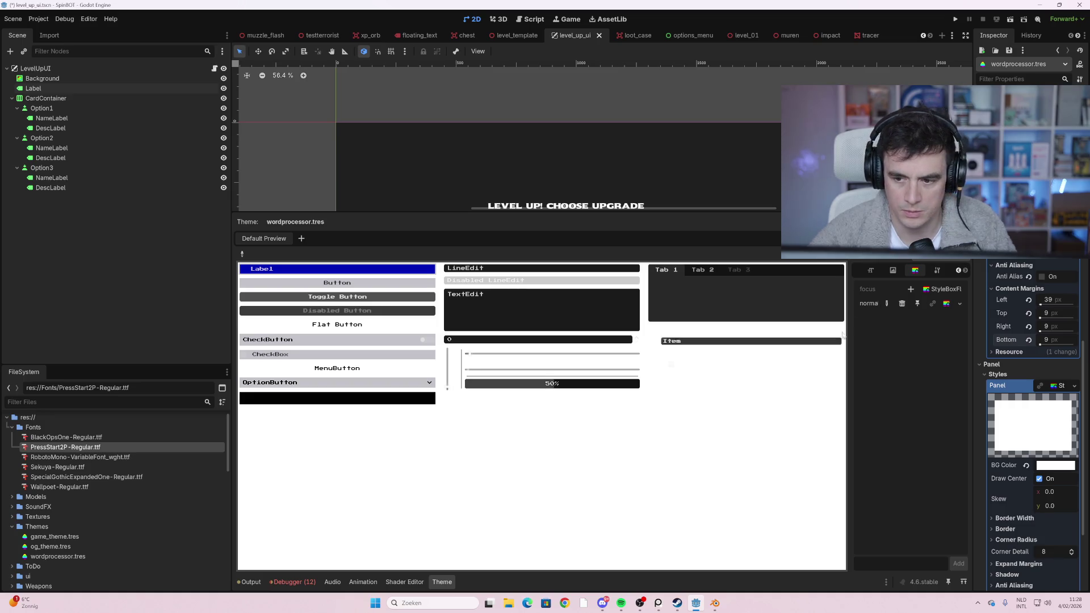
scroll(984, 337, down, 5)
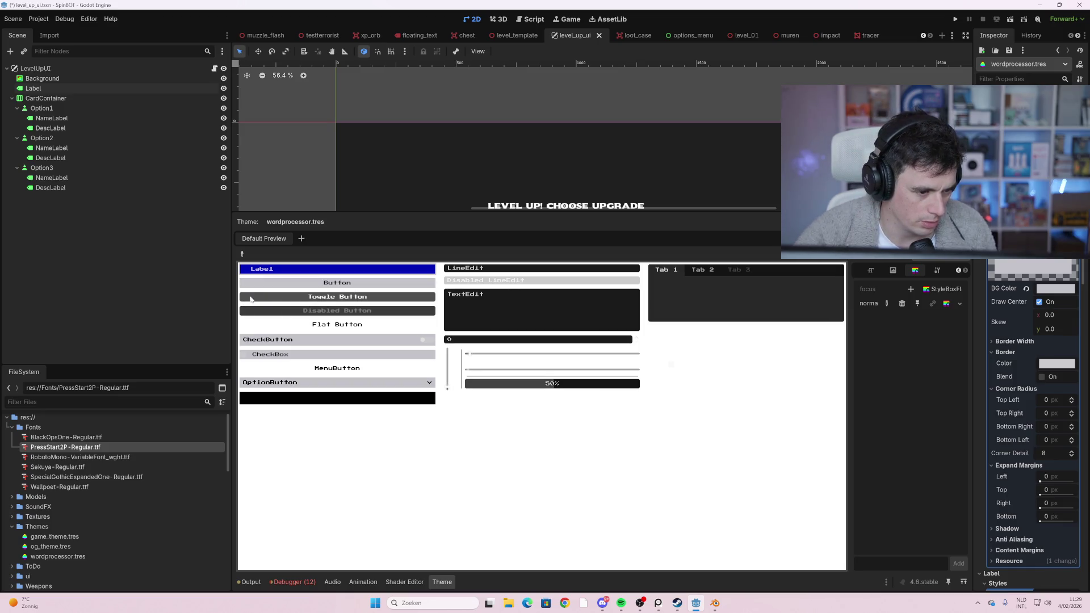
click(923, 256)
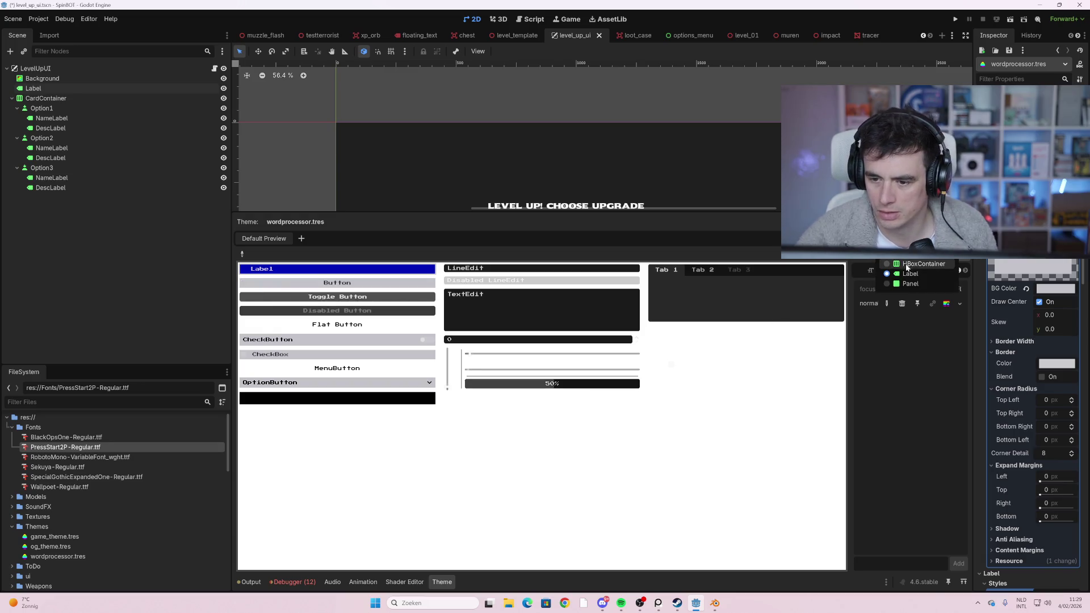
- Give the Button type's hover state a new StyleBoxFlat in wordprocessor.tres and save the scene
click(921, 254)
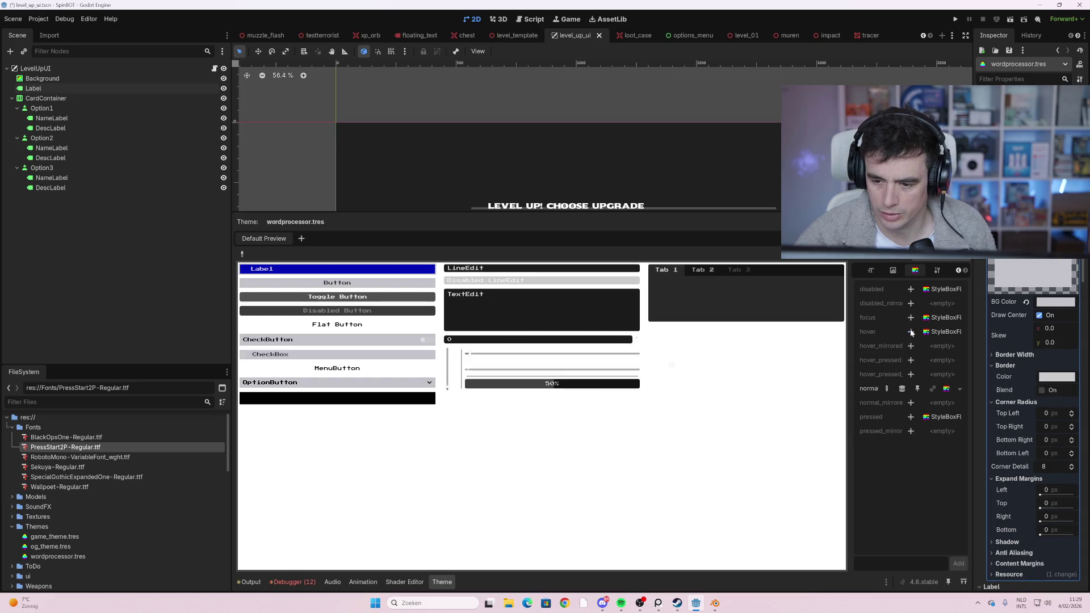
click(947, 333)
click(705, 163)
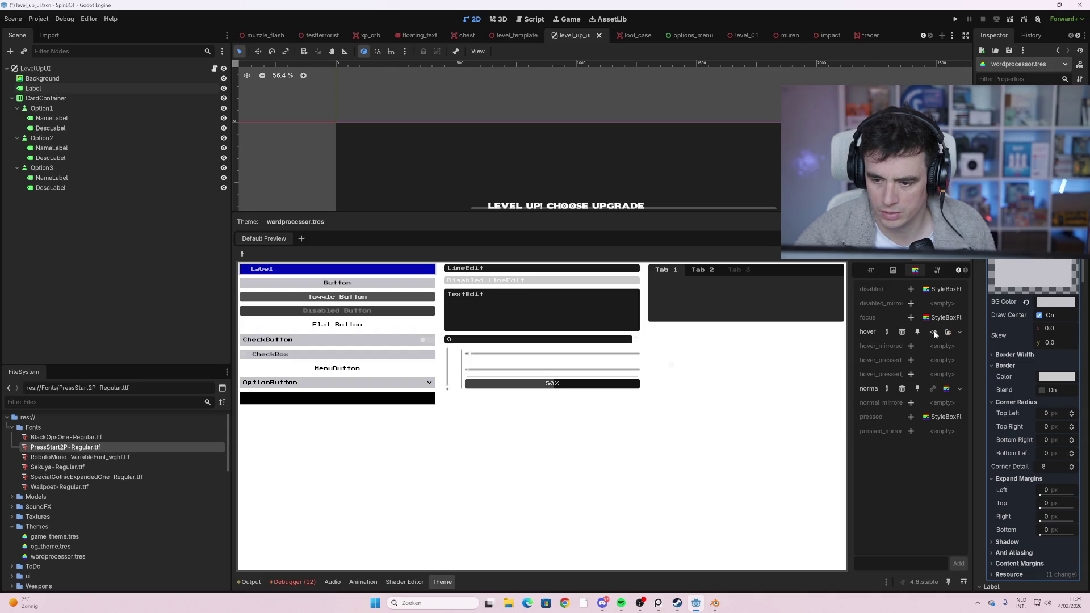
click(935, 334)
click(941, 376)
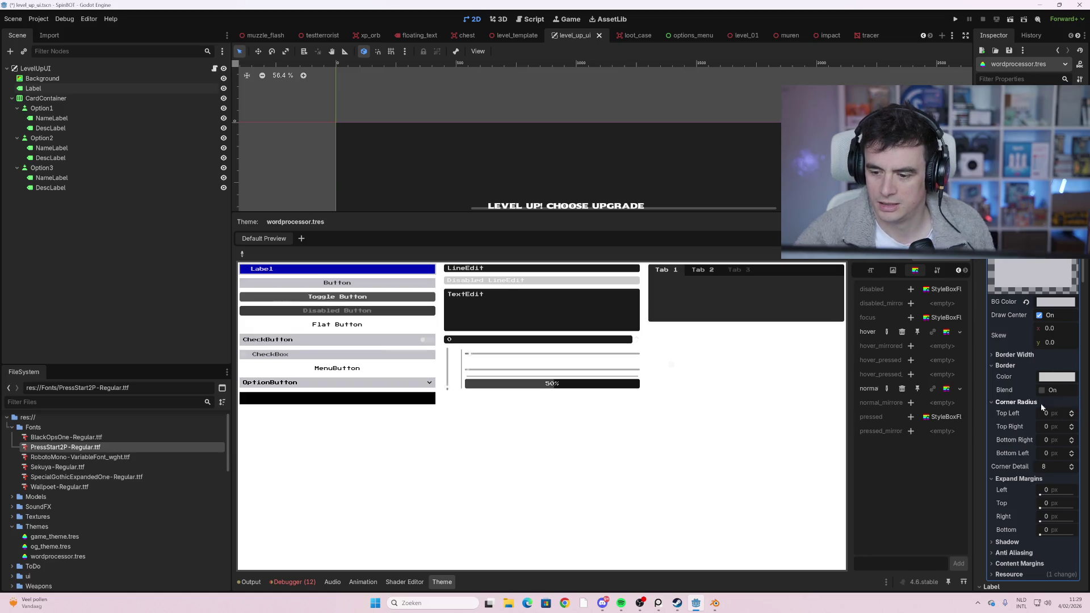
scroll(1043, 407, down, 5)
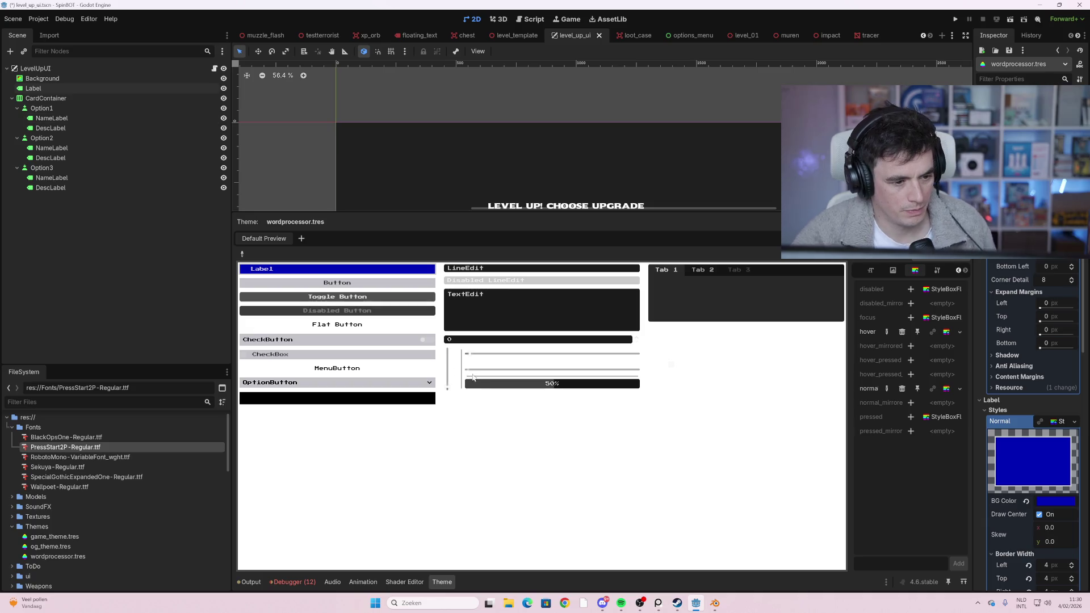
key(ctrl+s)
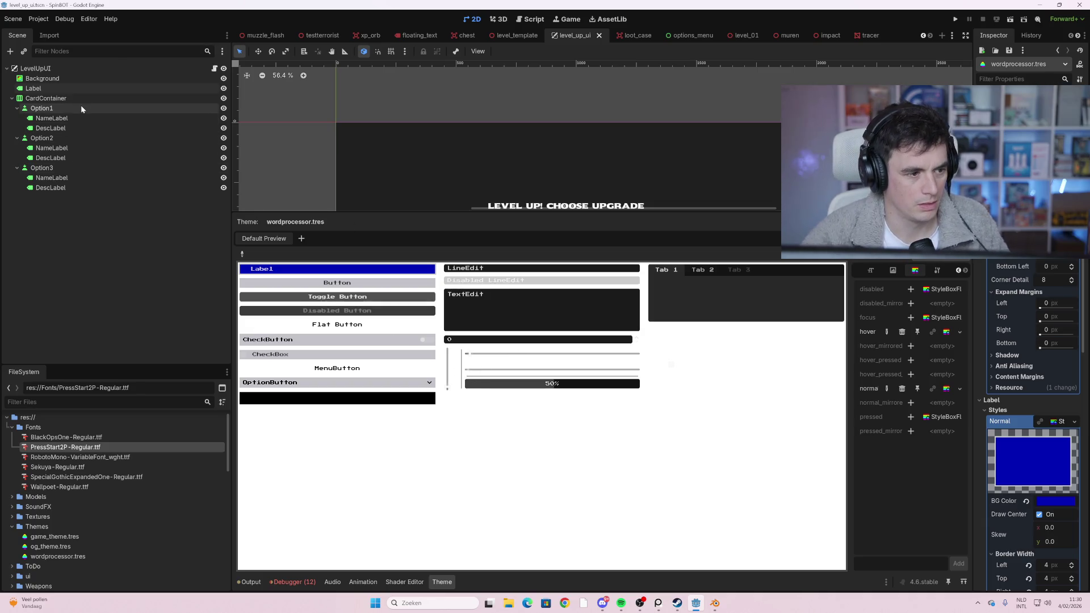
- Assign wordprocessor.tres as the theme of Option1's NameLabel
click(81, 106)
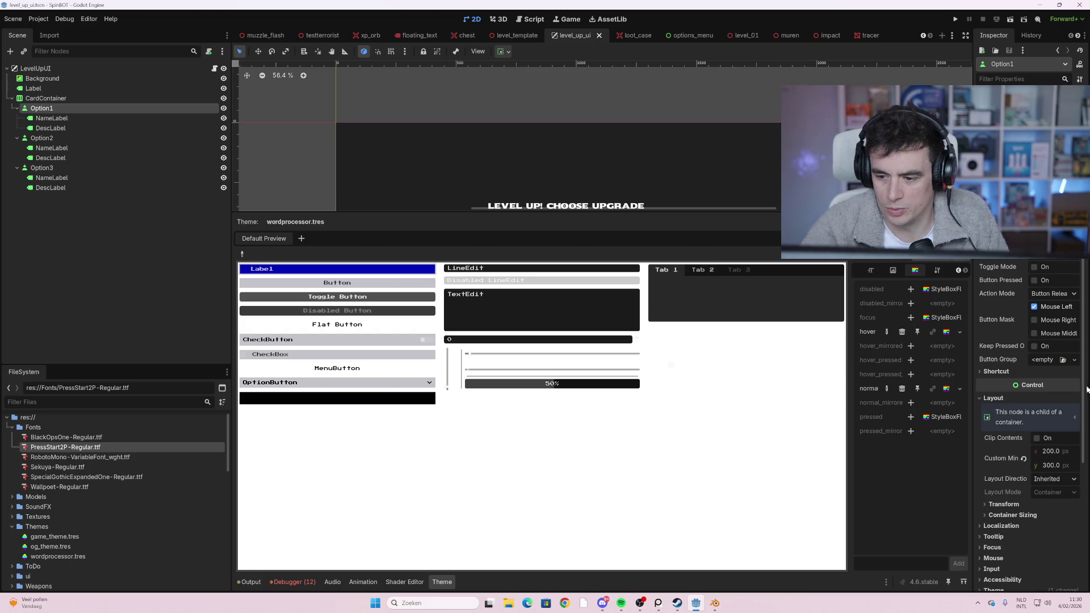
scroll(1028, 420, down, 5)
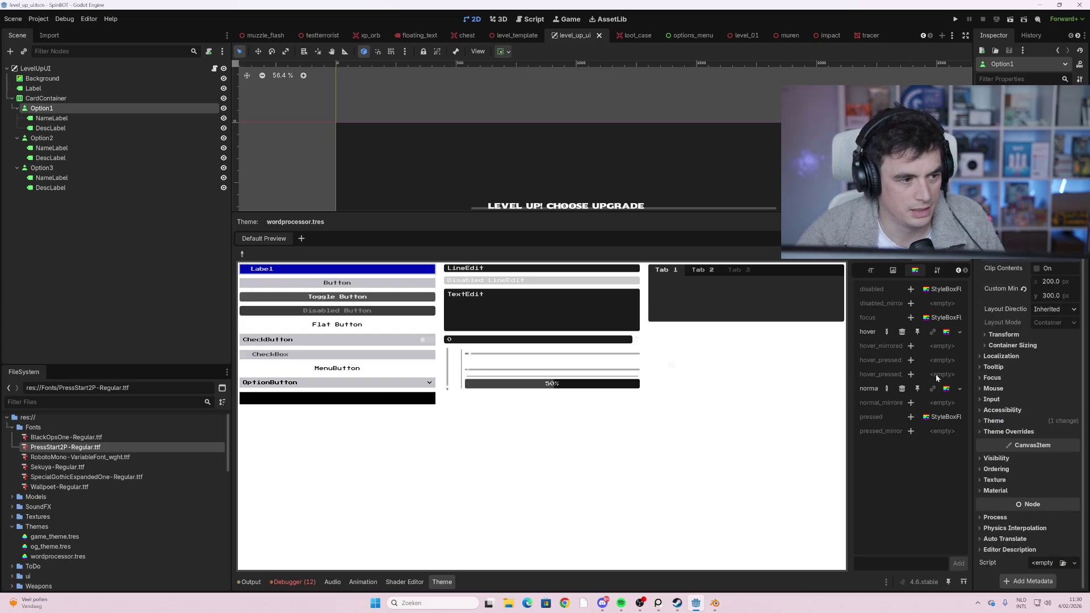
click(127, 119)
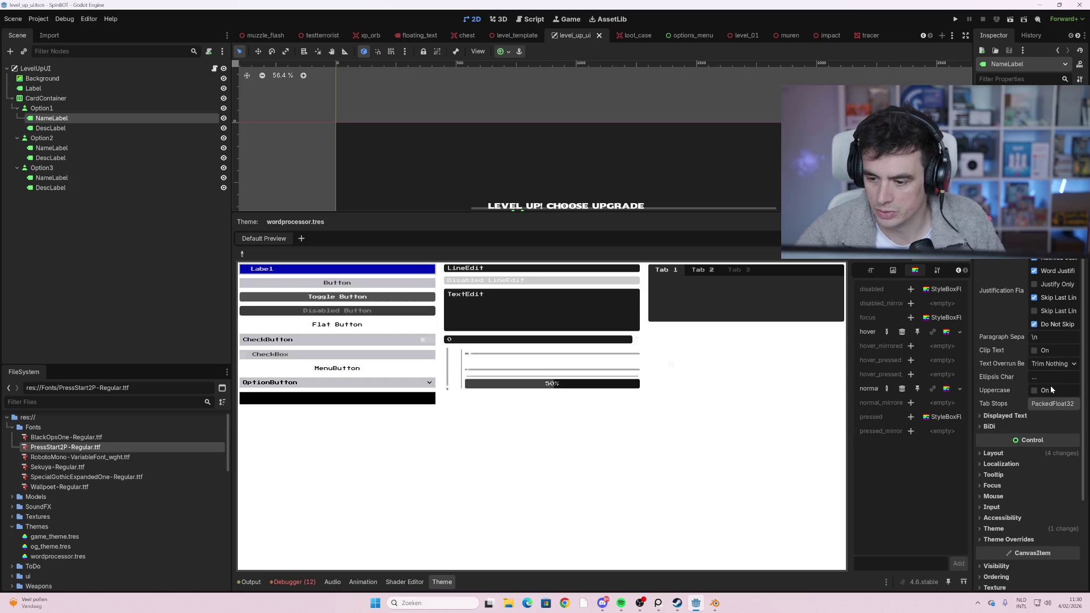
scroll(1059, 421, down, 3)
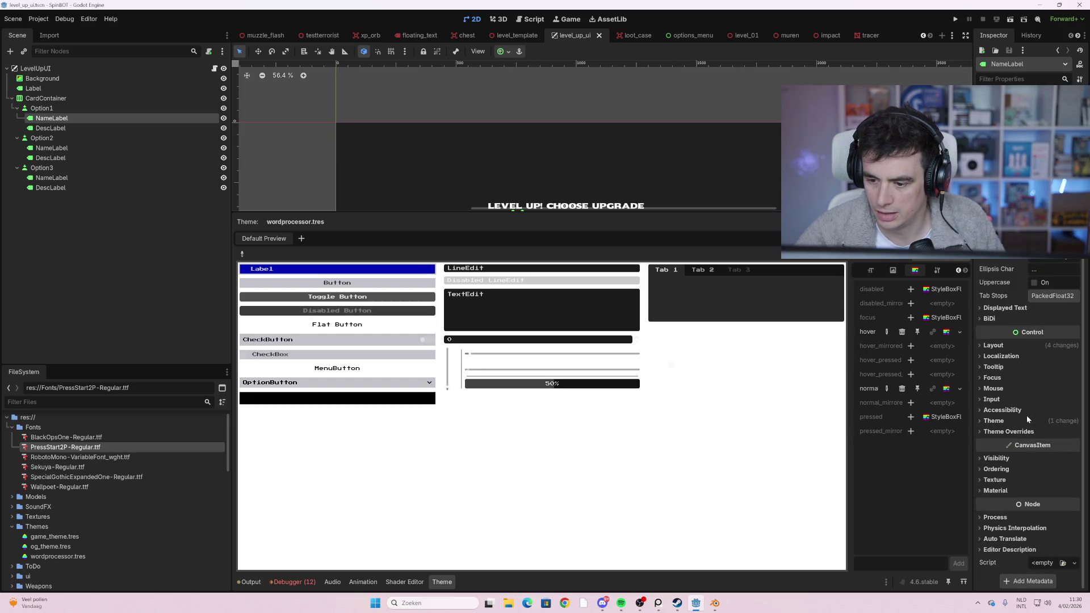
click(1028, 421)
click(1068, 434)
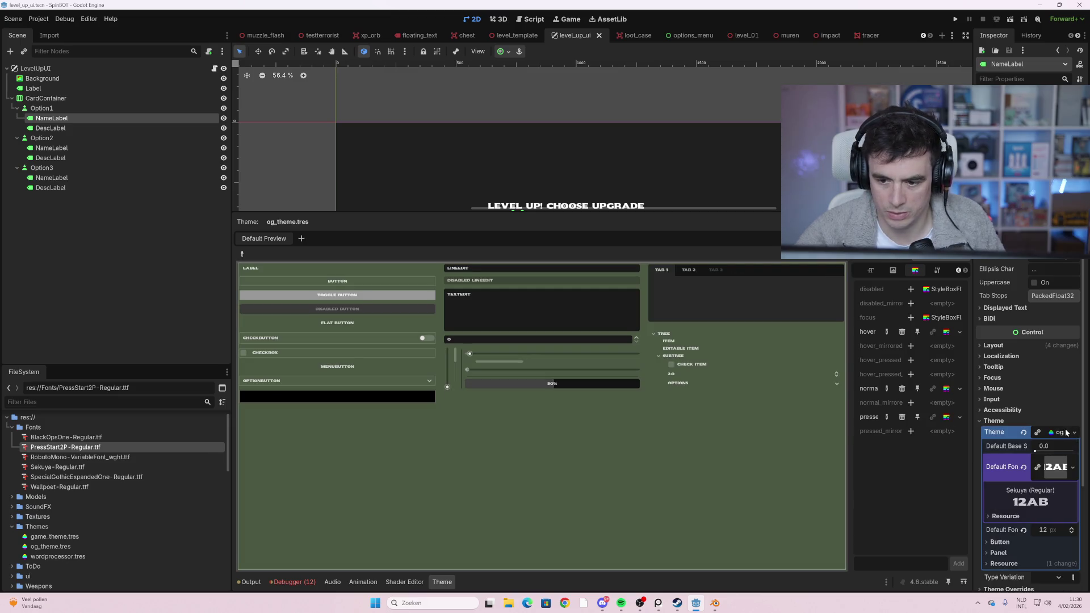
click(1075, 434)
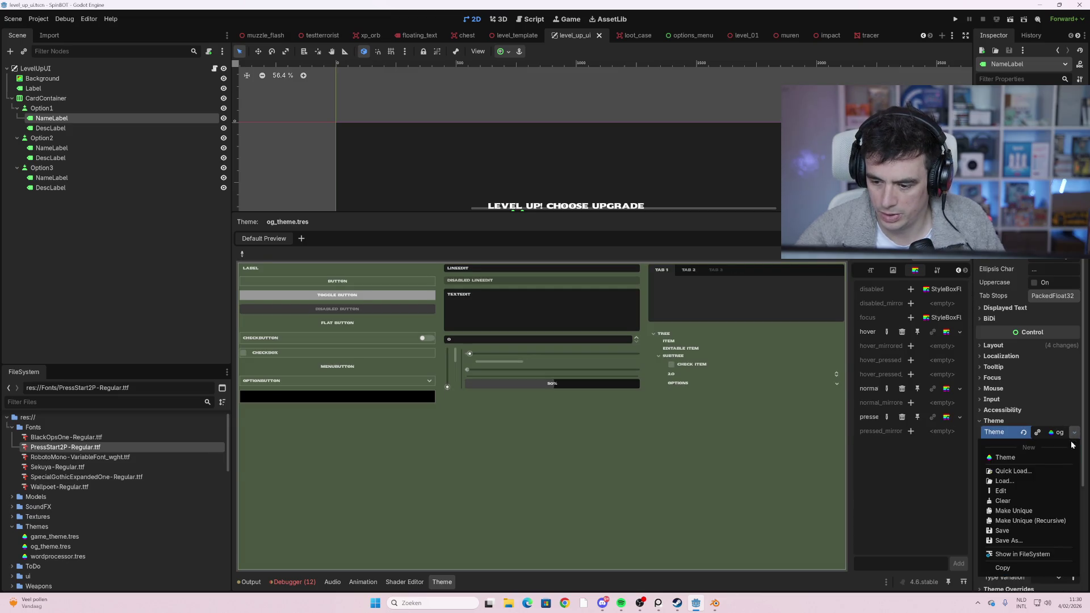
click(74, 538)
mouse_move(57, 556)
mouse_down()
mouse_move(1008, 426)
mouse_move(1050, 487)
mouse_move(1067, 447)
mouse_move(1059, 433)
mouse_up()
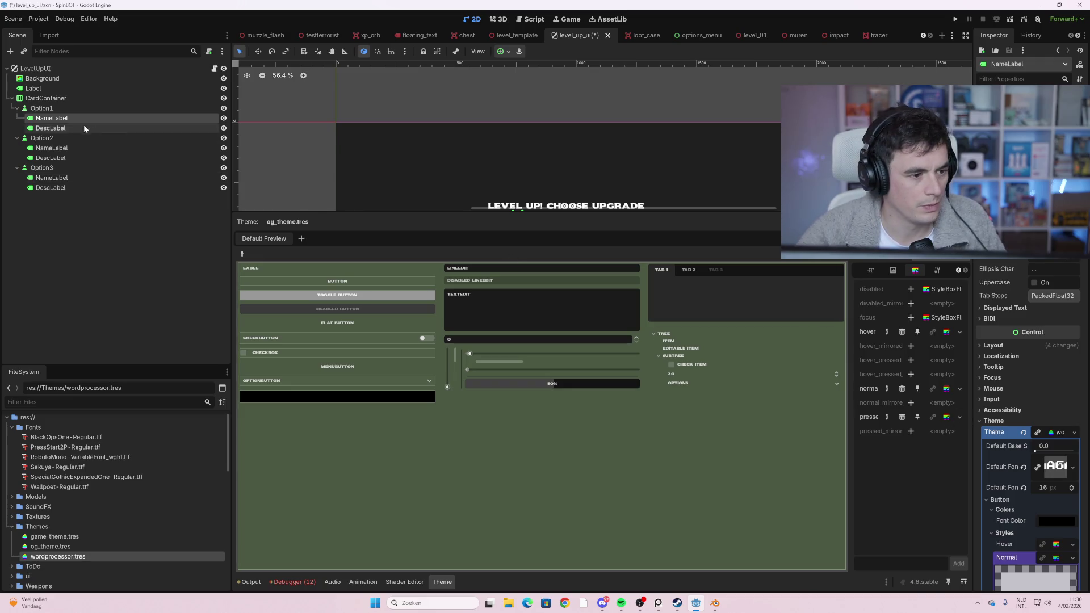
- Apply wordprocessor.tres as the theme of Option2's NameLabel as well
click(52, 147)
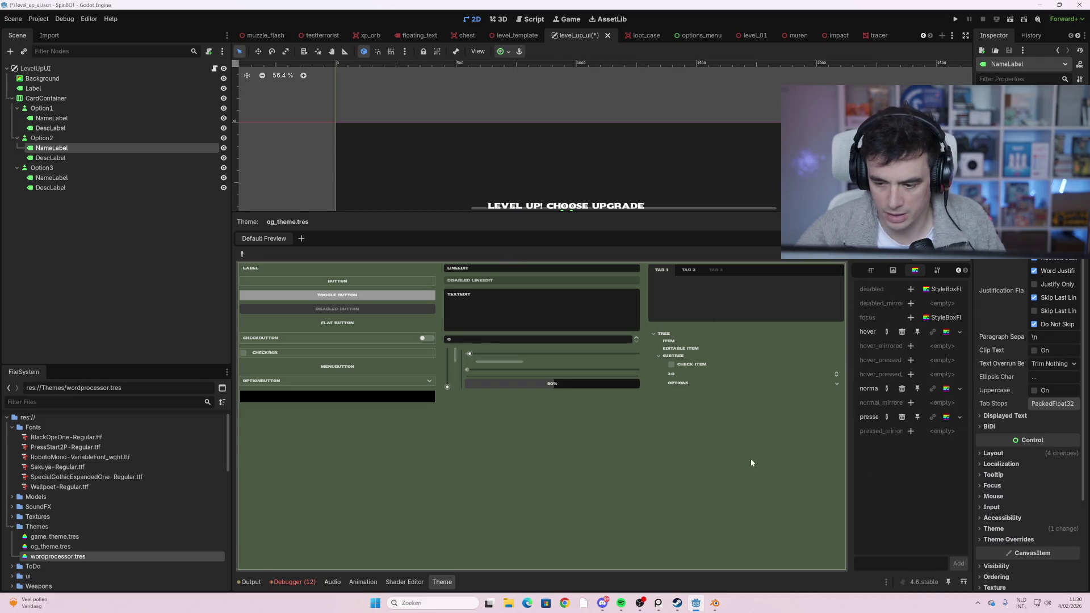
scroll(1039, 447, down, 3)
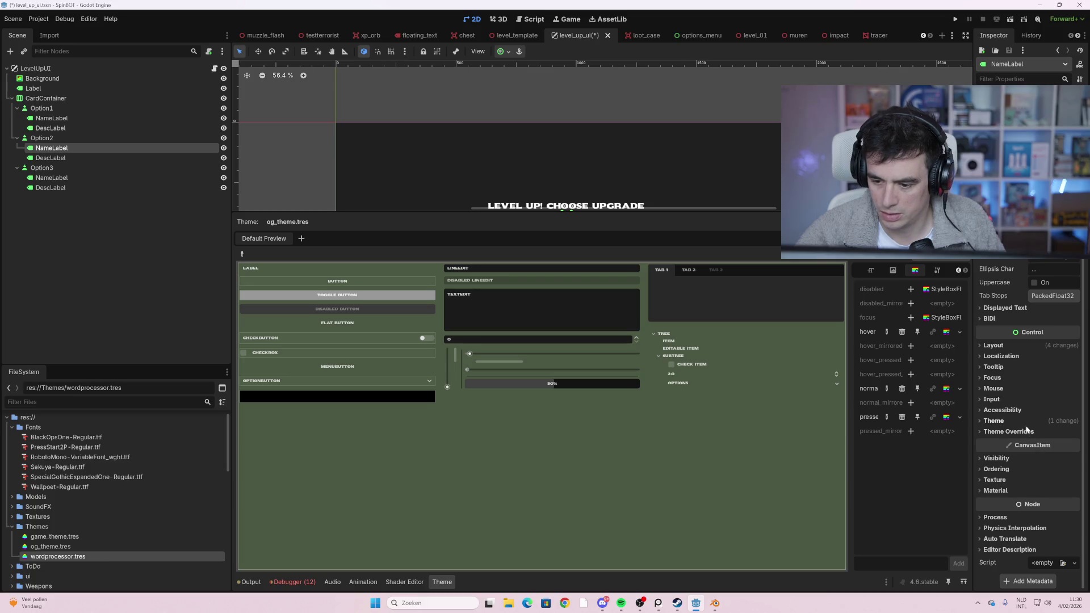
click(1027, 431)
click(1018, 423)
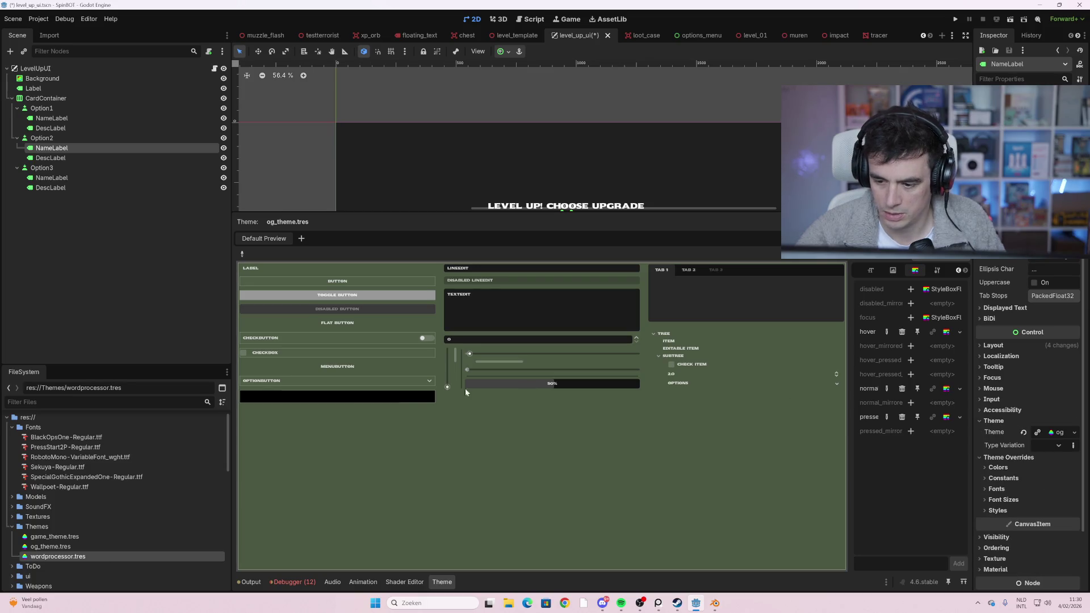
mouse_move(57, 557)
mouse_down()
mouse_move(996, 503)
mouse_move(1050, 436)
mouse_up()
- Give Option3's NameLabel the wordprocessor.tres theme and save the level-up UI scene
click(108, 177)
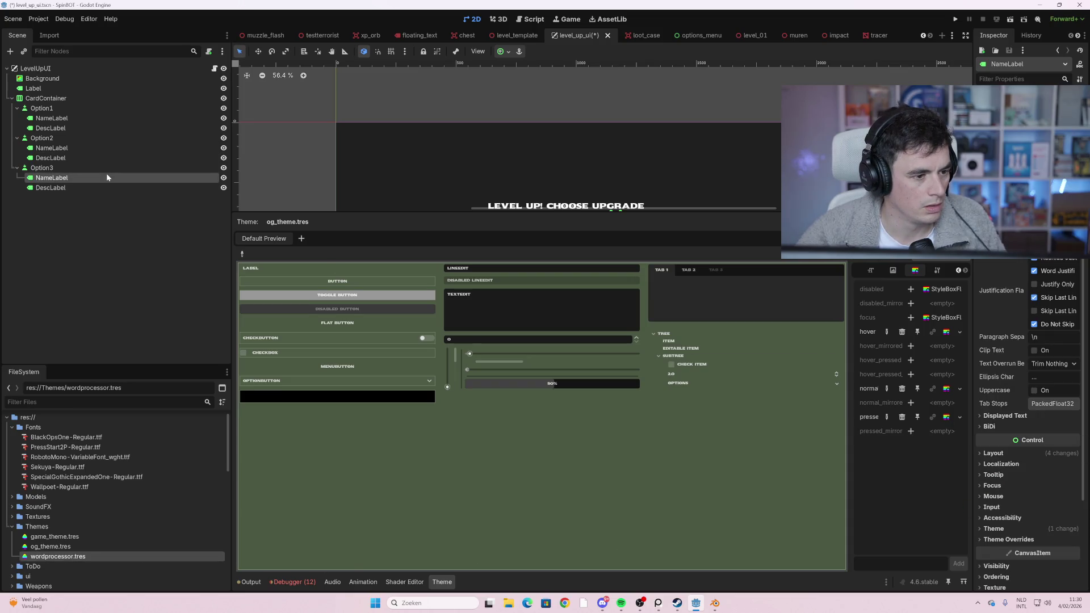
mouse_move(86, 558)
mouse_down()
mouse_move(886, 481)
mouse_move(984, 415)
mouse_move(113, 511)
mouse_move(74, 564)
mouse_move(85, 558)
mouse_up()
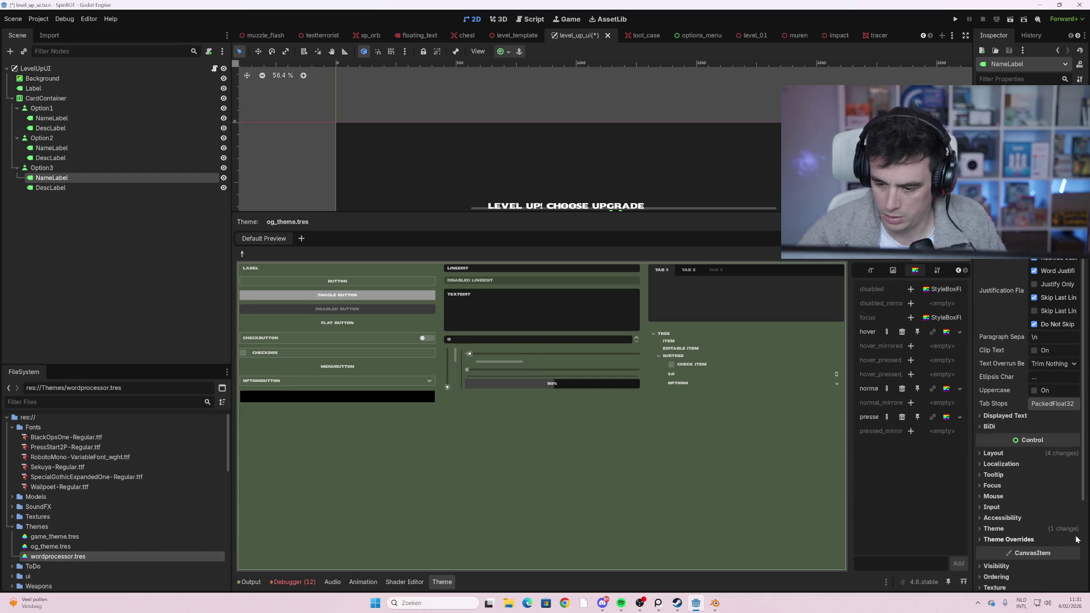
click(1025, 530)
scroll(1028, 531, down, 3)
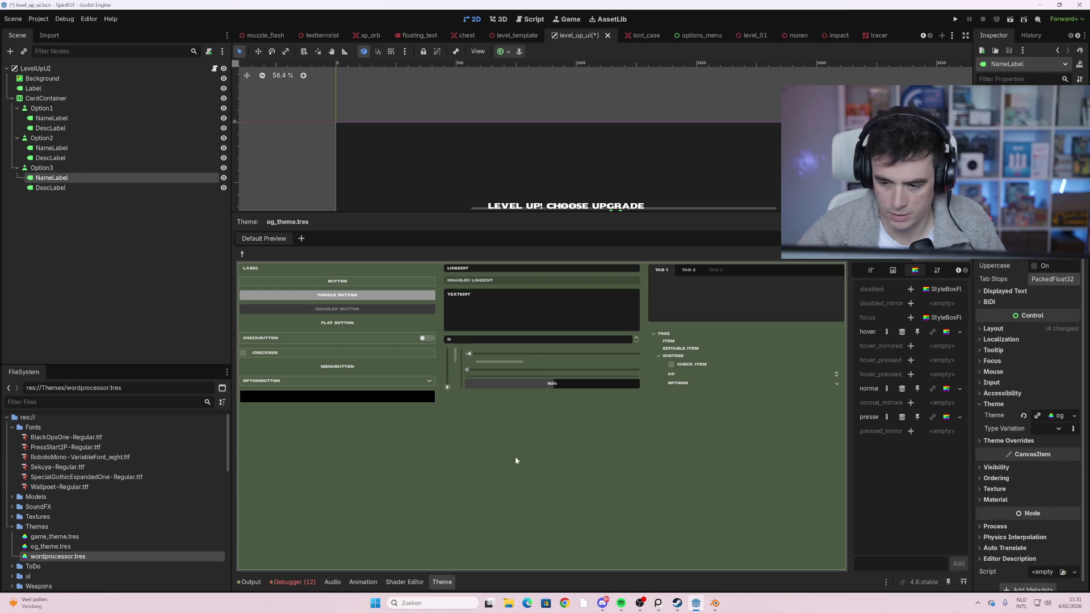
mouse_move(91, 558)
mouse_down()
mouse_move(944, 454)
mouse_move(1059, 419)
mouse_up()
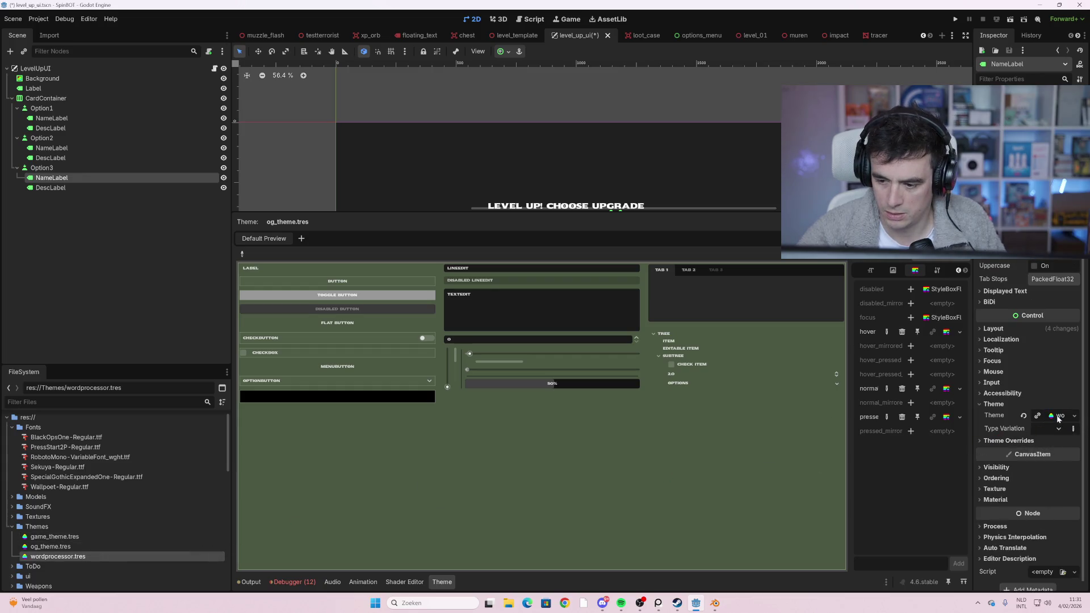
key(ctrl+s)
- Select the Option3 and Option1 DescLabels, then run the game with F5
click(80, 189)
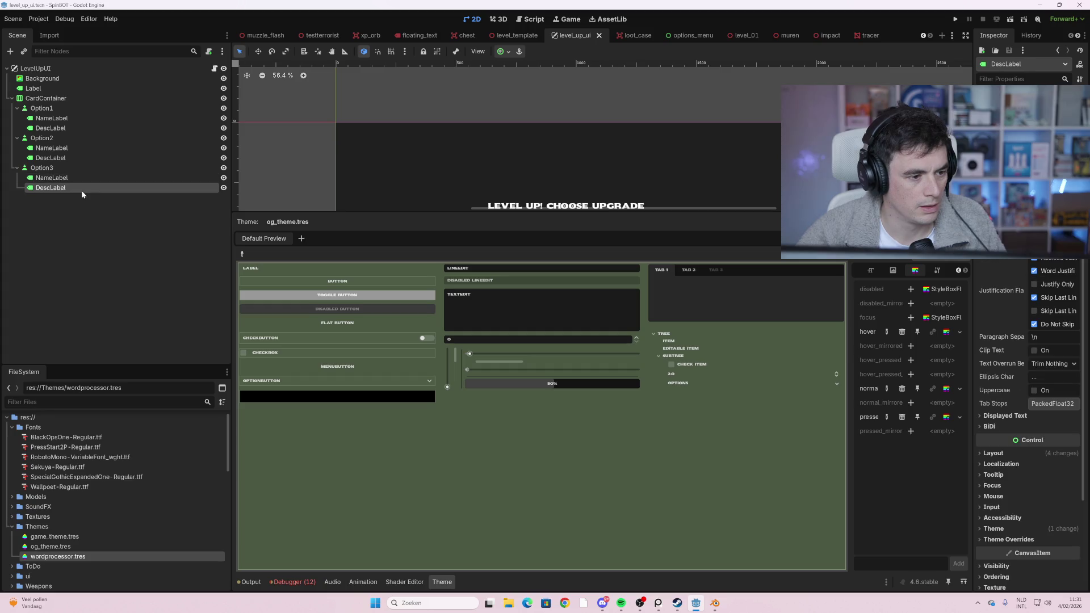
click(66, 128)
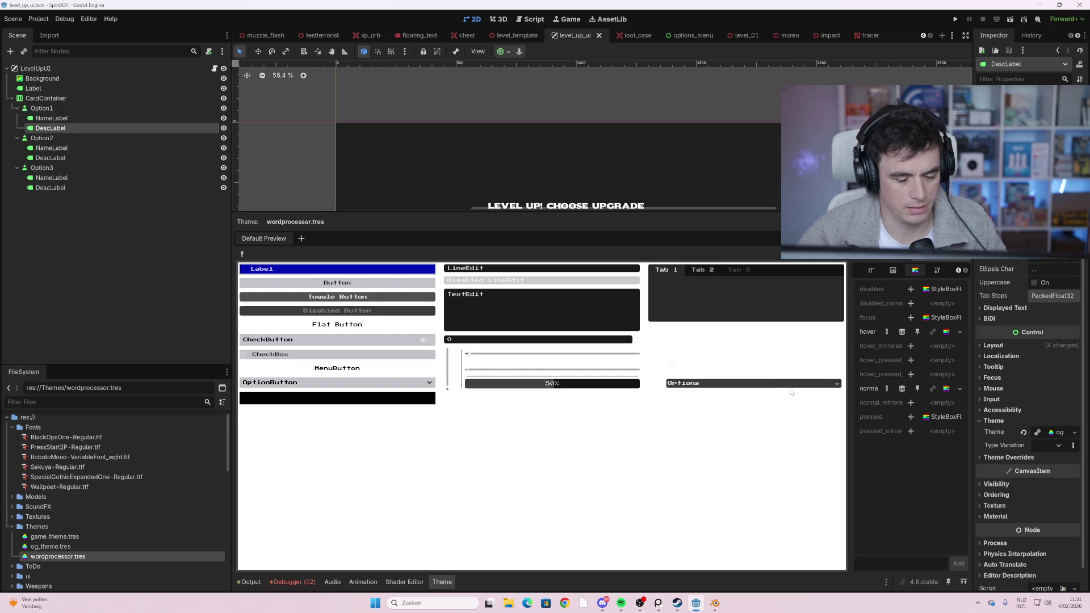
key(F5)
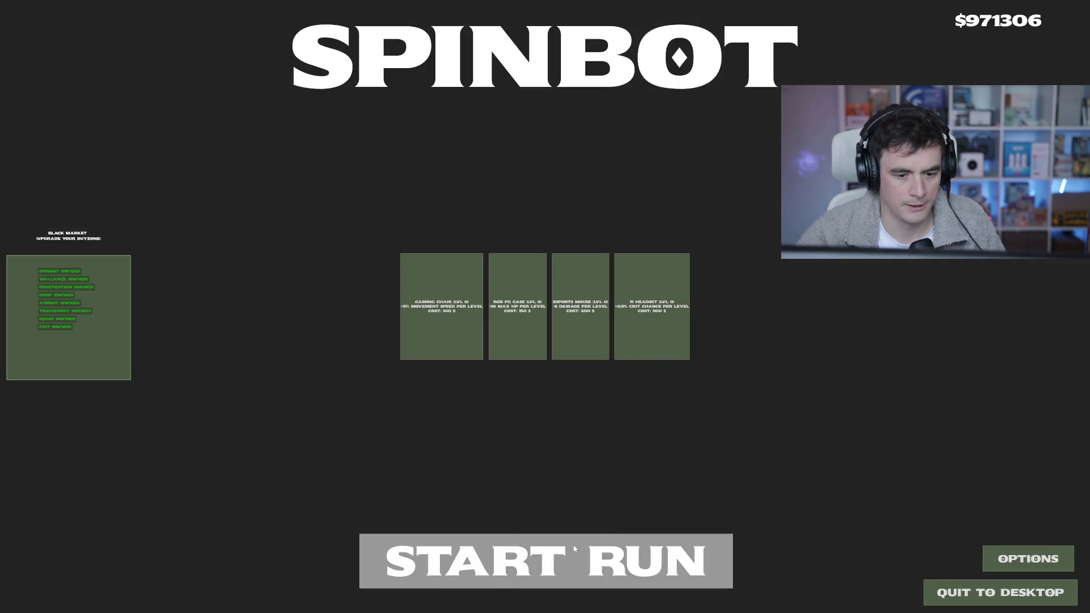
- Start a new run and clear the first wave, moving with WASD and shooting enemies
click(575, 542)
key(a)
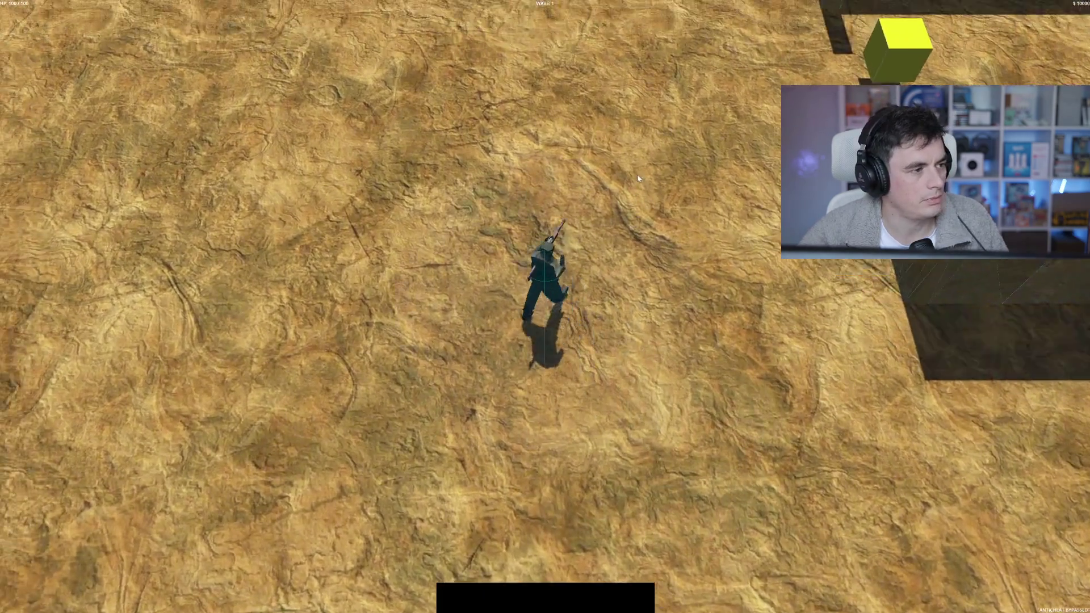
click(716, 146)
key(d)
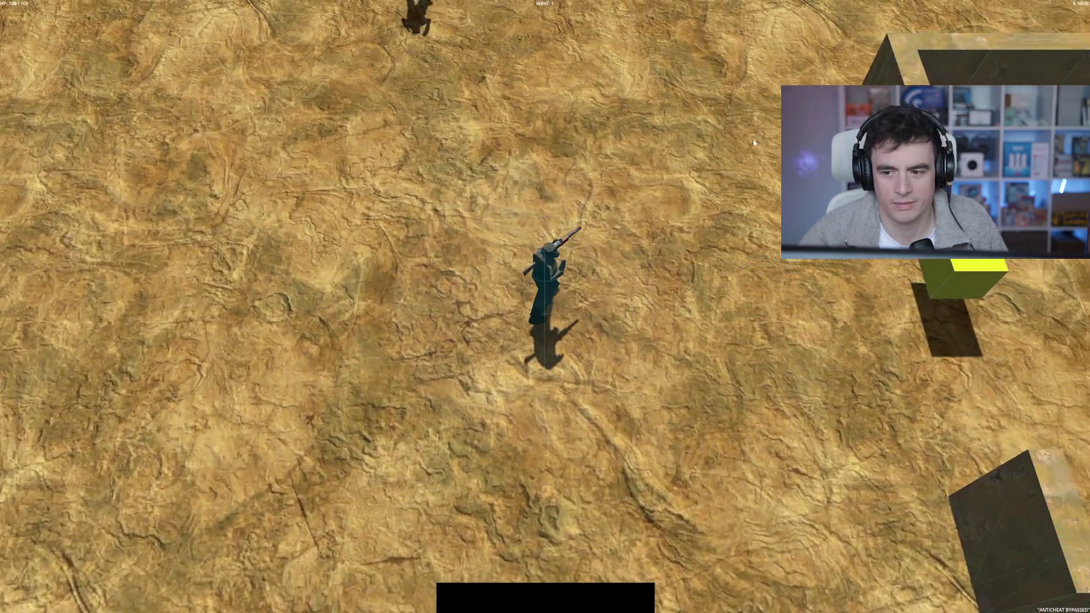
key(space)
key(a)
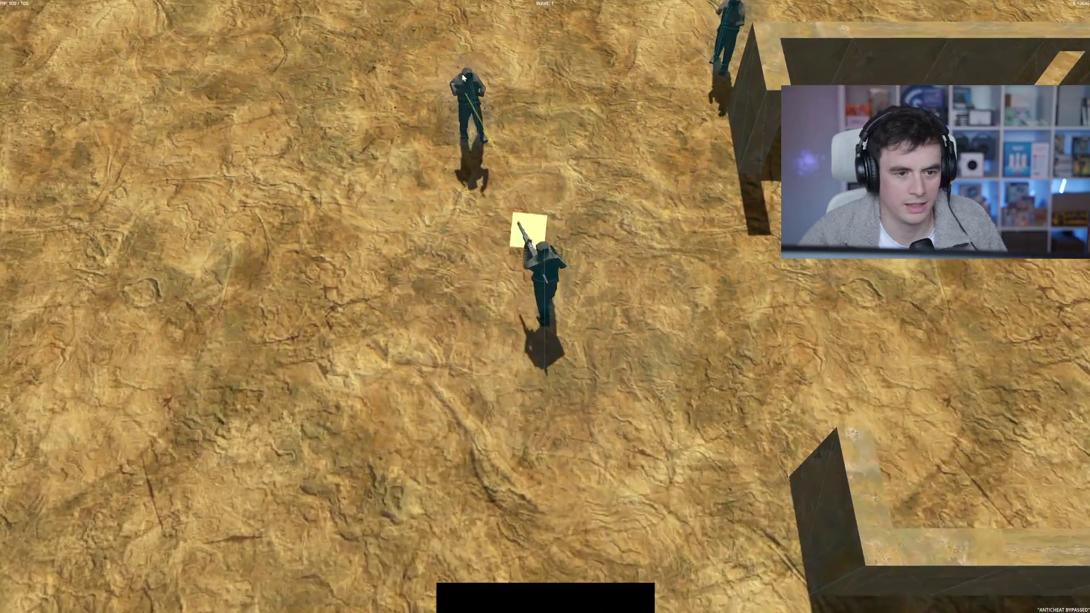
key(s)
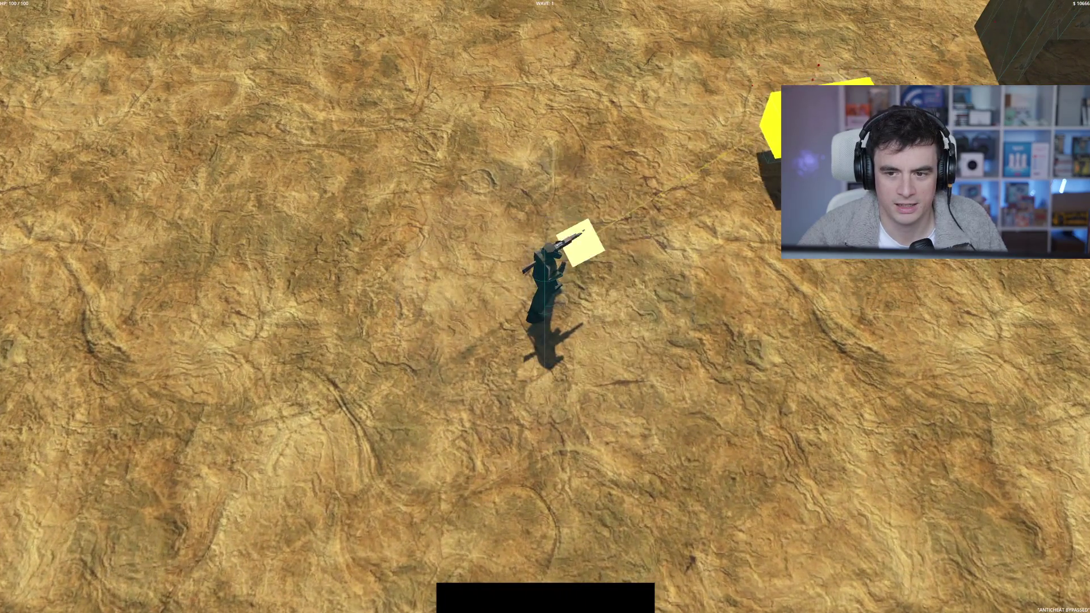
key(w)
key(d)
key(a)
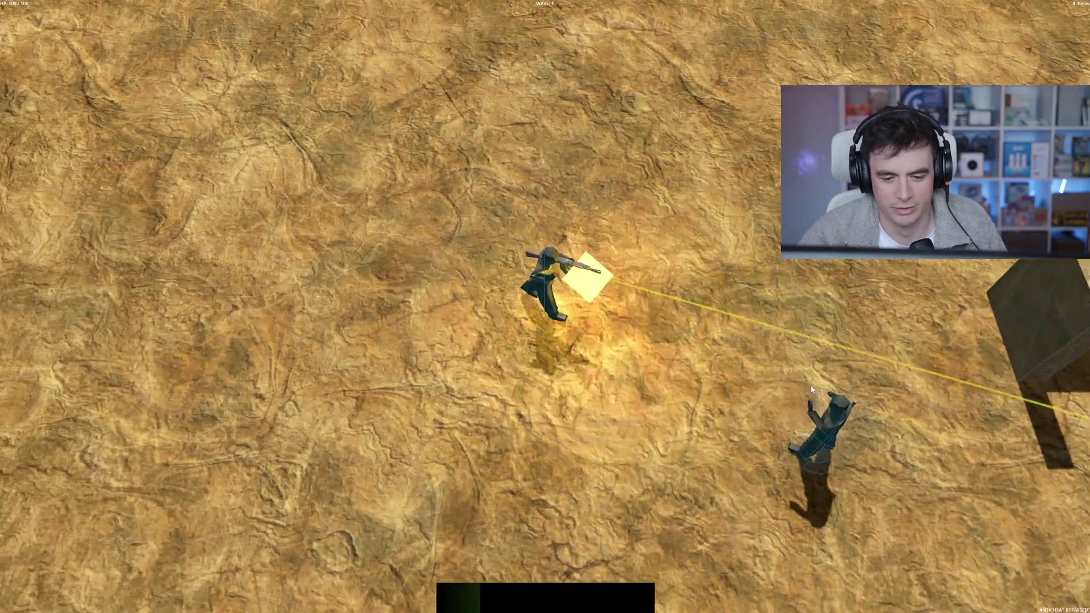
key(s)
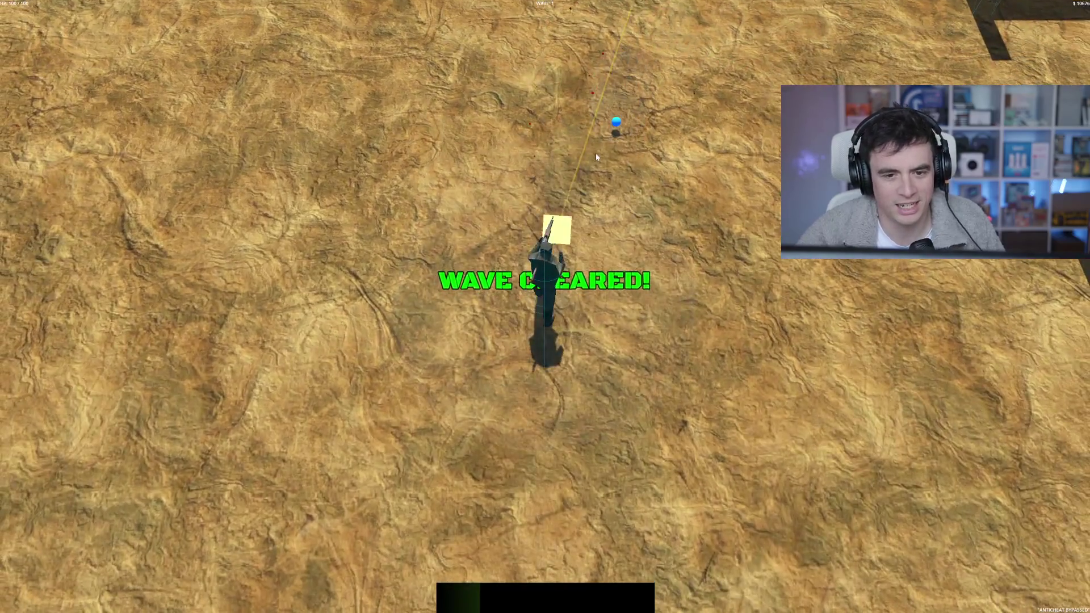
key(w)
key(w)
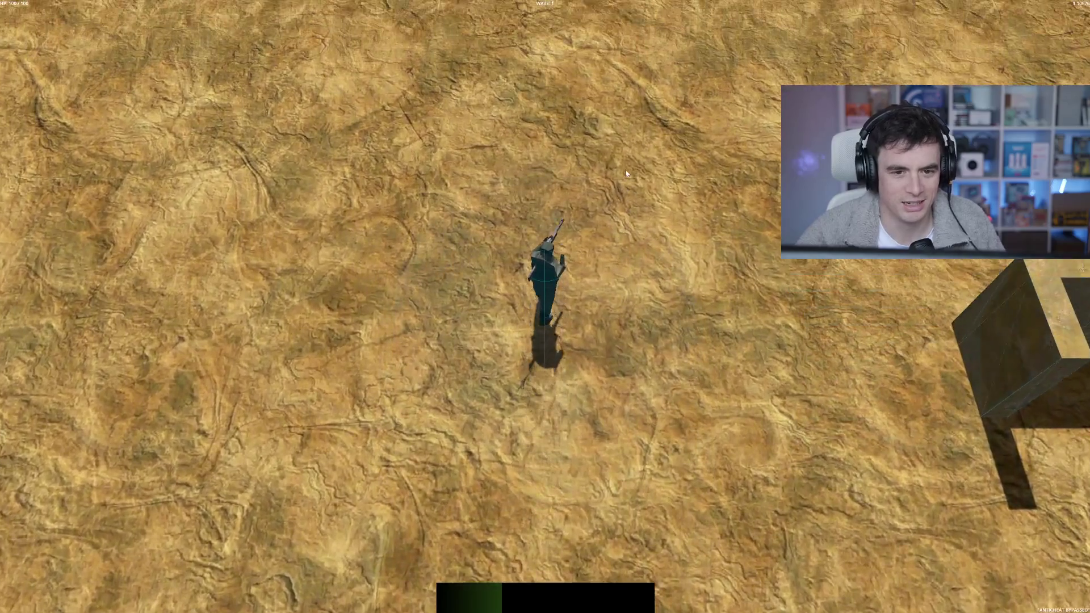
- Keep crossing the desert arena, collecting orbs and killing enemies until the wave is finished
key(a)
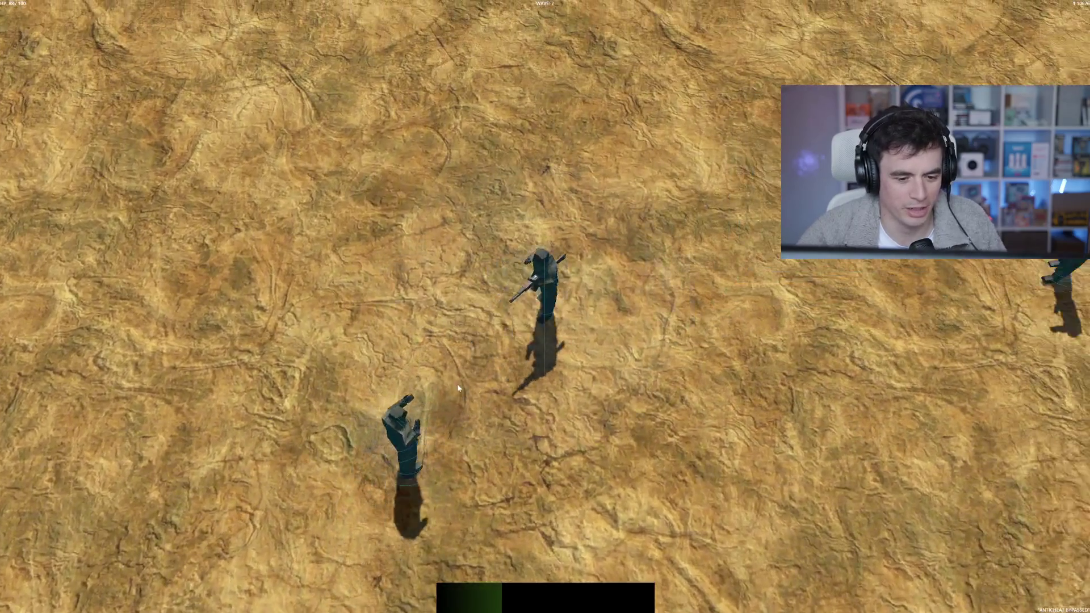
key(s)
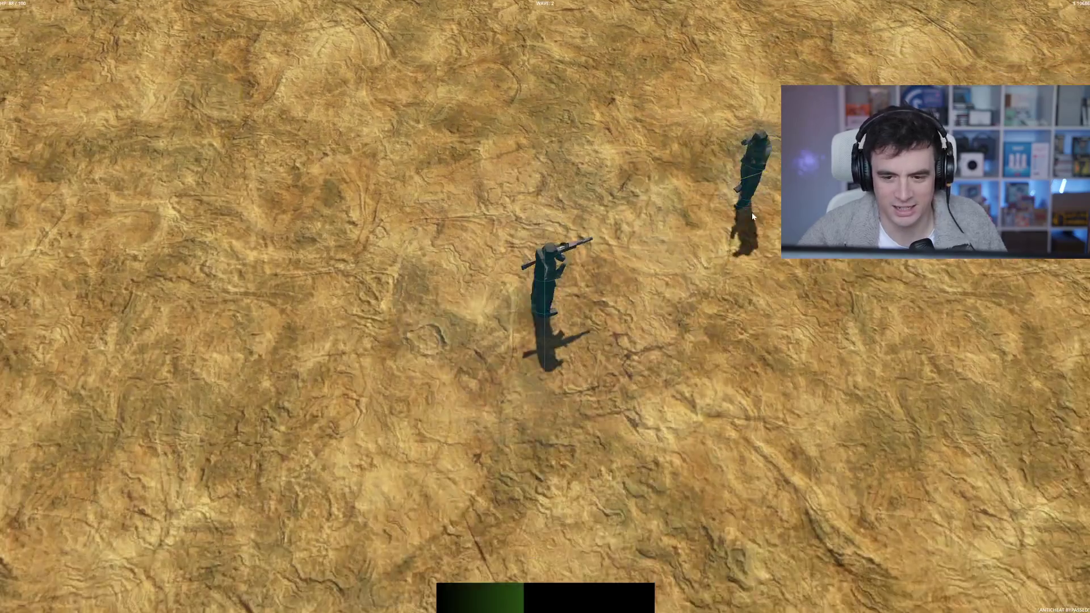
key(s)
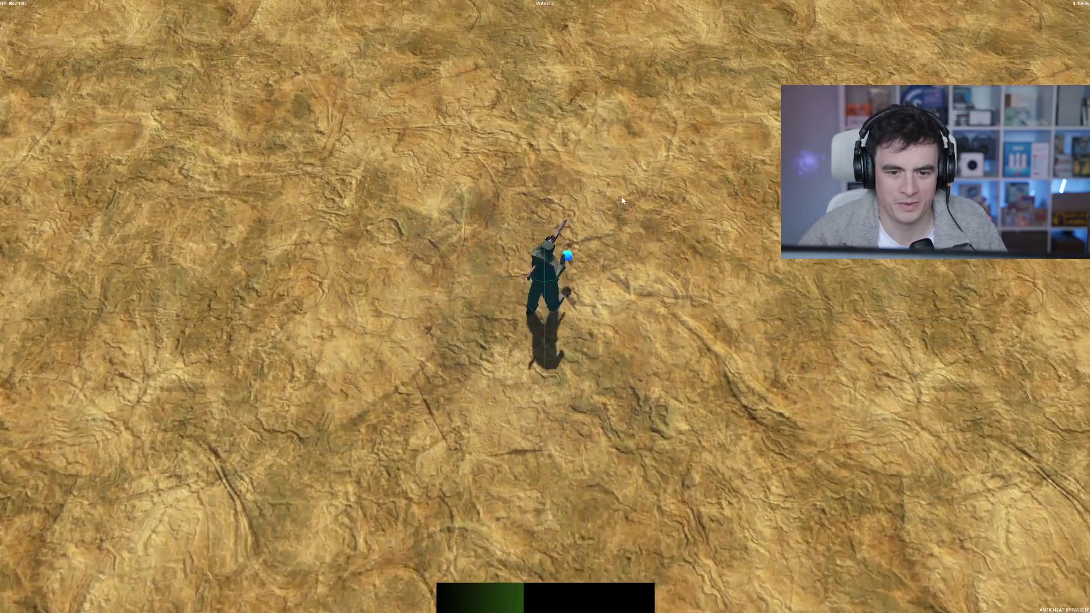
key(s)
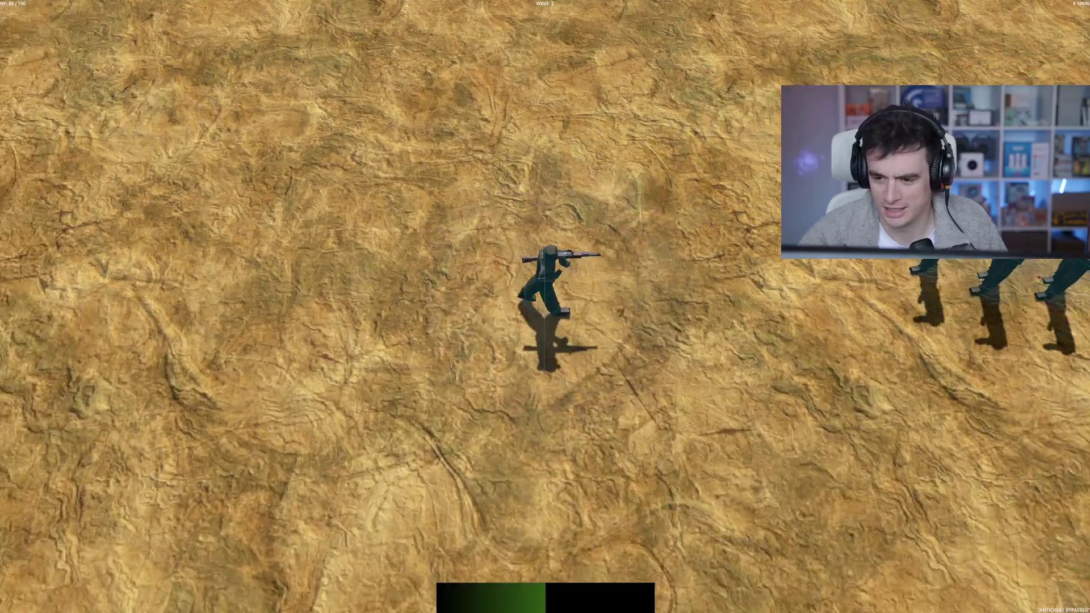
key(w)
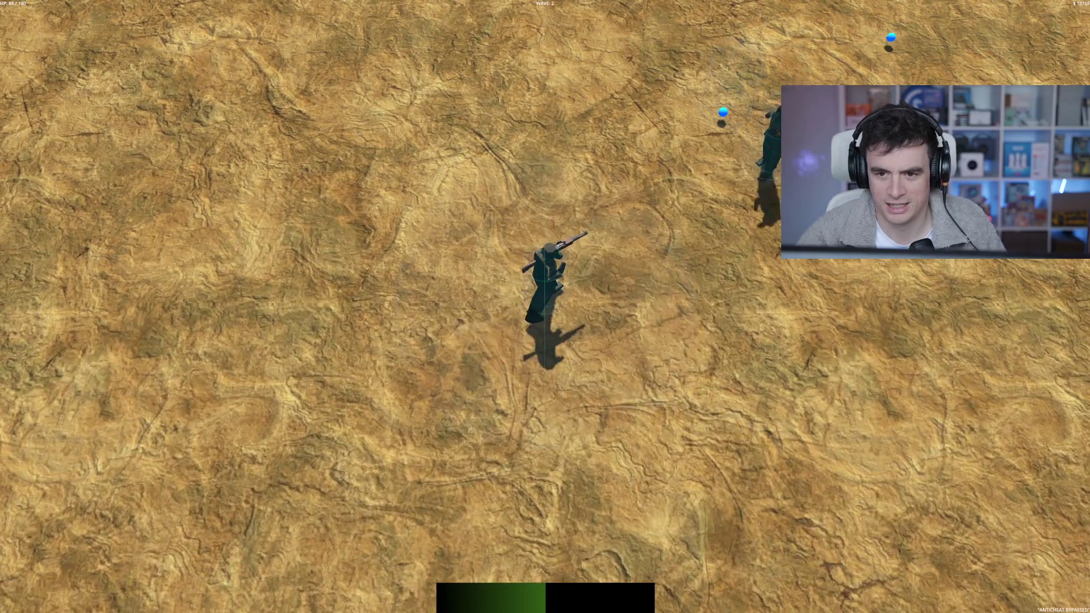
key(w)
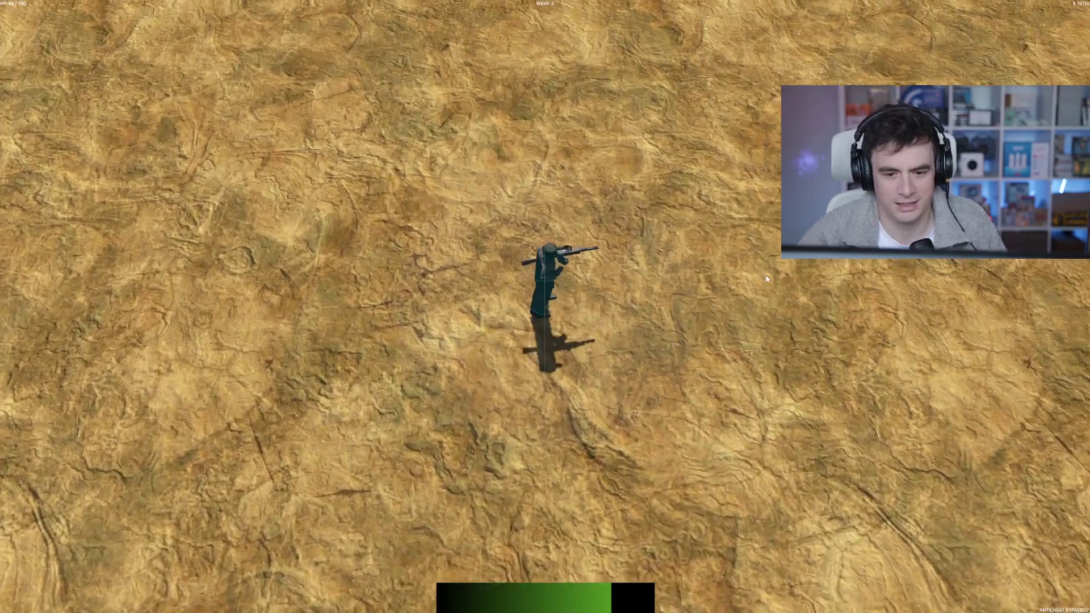
key(w)
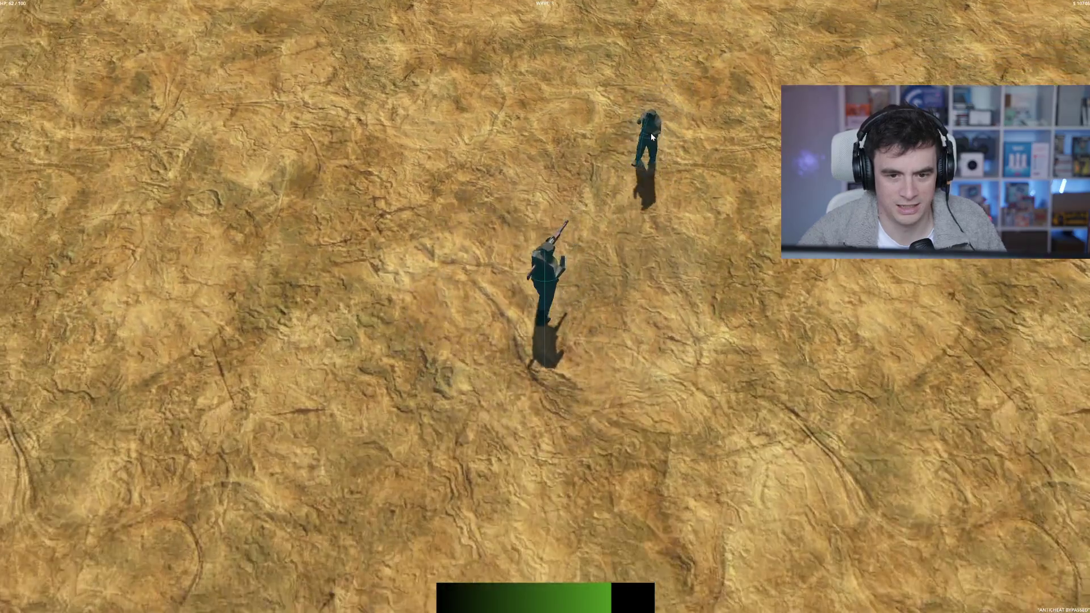
key(w)
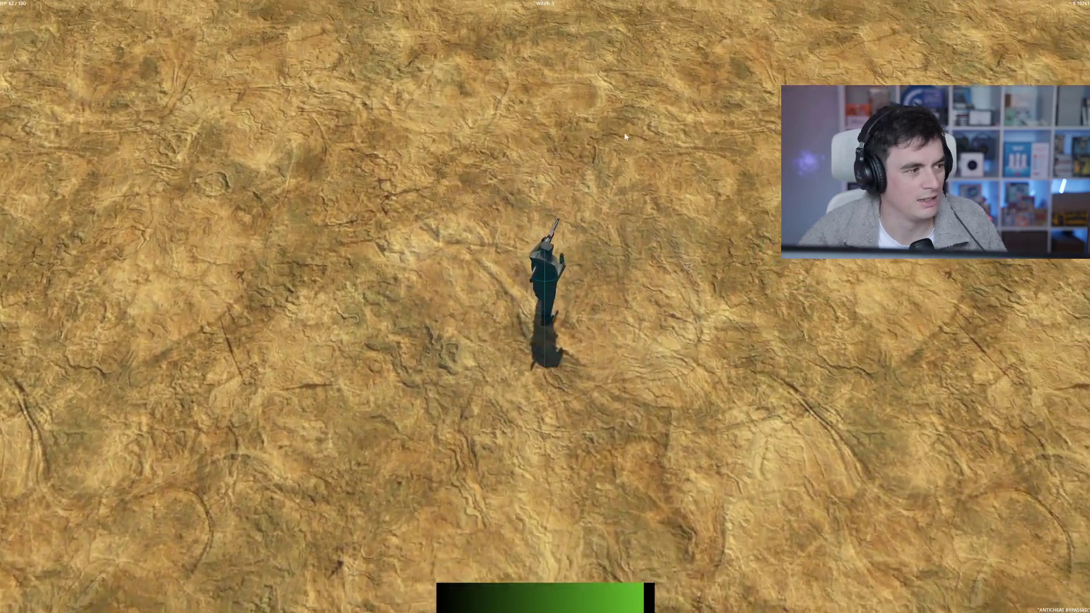
key(w)
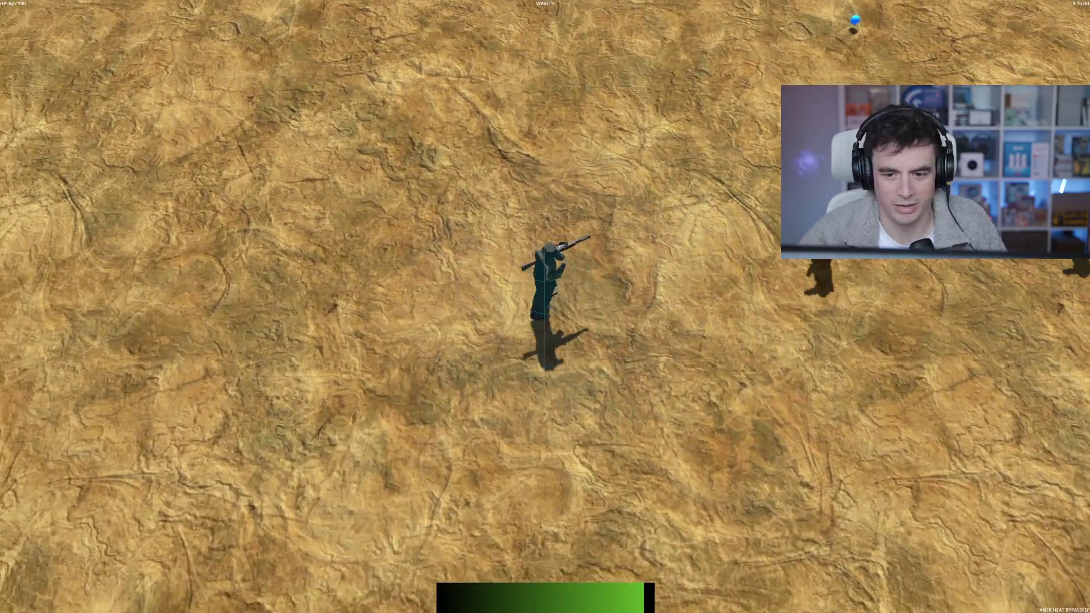
key(w)
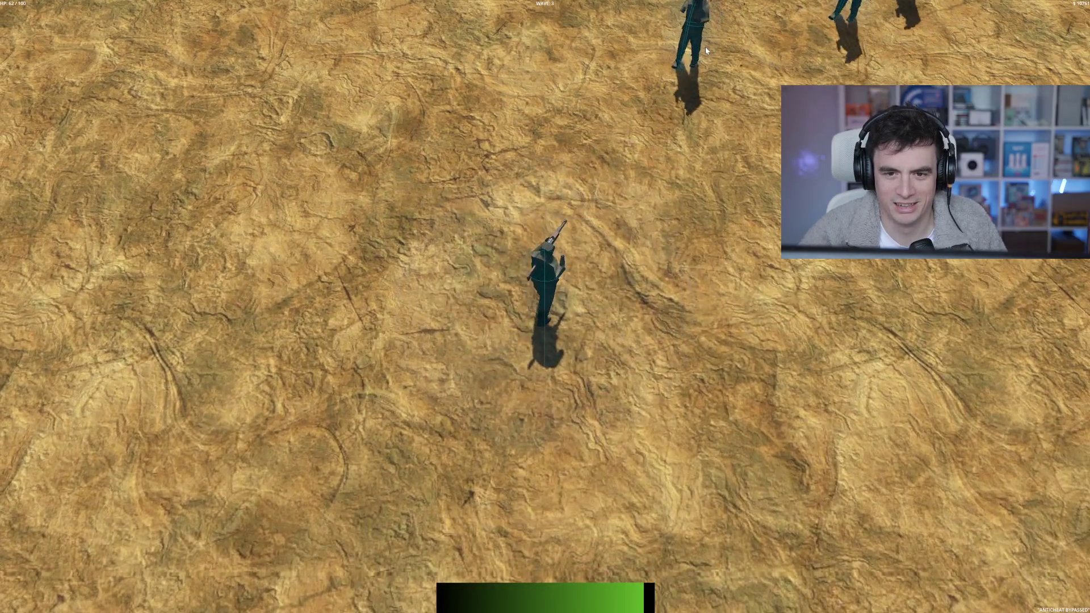
key(w)
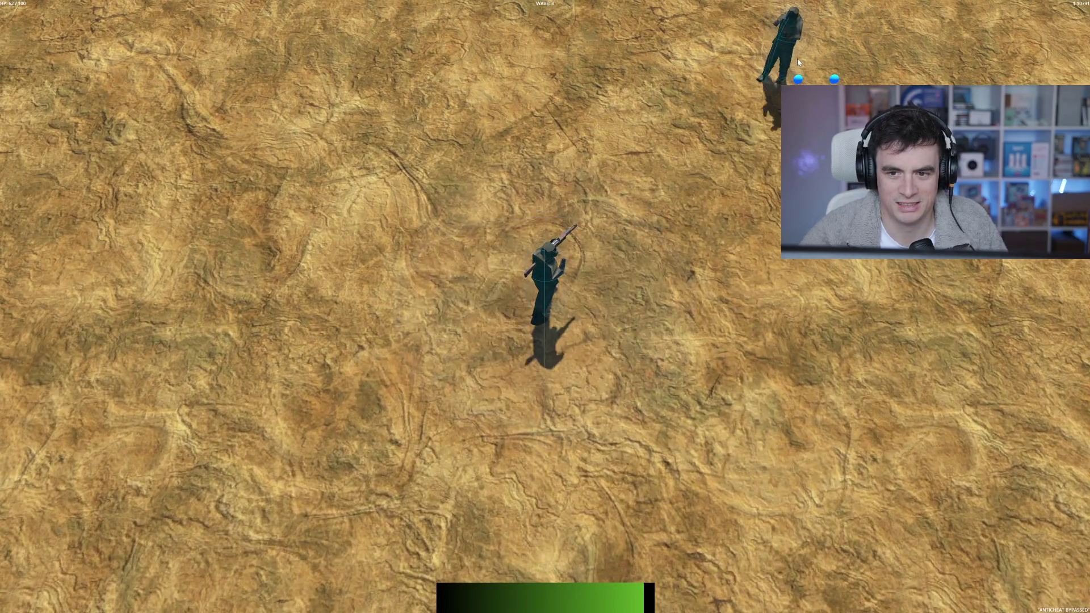
key(w)
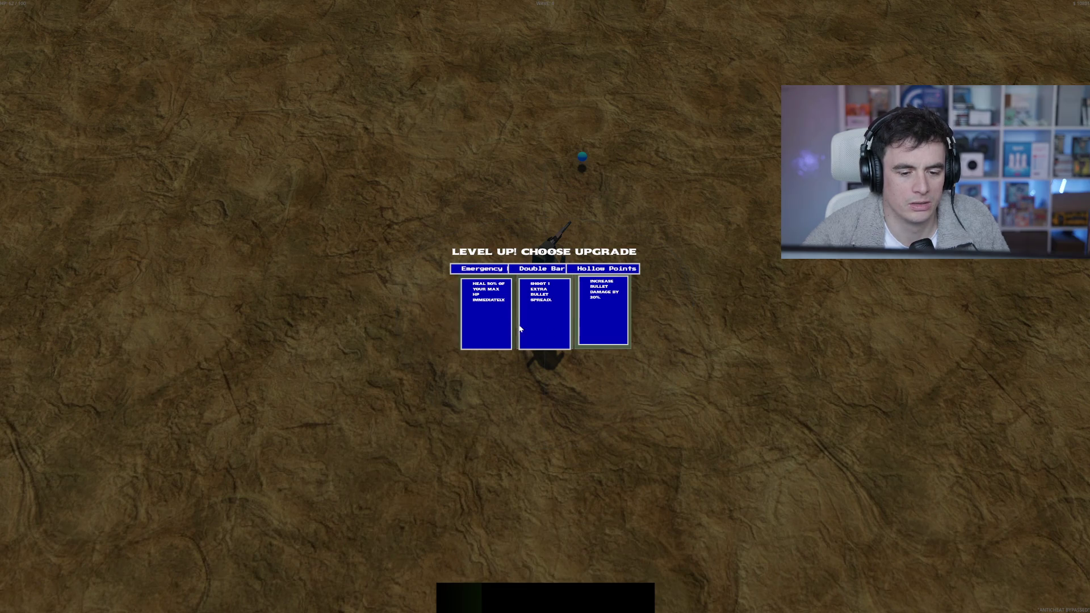
- Choose the middle upgrade card and keep fighting the enemies at the top
click(549, 329)
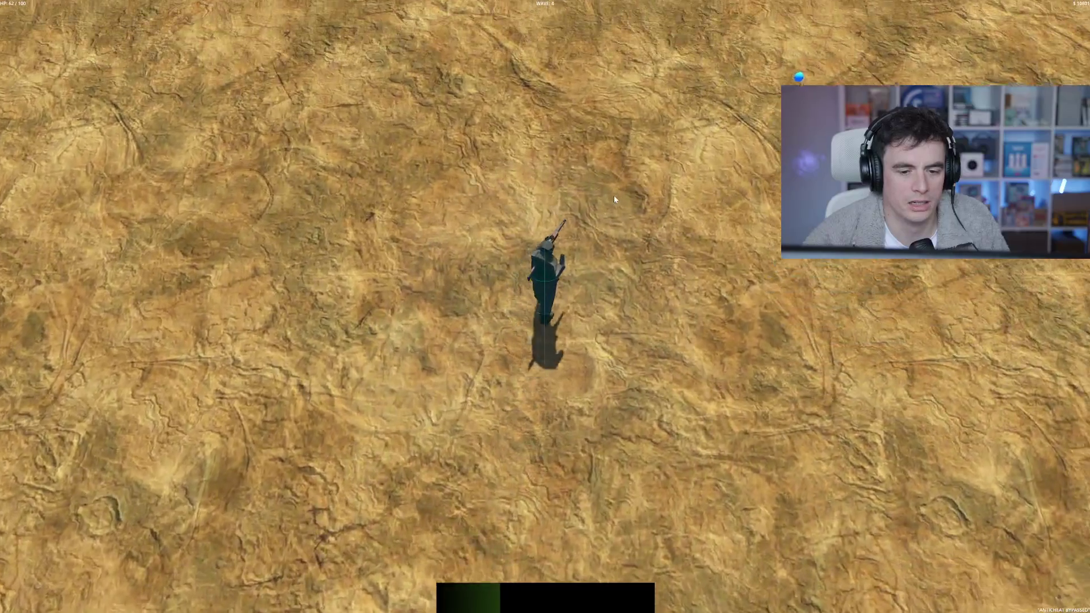
mouse_move(669, 187)
mouse_down()
mouse_move(511, 69)
mouse_move(573, 40)
mouse_move(585, 79)
mouse_move(739, 97)
mouse_move(851, 133)
mouse_move(824, 62)
mouse_move(691, 141)
mouse_up()
key(s)
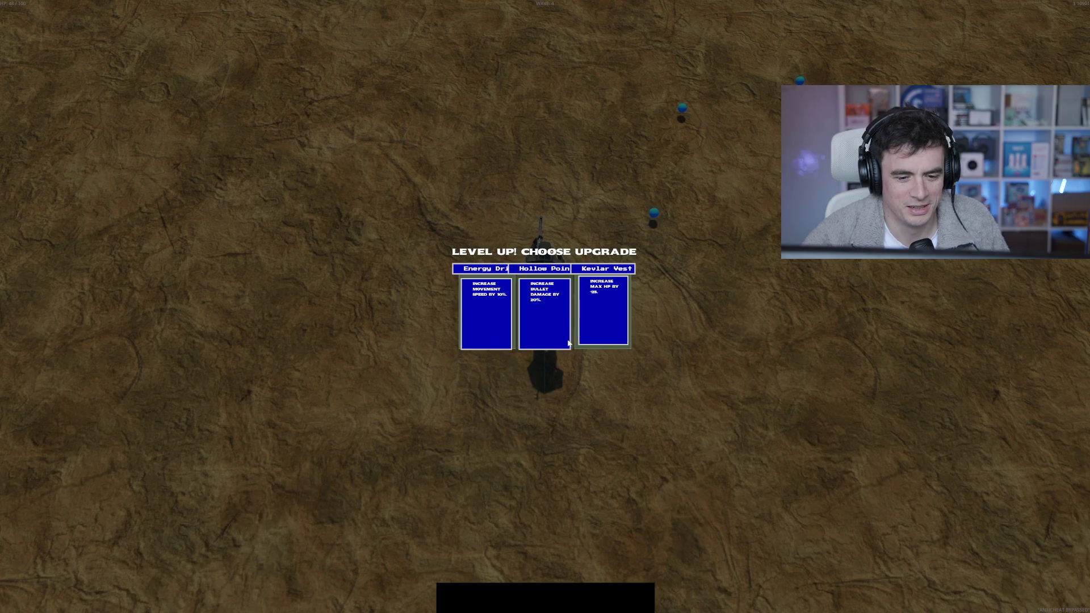
- Take the Energy Drink upgrade, fight through the arena, then close the game window
click(490, 328)
key(w)
key(d)
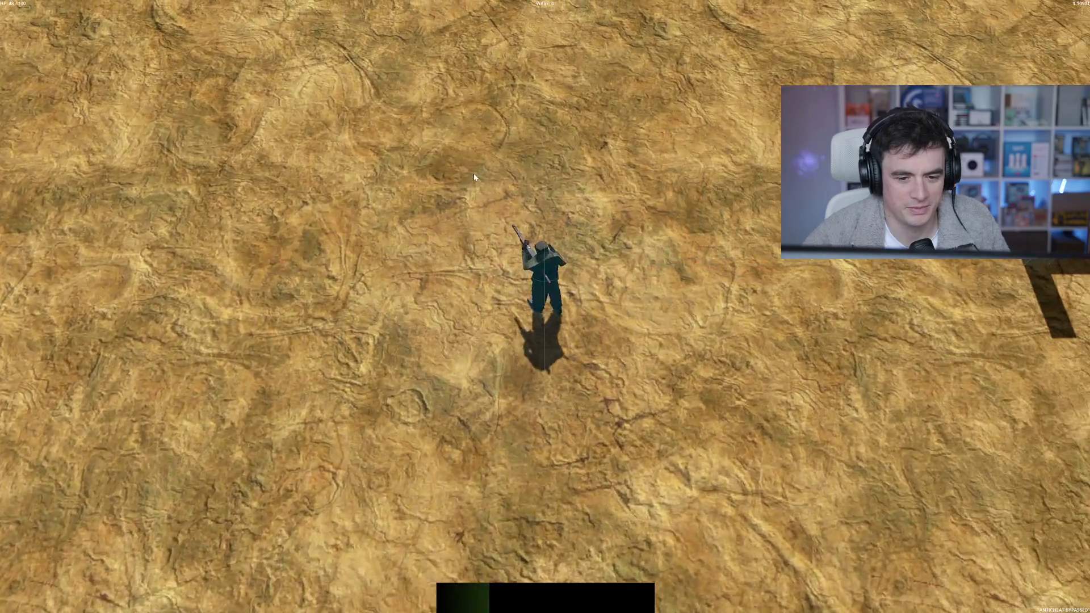
key(s)
key(d)
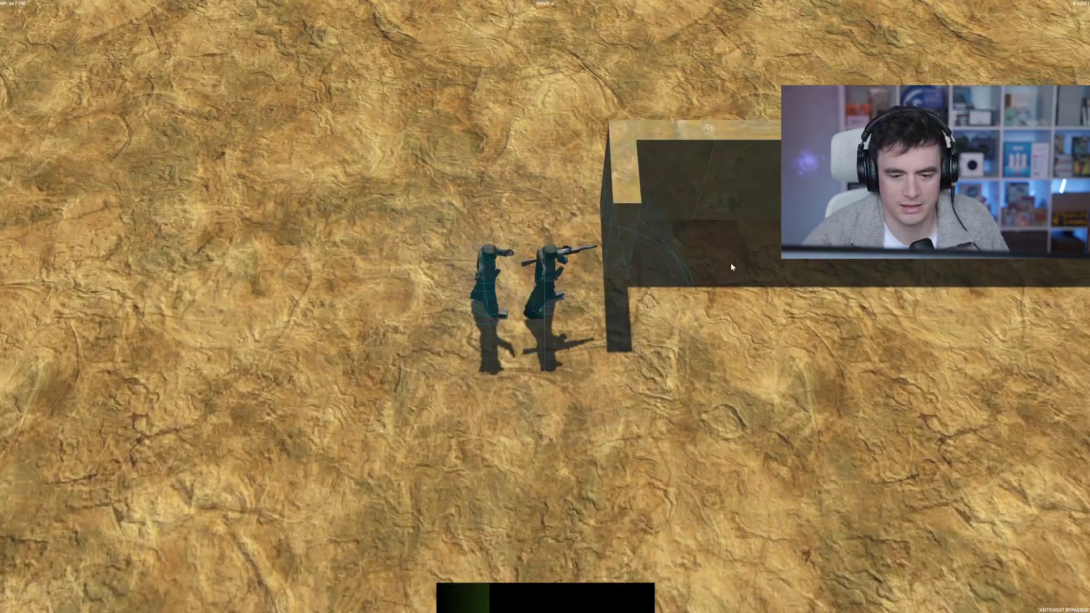
key(d)
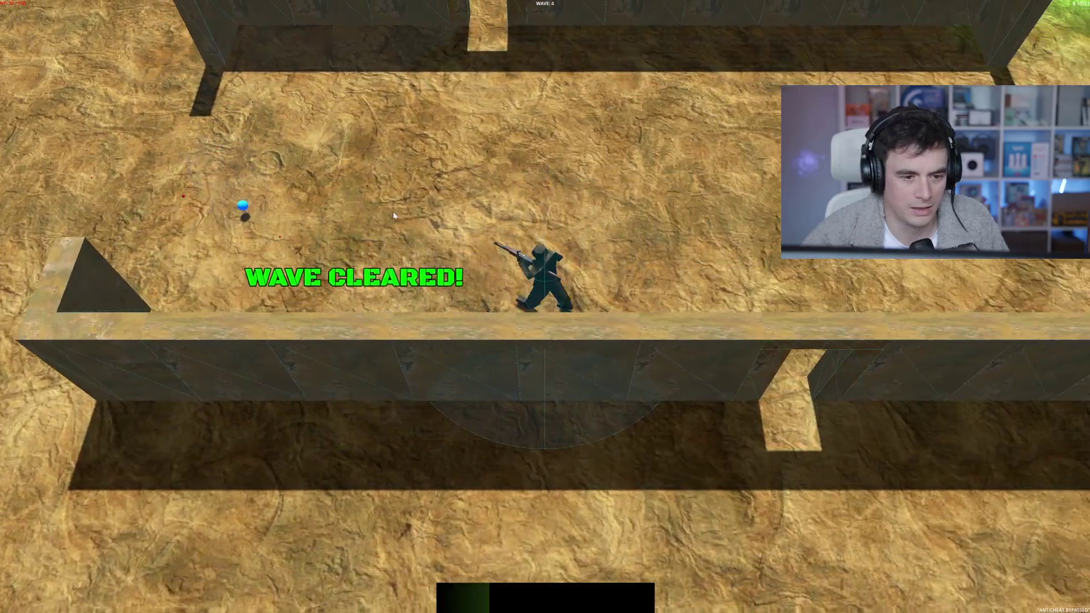
key(w)
key(w)
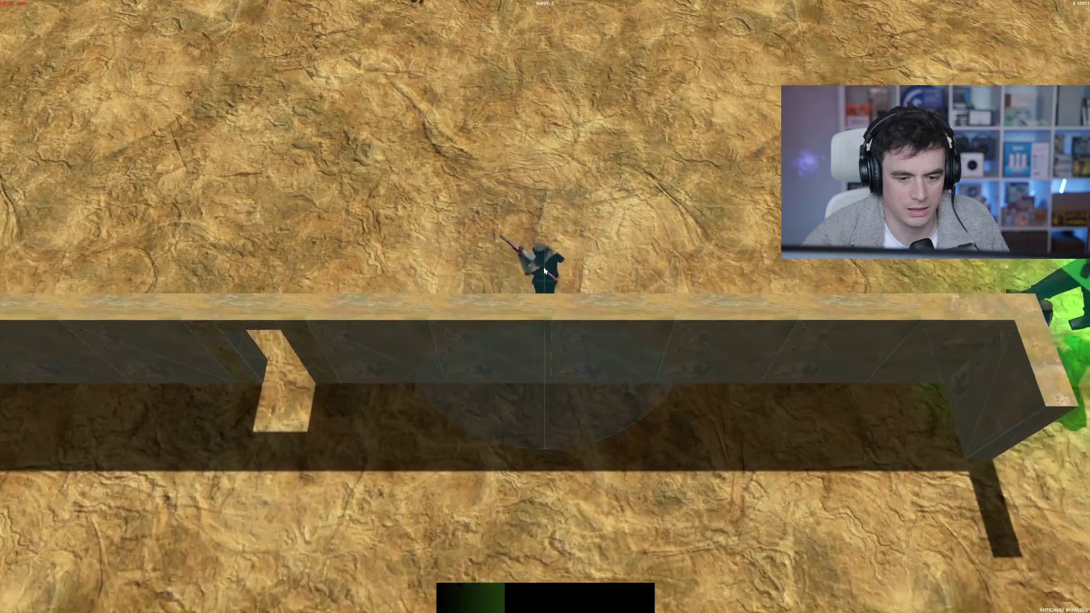
key(a)
click(568, 165)
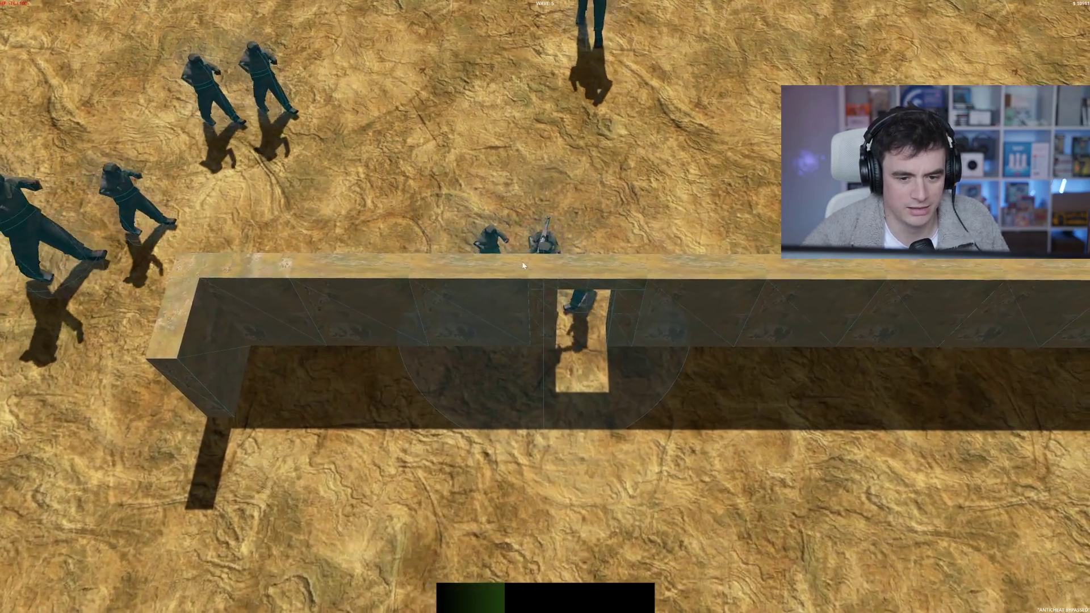
click(567, 373)
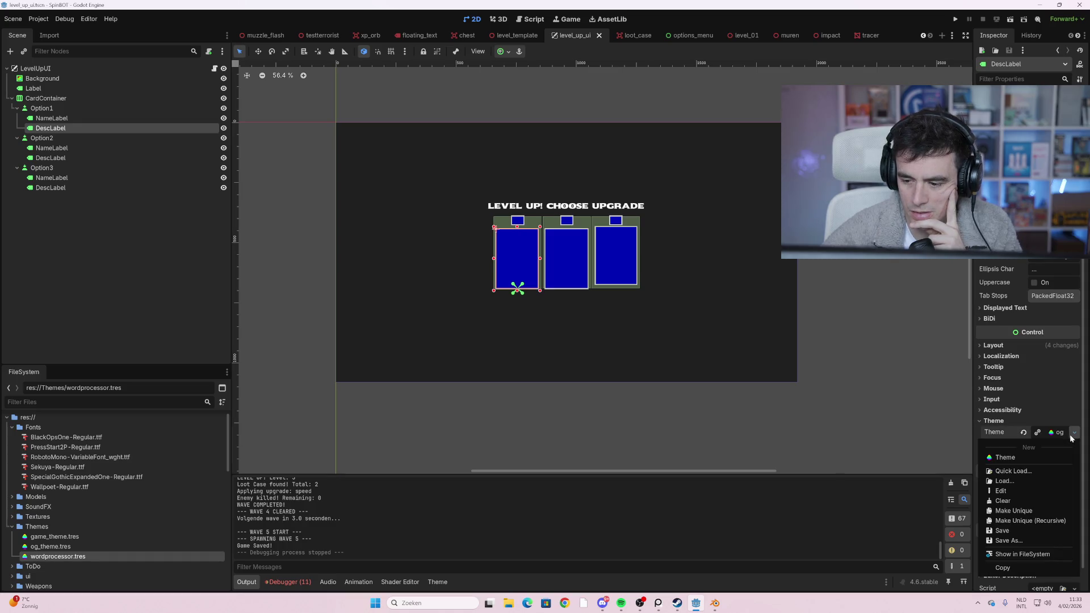
- Open DescLabel's og_theme.tres for editing, inspect wordprocessor.tres, then relaunch the game with F5
click(1054, 435)
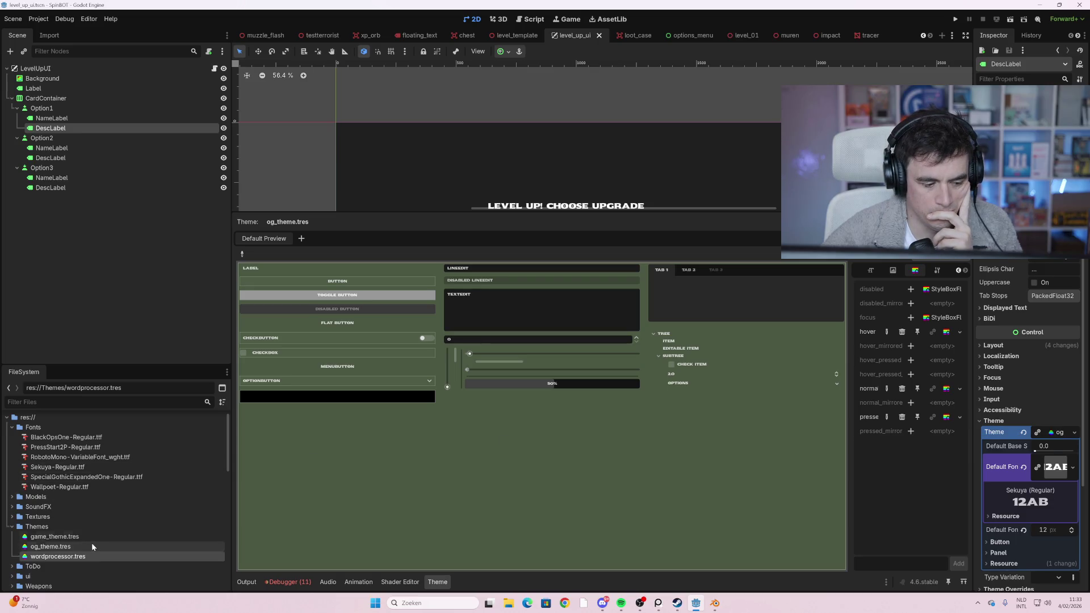
click(119, 119)
click(116, 129)
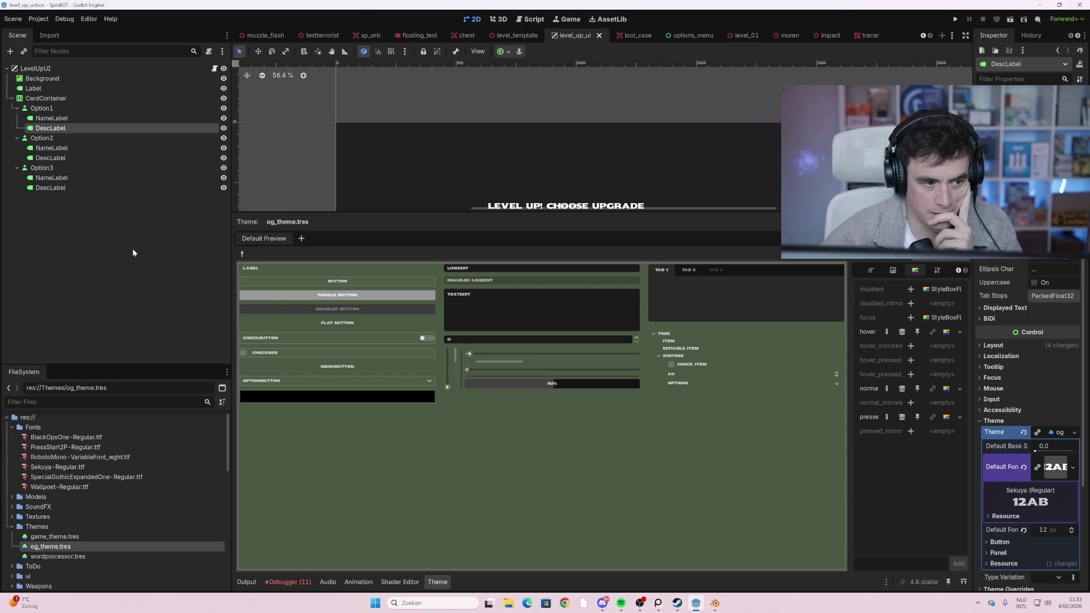
click(91, 559)
key(F5)
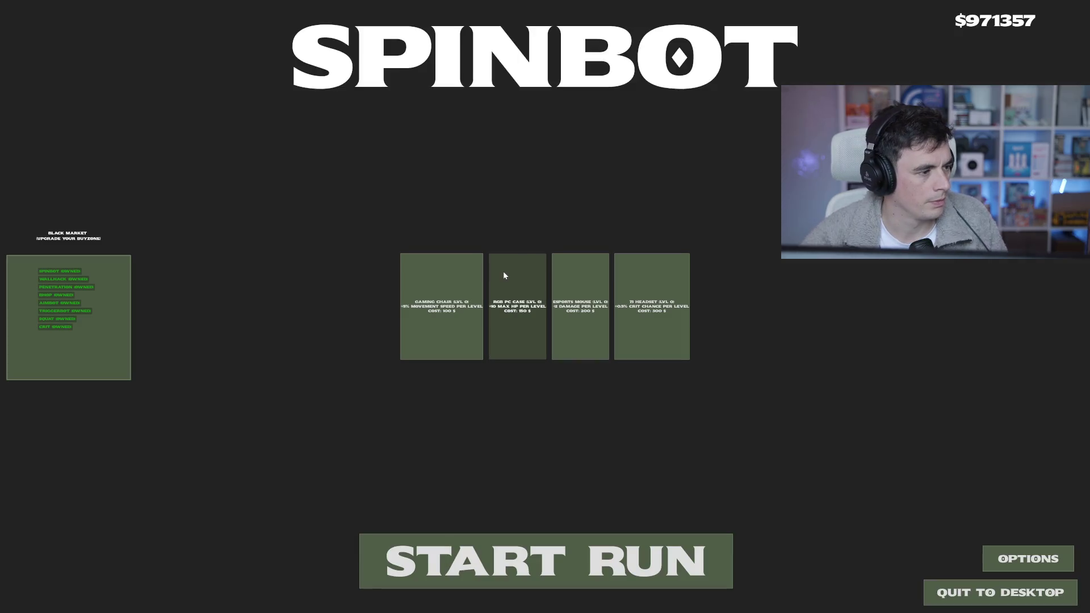
- Start a new run, grab the loot box and fight the first enemies on the left
click(558, 557)
key(w)
key(a)
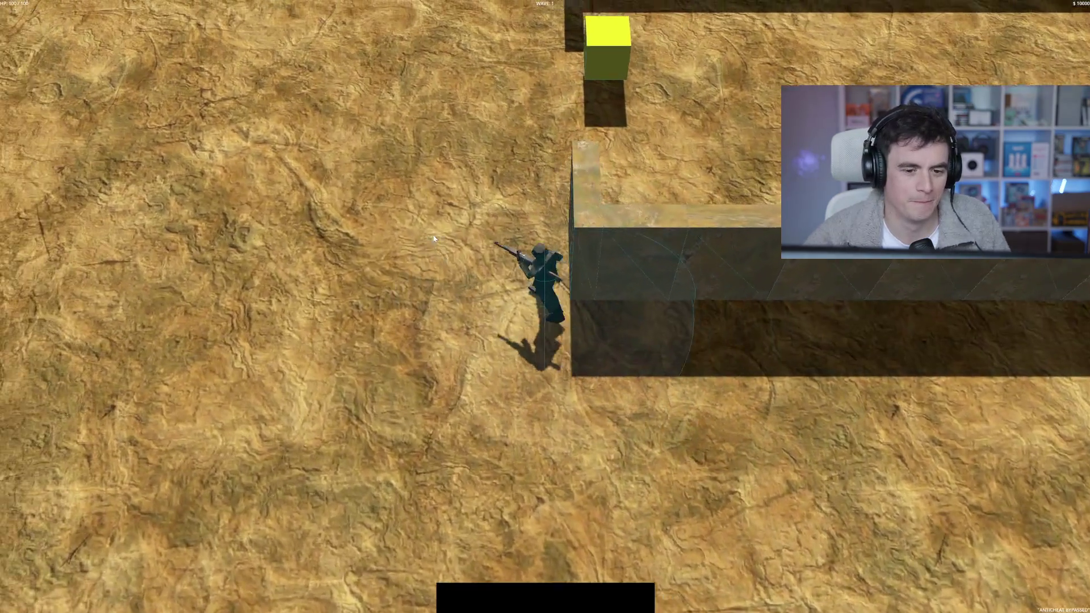
key(space)
key(d)
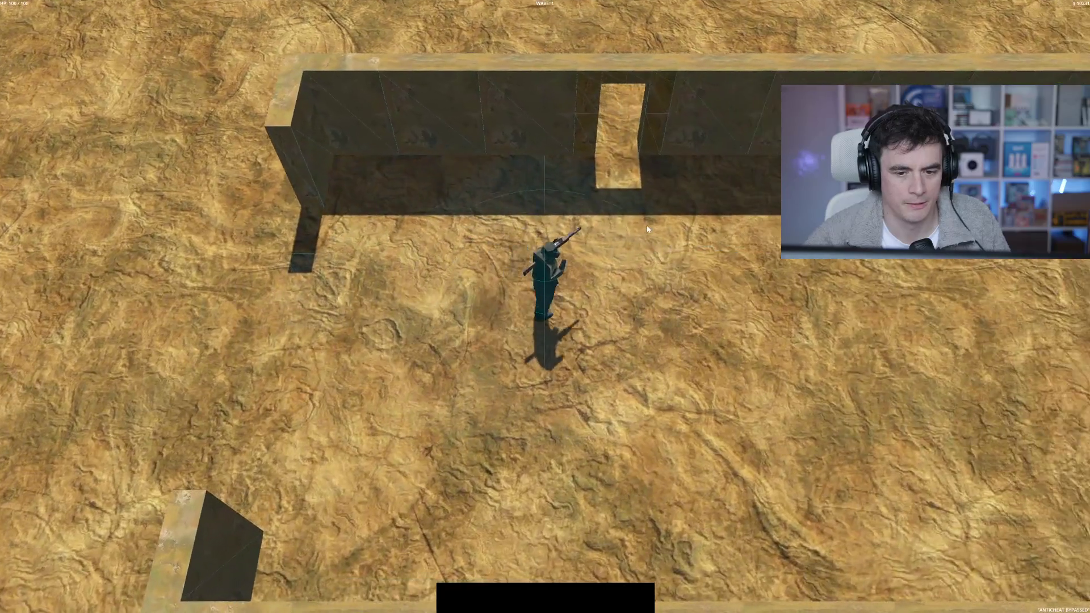
key(d)
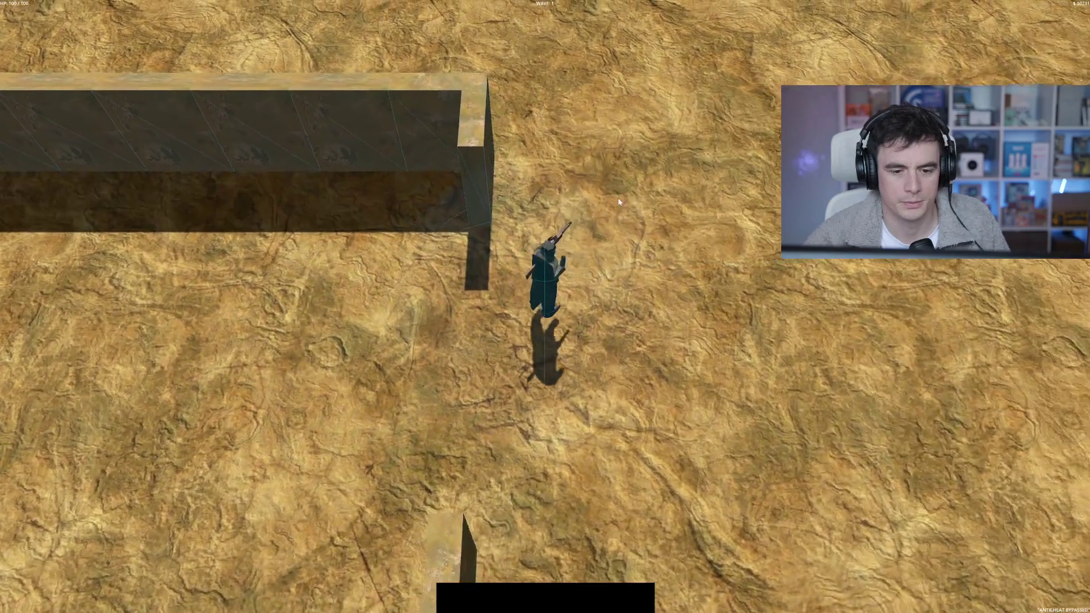
key(w)
key(w)
key(a)
click(325, 274)
key(d)
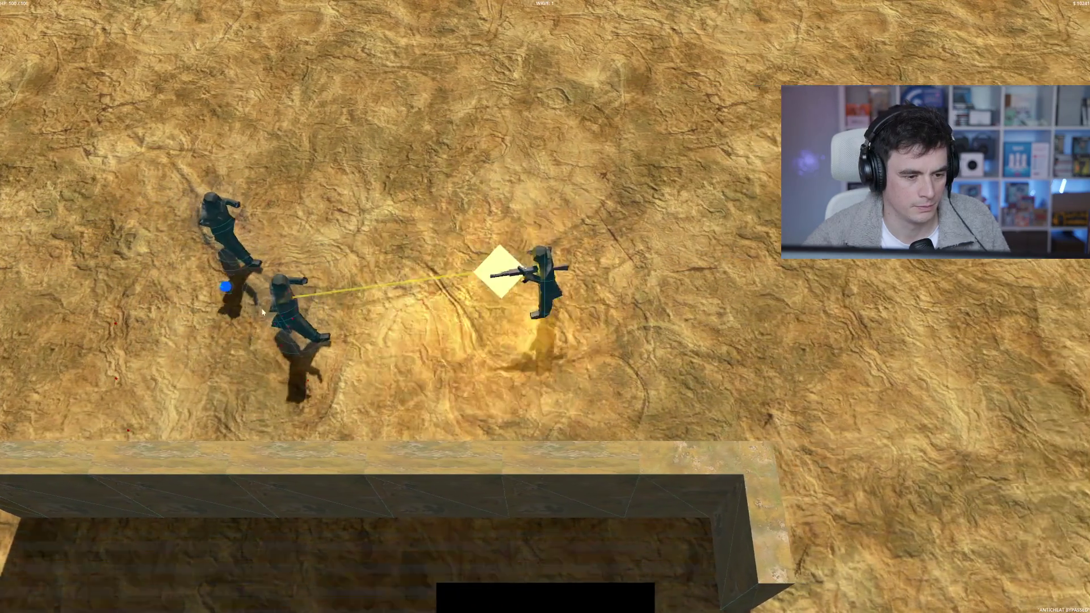
key(a)
key(w)
key(a)
key(s)
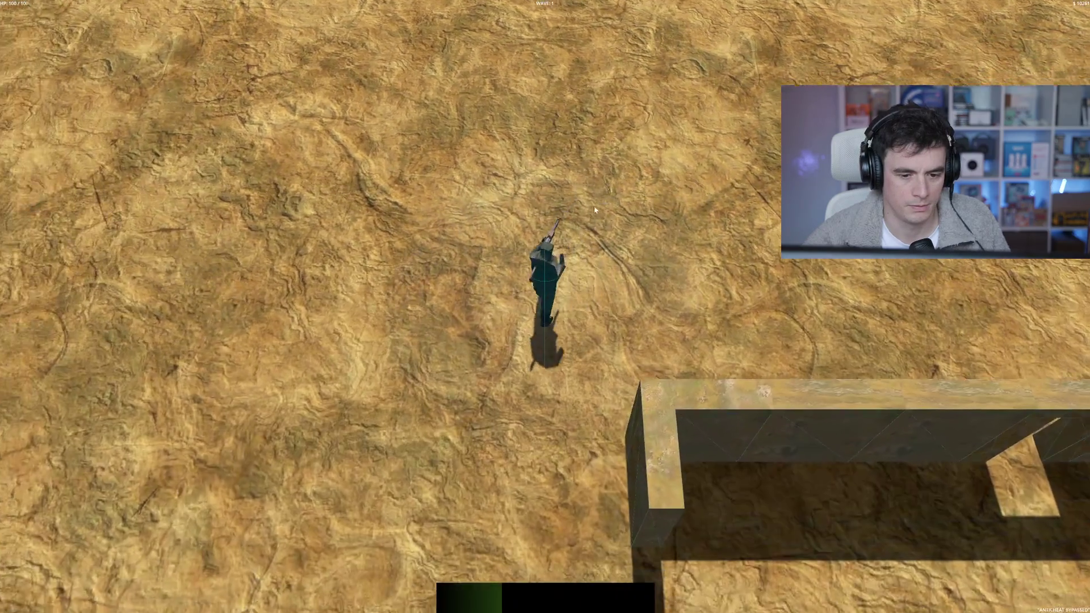
- Push upward through the next wave, shooting enemies until the level-up cards appear
key(w)
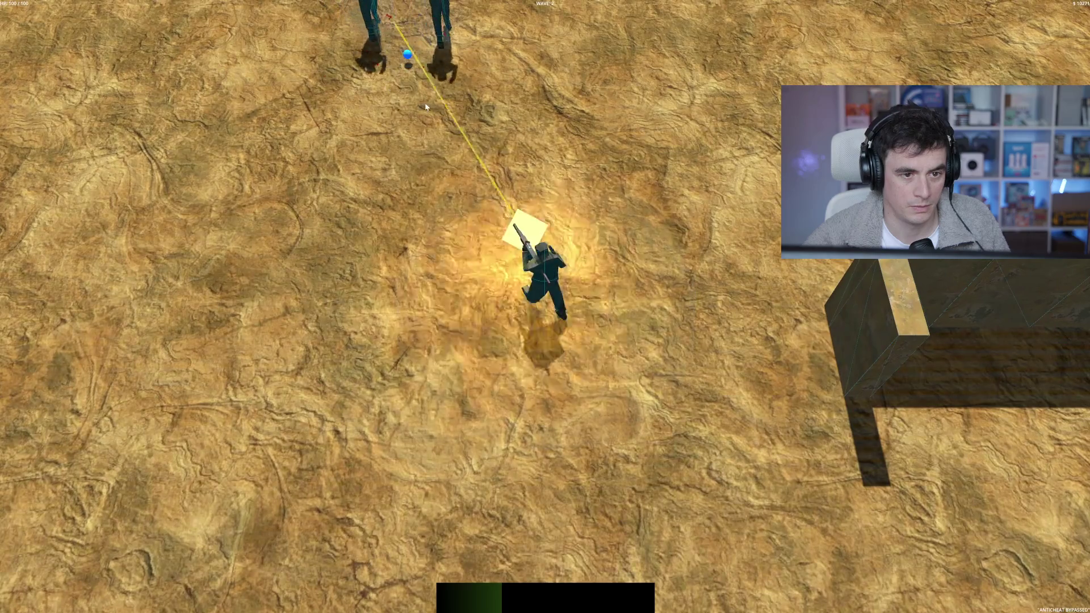
key(w)
key(w)
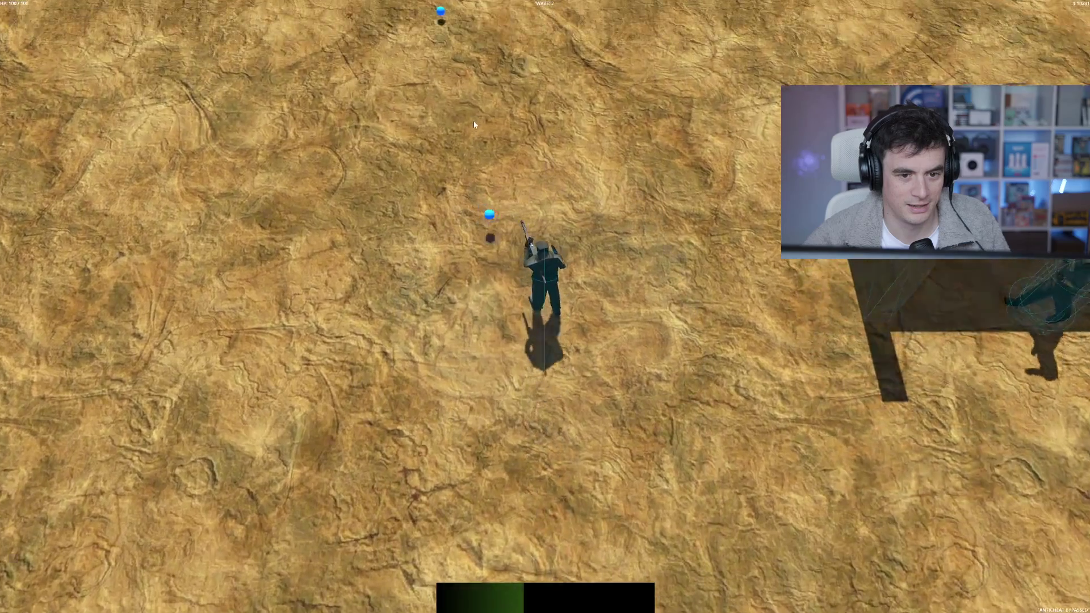
key(w)
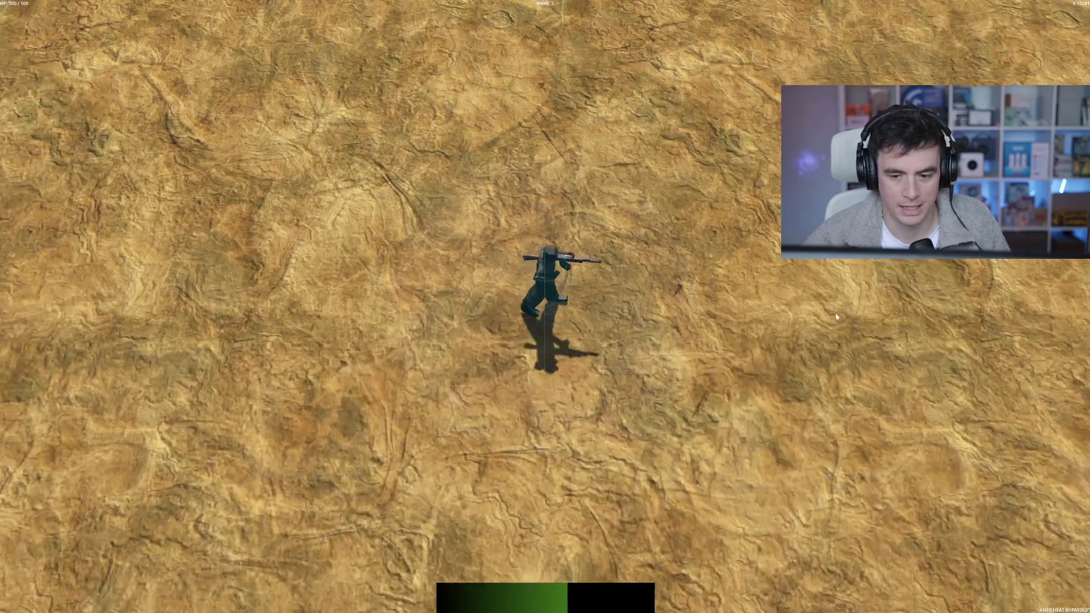
key(d)
click(778, 170)
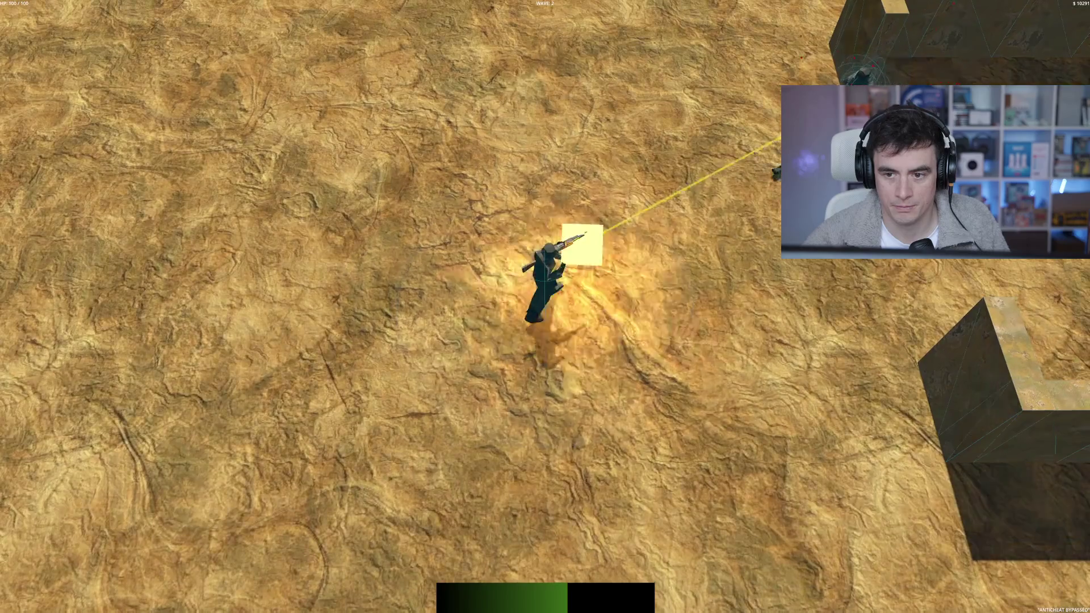
key(w)
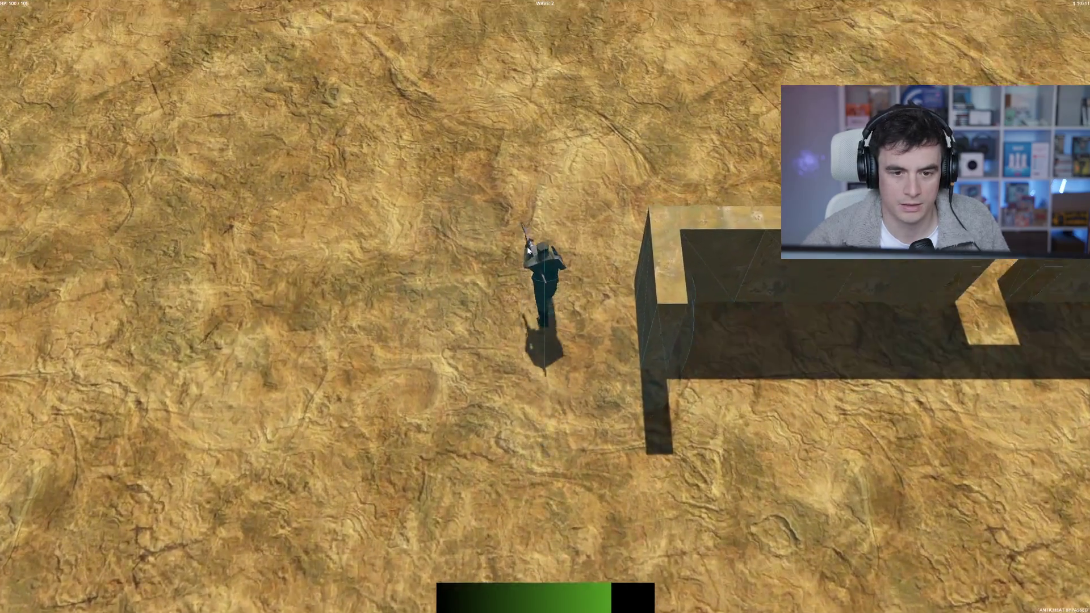
key(w)
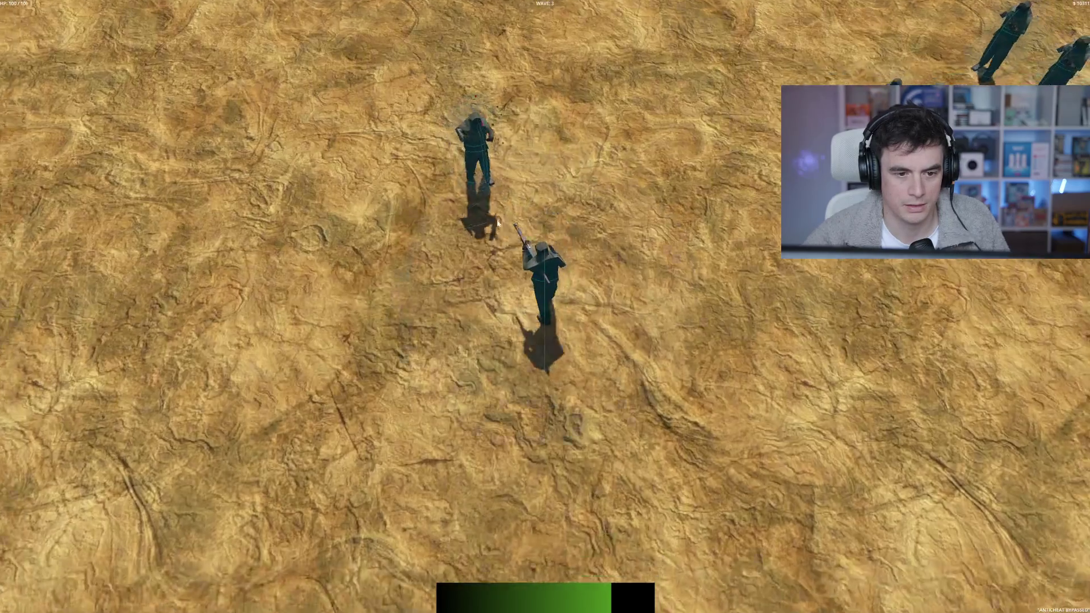
click(498, 224)
key(w)
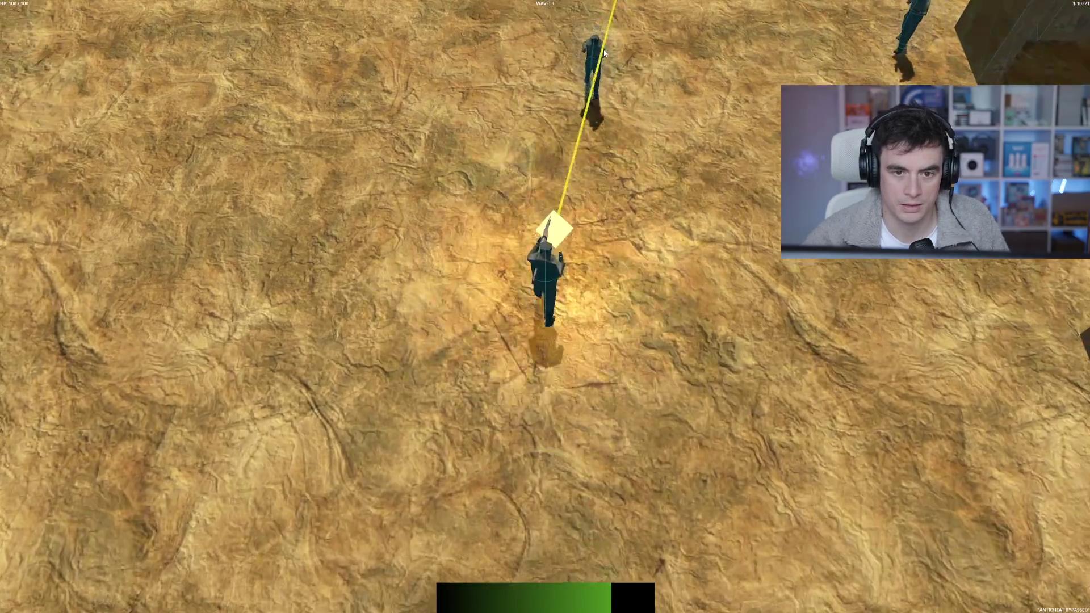
click(561, 43)
key(a)
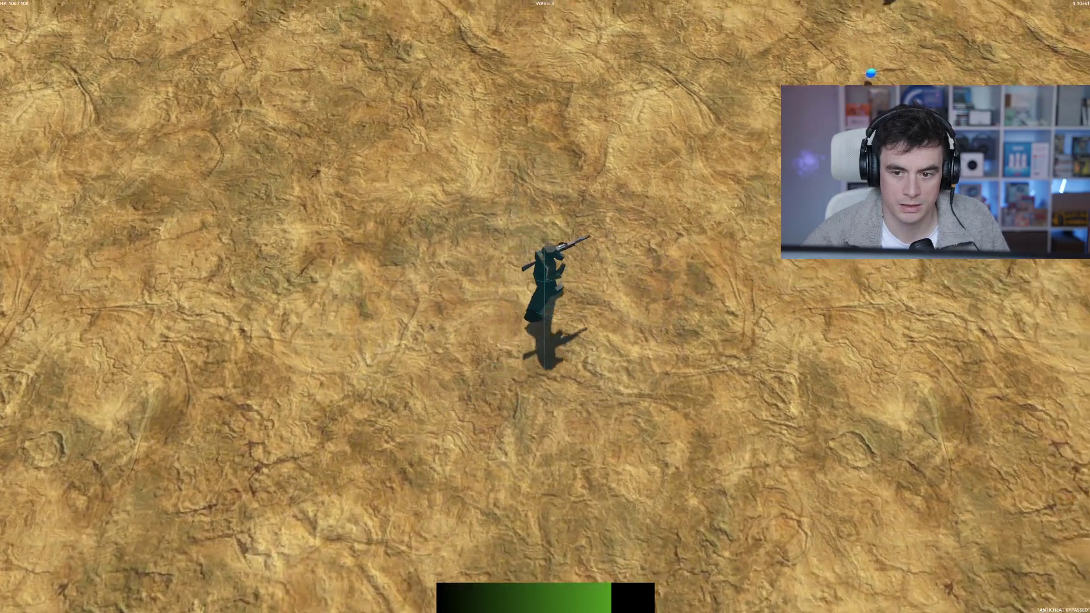
key(w)
click(625, 34)
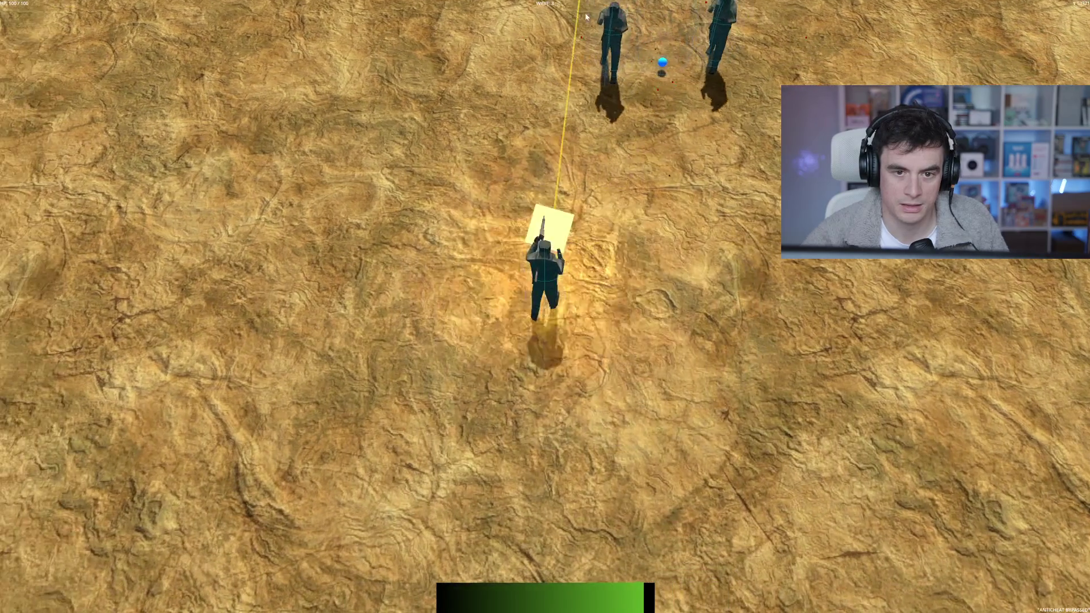
click(624, 28)
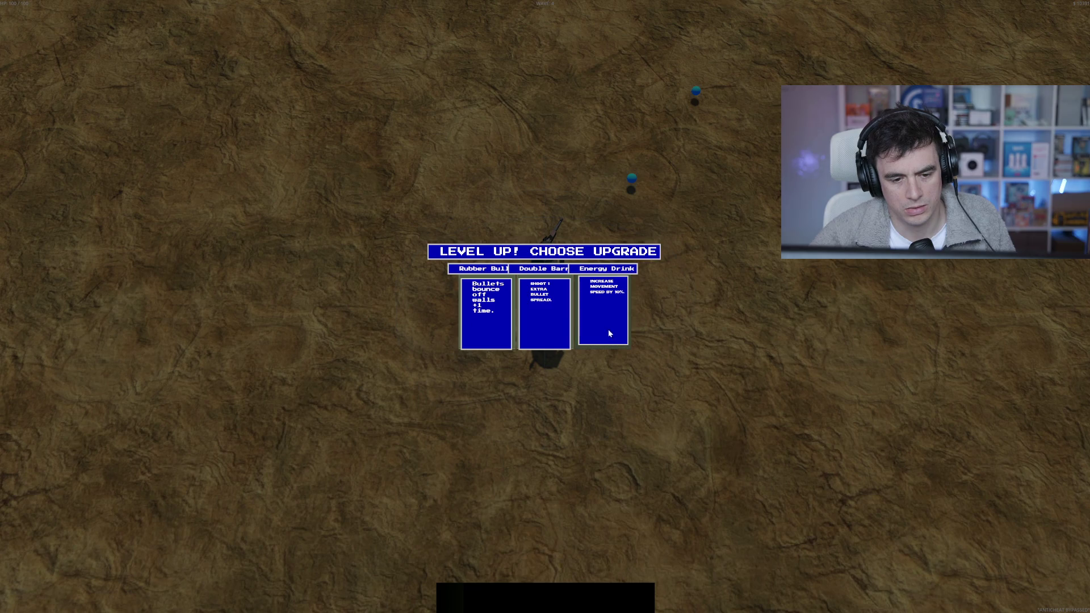
- Choose an upgrade and move through the doorway collecting XP orbs
click(549, 344)
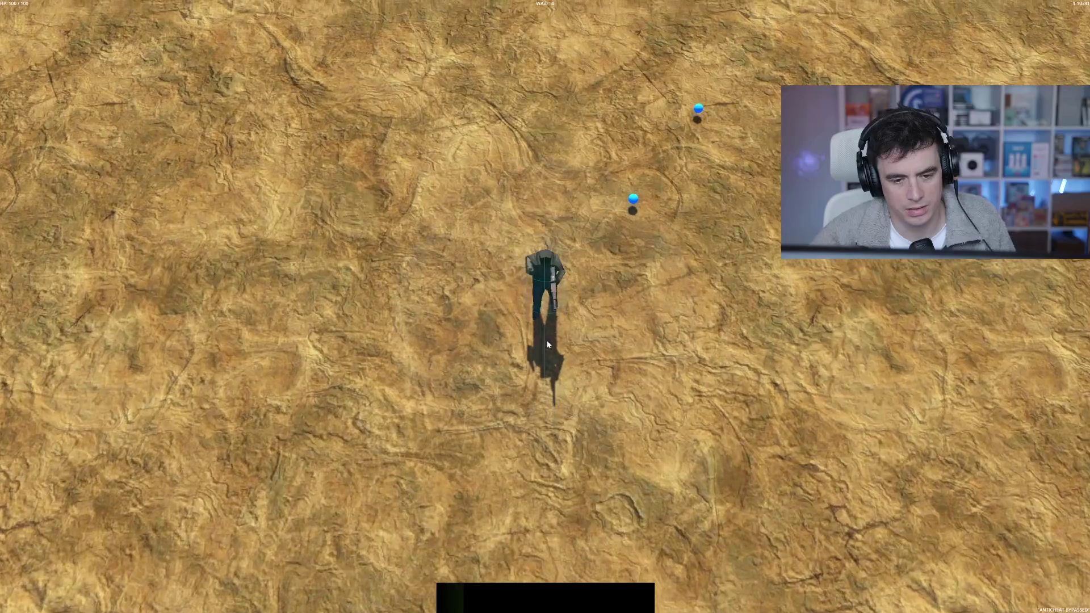
key(d)
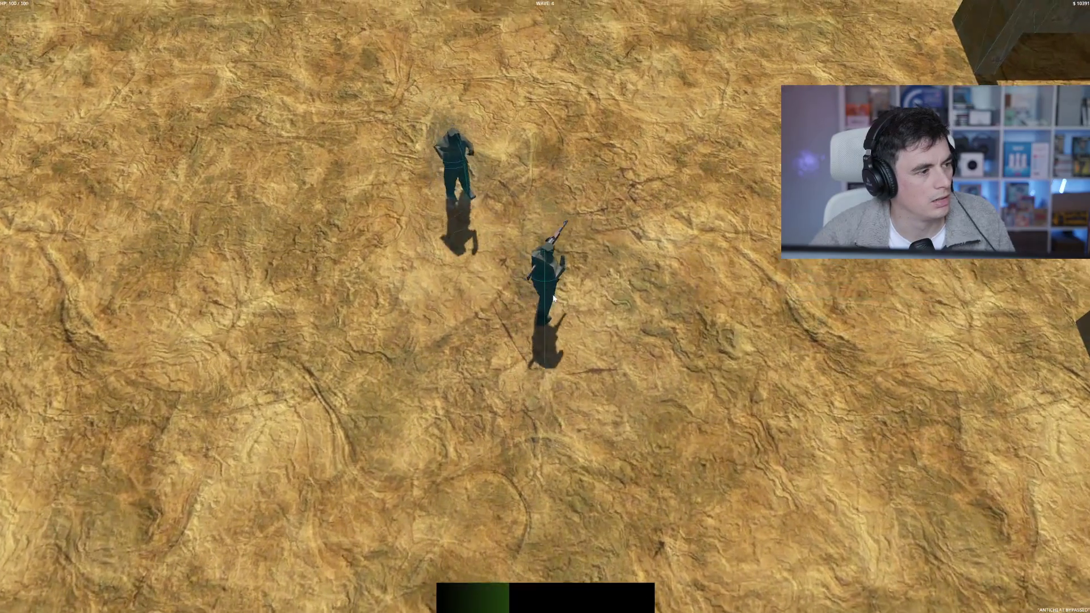
key(w)
key(d)
key(s)
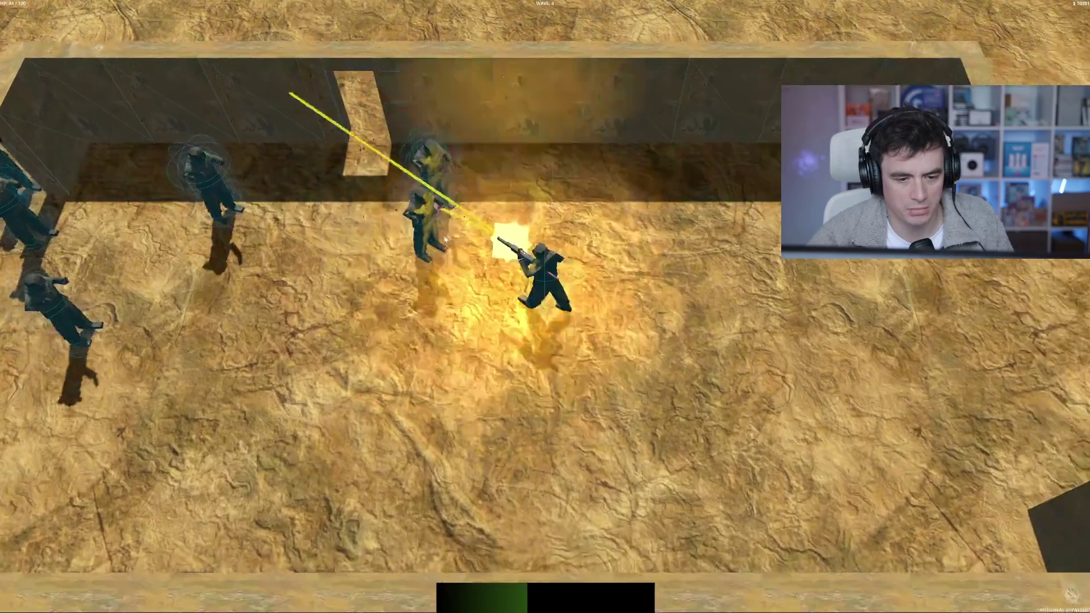
key(d)
key(d)
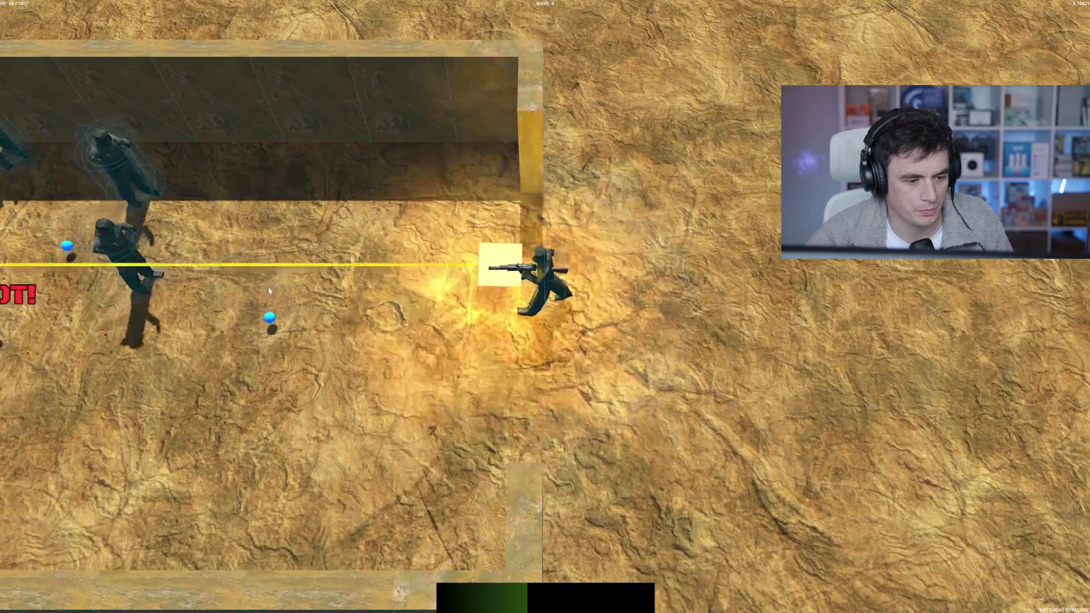
key(s)
key(d)
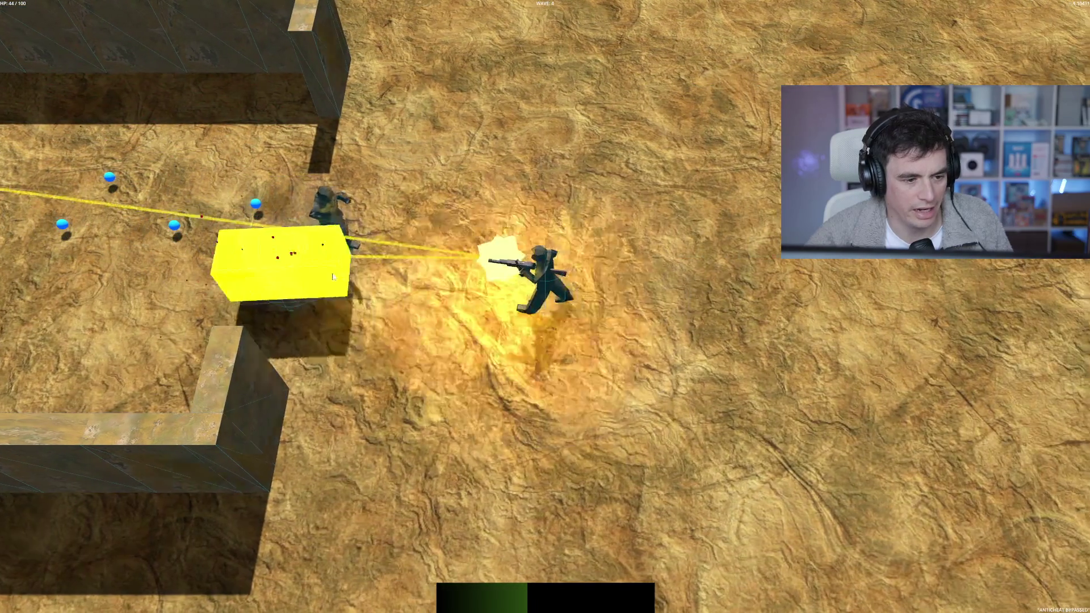
key(a)
key(w)
key(a)
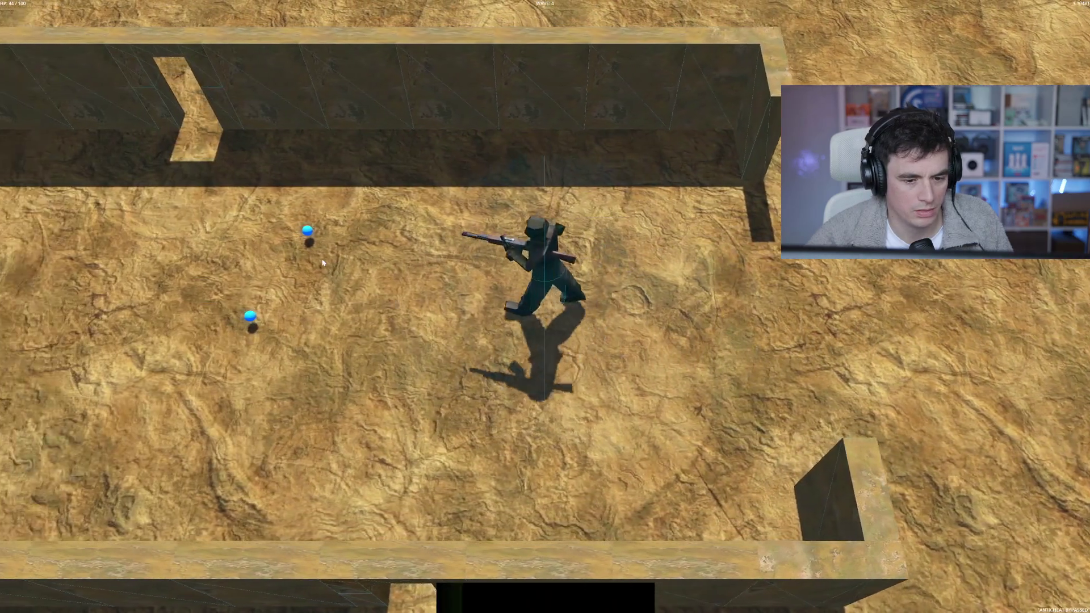
- Pick the Double Barrel upgrade and keep shooting the enemies at the top right
click(472, 342)
key(a)
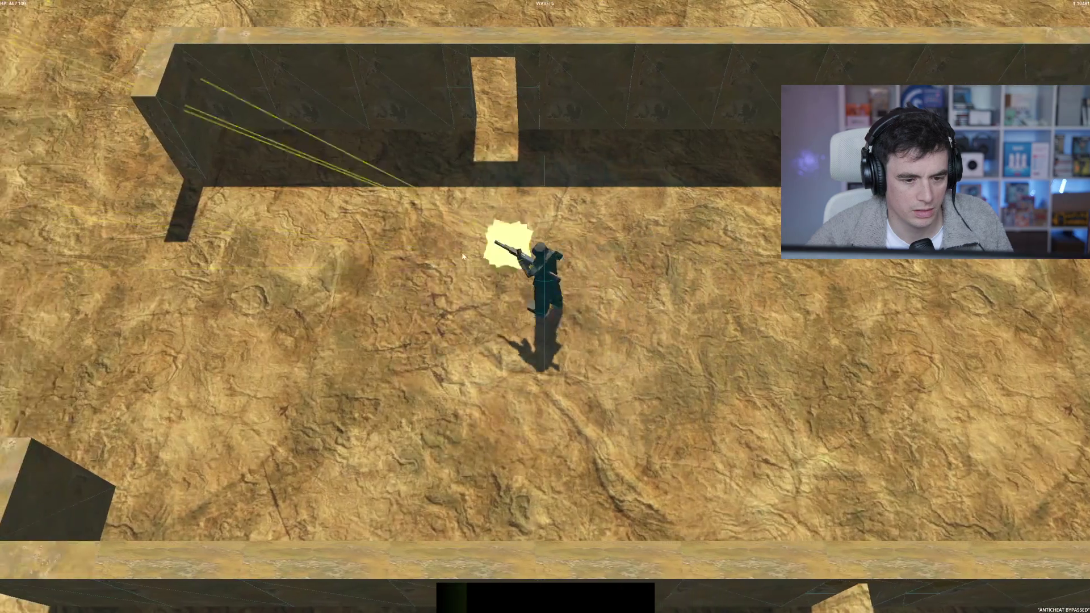
key(a)
key(s)
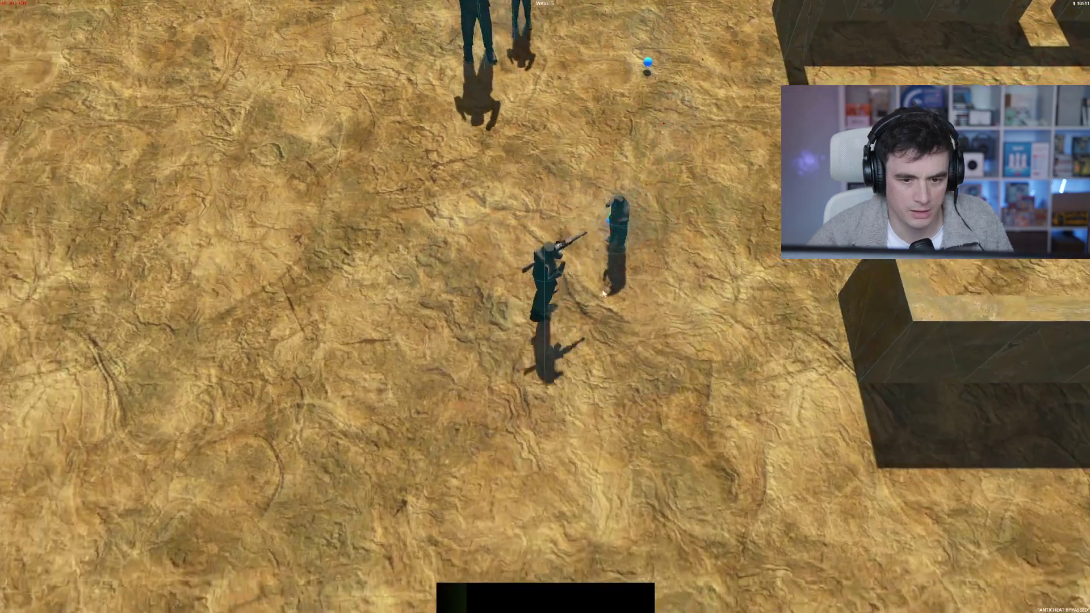
key(s)
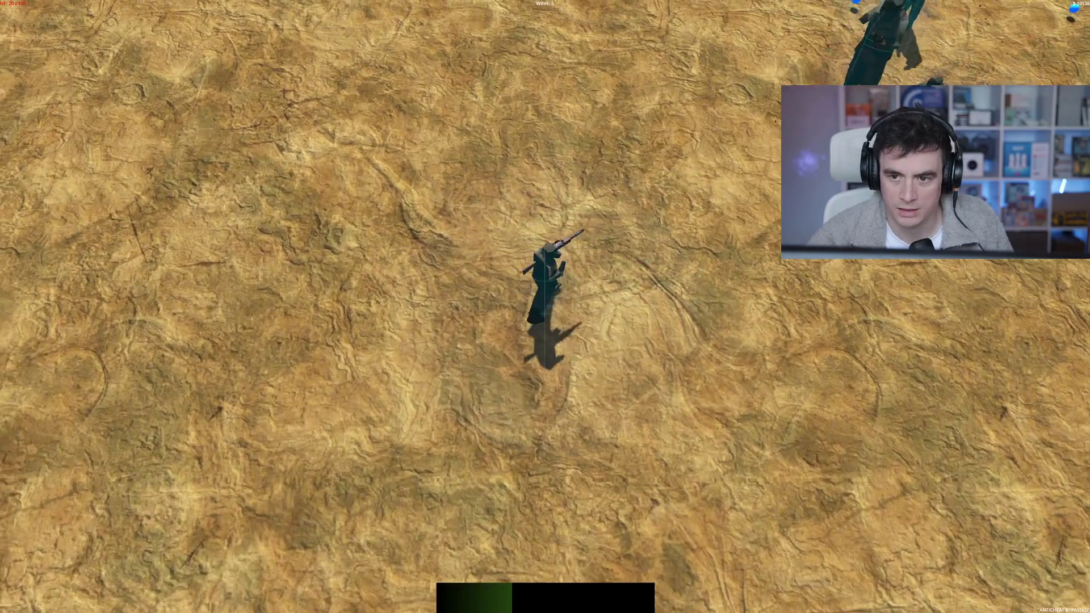
click(812, 48)
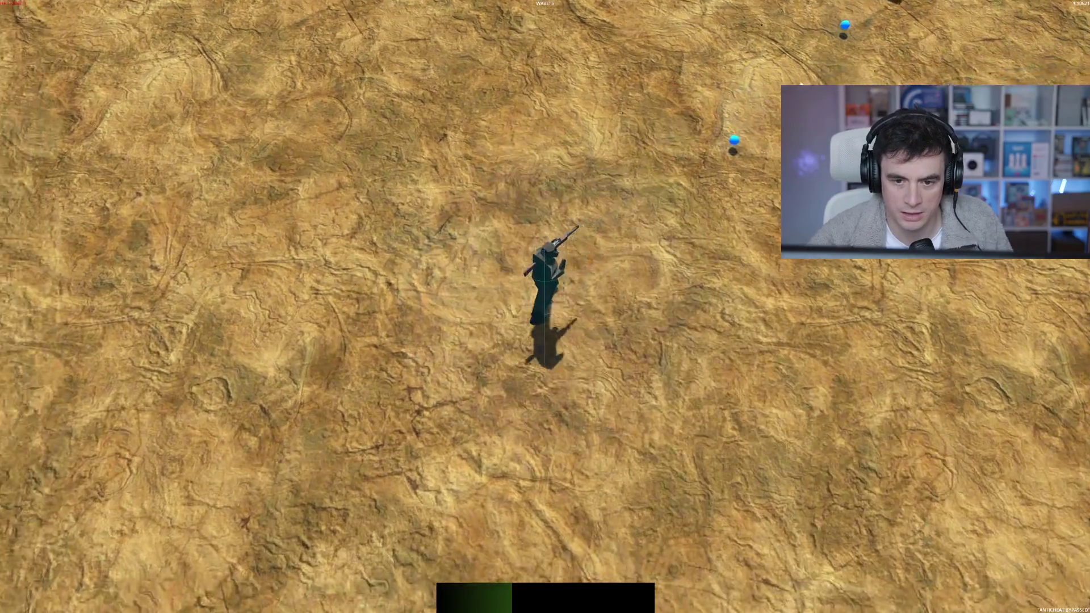
click(874, 66)
click(876, 67)
key(w)
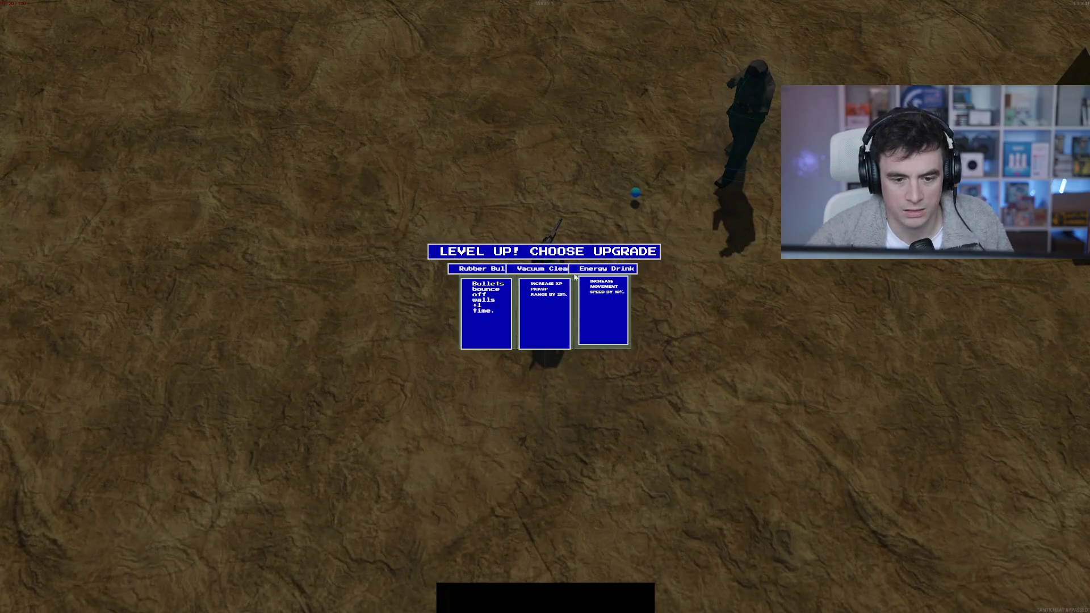
- Take the Energy Drink upgrade and move around collecting orbs to gain a level
click(586, 324)
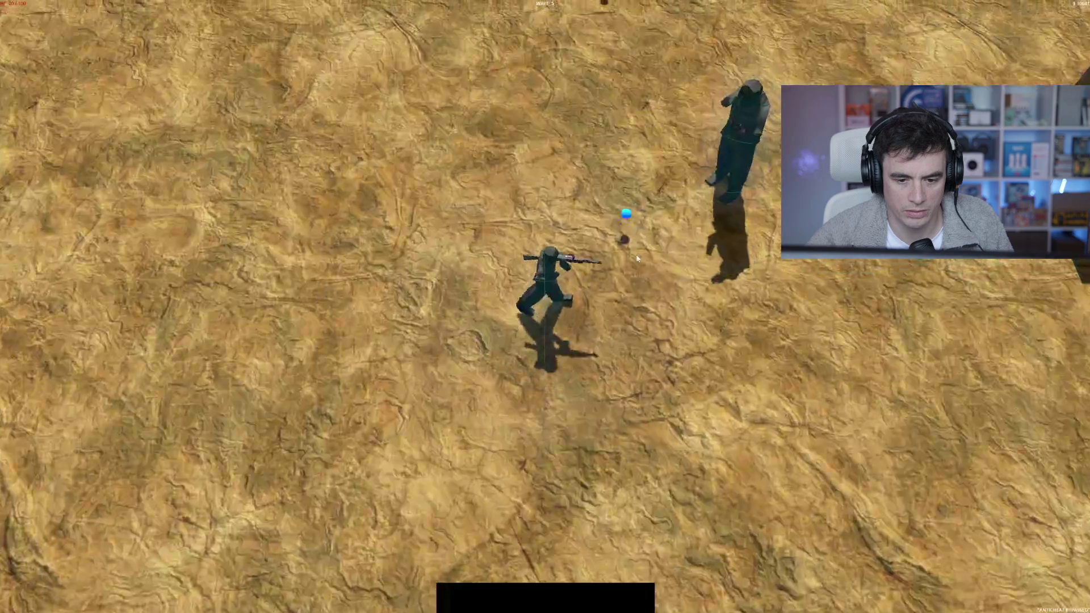
key(w)
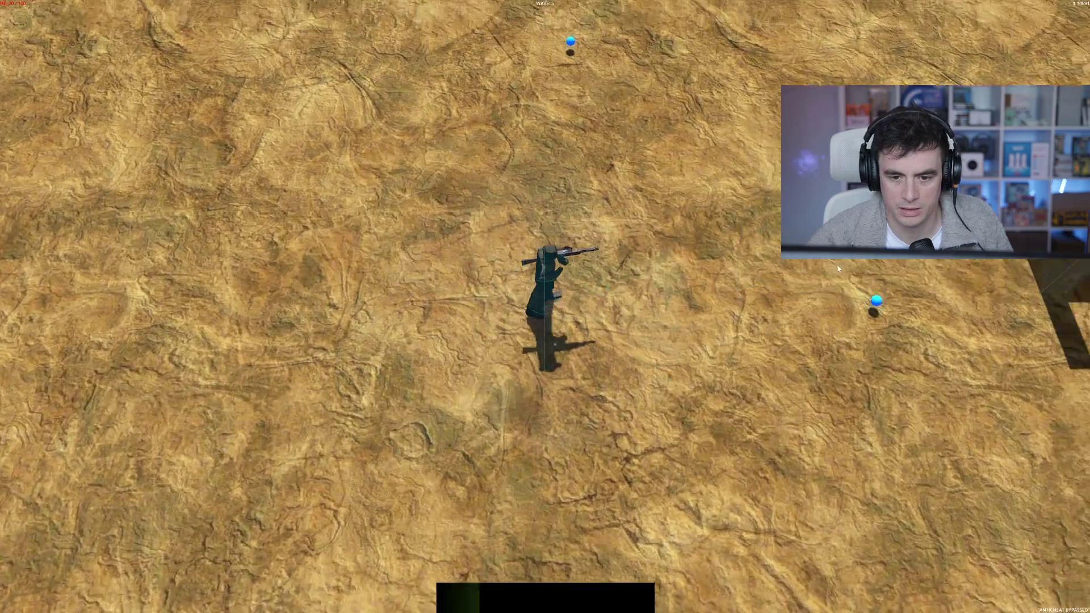
key(s)
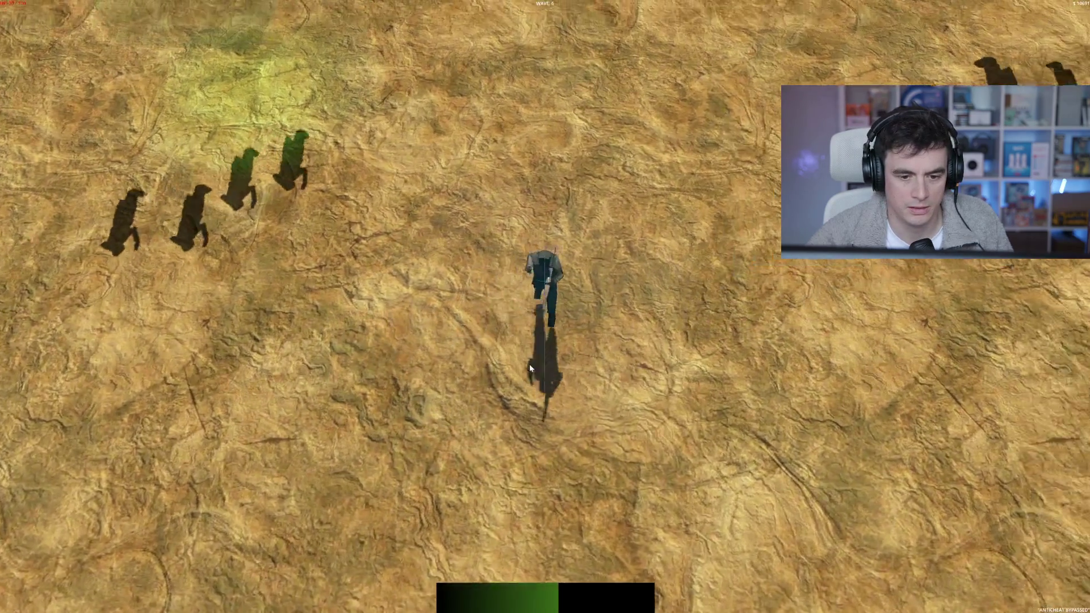
key(a)
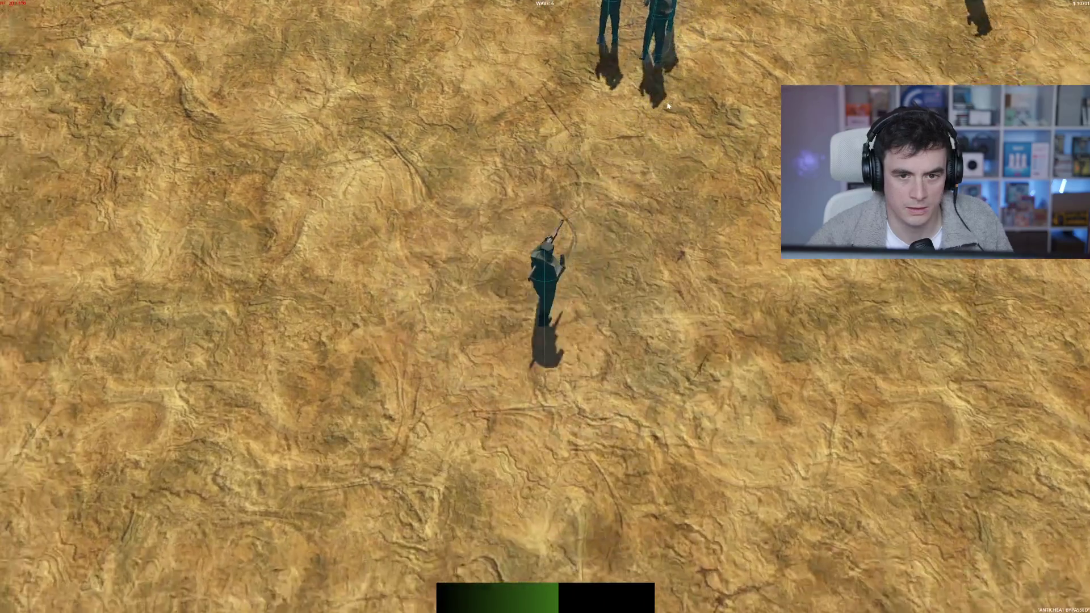
key(w)
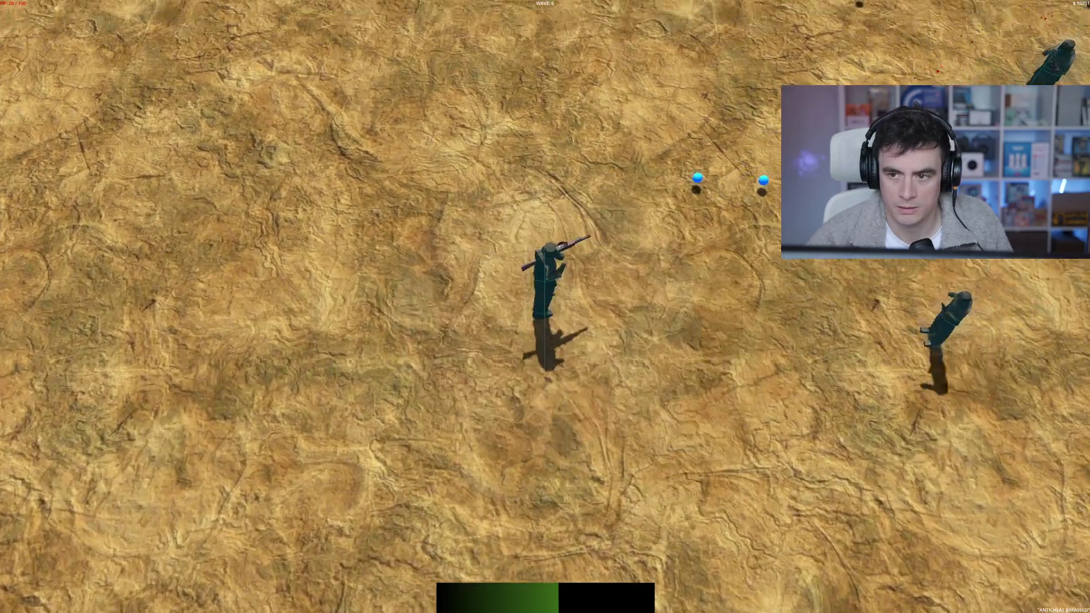
key(d)
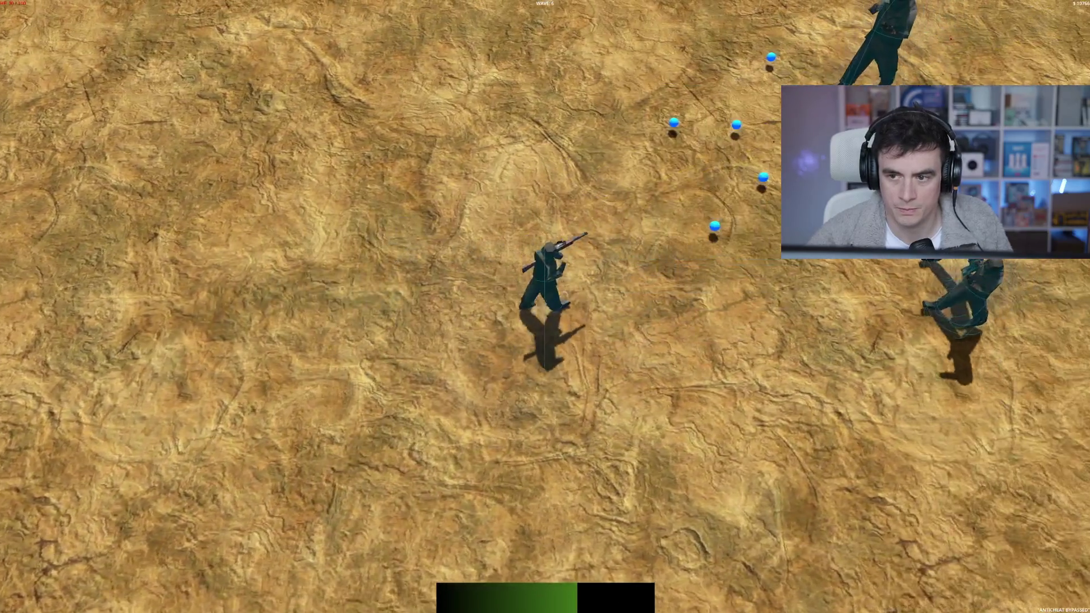
key(w)
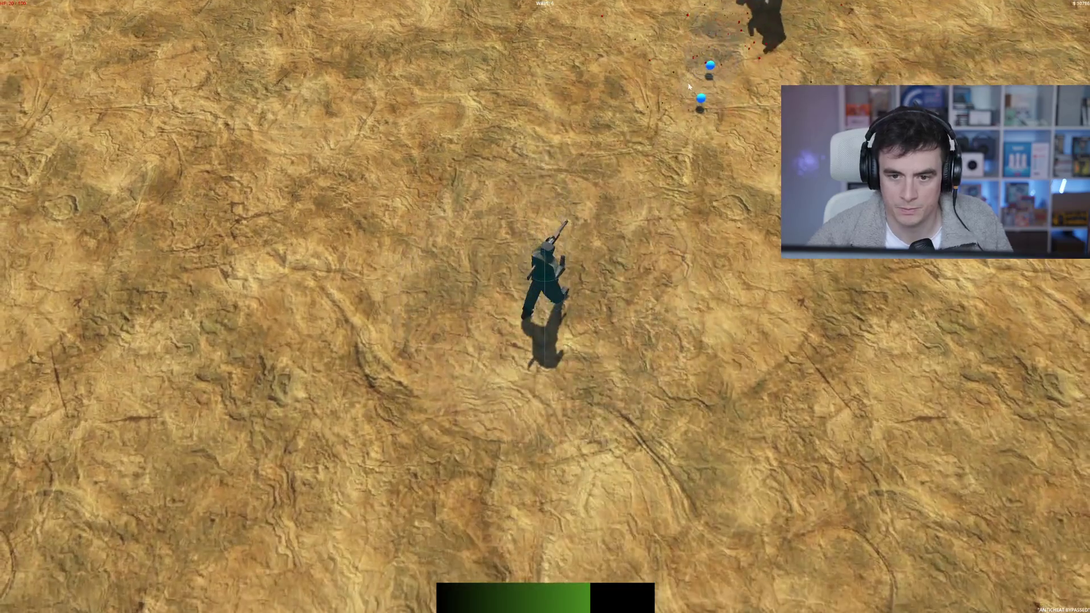
key(d)
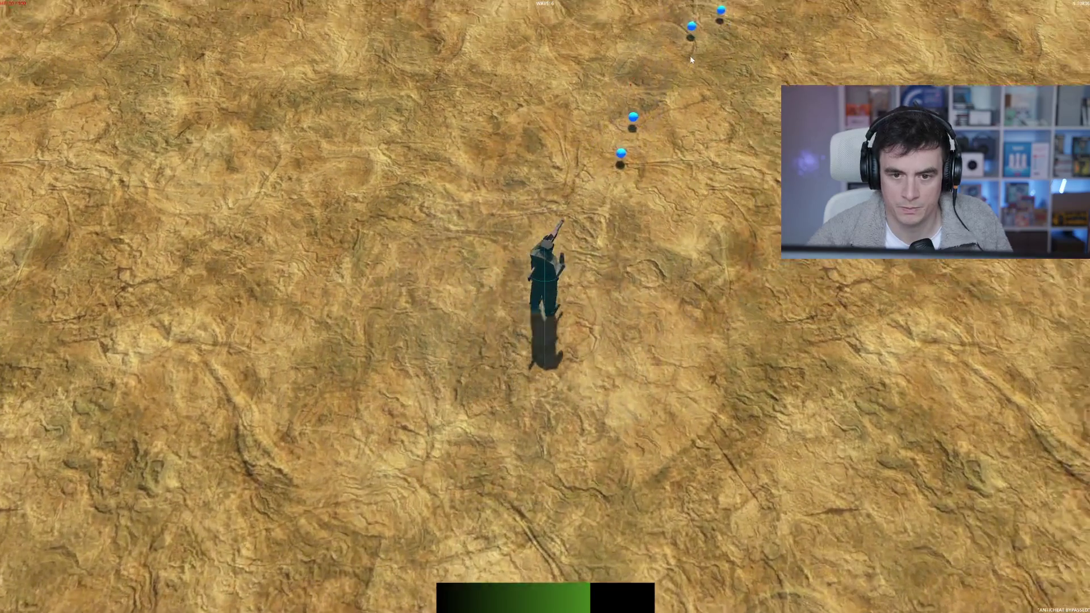
key(w)
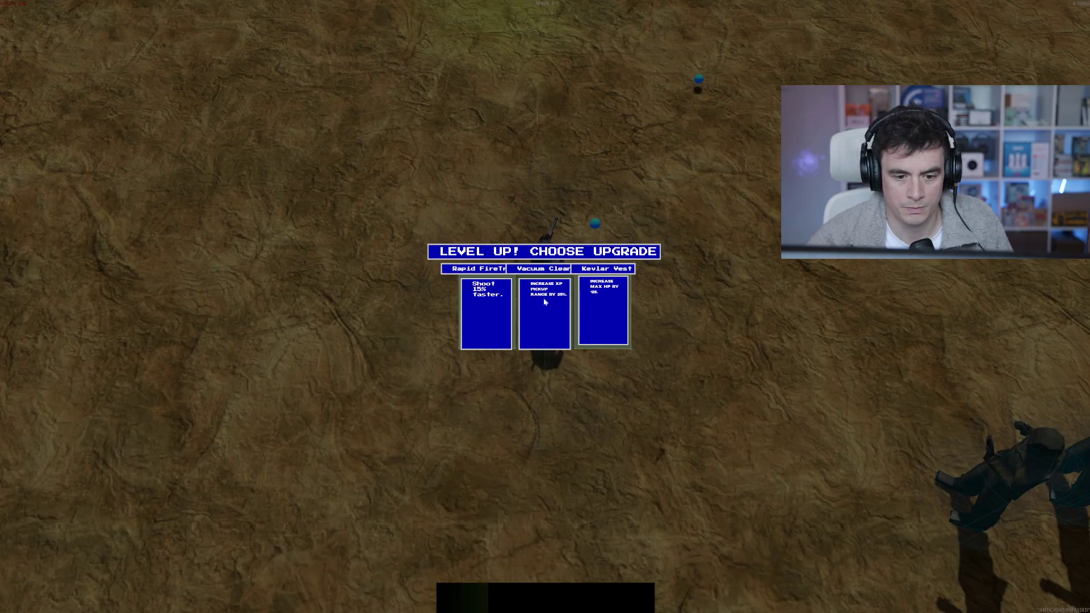
- Choose the XP pickup range upgrade and keep fighting until the run reaches GAME OVER
click(481, 328)
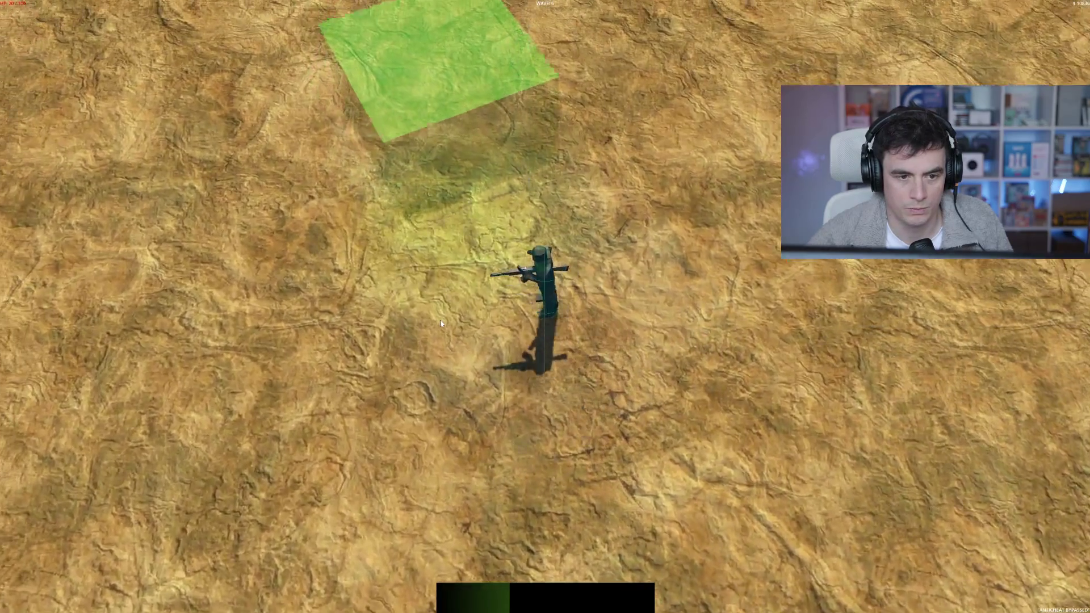
key(s)
key(w)
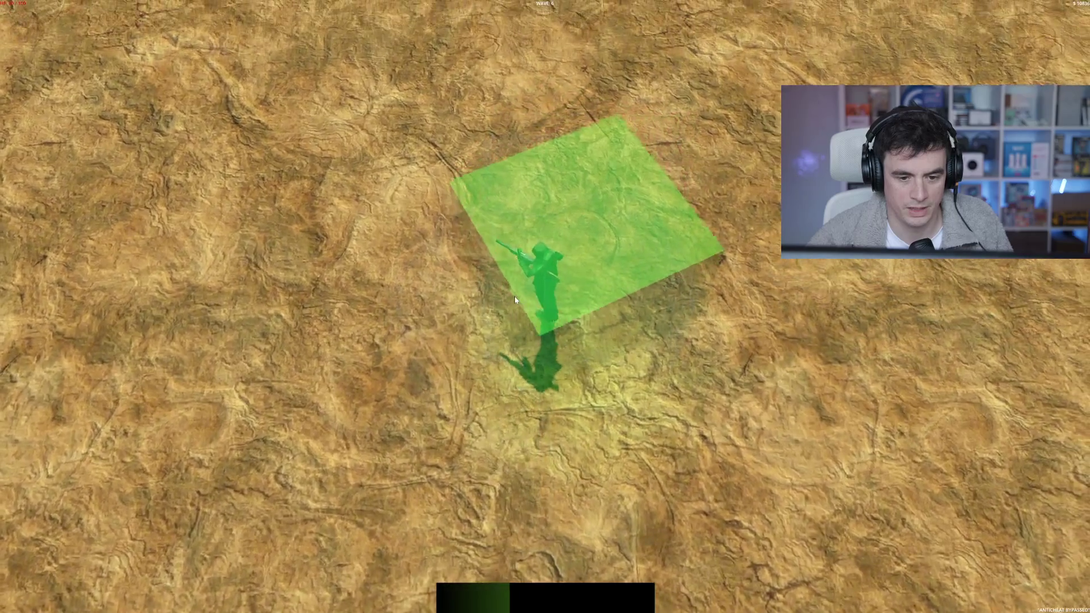
key(s)
key(w)
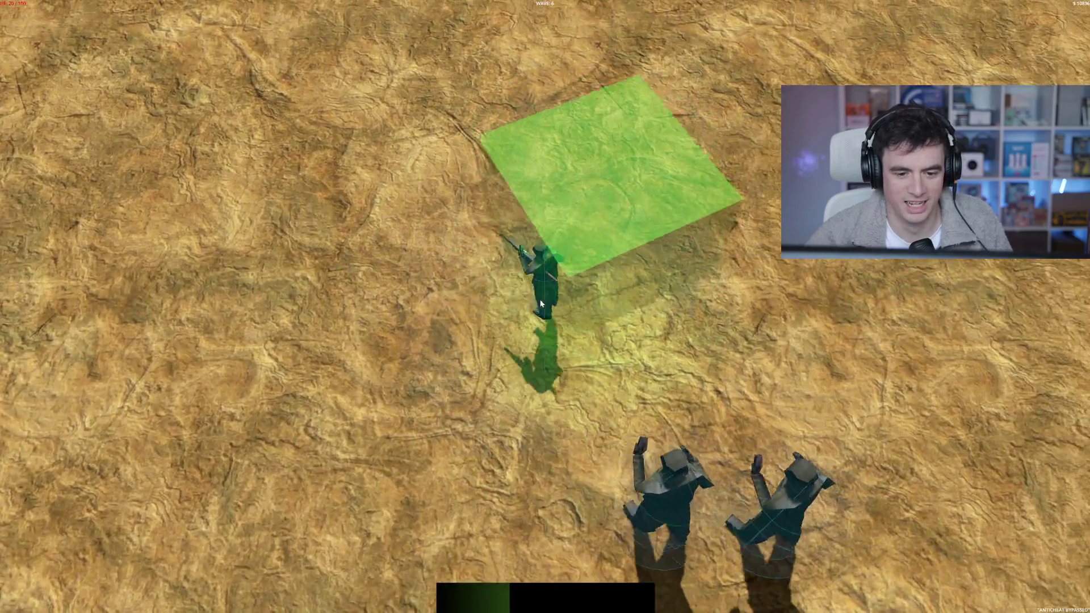
key(a)
key(s)
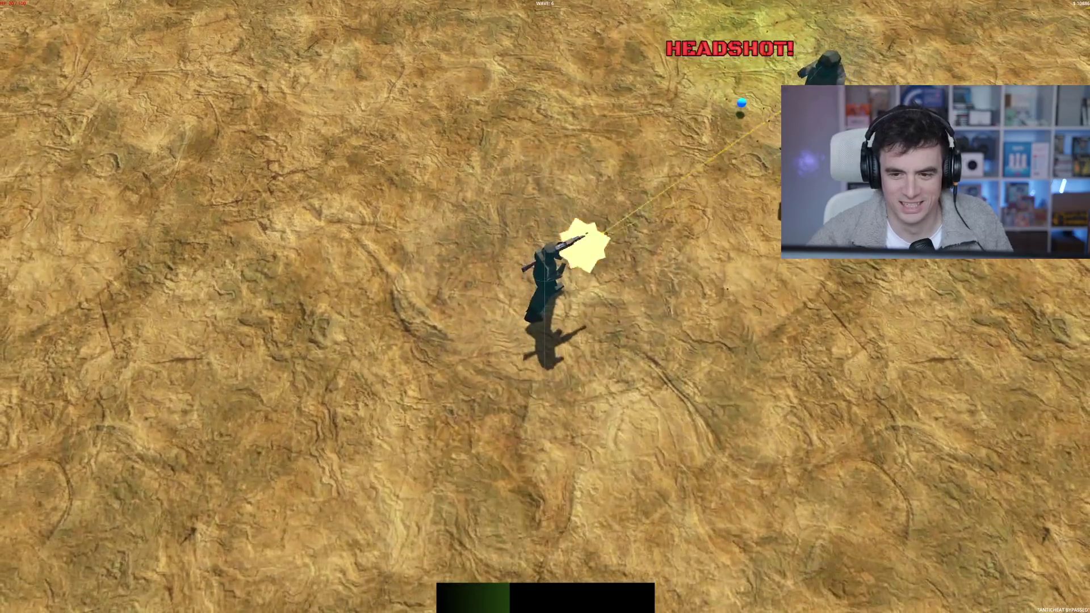
key(w)
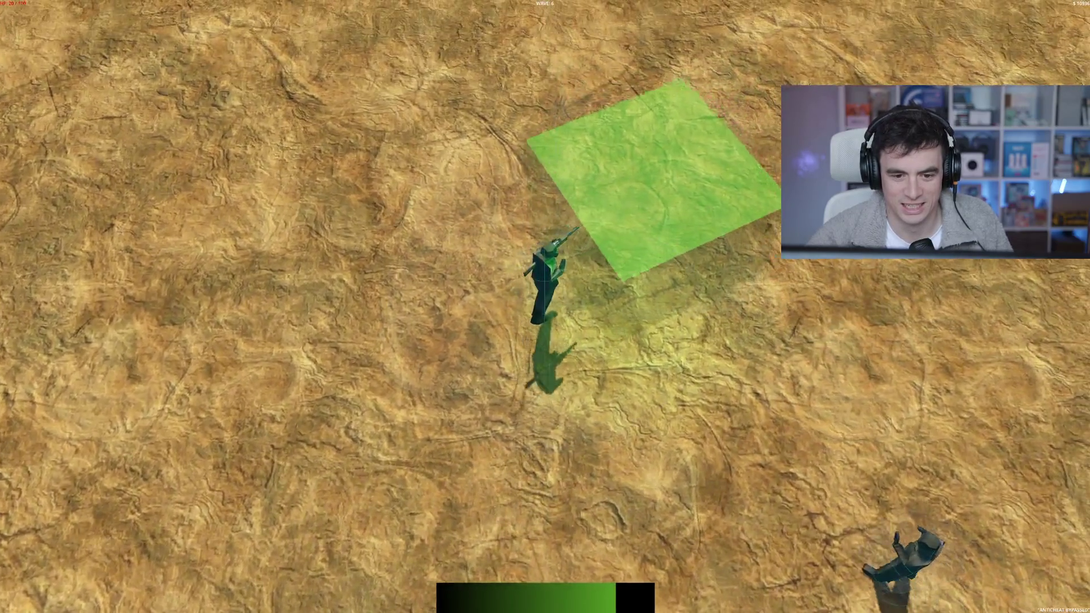
key(s)
key(a)
click(706, 61)
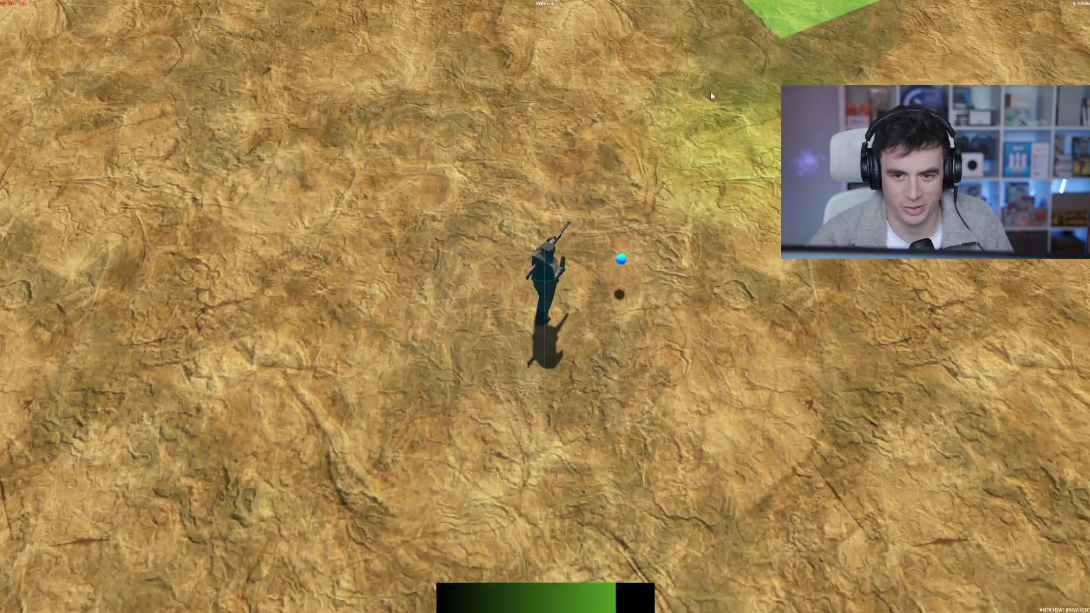
key(w)
key(a)
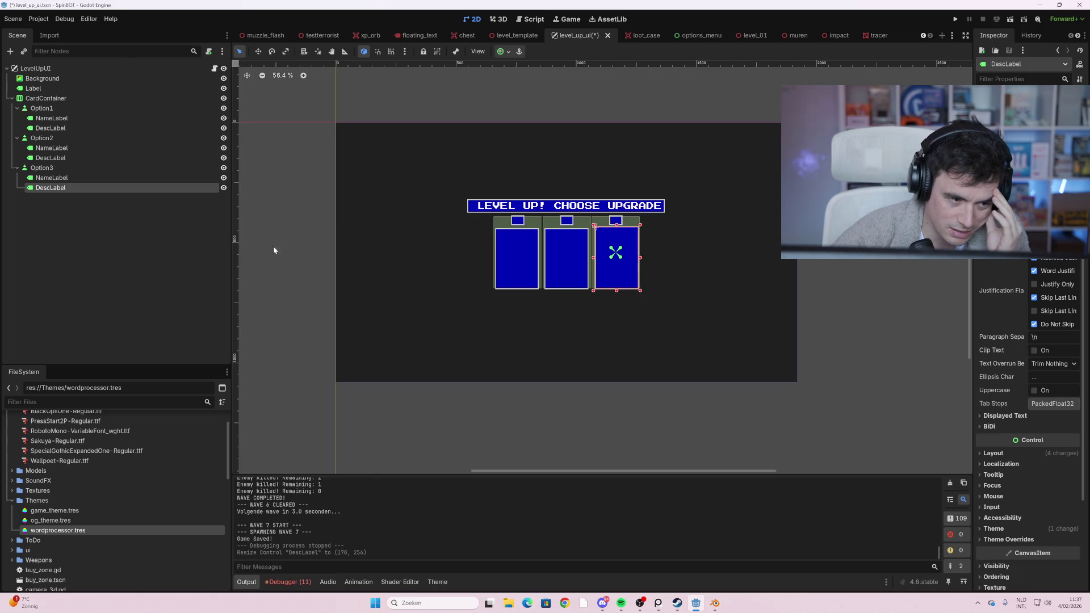
- Select Option3's DescLabel and expand its Theme Overrides colour, constant, font, font size and style sections
click(145, 181)
click(143, 186)
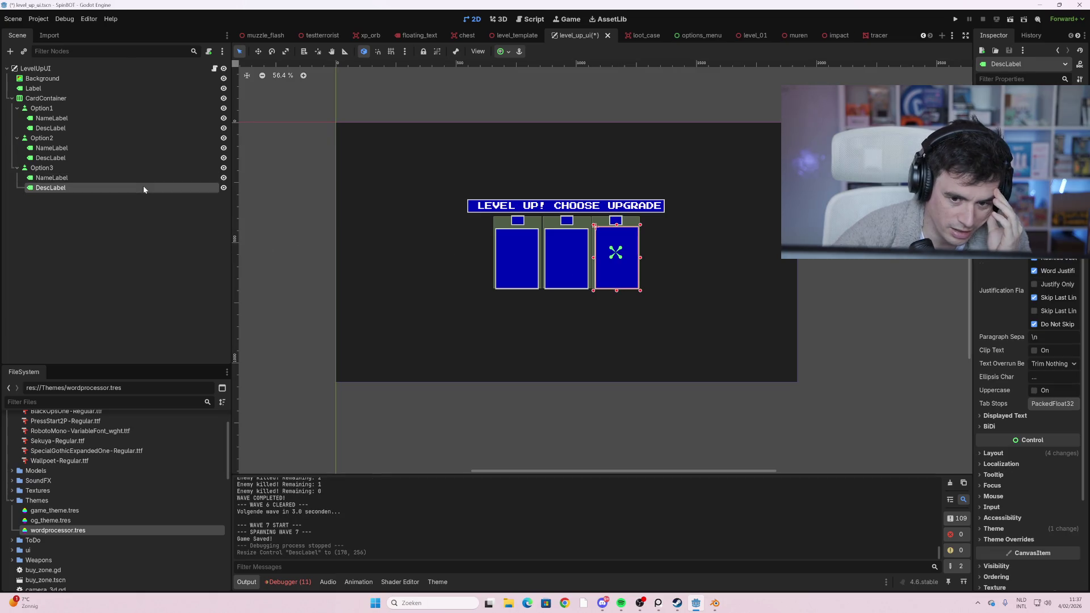
scroll(1035, 436, down, 3)
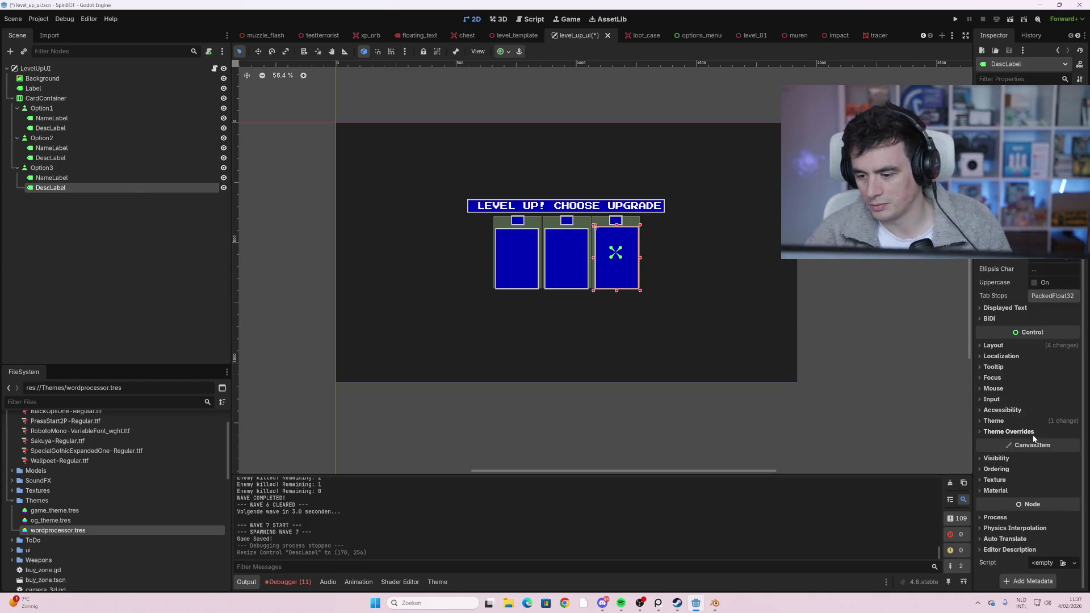
click(995, 421)
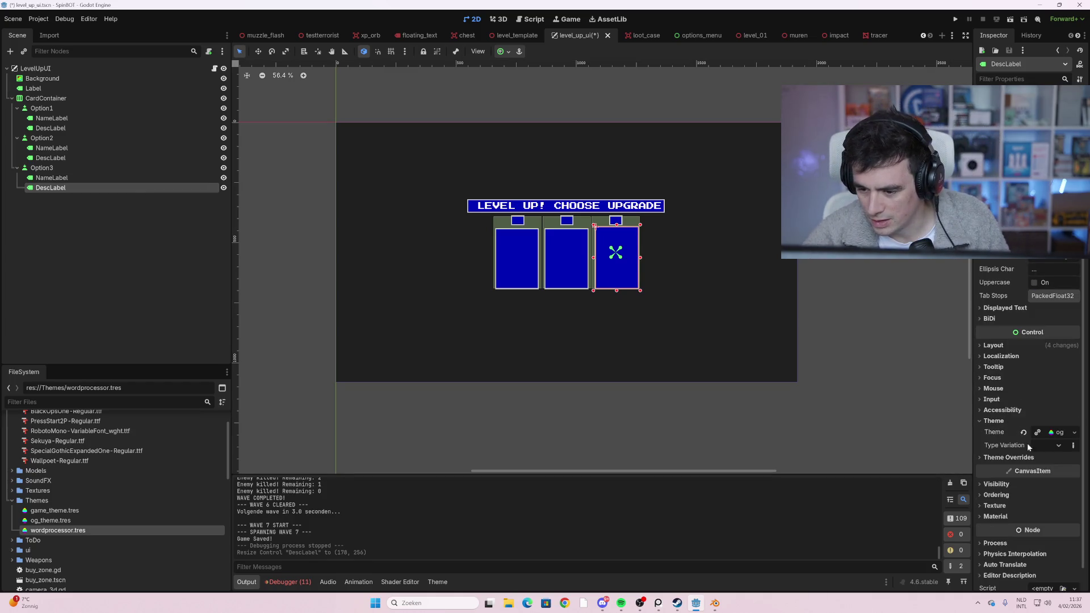
click(1014, 459)
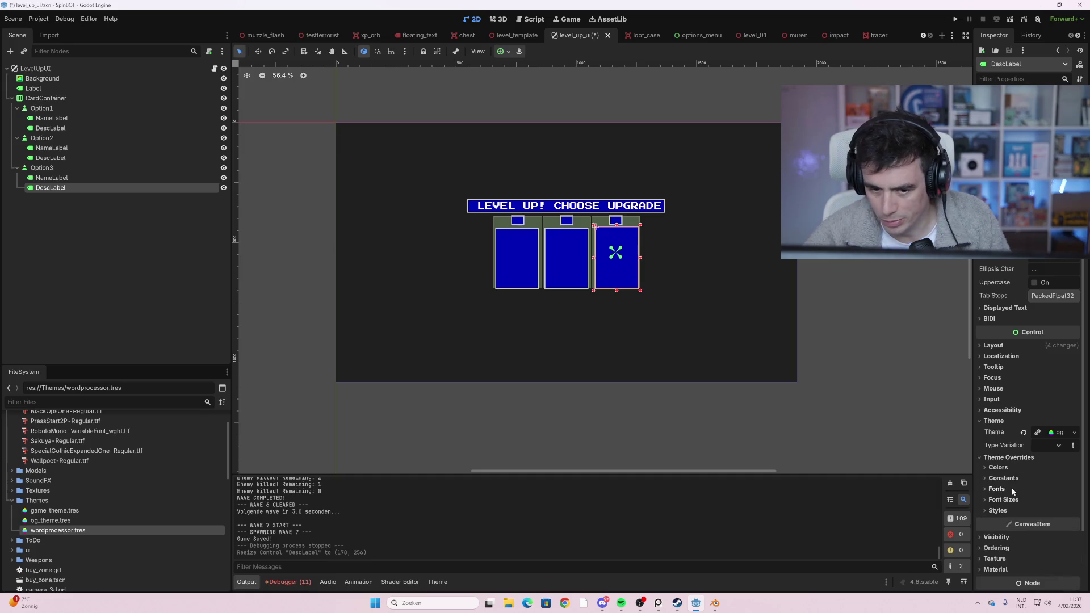
click(1000, 468)
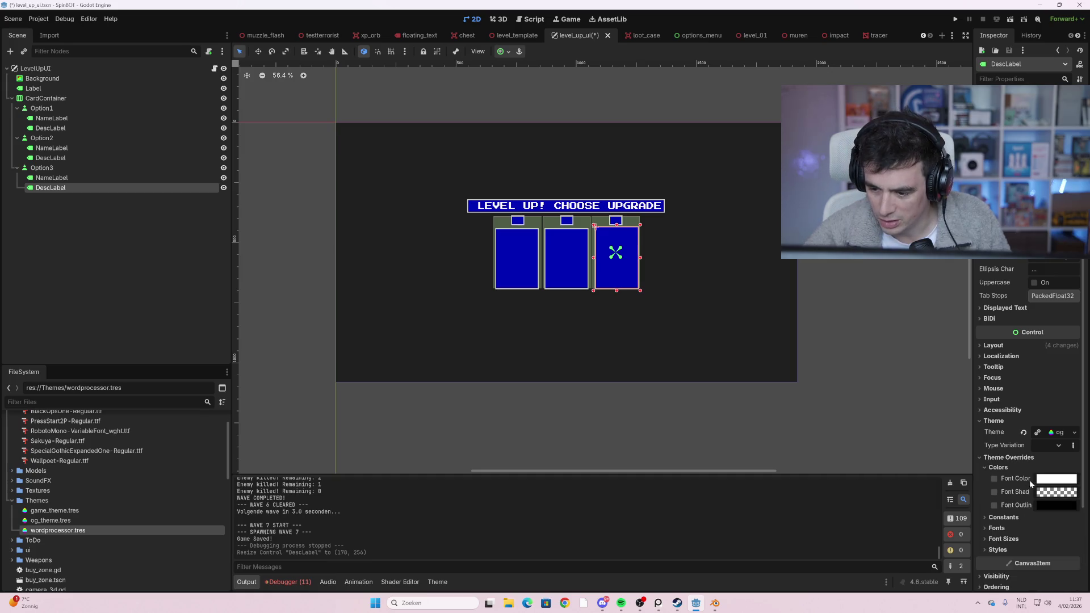
scroll(1026, 515, down, 2)
click(1017, 458)
scroll(1020, 490, down, 3)
click(1017, 419)
click(1024, 449)
click(1021, 470)
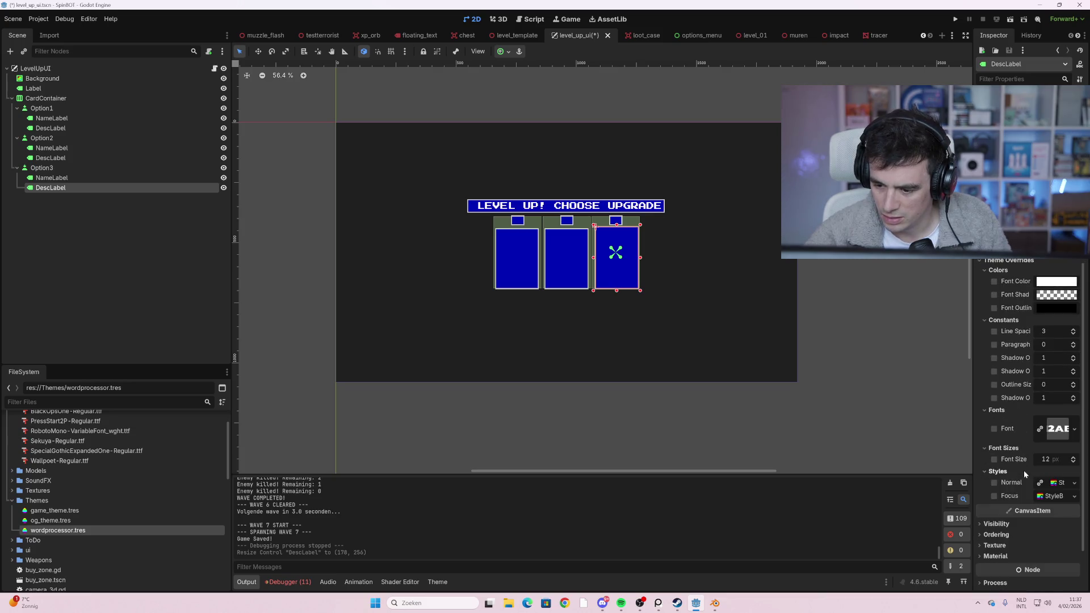
scroll(1058, 502, down, 2)
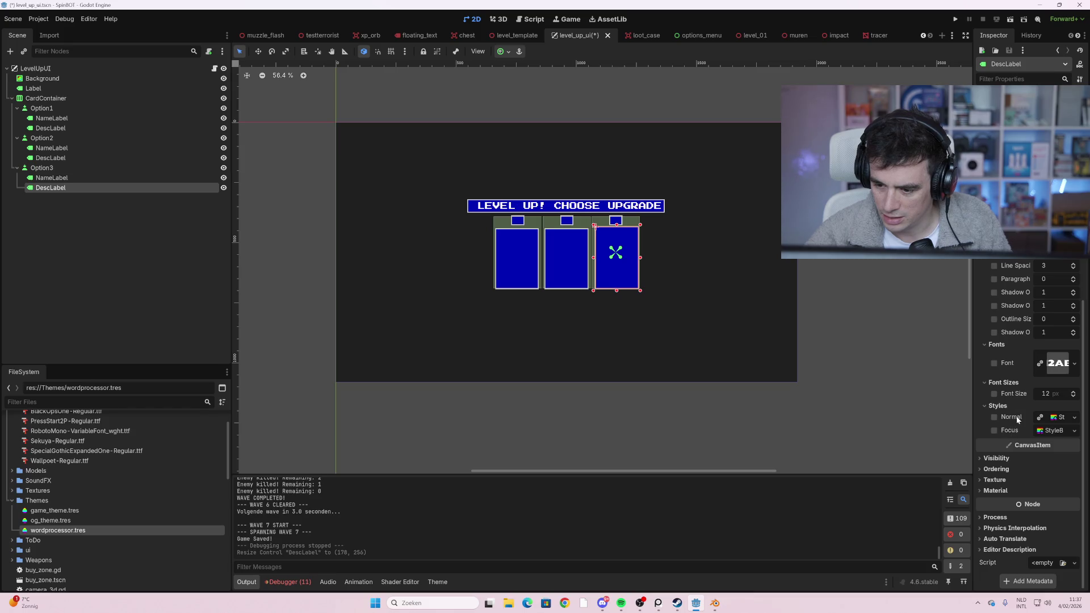
- Expand the Normal style box settings and open the Normal style resource options
click(997, 420)
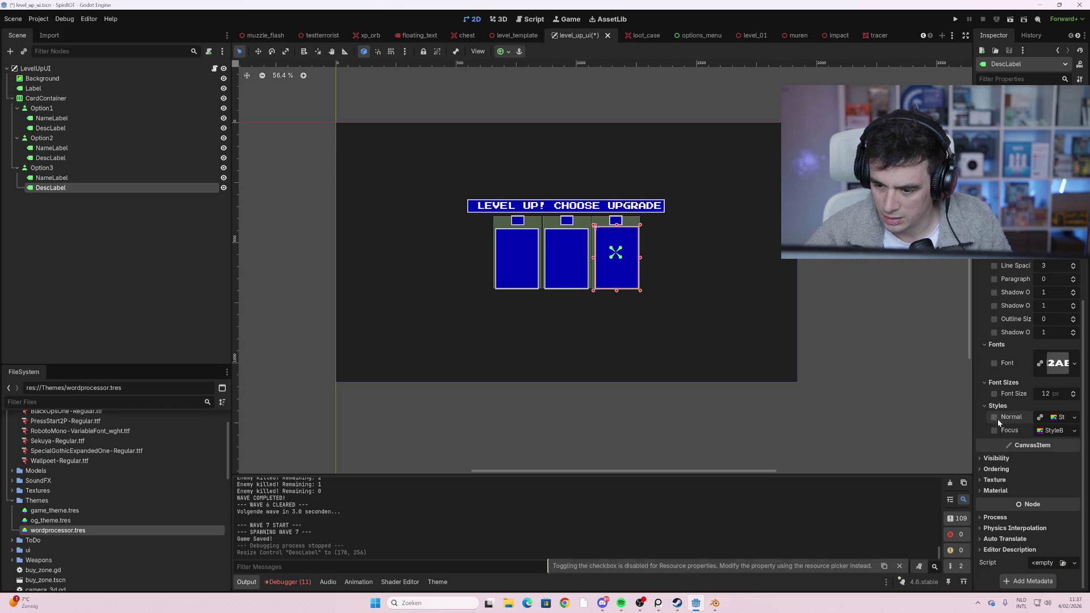
click(1059, 419)
scroll(1056, 428, down, 6)
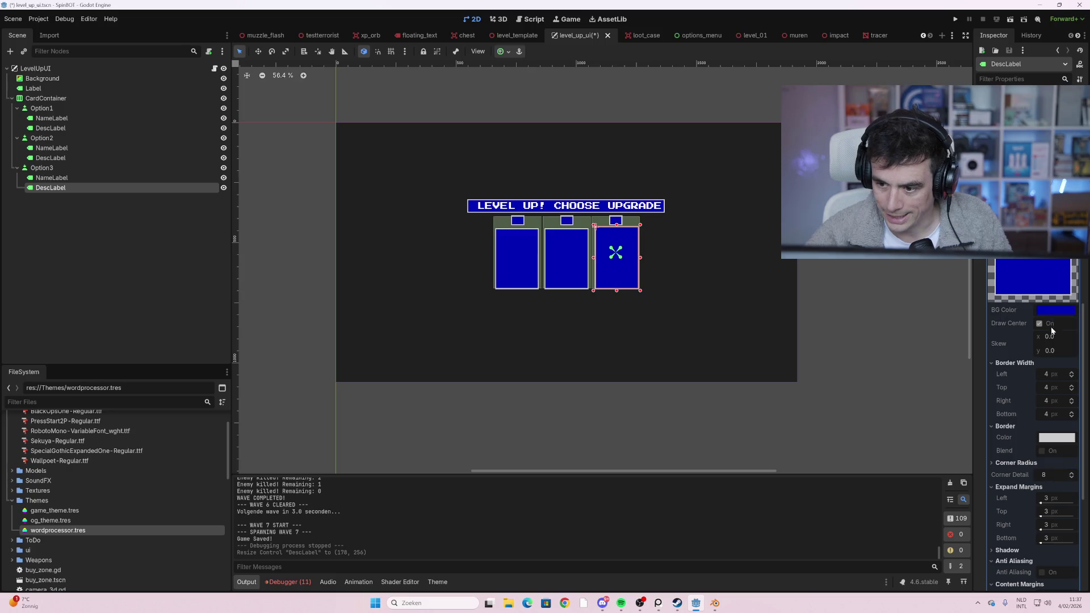
click(1060, 232)
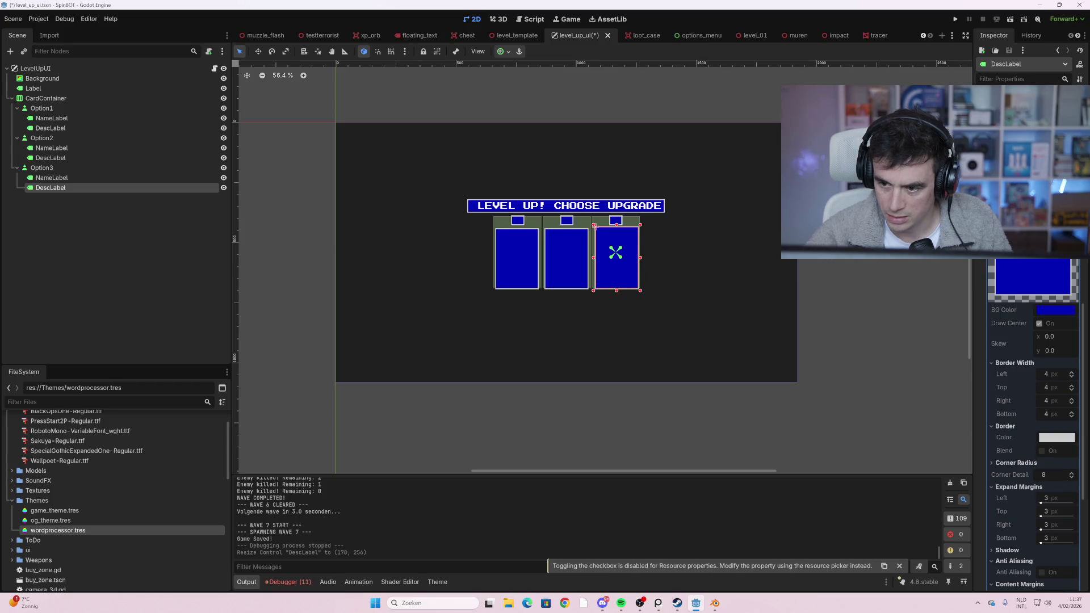
scroll(1031, 397, up, 5)
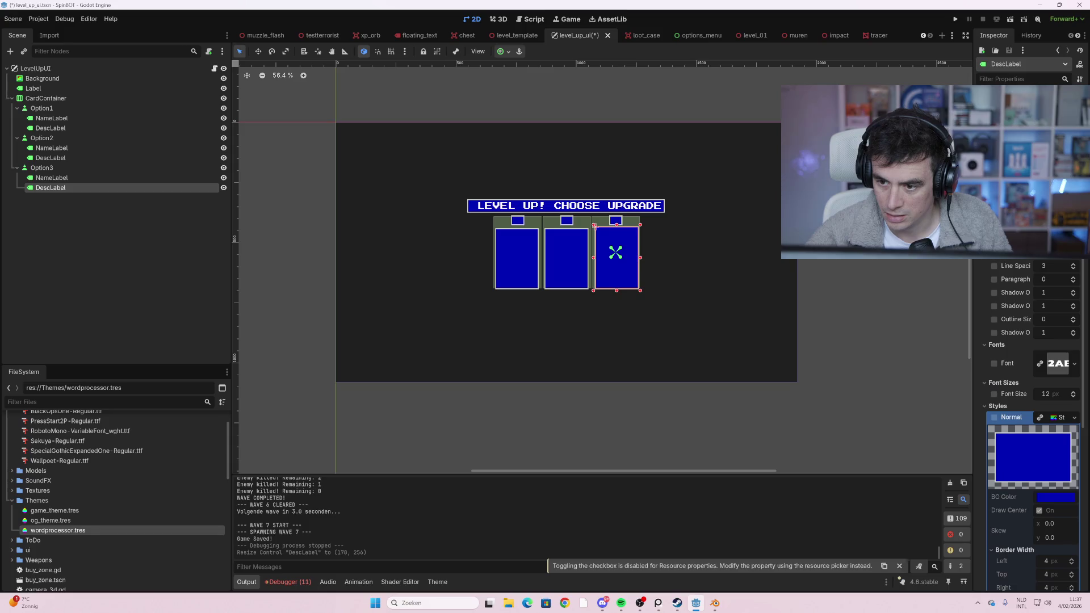
click(995, 417)
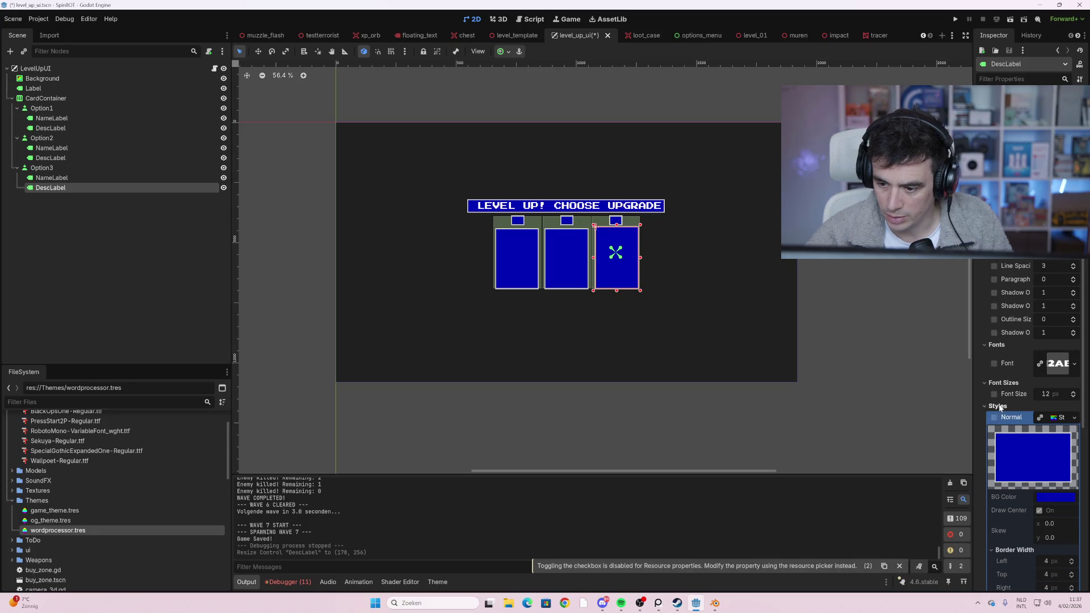
click(1060, 422)
click(1060, 423)
click(1061, 422)
click(1067, 422)
click(1074, 418)
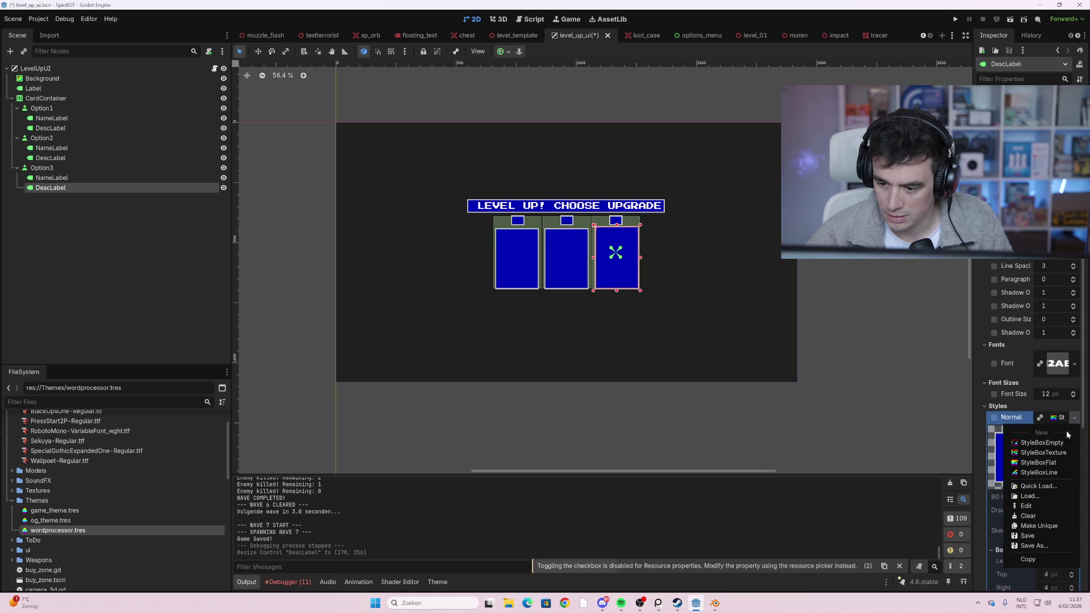
- Give the description a New StyleBoxFlat with a white (ffffff) background colour
click(1060, 463)
scroll(1055, 455, down, 5)
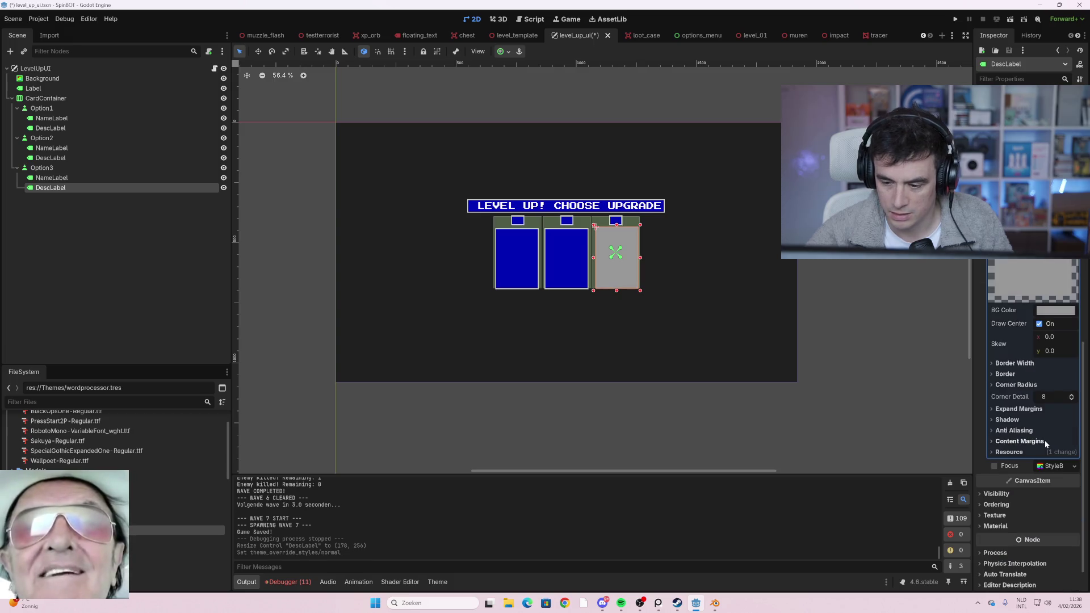
click(1059, 313)
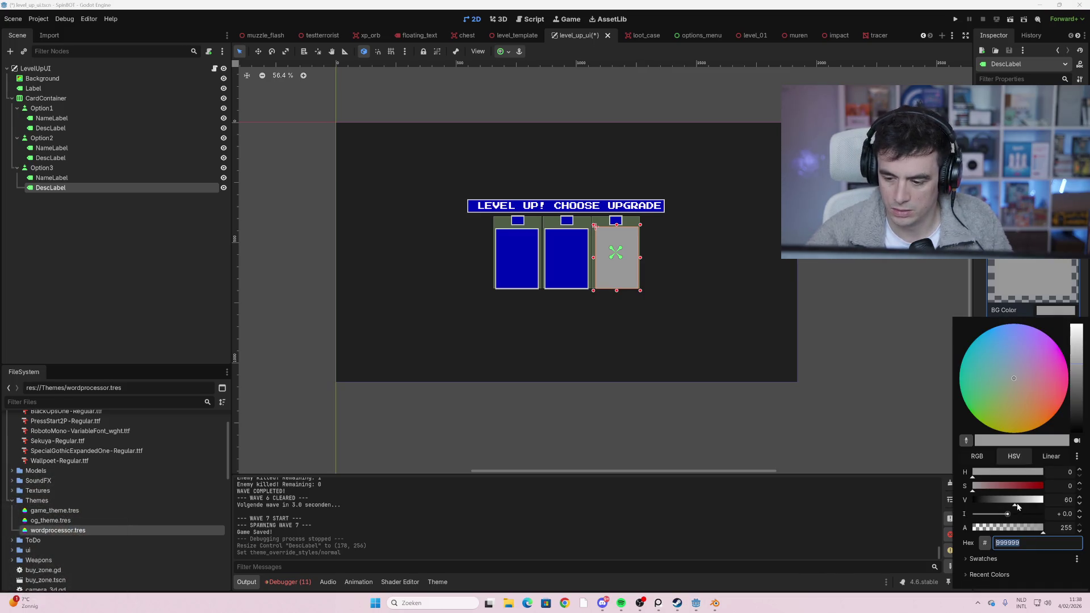
drag(1017, 507, 1066, 502)
click(897, 359)
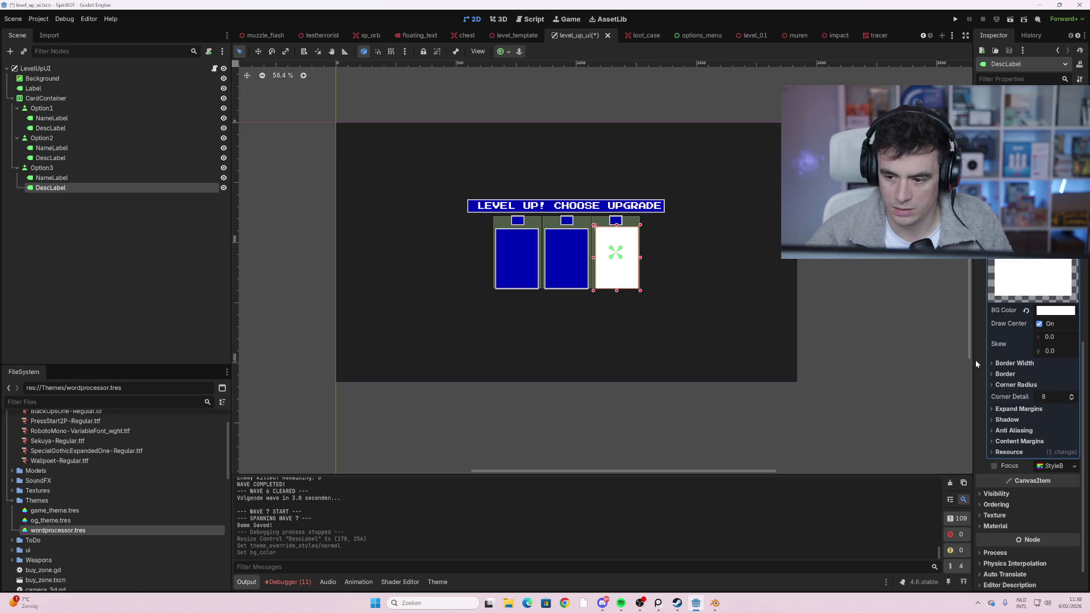
- Set the left border width to 10, deselect the label, and launch the game with F5
click(1016, 363)
click(1054, 376)
text(10)
key(Return)
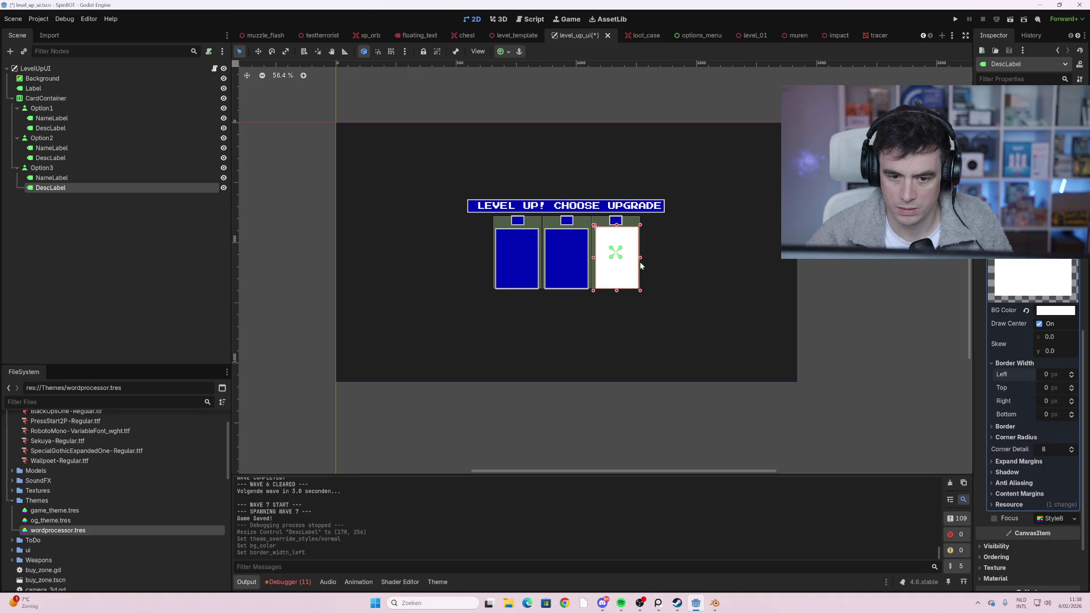
click(841, 293)
key(F5)
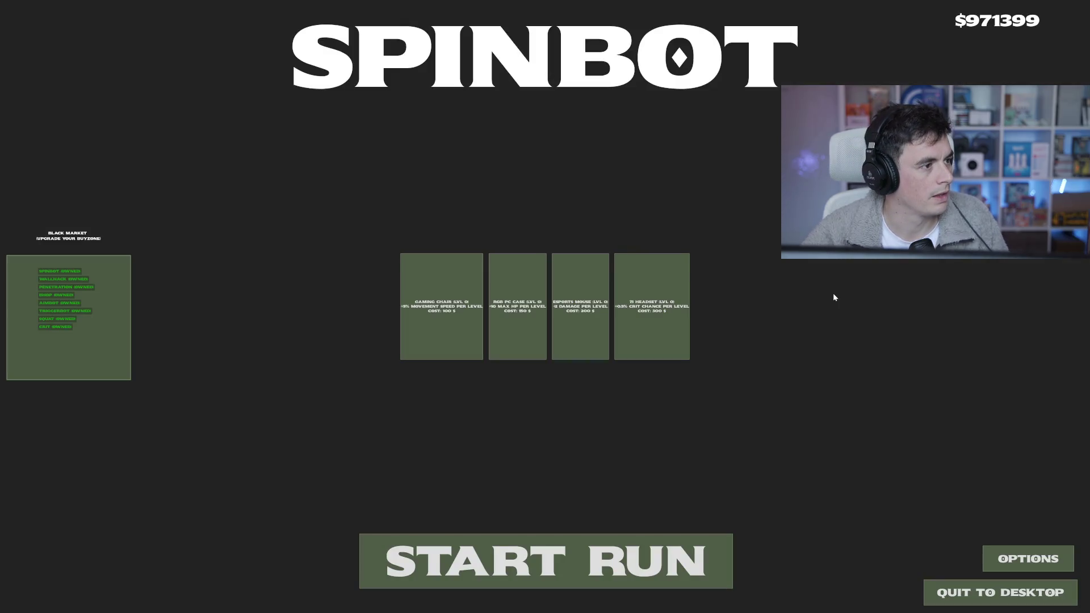
- Start a new run, clear the first wave, and collect the $474 loot
click(557, 550)
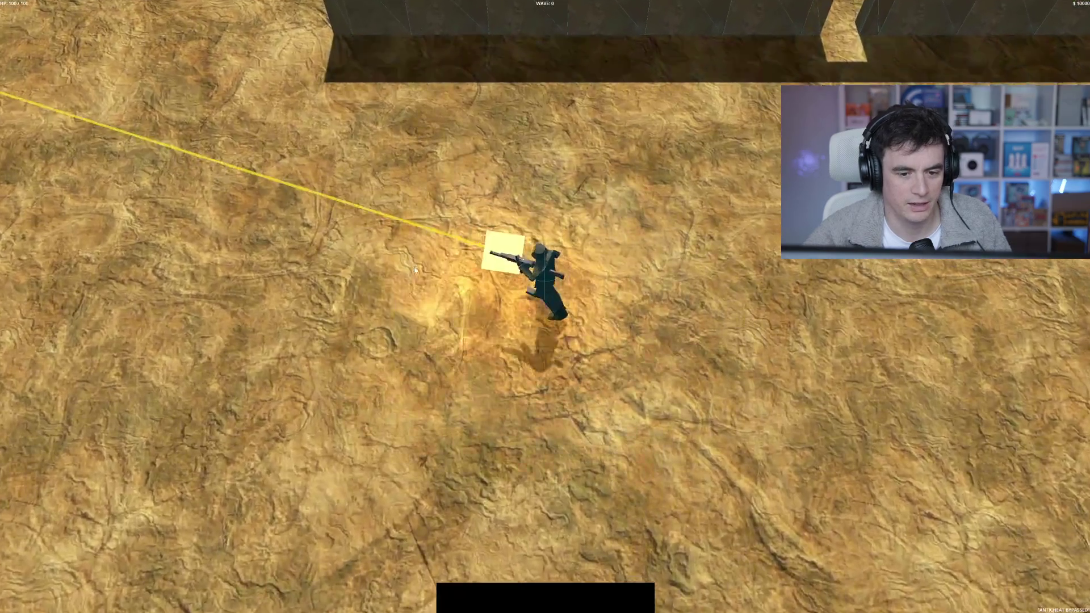
key(a)
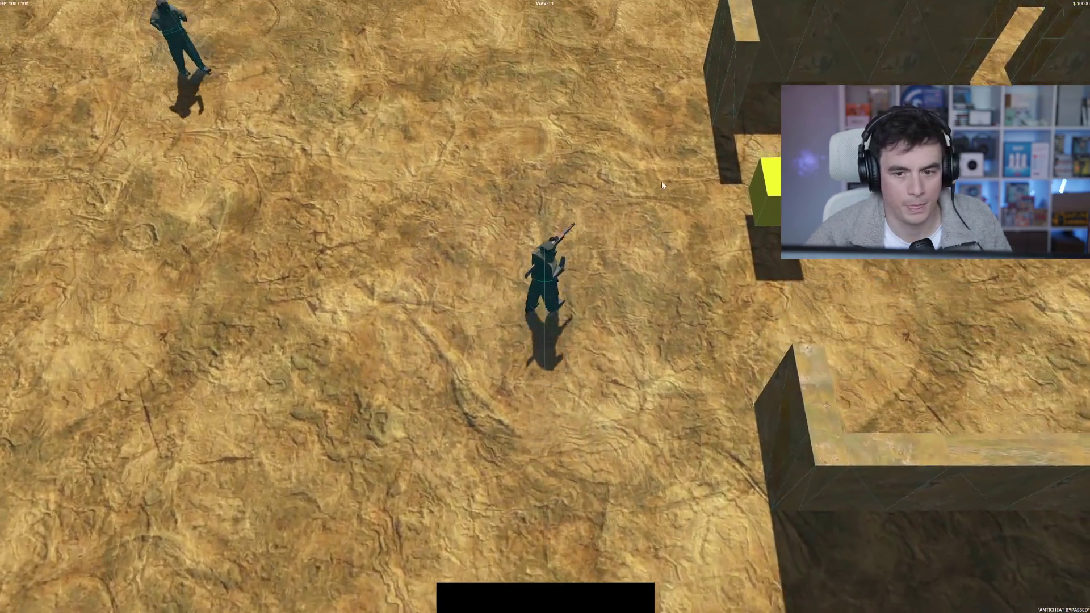
key(s)
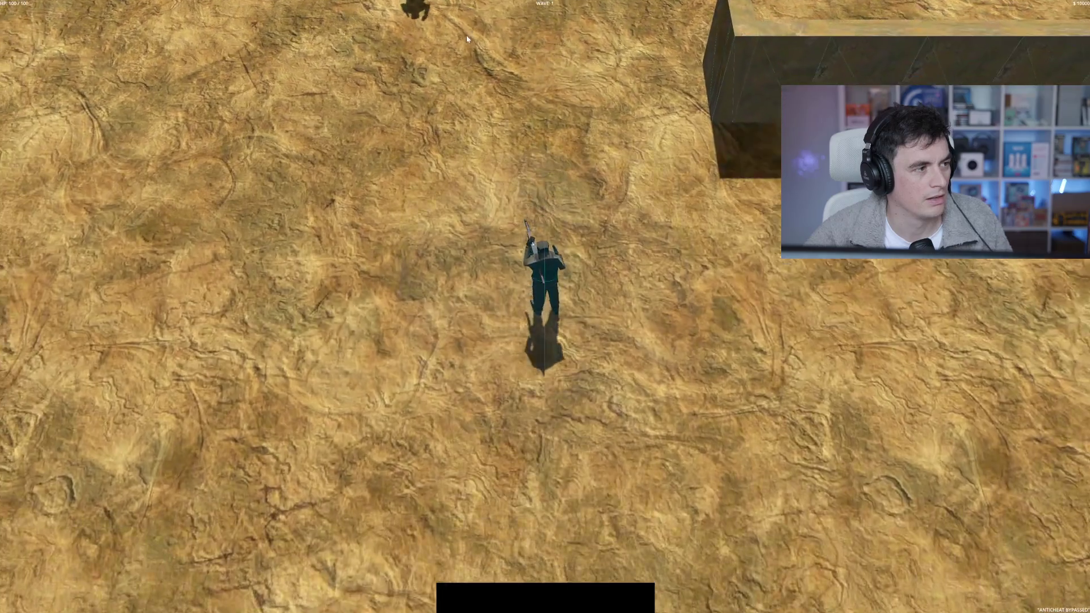
key(w)
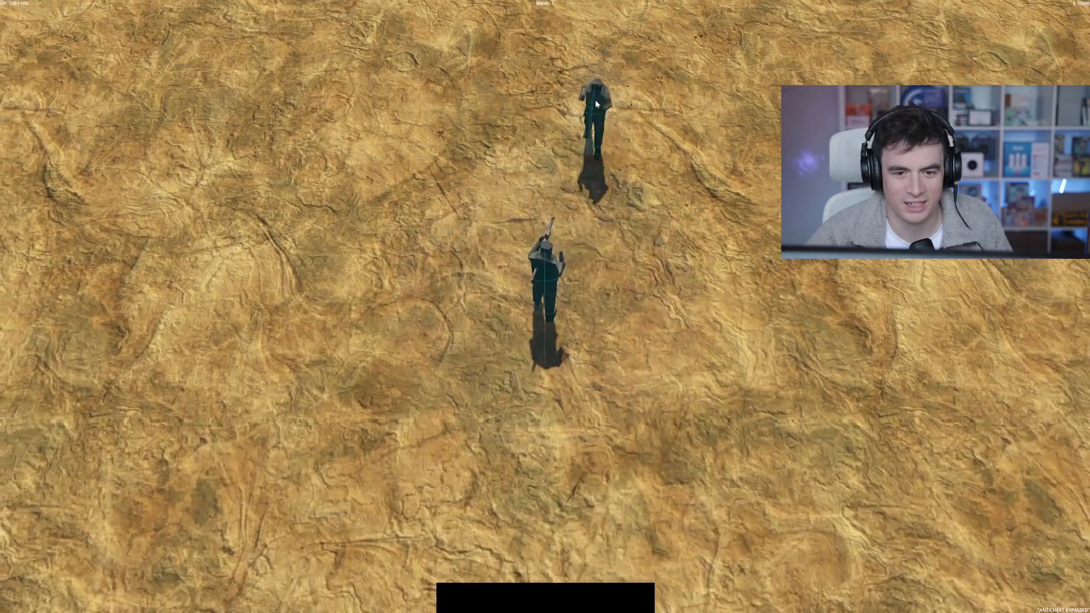
click(595, 100)
key(w)
click(561, 127)
key(w)
key(d)
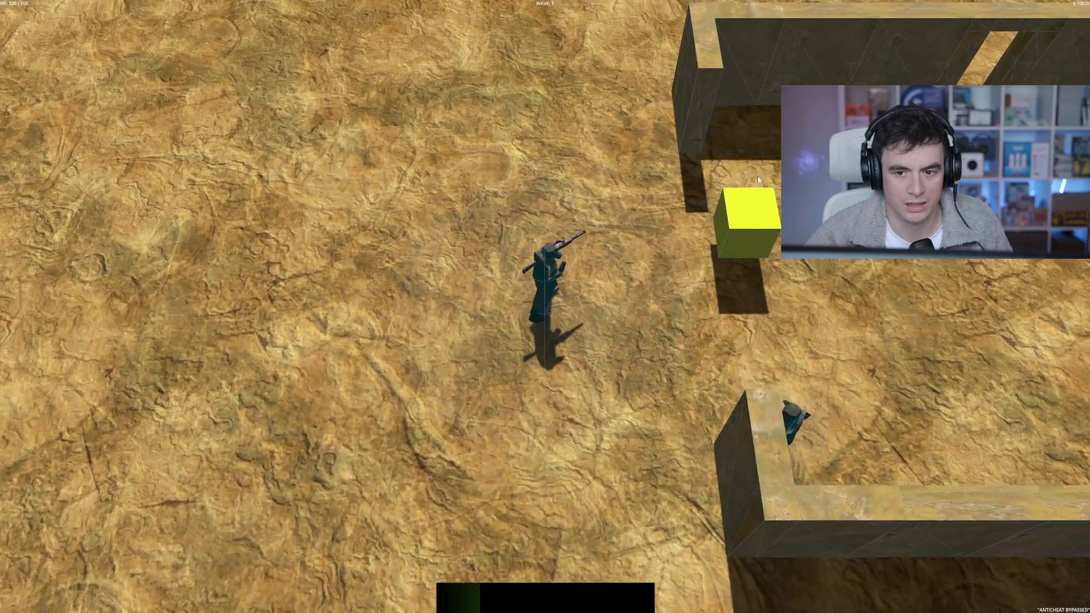
key(d)
key(a)
click(706, 317)
key(d)
key(space)
- Keep moving around the arena and shooting the approaching enemies
key(w)
key(w)
key(d)
key(a)
key(s)
click(367, 121)
key(s)
click(471, 85)
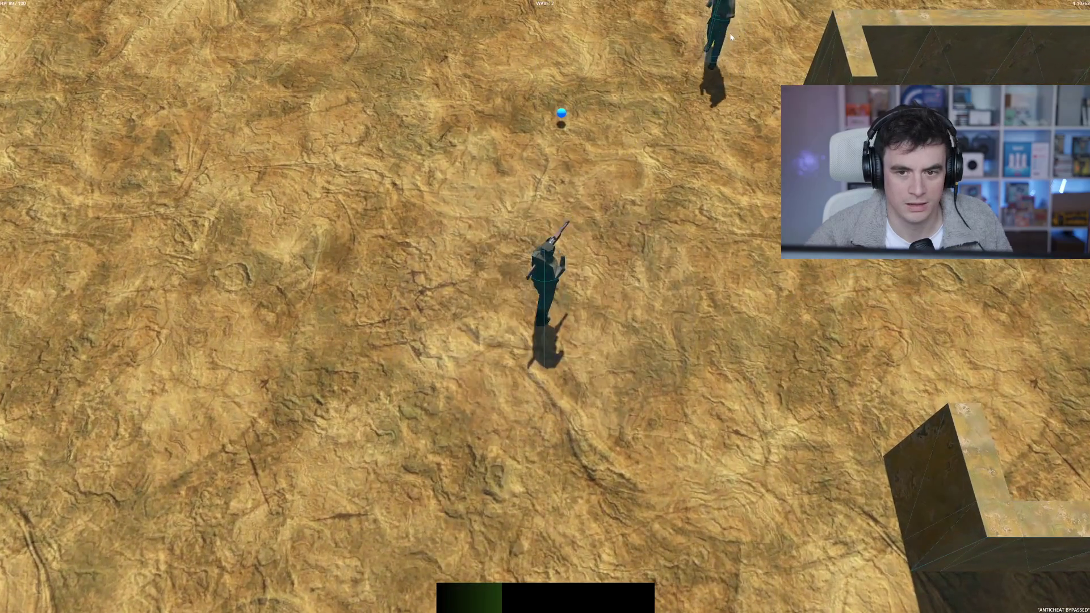
click(729, 33)
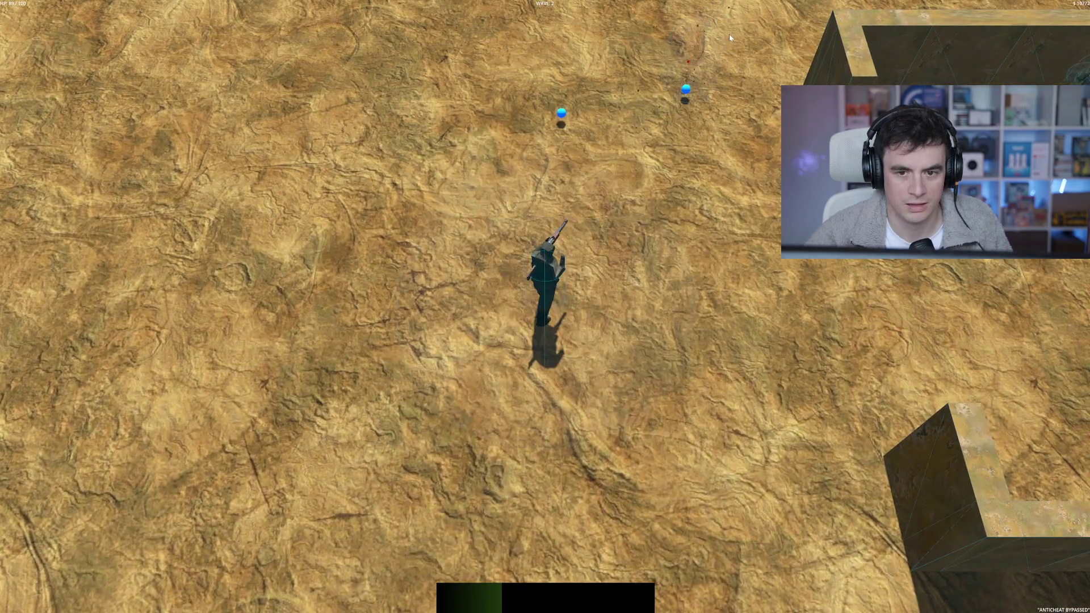
key(w)
key(w)
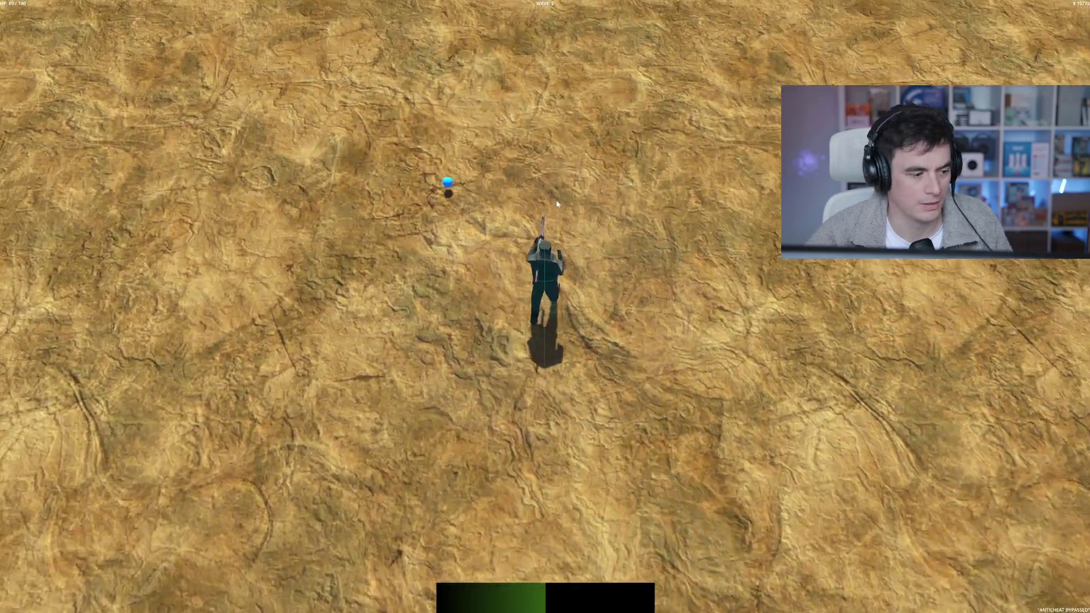
key(w)
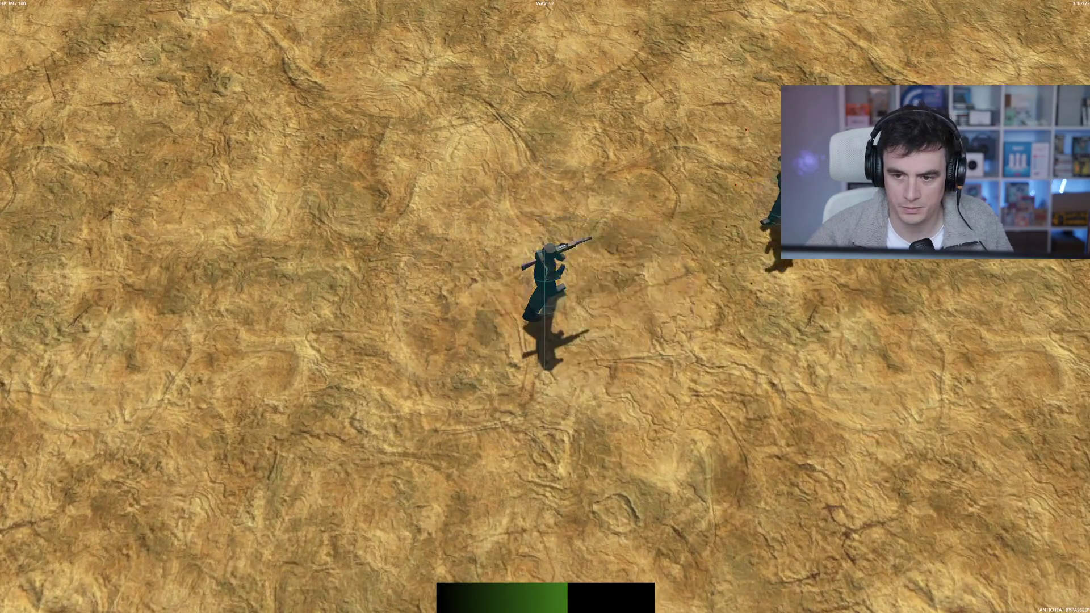
click(733, 221)
key(d)
key(w)
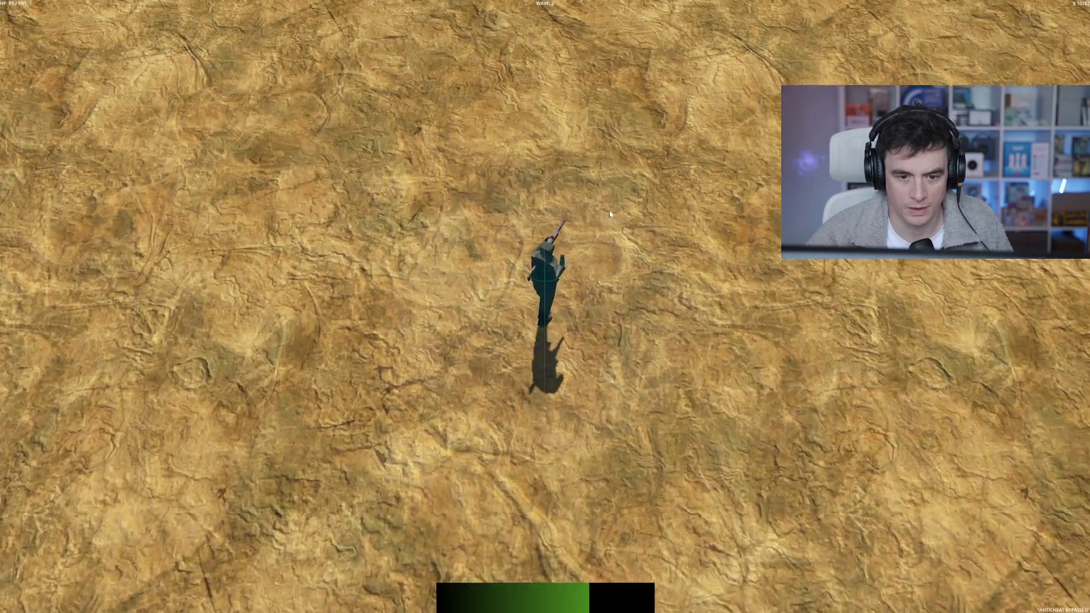
key(w)
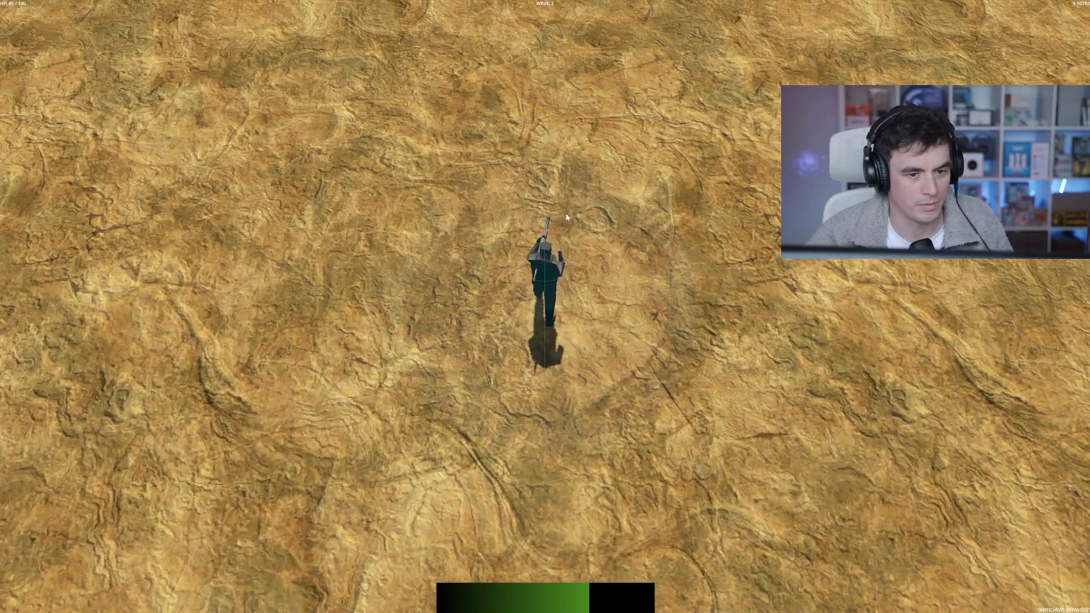
key(w)
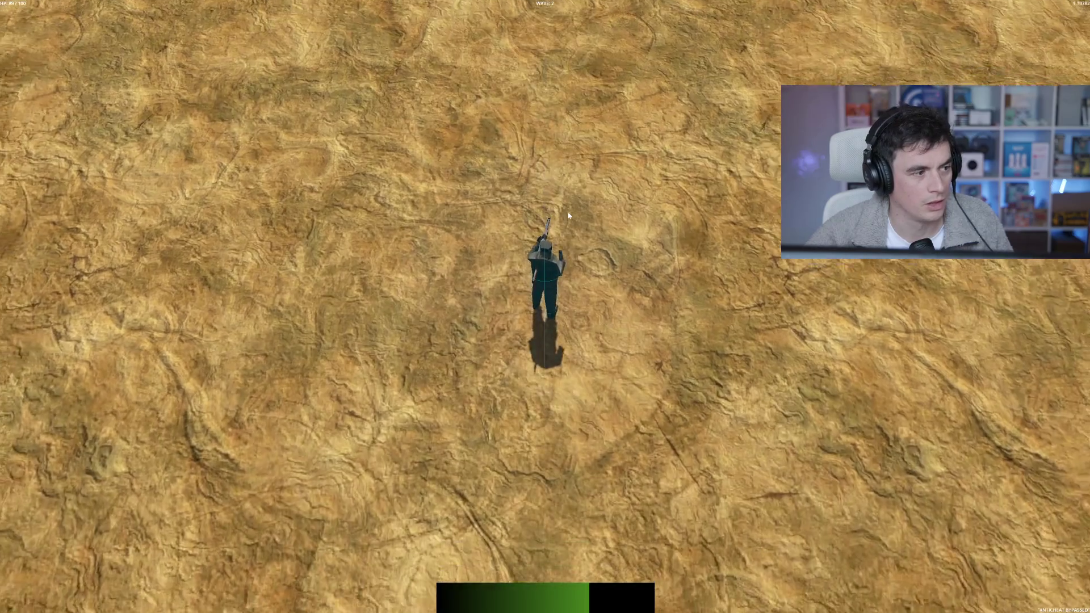
- Buy the SPINBOT upgrade for $1000 in the shop, then keep playing until Level Up
key(d)
key(b)
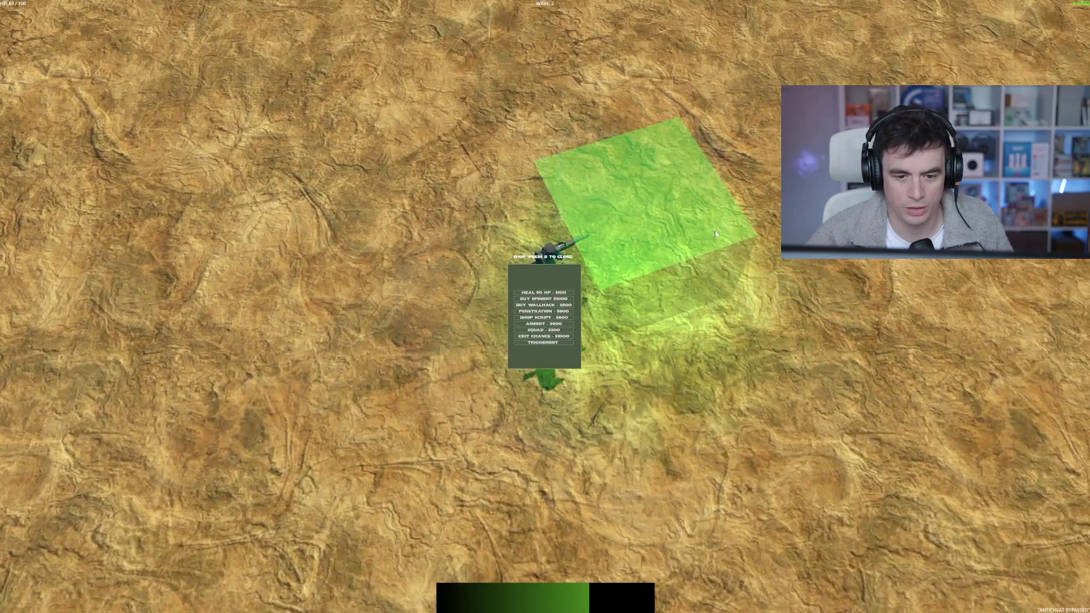
click(556, 299)
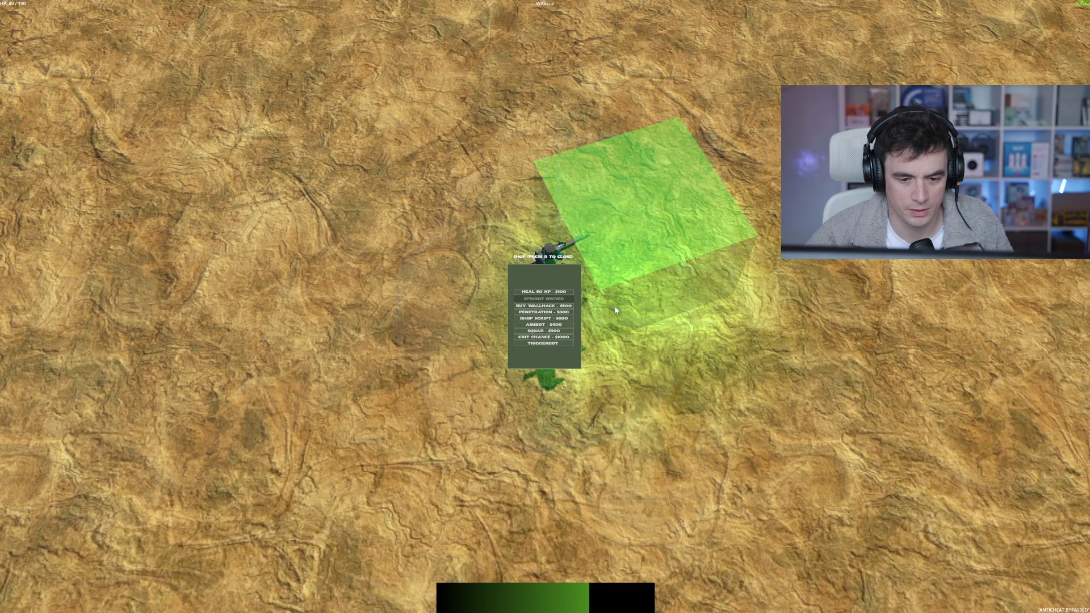
key(b)
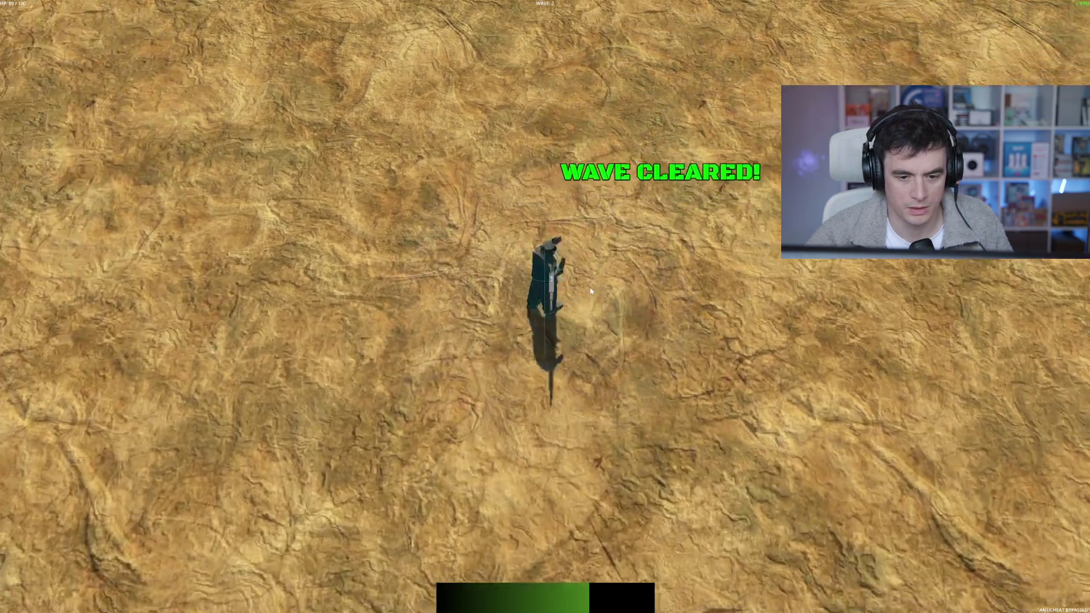
key(s)
key(d)
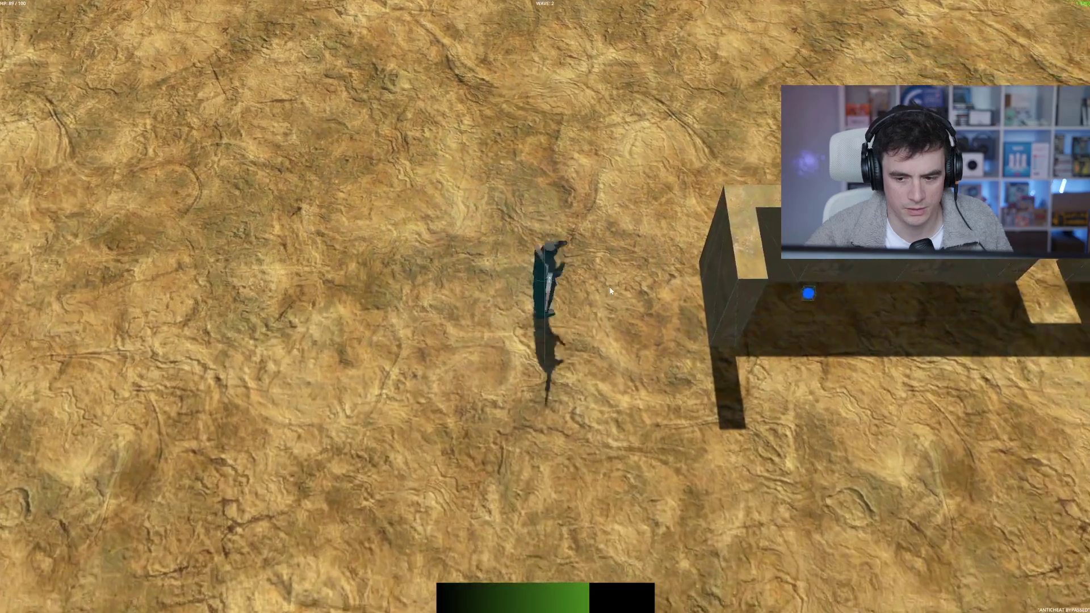
key(w)
key(a)
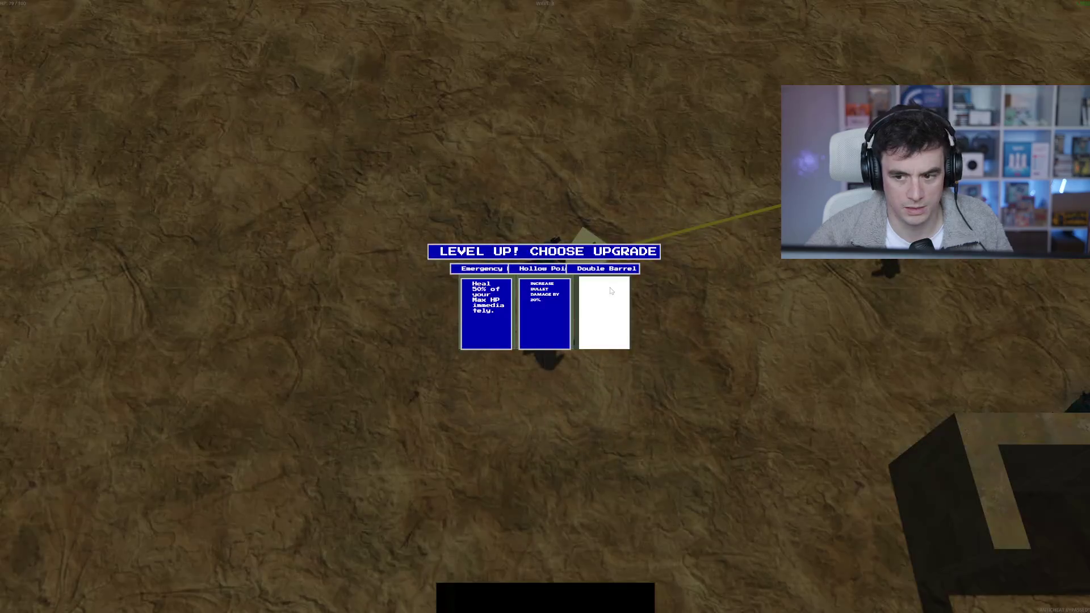
- Take Double Barrel and fight until Rubber Bullets, Emergency and Kevlar Vest are offered
click(619, 330)
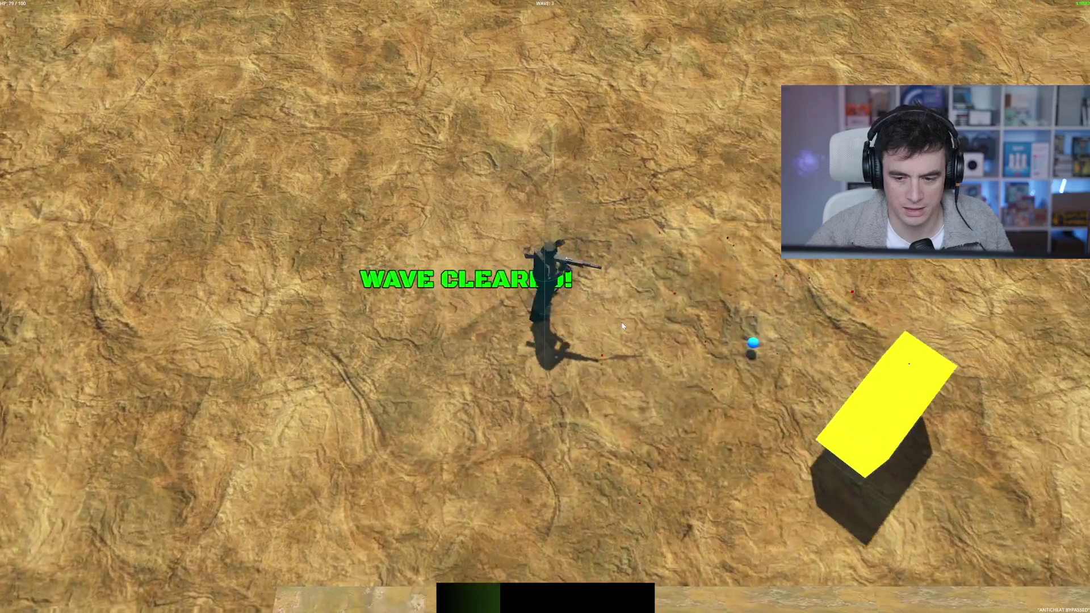
key(d)
key(s)
key(s)
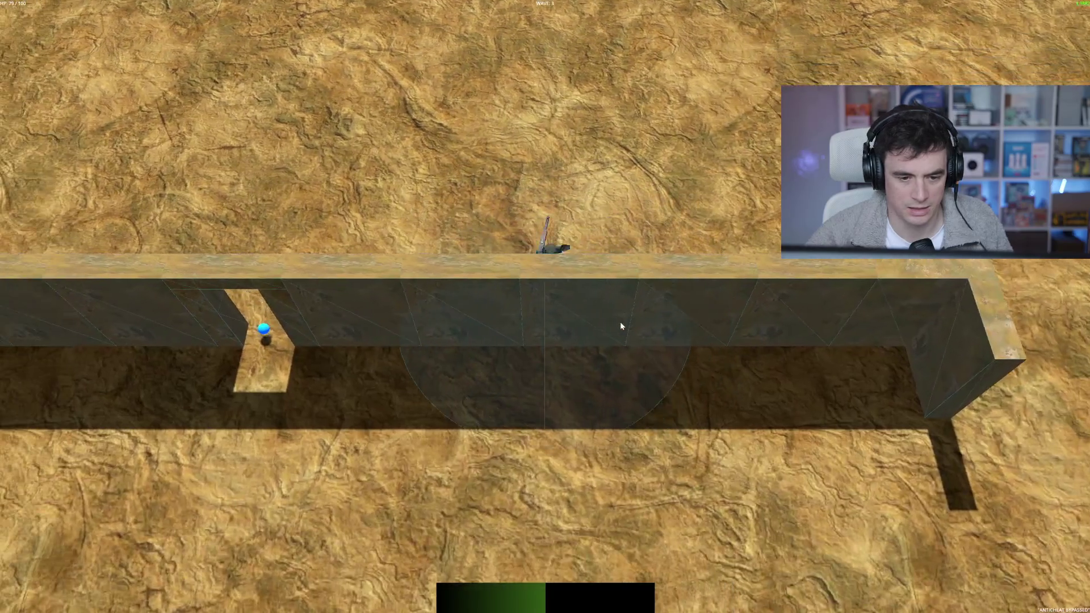
key(a)
key(s)
key(d)
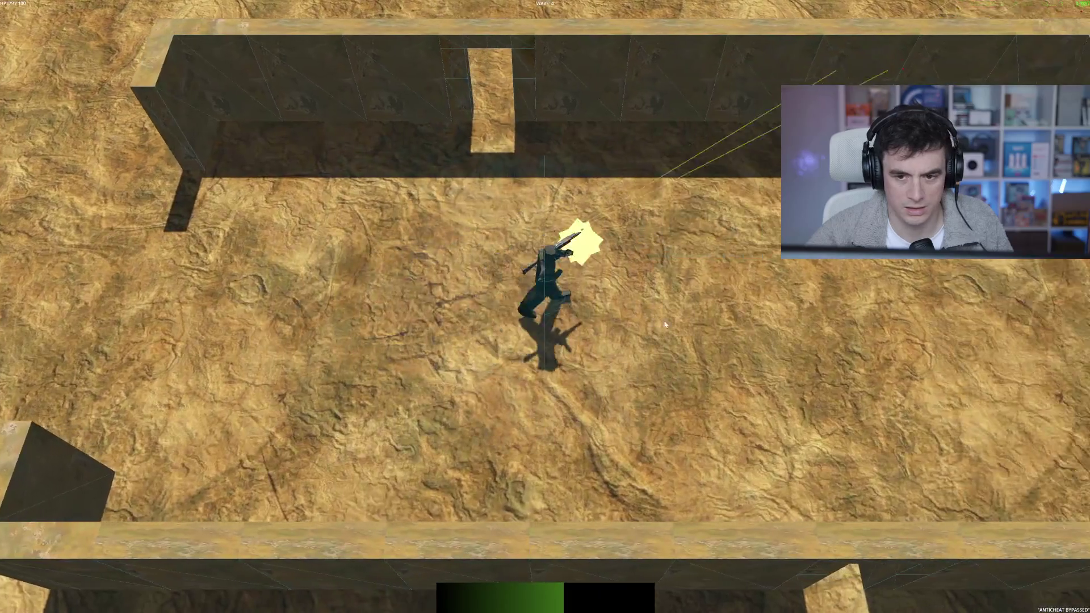
key(w)
key(a)
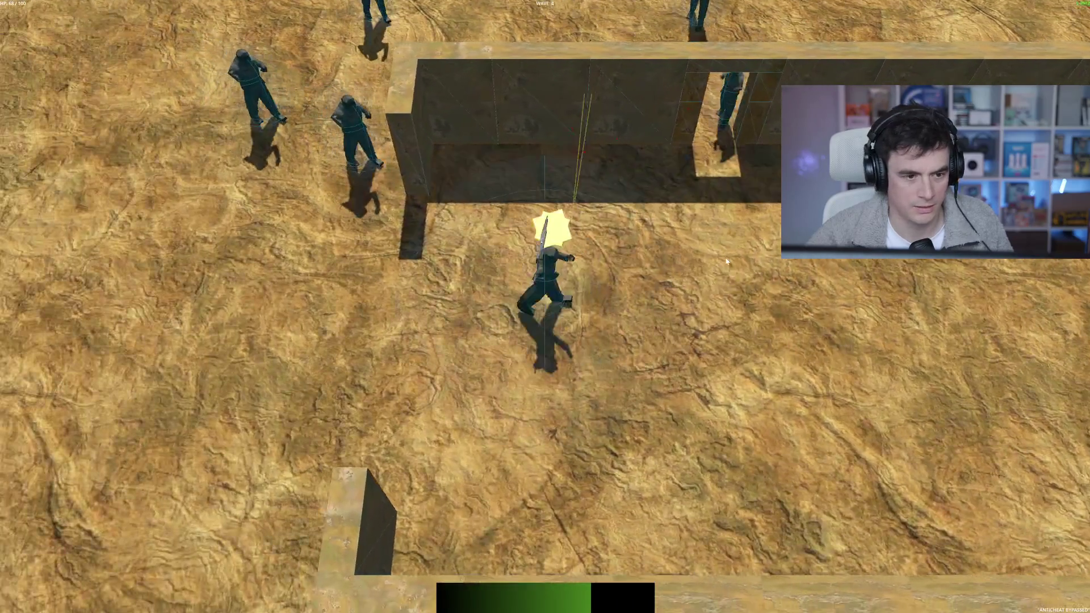
key(a)
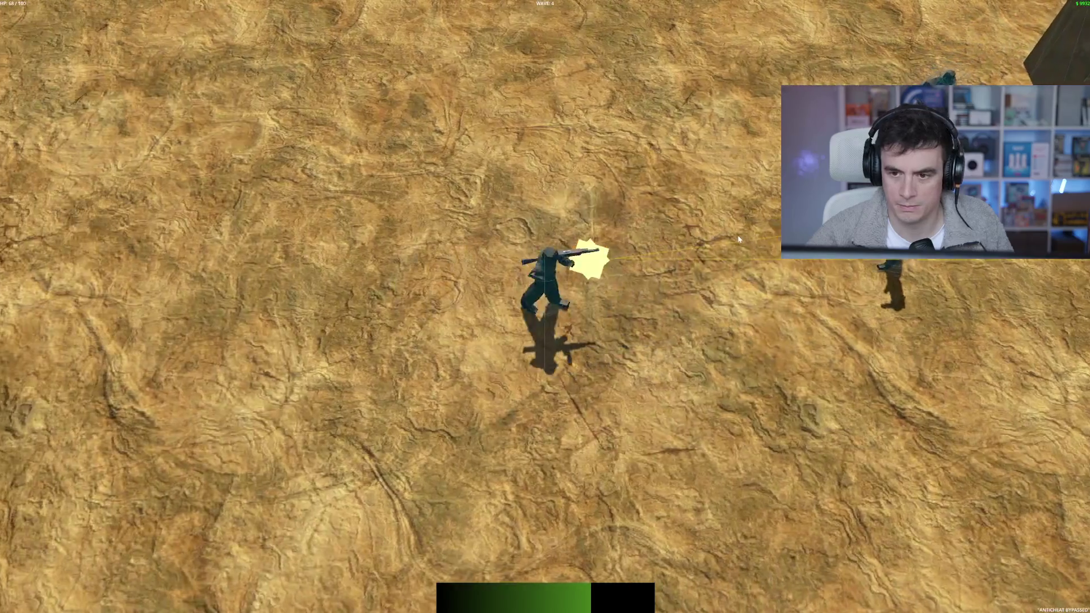
key(d)
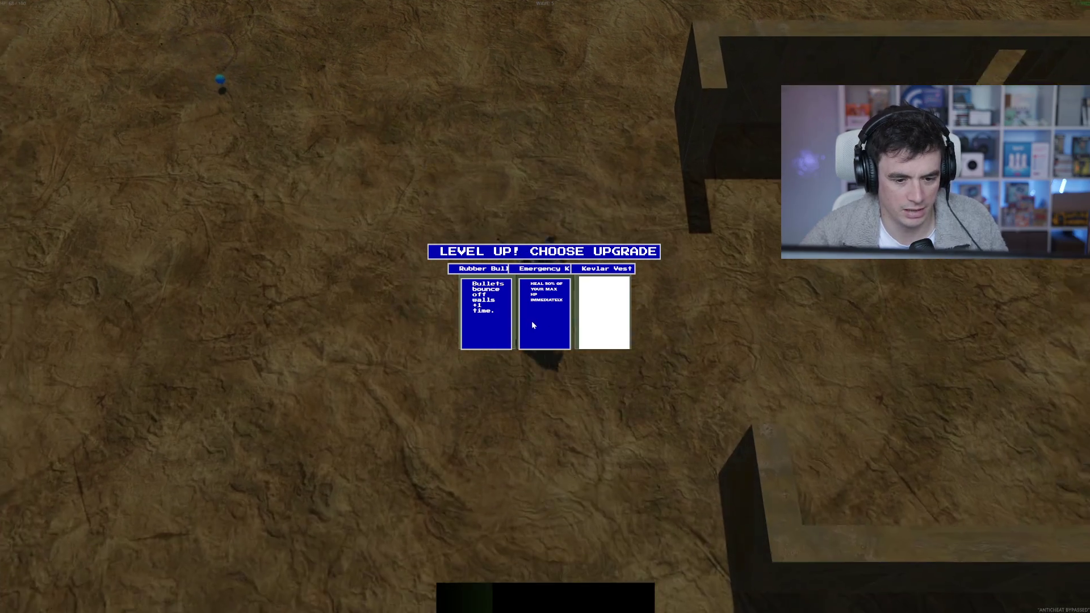
- Choose two level-up upgrades and keep fighting through the wave
click(534, 322)
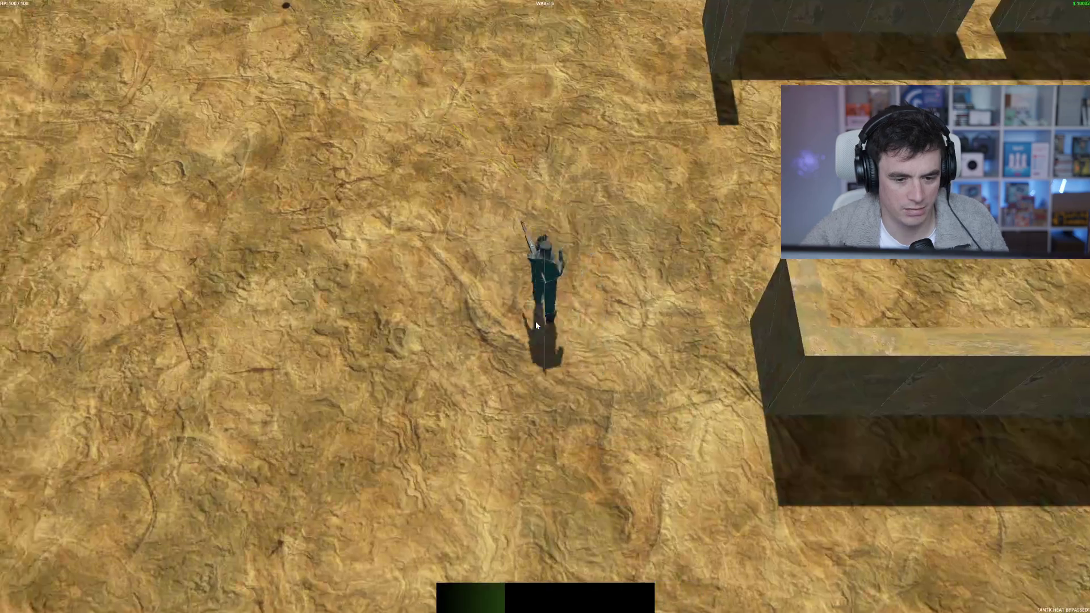
key(a)
key(a)
key(a)
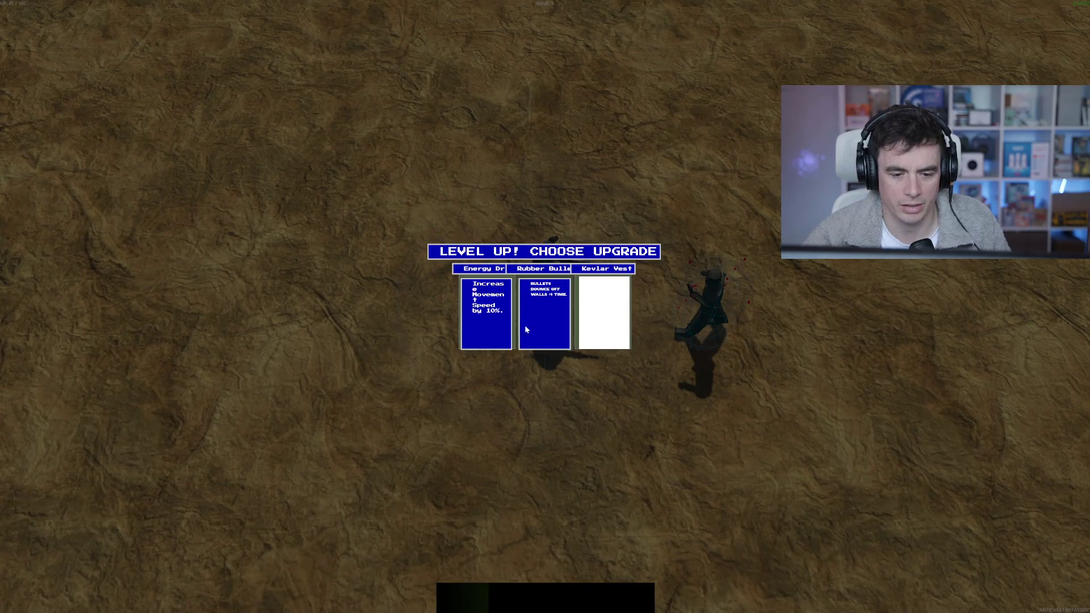
click(489, 330)
key(d)
key(d)
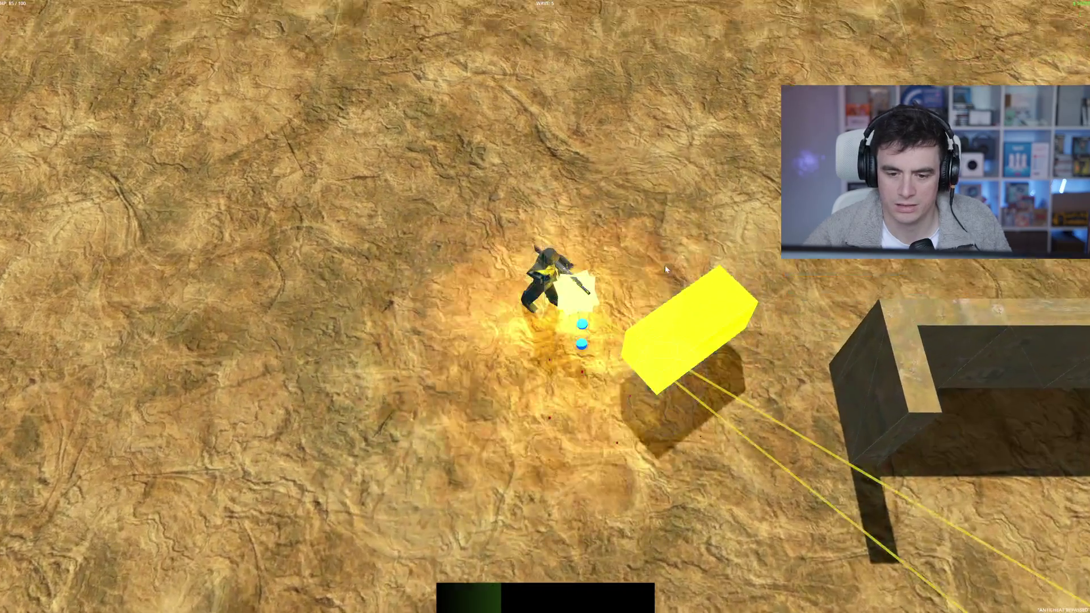
key(s)
key(d)
key(d)
key(w)
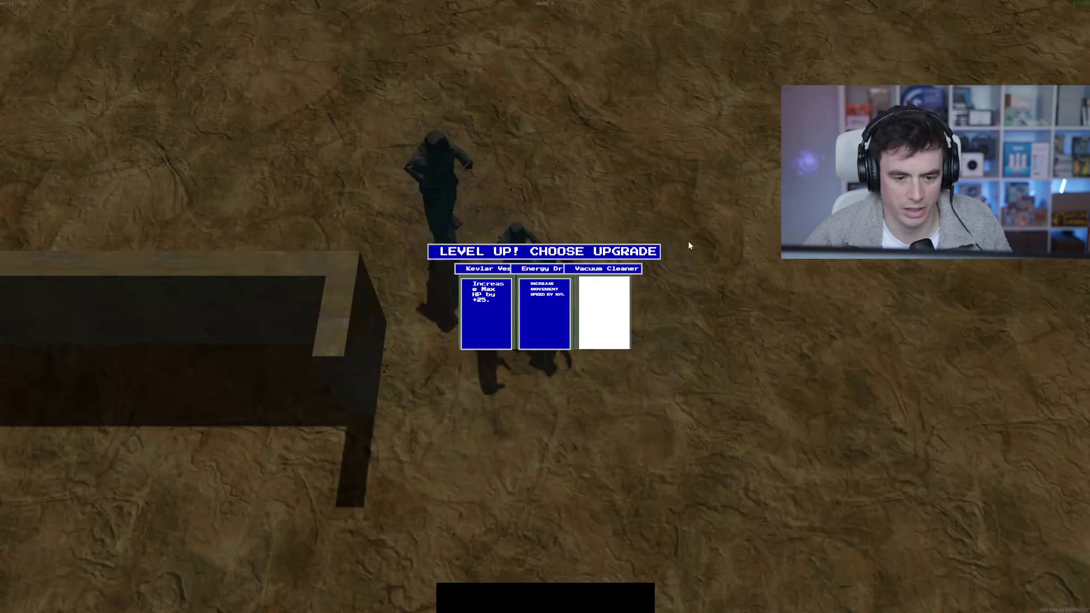
- Pick two more upgrades including Double Barrel, then leave GAME OVER and quit to the editor
click(508, 335)
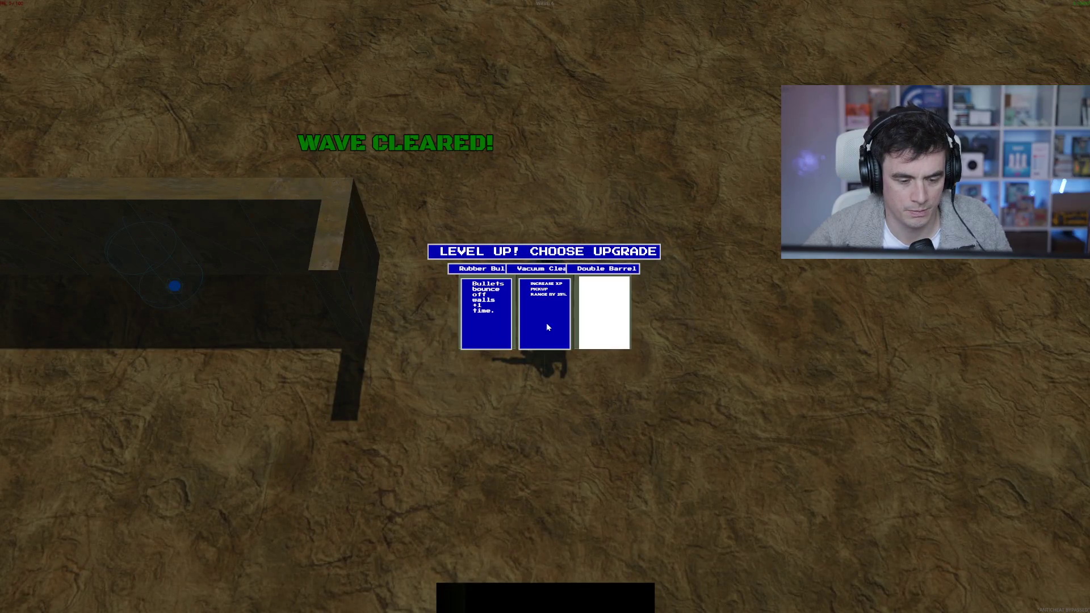
click(595, 329)
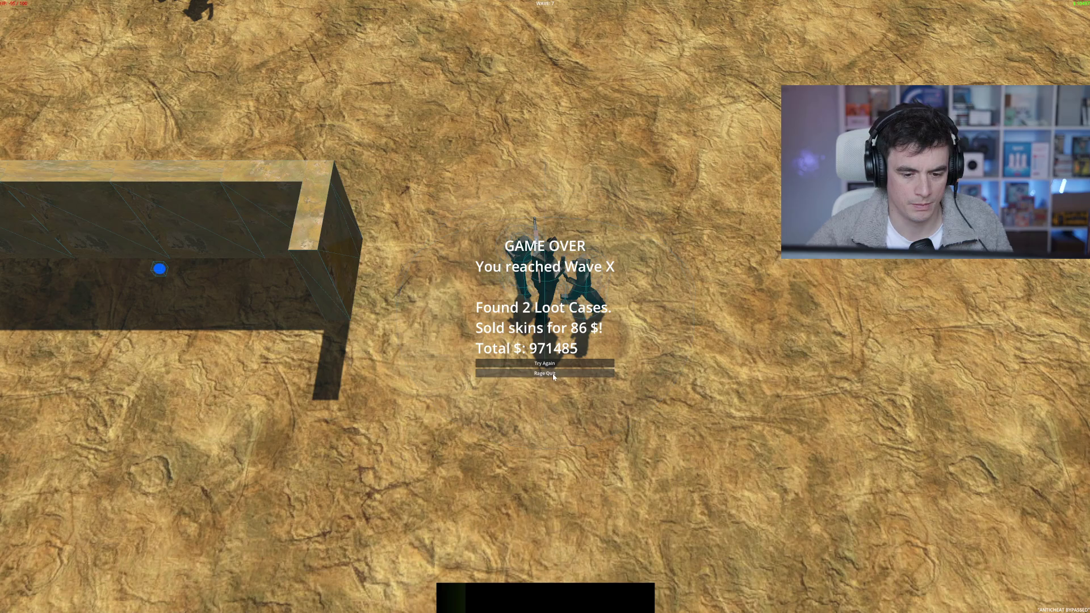
click(554, 374)
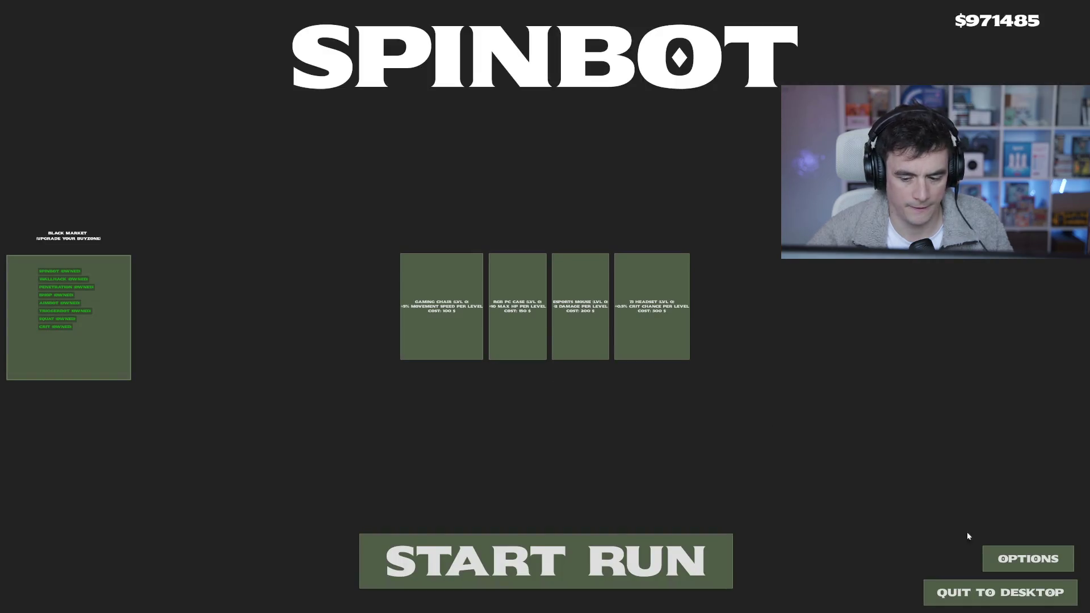
click(1021, 596)
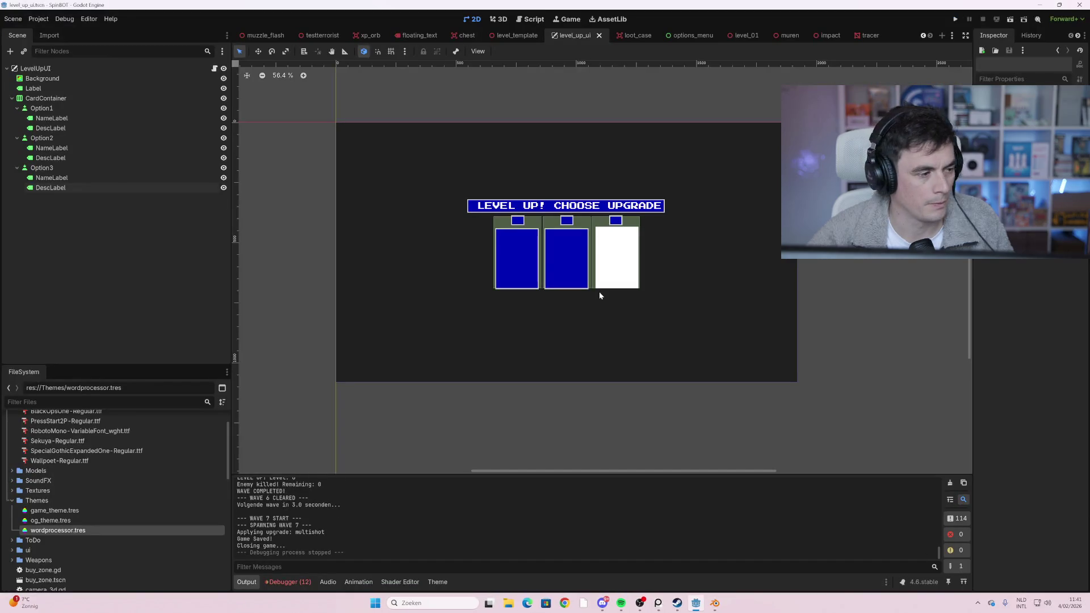
- Move Option3's DescLabel out to (365, 125), select Background, and run the project
click(632, 281)
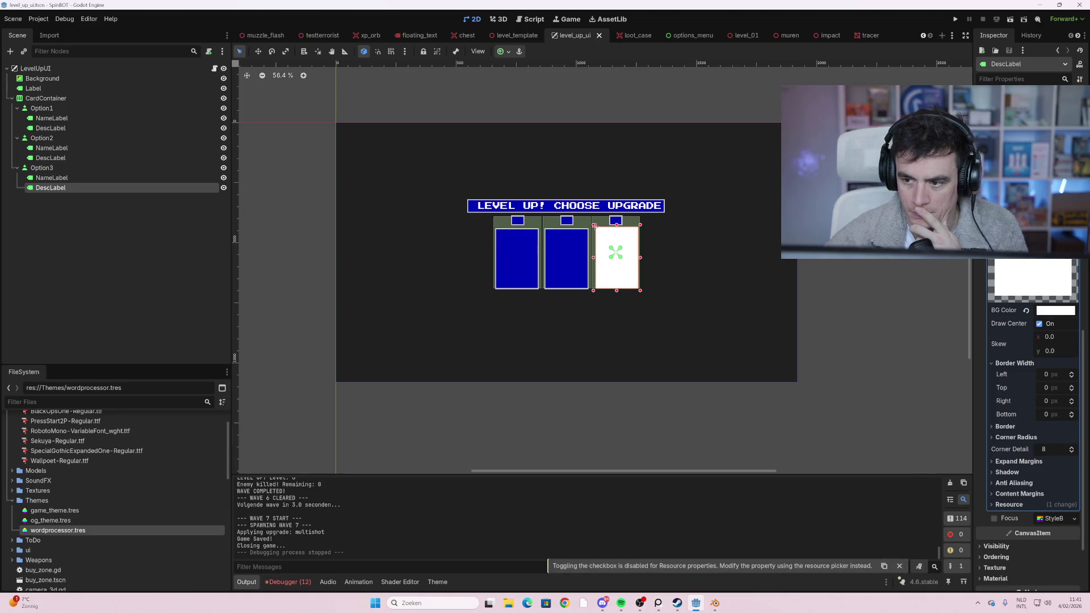
scroll(1027, 409, up, 5)
scroll(1030, 287, down, 3)
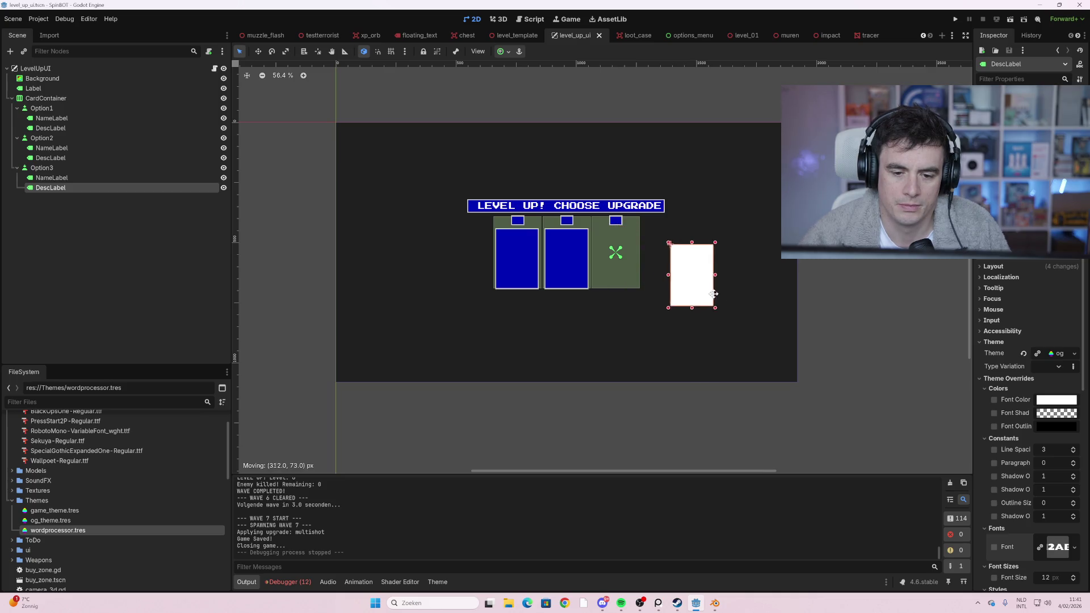
click(681, 323)
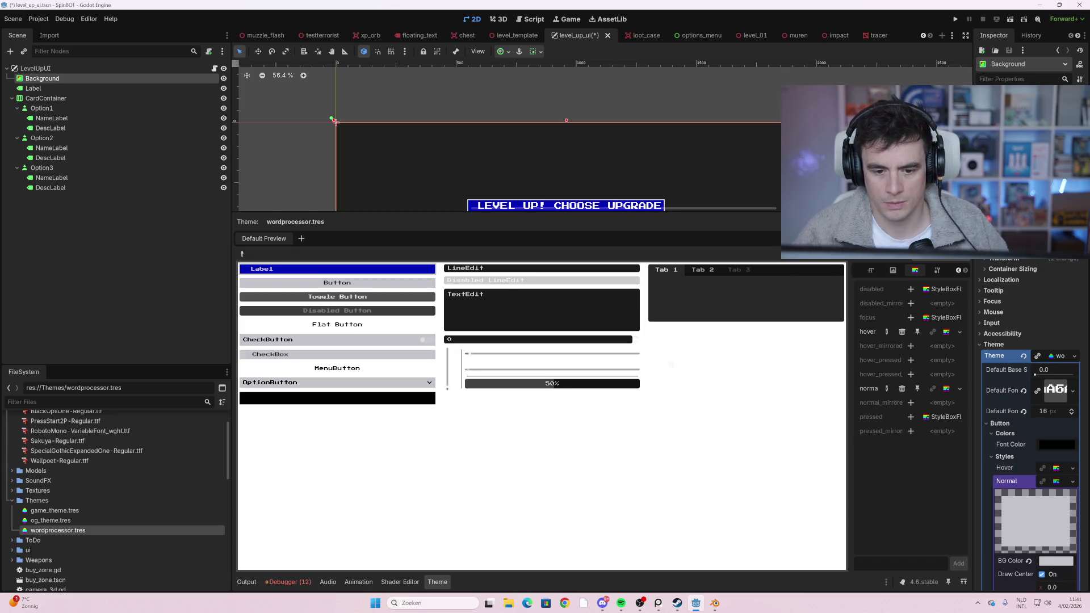
key(F5)
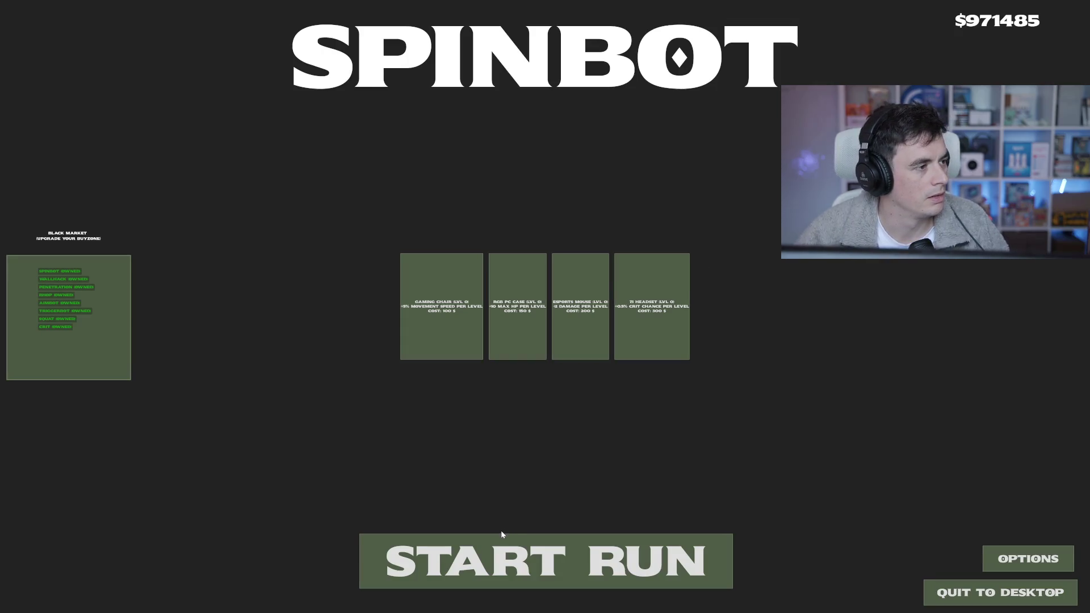
- Start a new run and move around the desert arena shooting the first wave of enemies
click(494, 548)
key(w)
key(a)
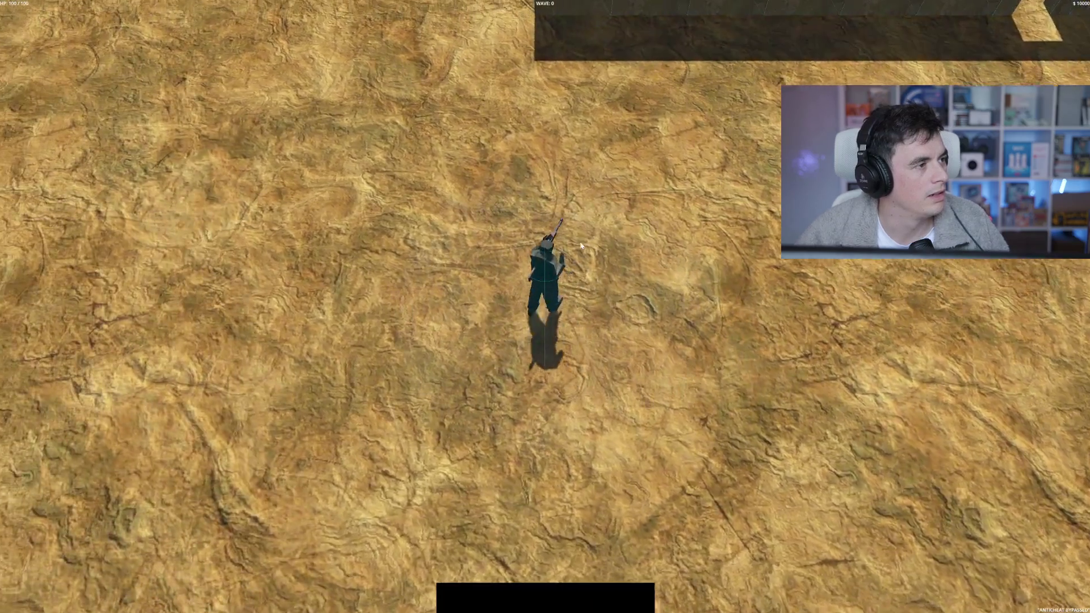
key(a)
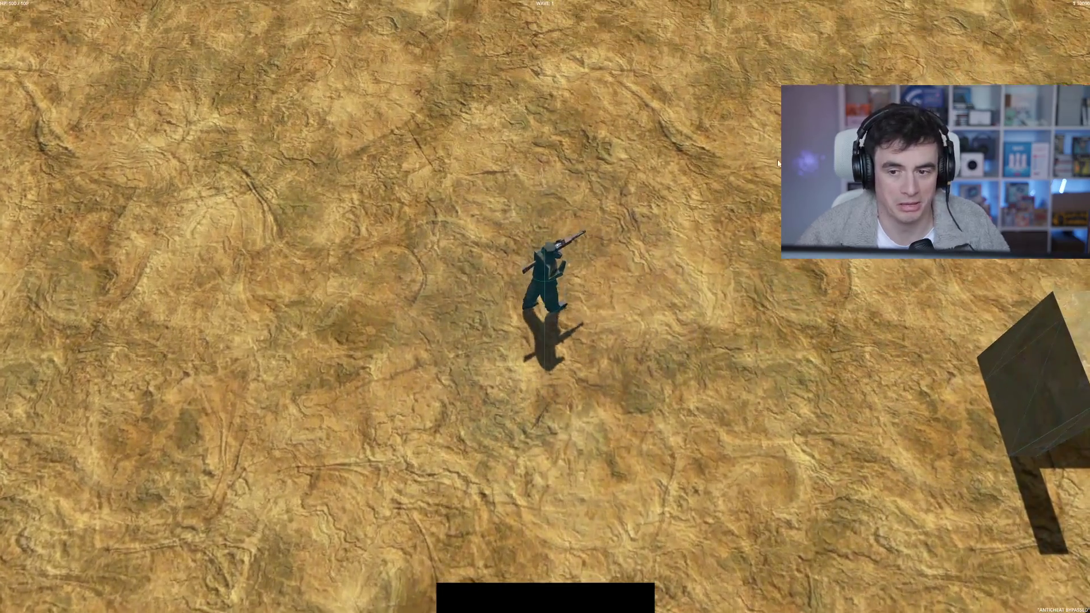
key(d)
click(762, 36)
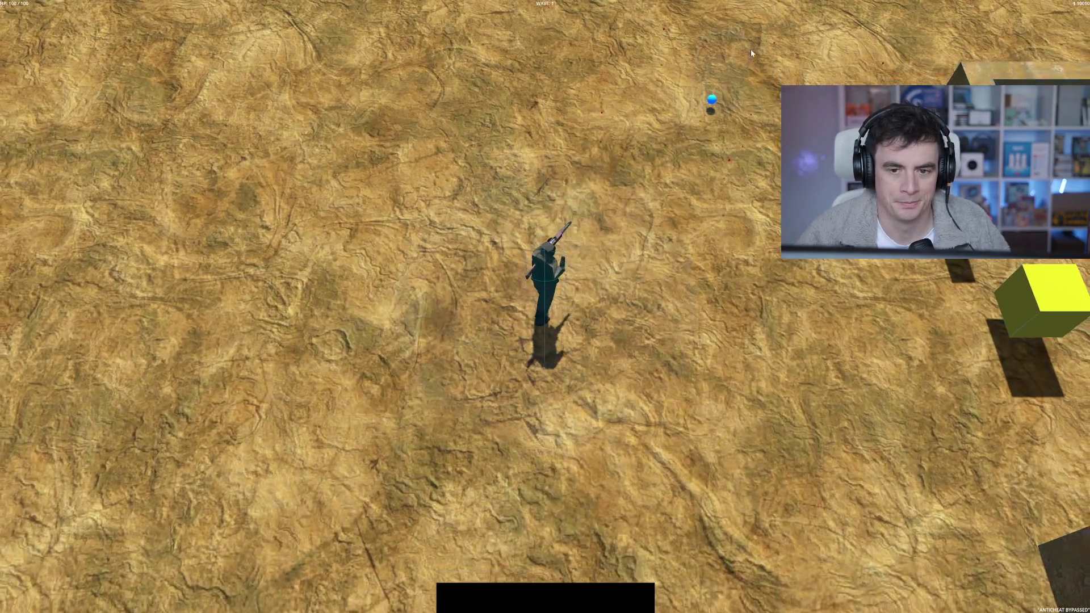
key(w)
key(d)
click(907, 423)
key(d)
key(s)
key(d)
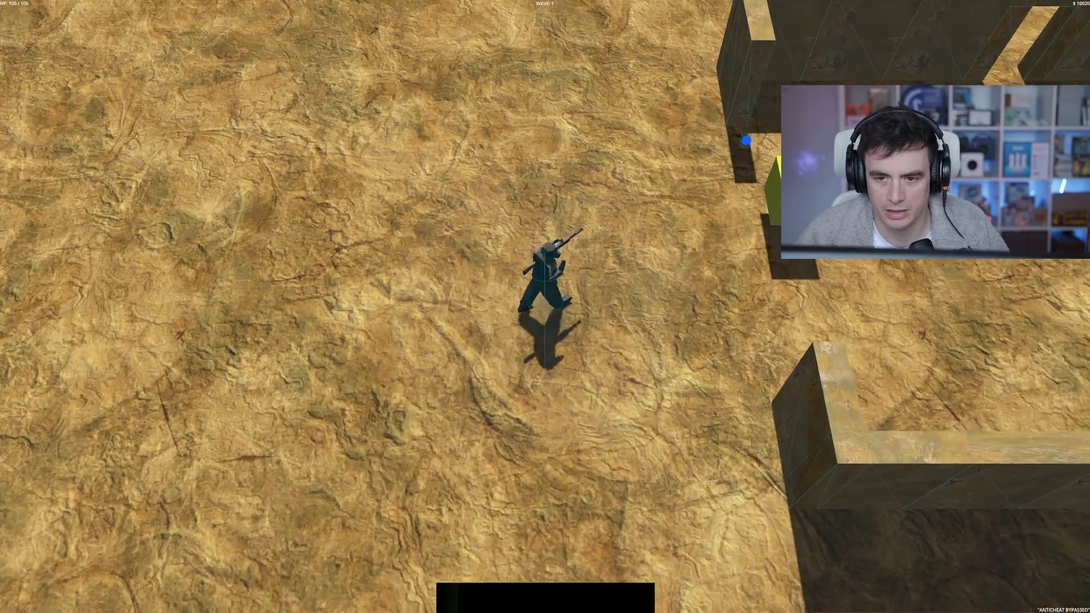
key(a)
click(930, 262)
click(930, 262)
key(s)
key(d)
key(w)
key(w)
key(d)
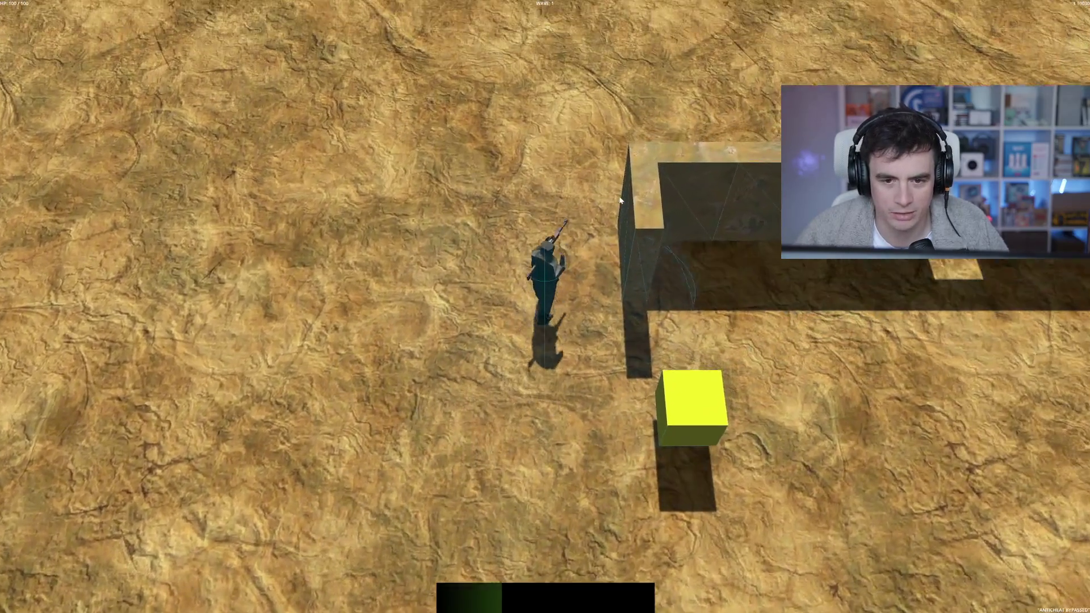
key(s)
key(d)
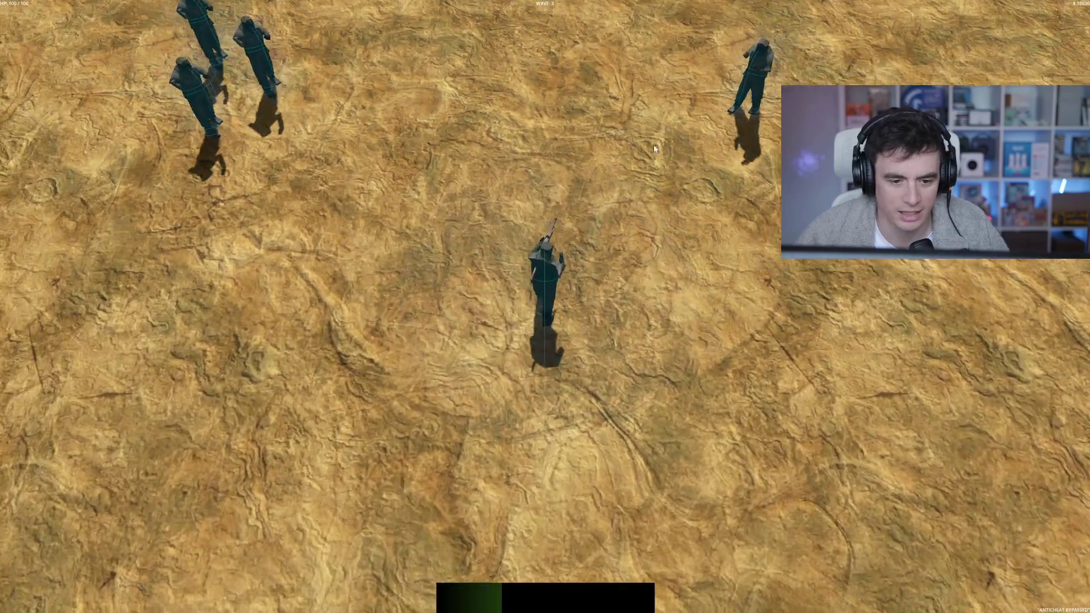
key(s)
key(a)
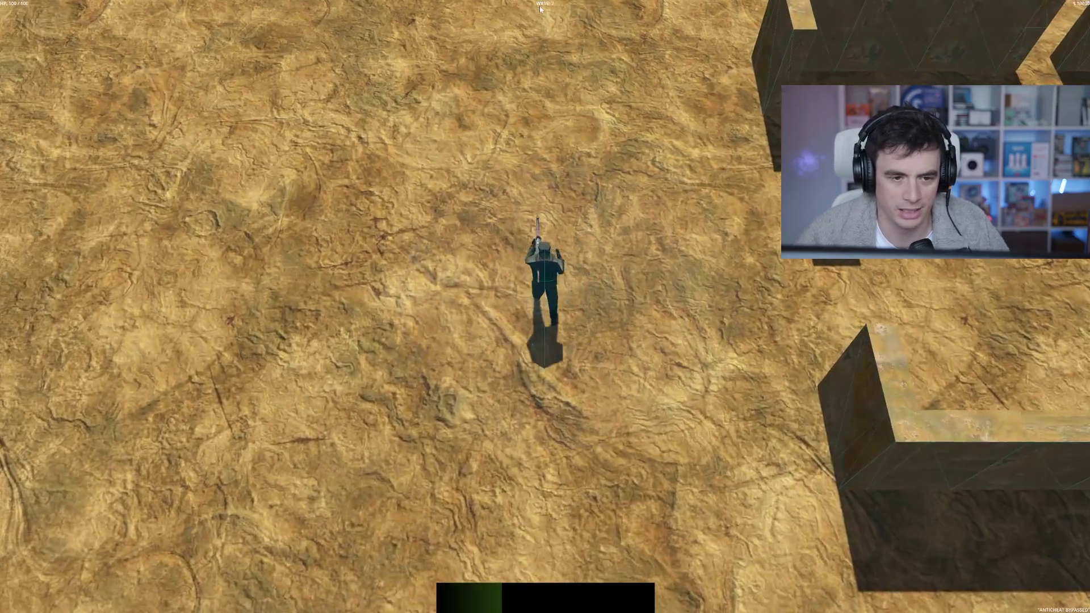
key(s)
key(a)
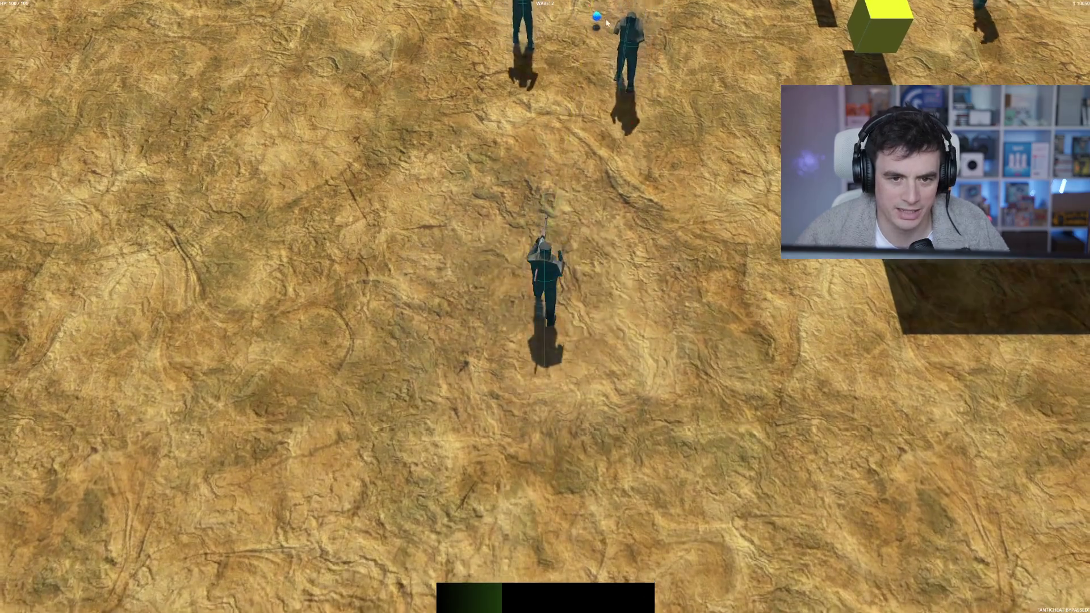
key(s)
- Keep fighting and grab the yellow crate's loot until leveling up, then stop the game
click(625, 46)
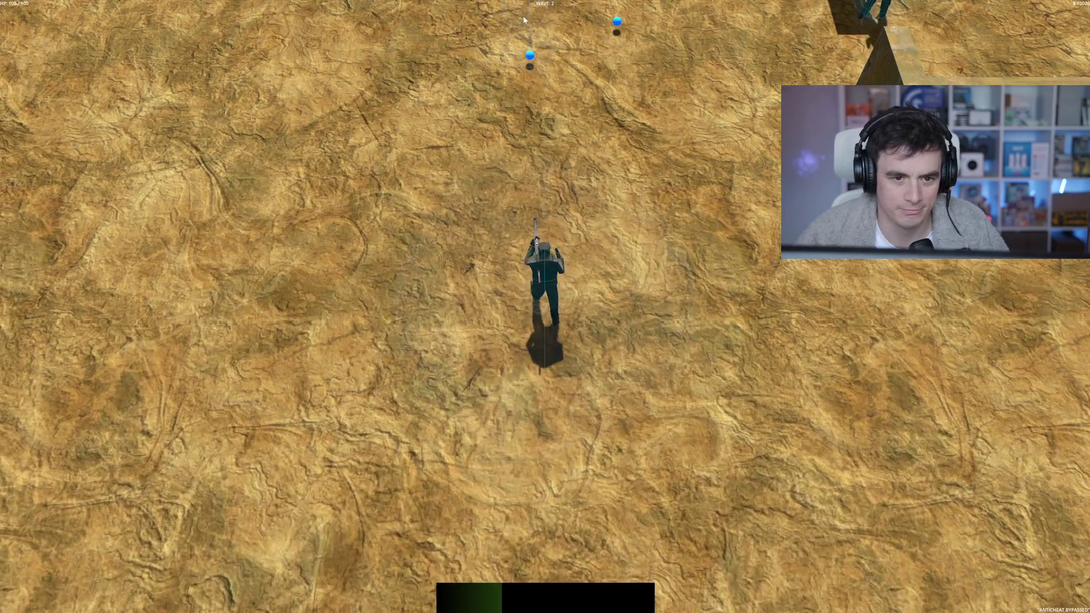
click(661, 85)
key(a)
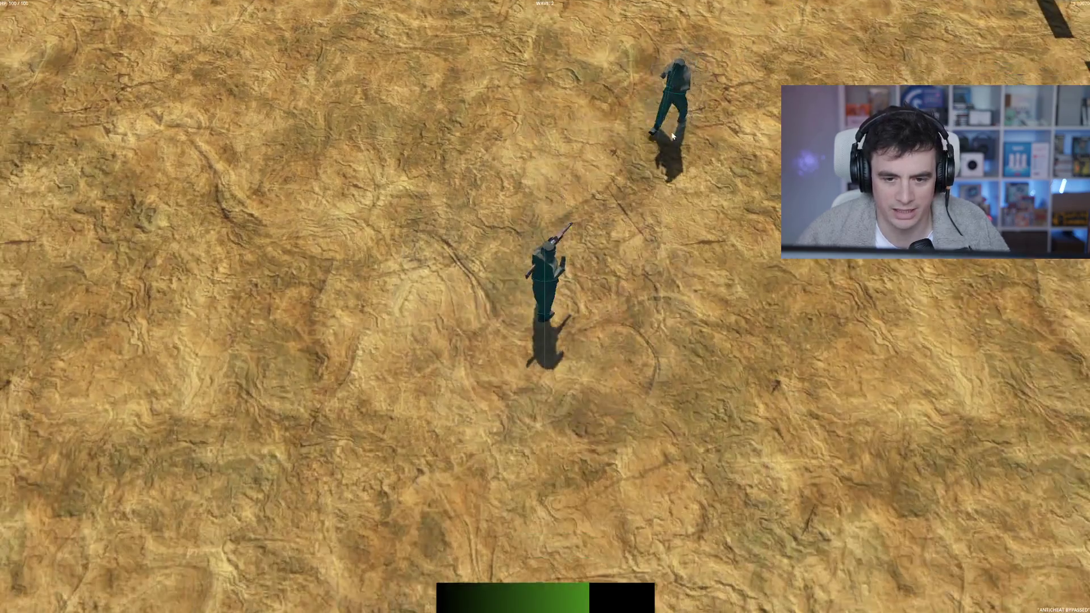
click(649, 104)
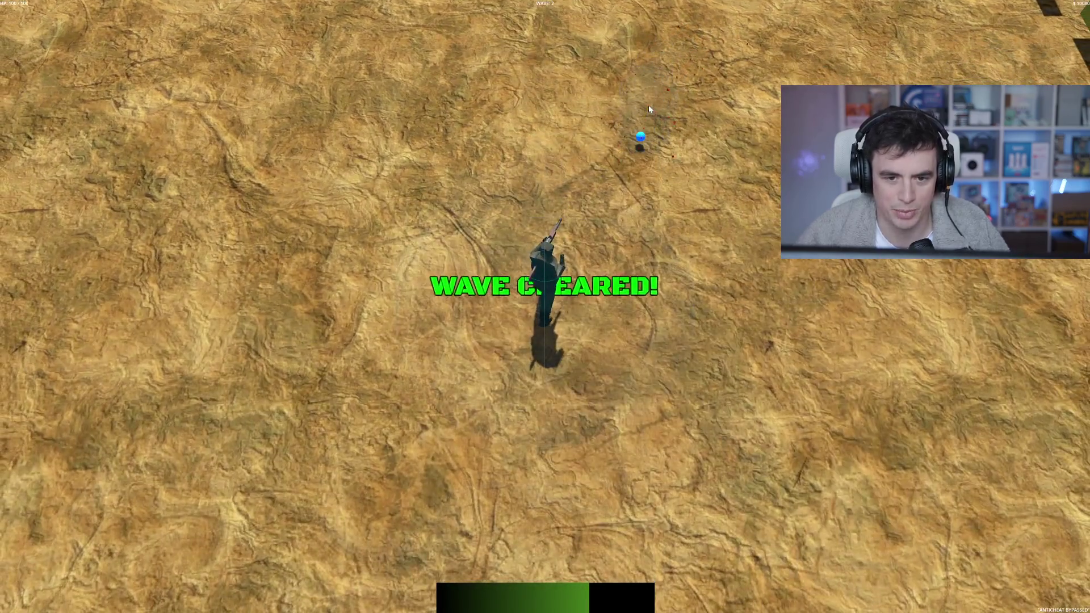
key(w)
key(d)
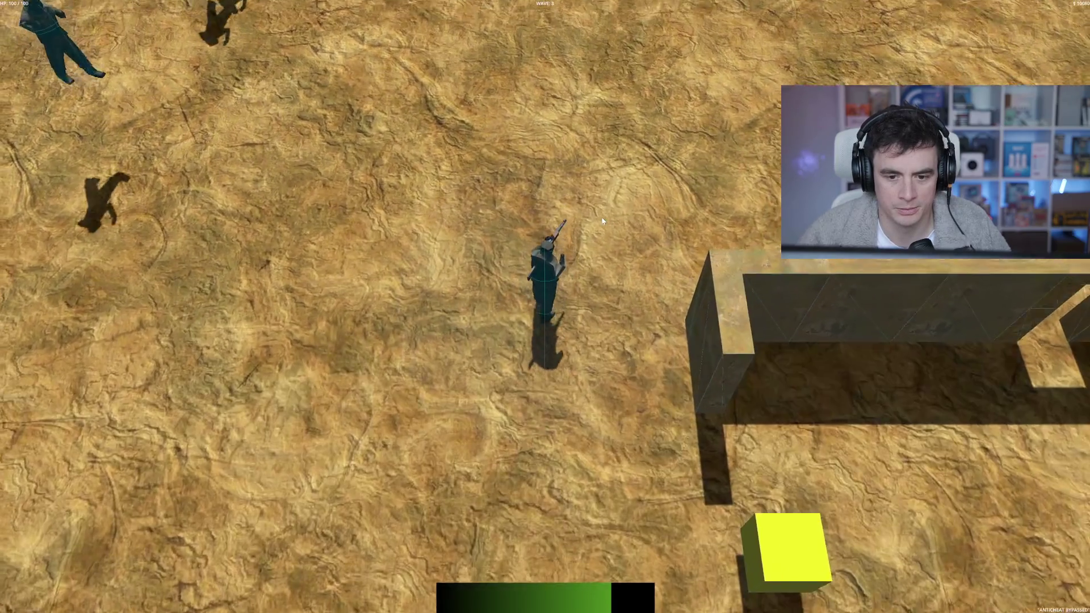
key(s)
key(space)
click(475, 68)
key(a)
click(553, 35)
click(670, 86)
click(732, 120)
click(754, 123)
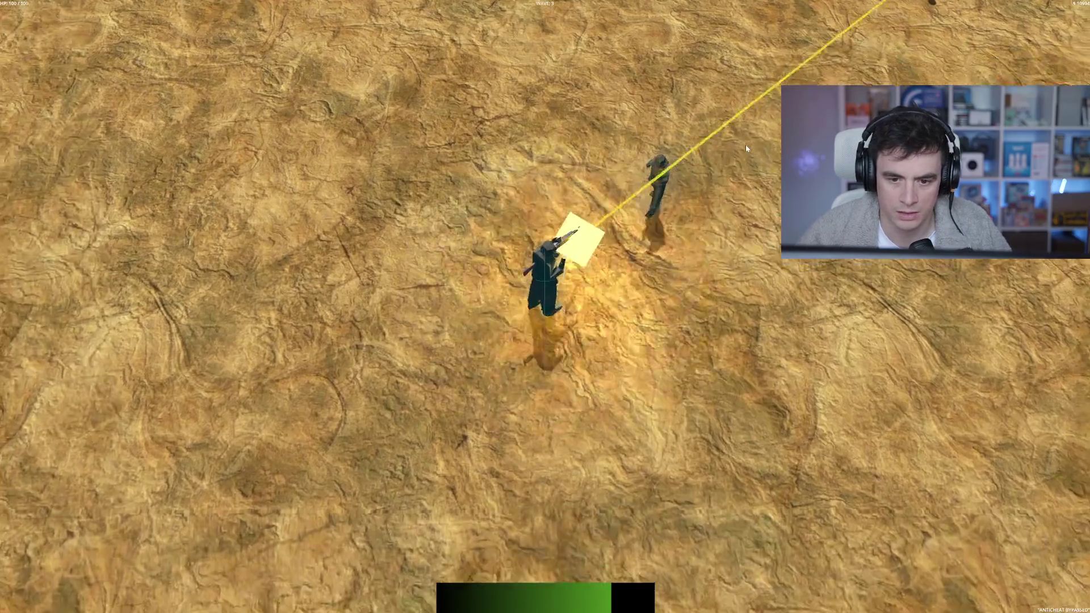
click(676, 137)
click(706, 152)
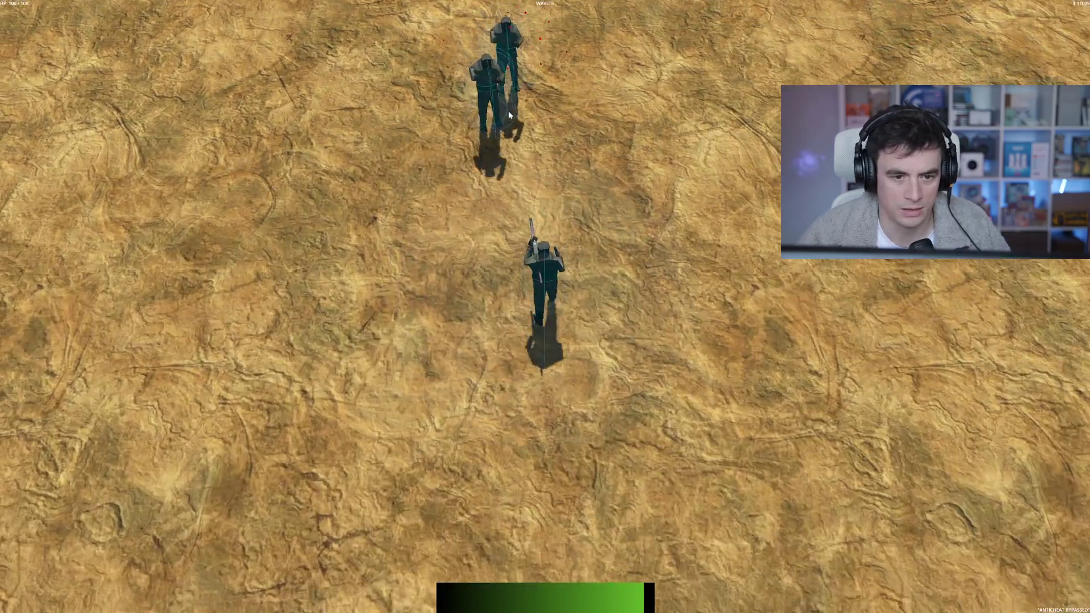
click(511, 108)
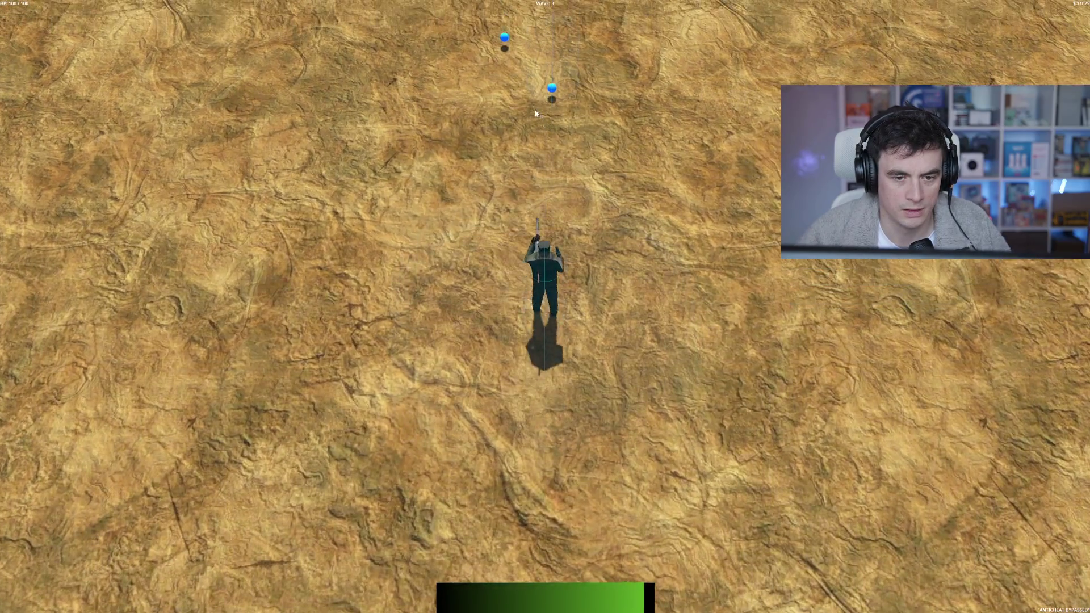
click(536, 112)
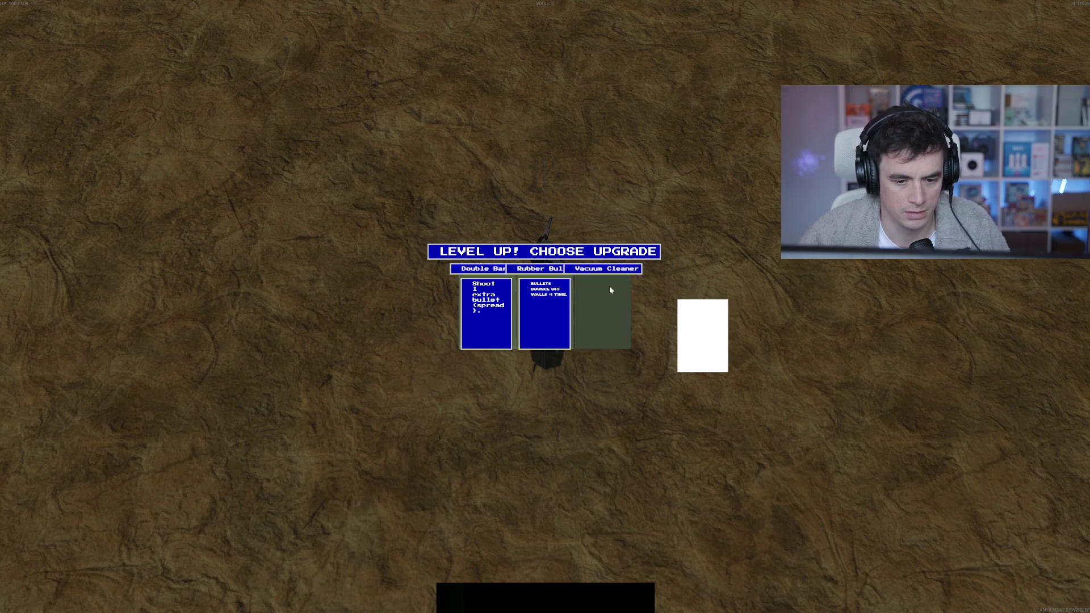
key(F8)
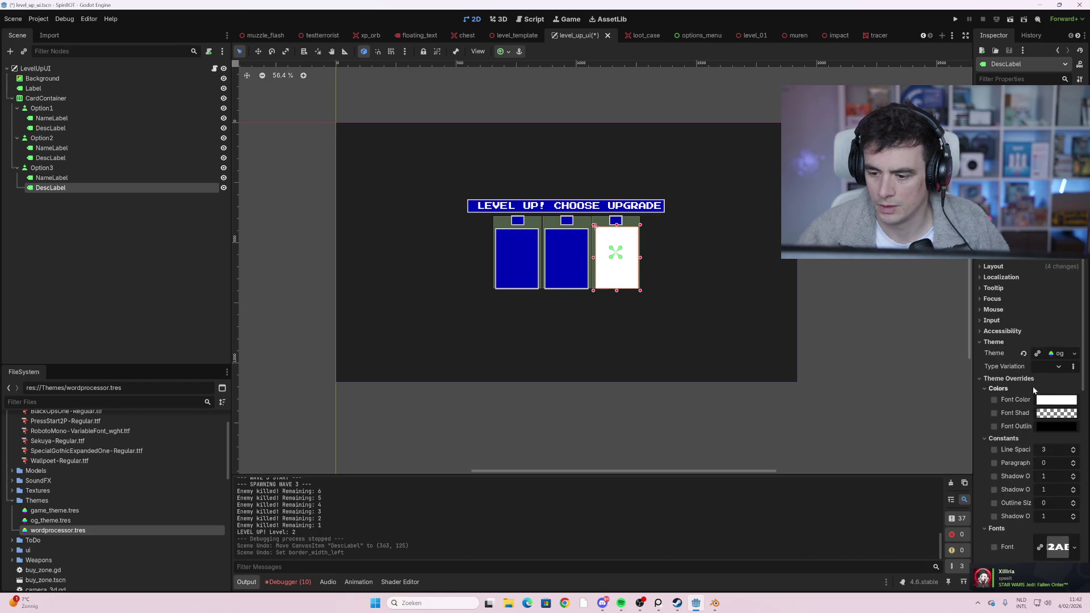
- Make Option3's DescLabel Normal StyleBox blue via the og theme, then run the project with F5
click(1059, 356)
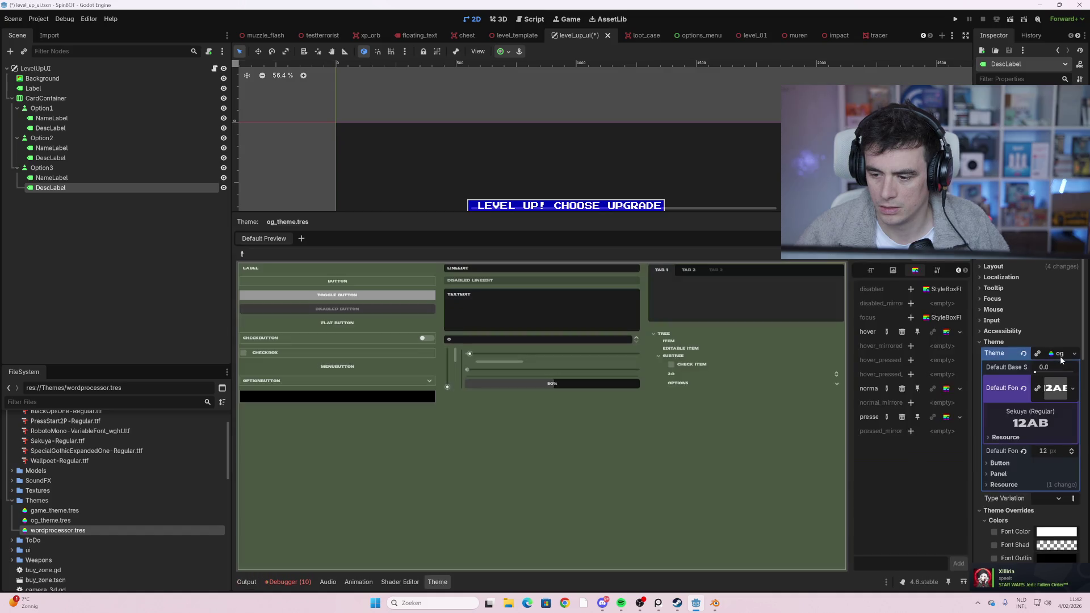
scroll(1059, 366, down, 2)
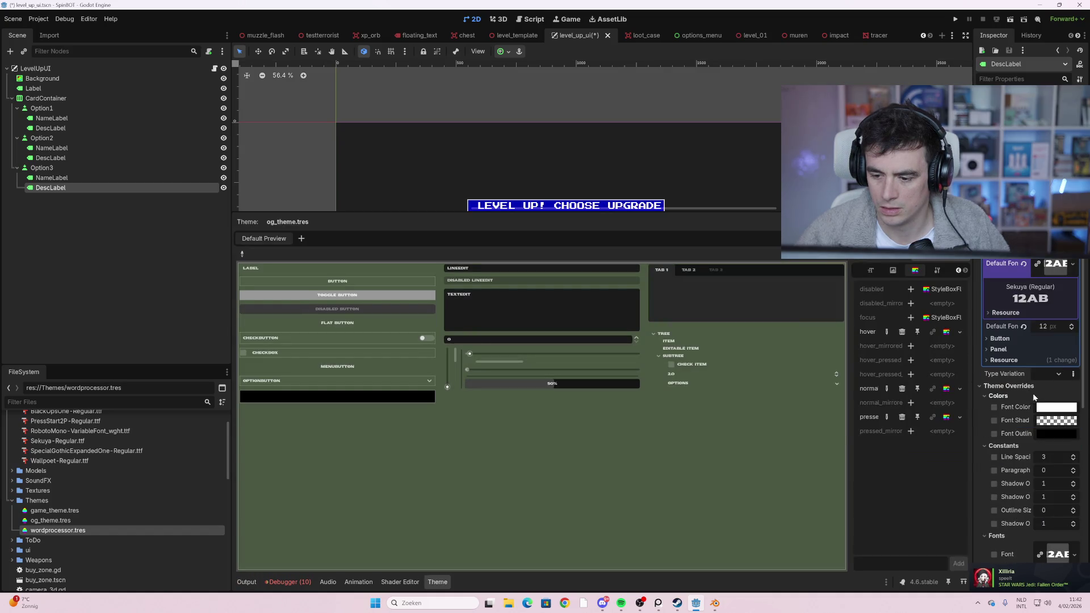
scroll(1028, 398, down, 1)
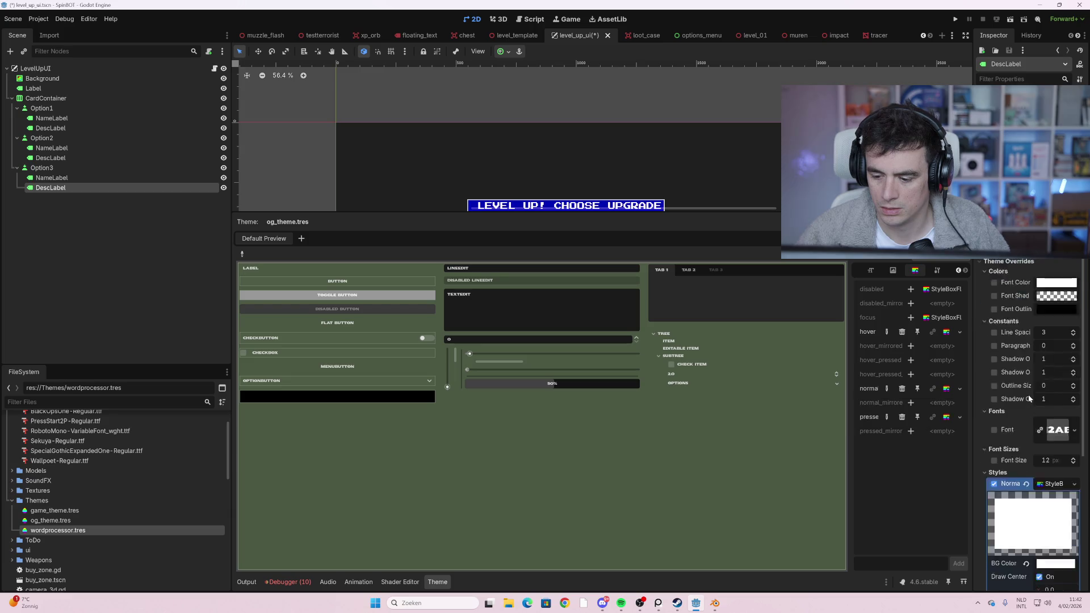
scroll(1030, 398, down, 3)
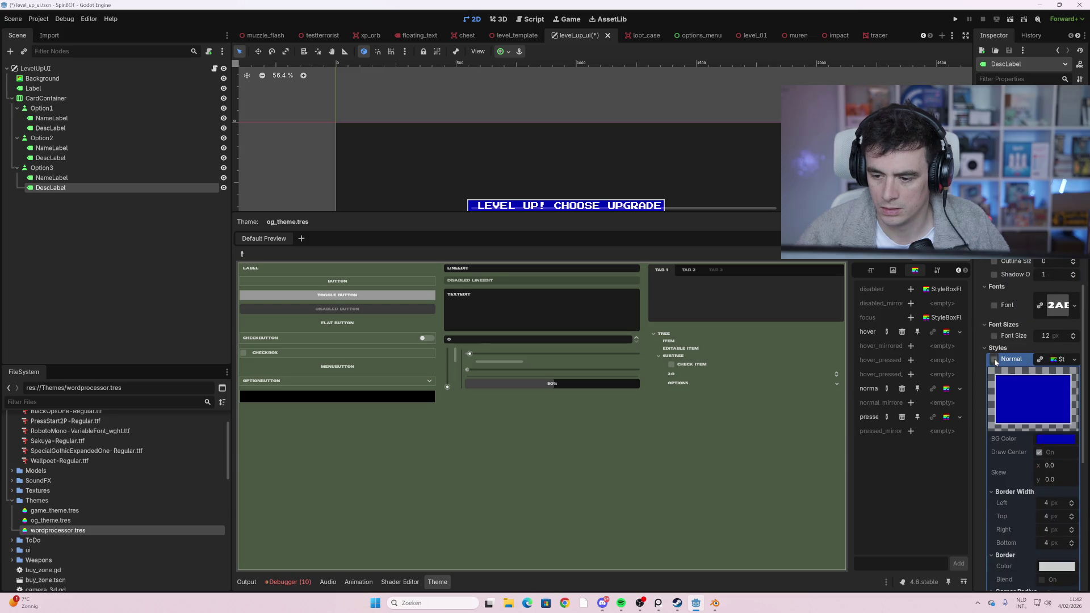
scroll(1033, 367, up, 5)
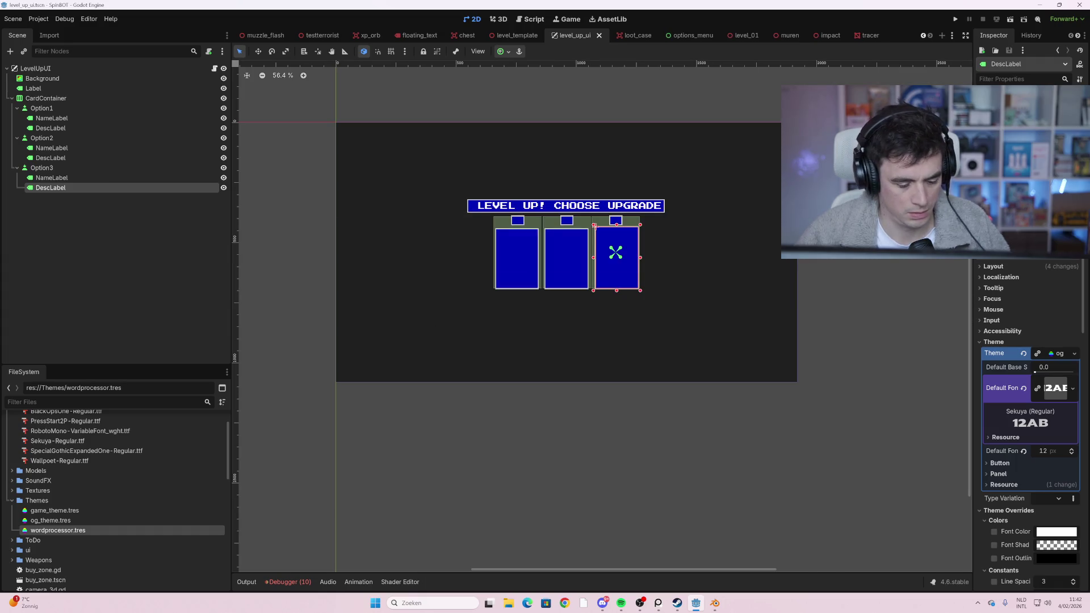
key(F5)
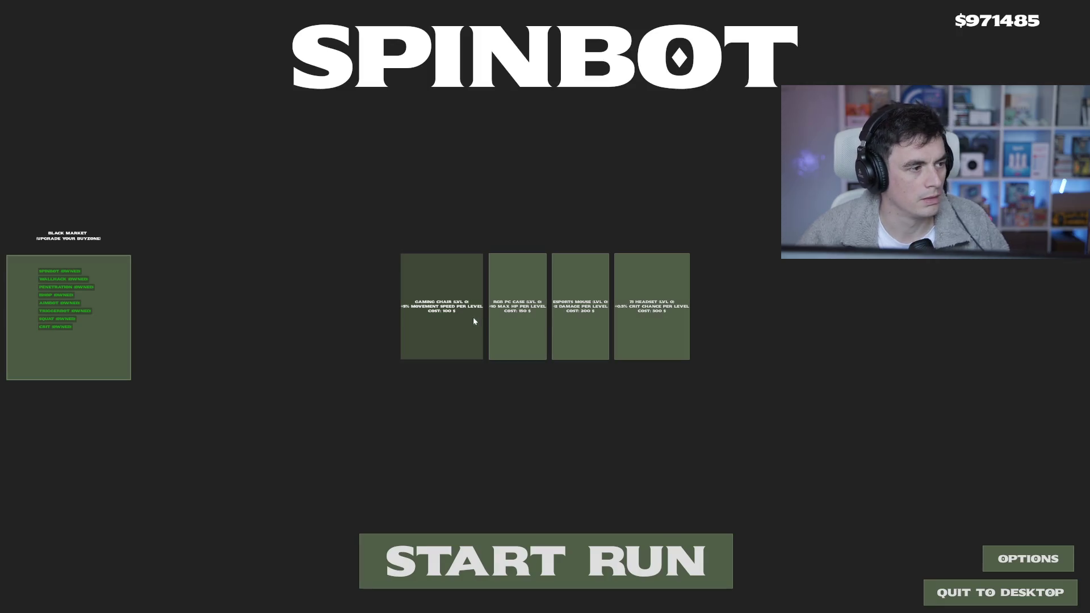
- Start a new run, moving through the desert corridors and shooting the first enemies
click(479, 573)
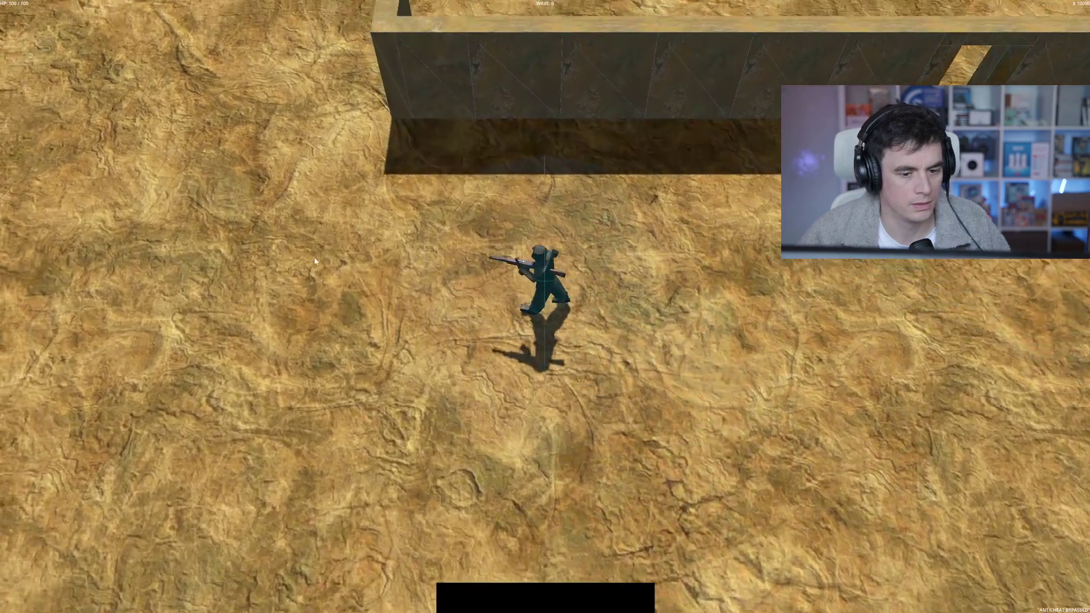
key(w)
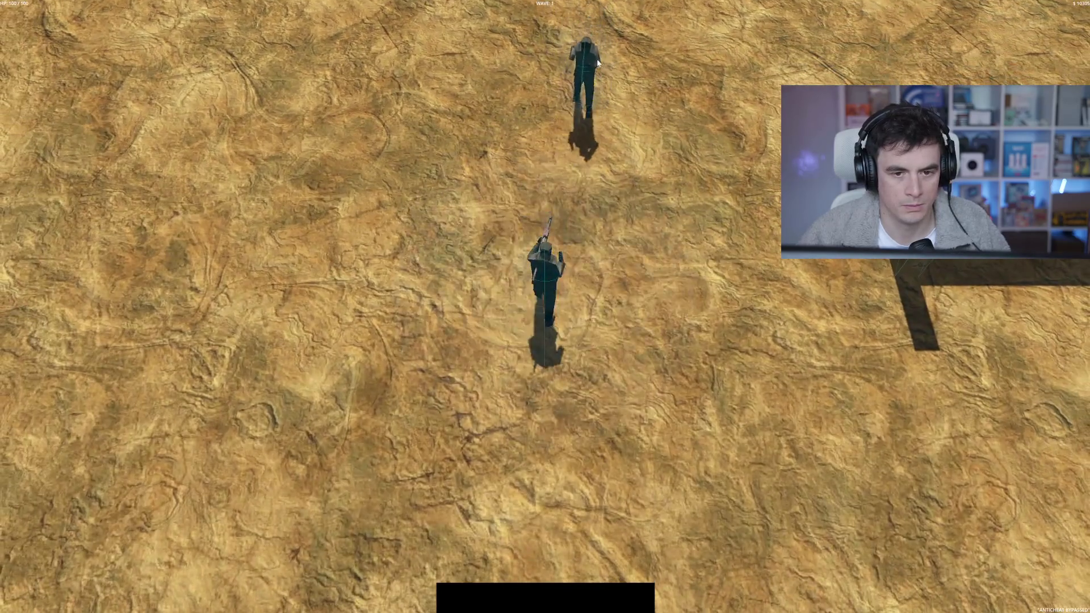
click(578, 86)
click(577, 86)
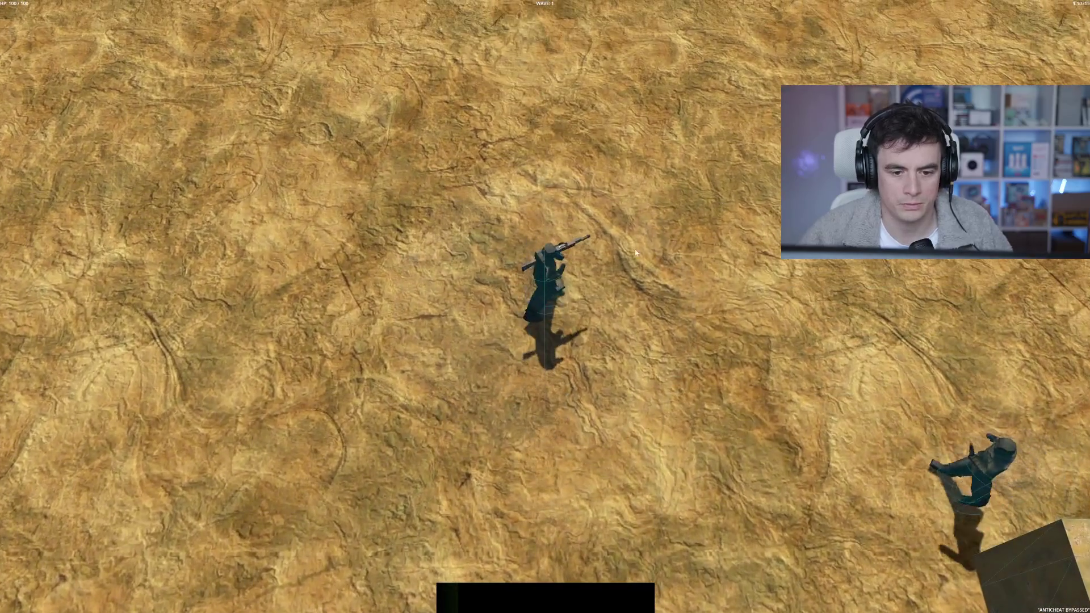
key(s)
click(819, 335)
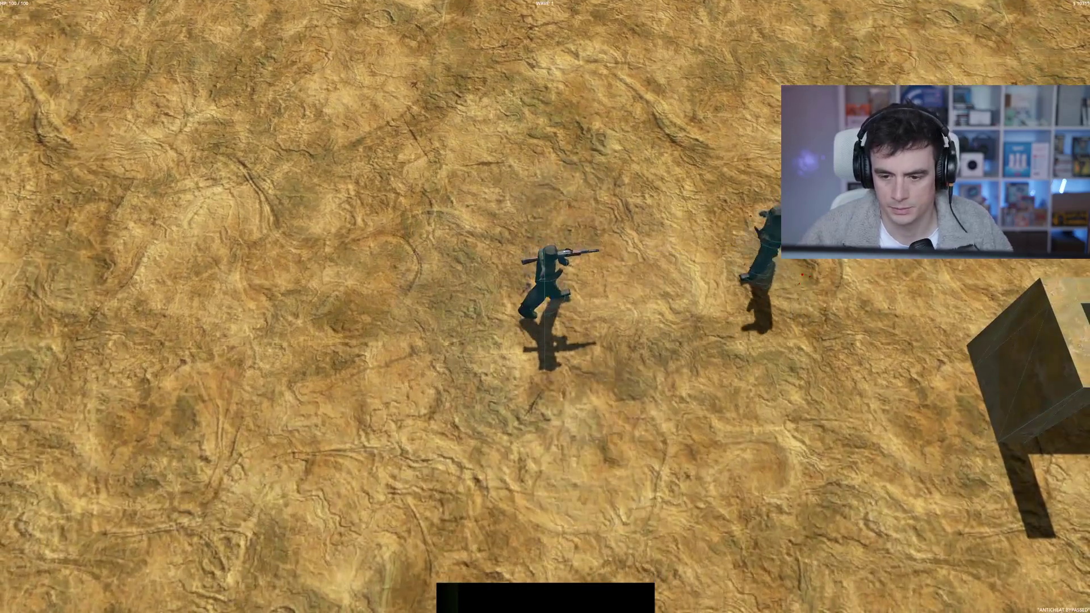
key(d)
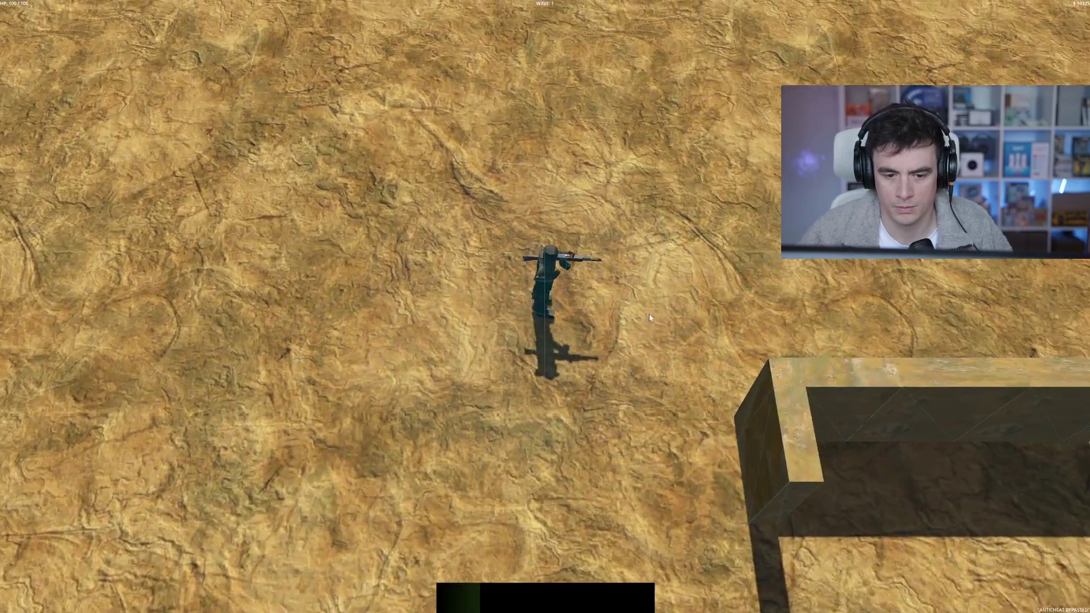
key(d)
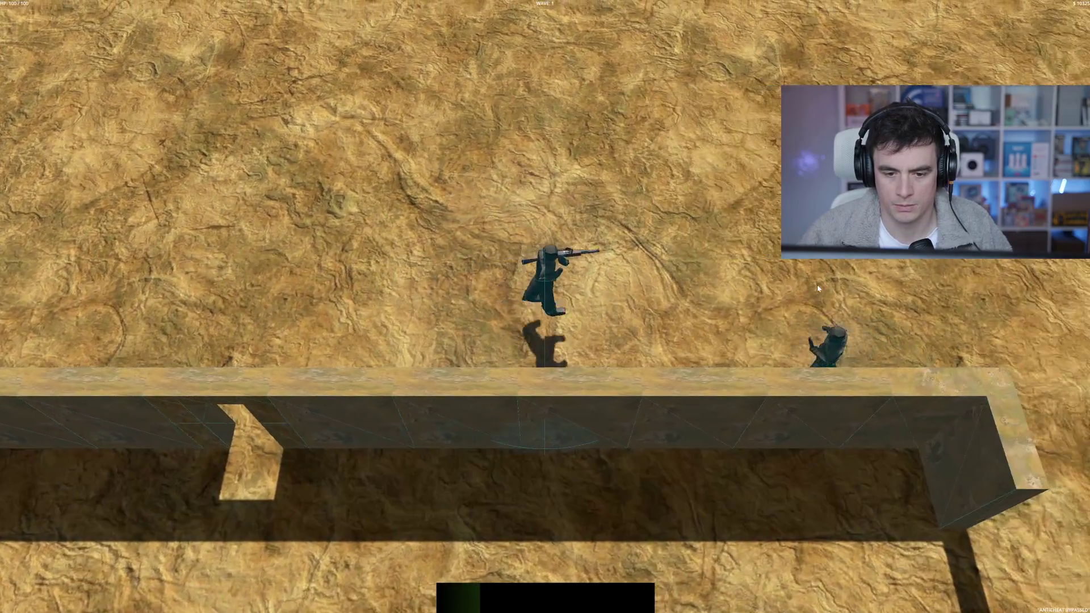
key(d)
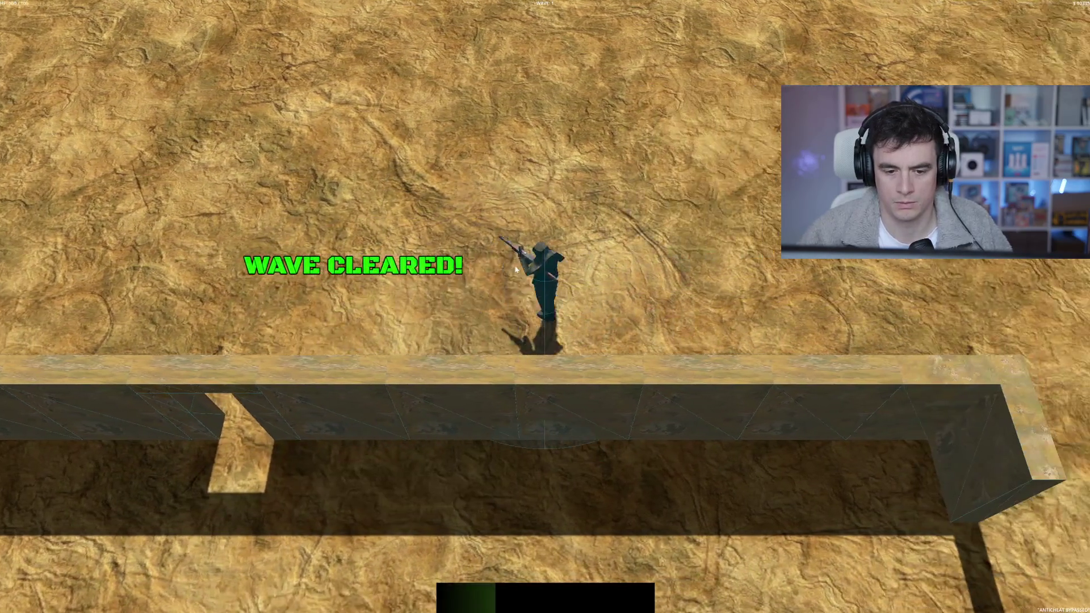
key(s)
key(s)
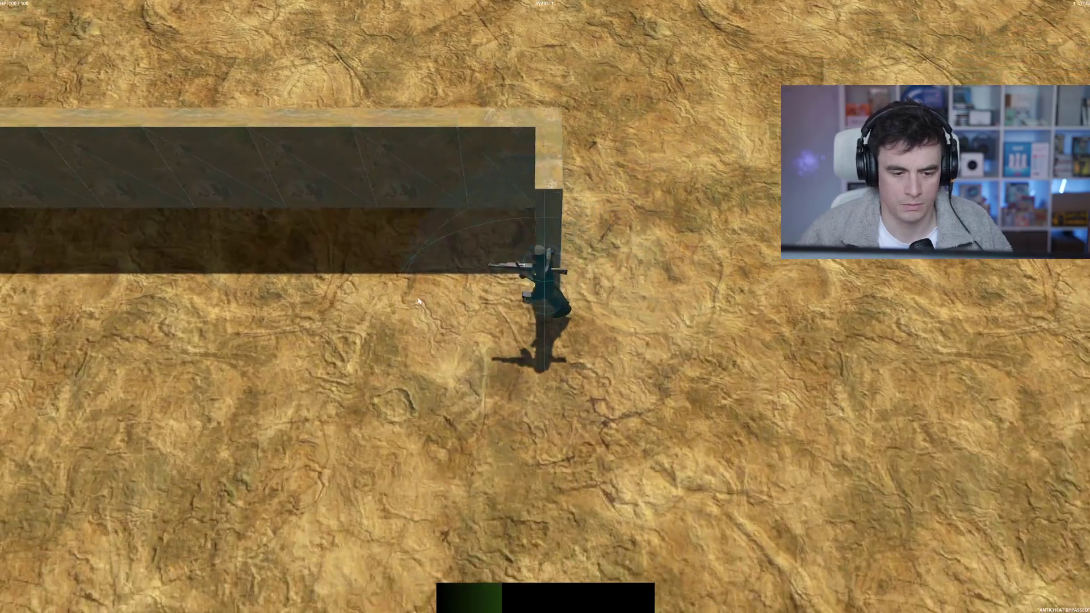
key(a)
key(d)
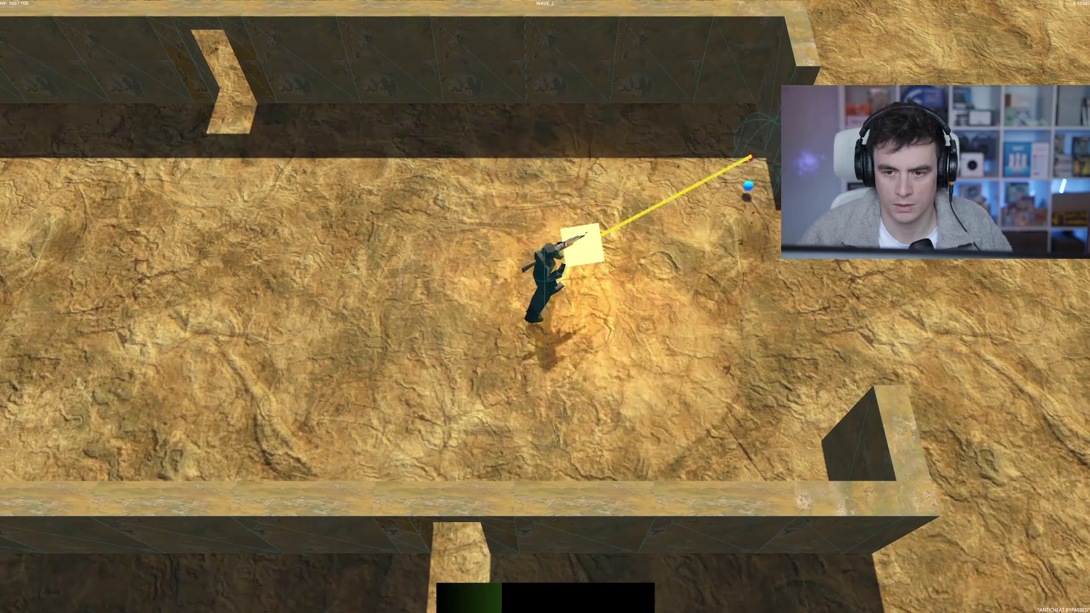
key(d)
key(w)
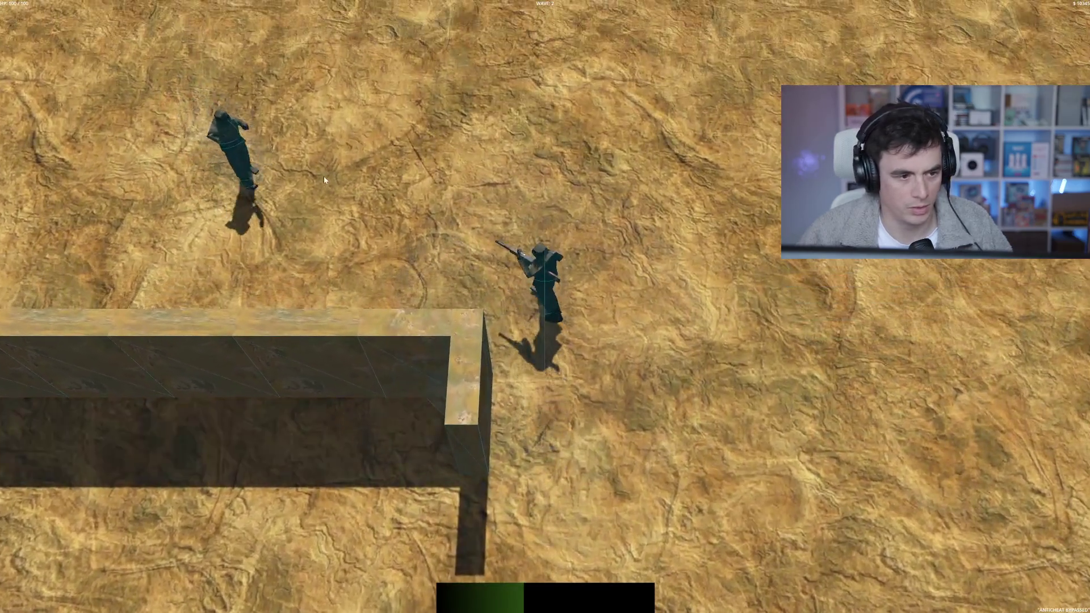
click(335, 227)
- Keep fighting and collecting orbs until the all-blue level-up panel appears, then stop the game
key(w)
key(a)
key(a)
click(351, 284)
key(d)
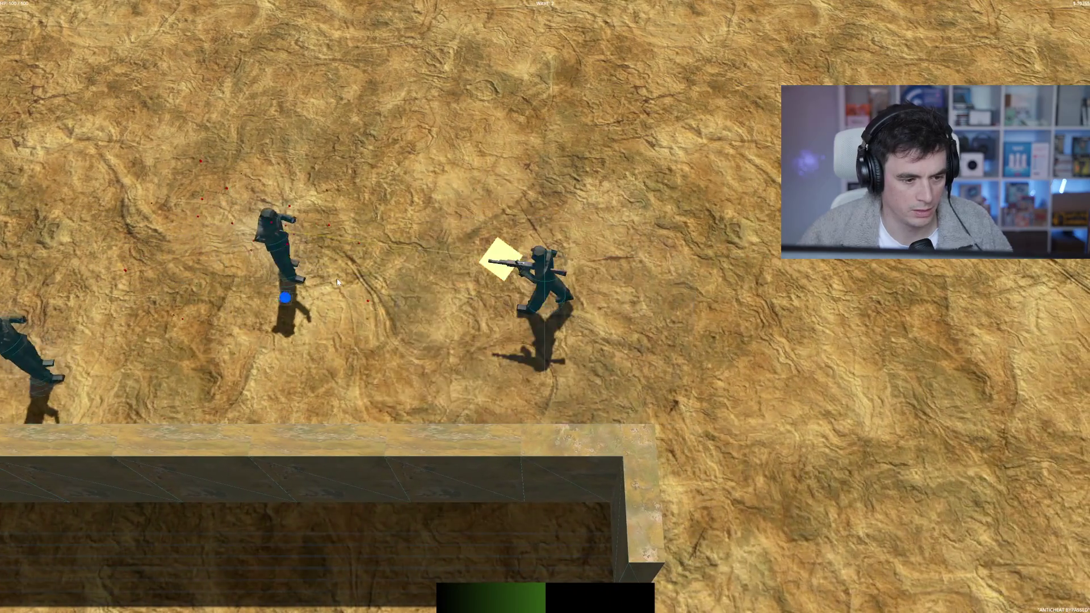
key(d)
click(263, 323)
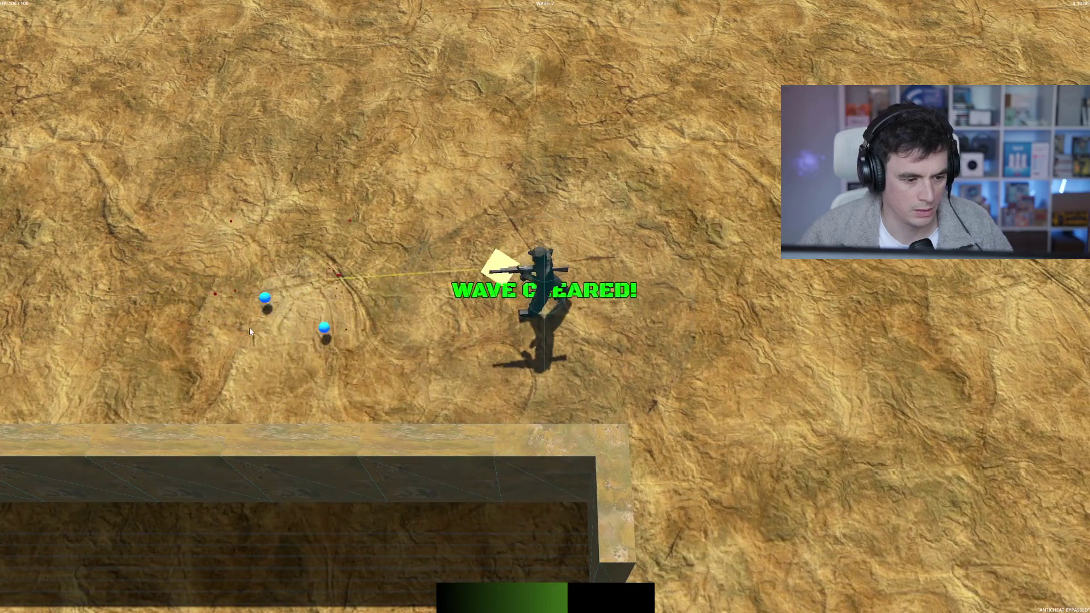
key(w)
key(a)
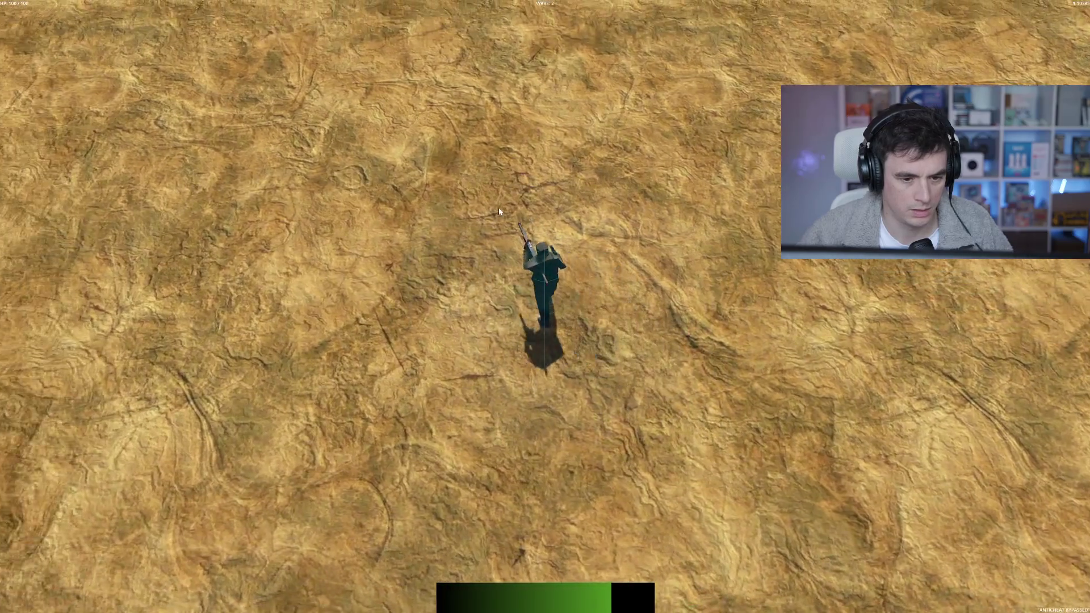
key(s)
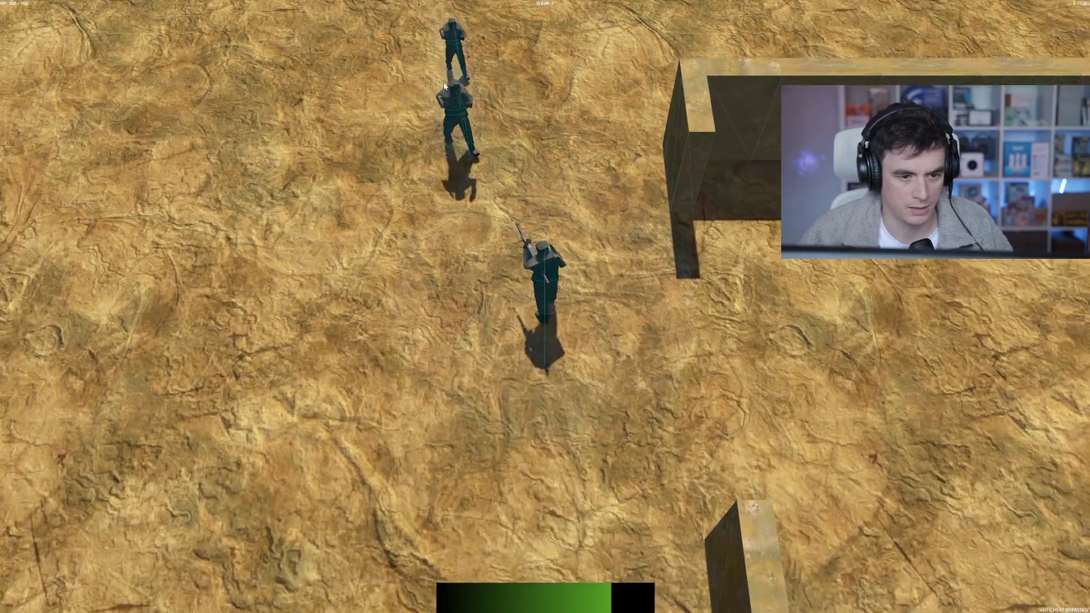
click(452, 108)
key(w)
click(537, 82)
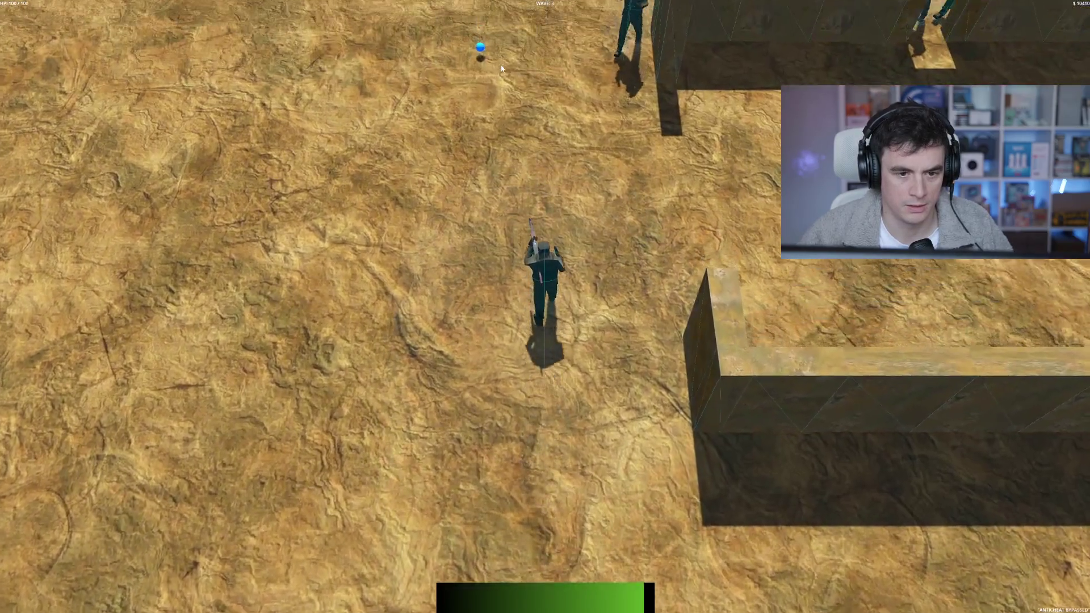
key(a)
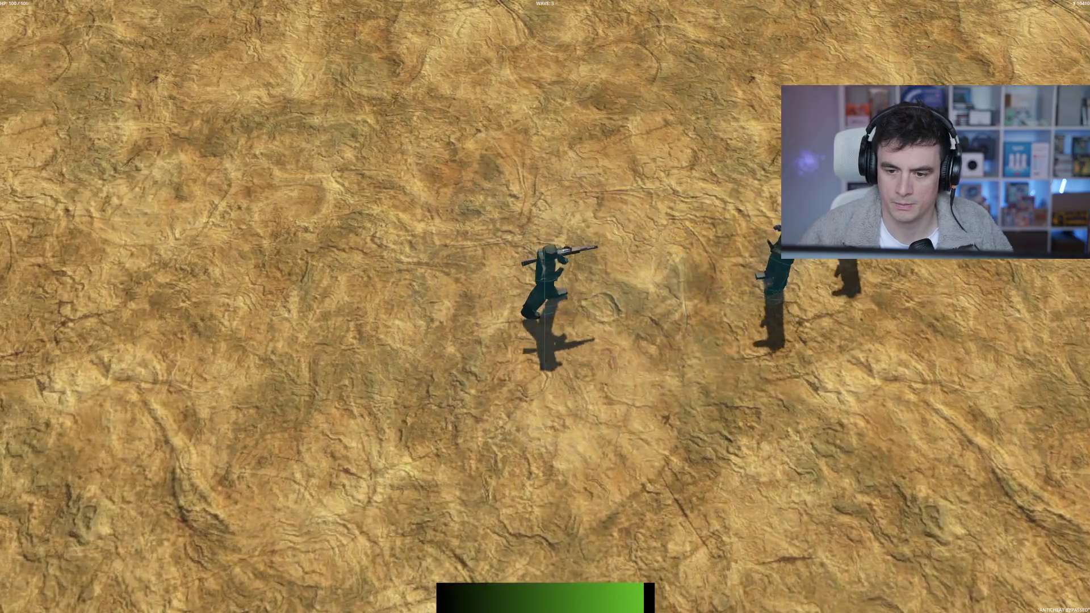
click(767, 250)
key(d)
key(a)
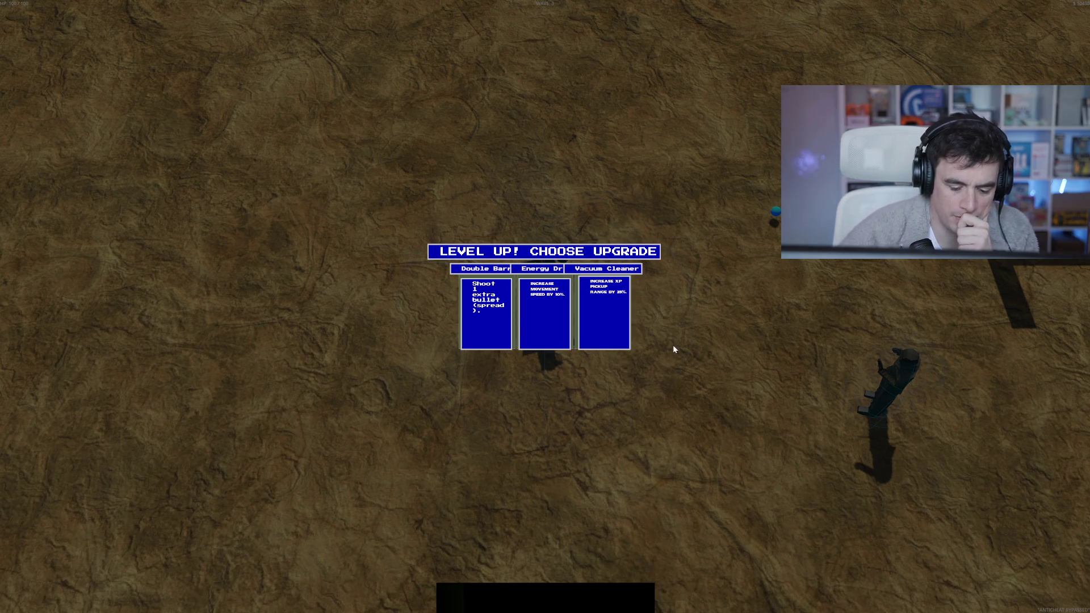
key(F8)
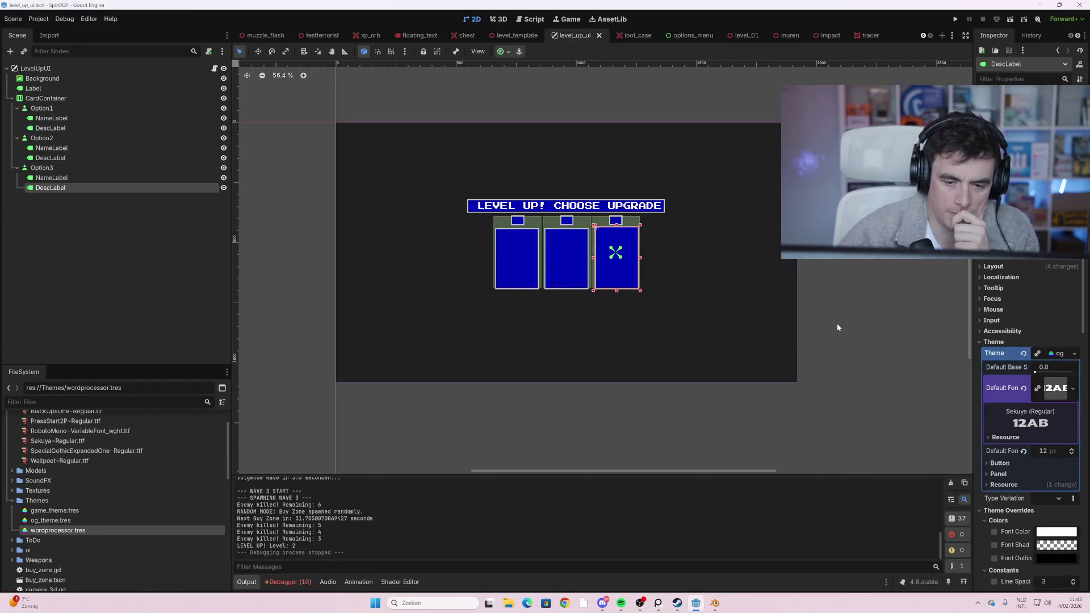
- Deselect DescLabel and select the Option2 card to show its button properties in the Inspector
click(837, 328)
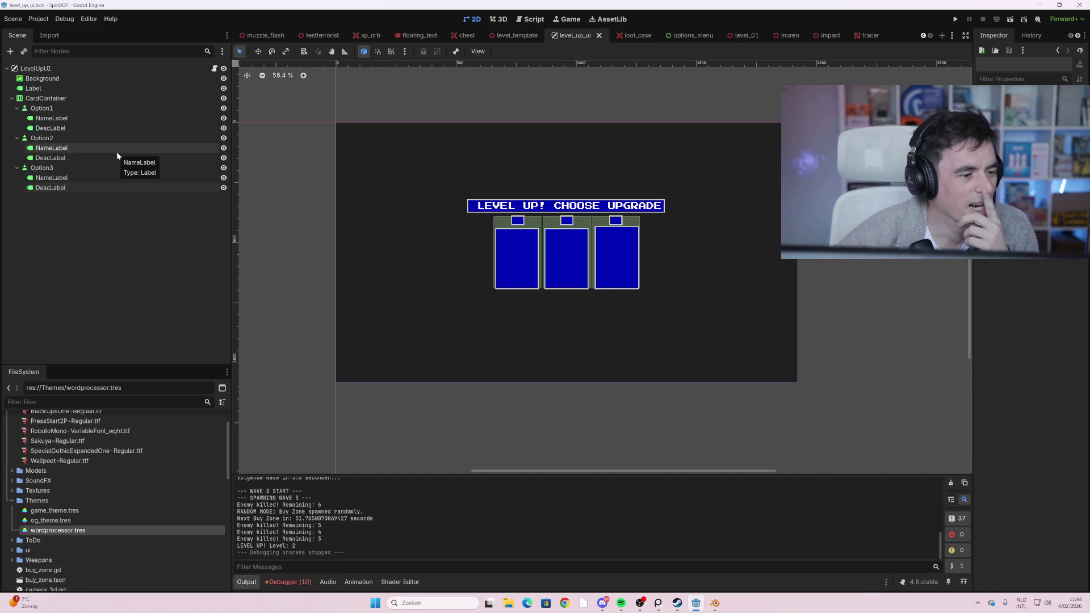
click(76, 138)
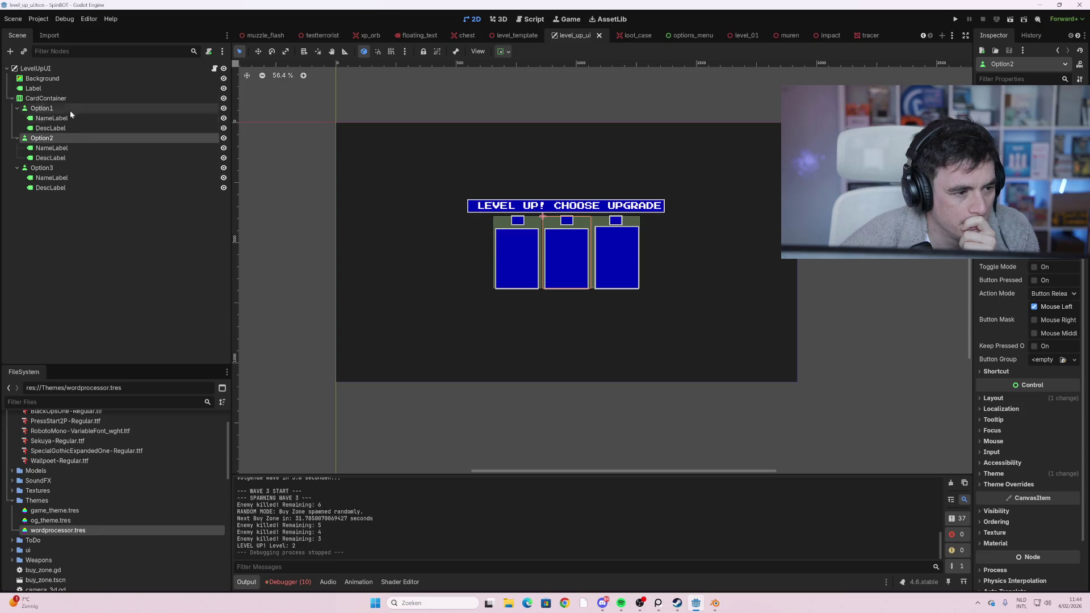
- Read through level_up_ui.gd's card-filling and upgrade-applying code, then return to the level_up_ui layout
click(215, 69)
scroll(512, 250, up, 10)
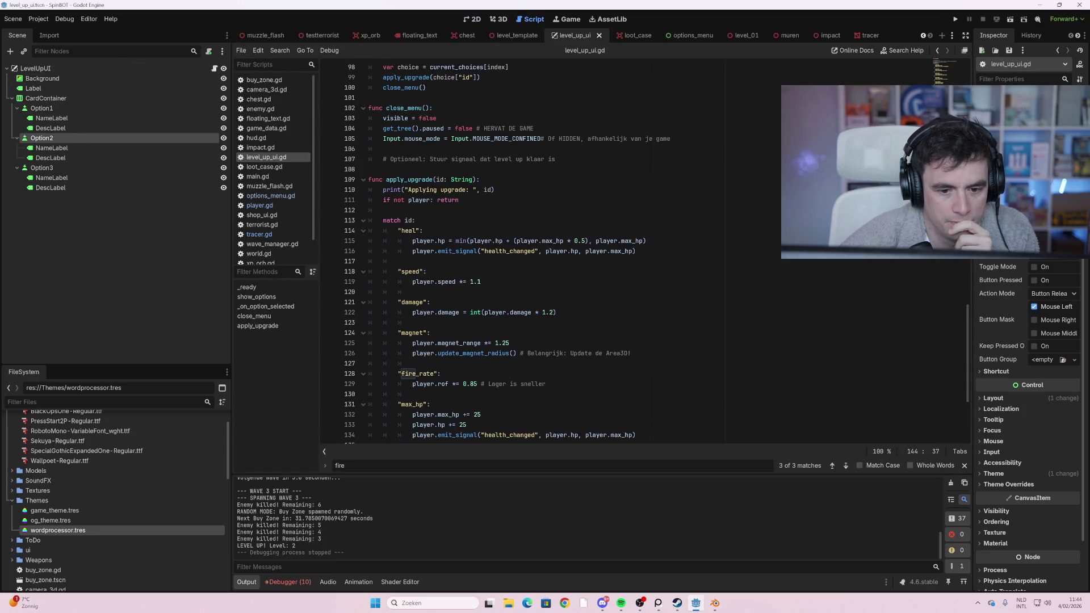
scroll(511, 250, up, 8)
scroll(568, 250, up, 2)
scroll(568, 250, down, 20)
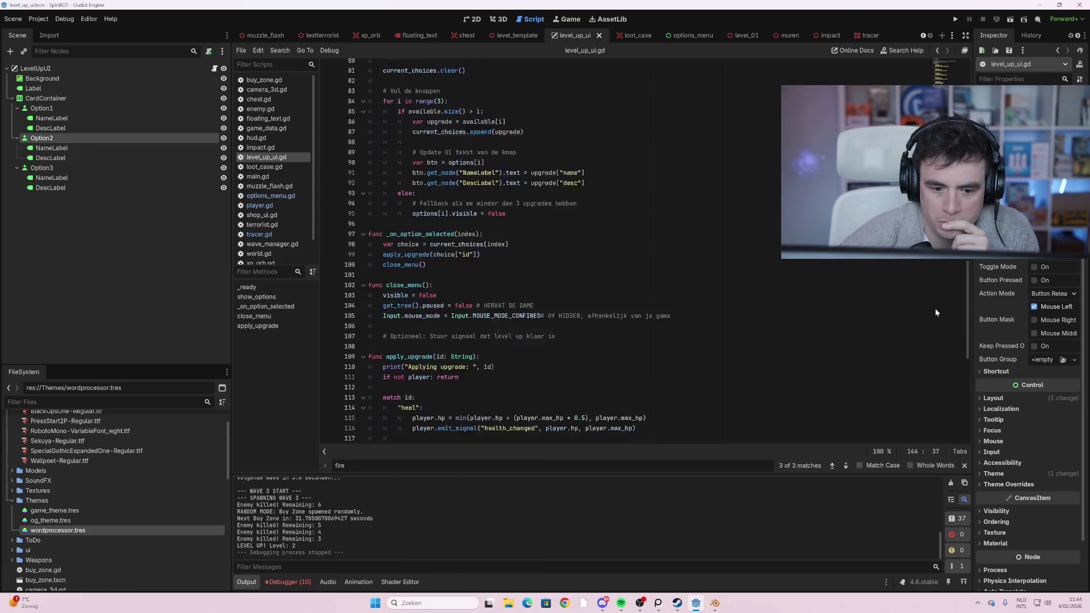
scroll(568, 249, up, 8)
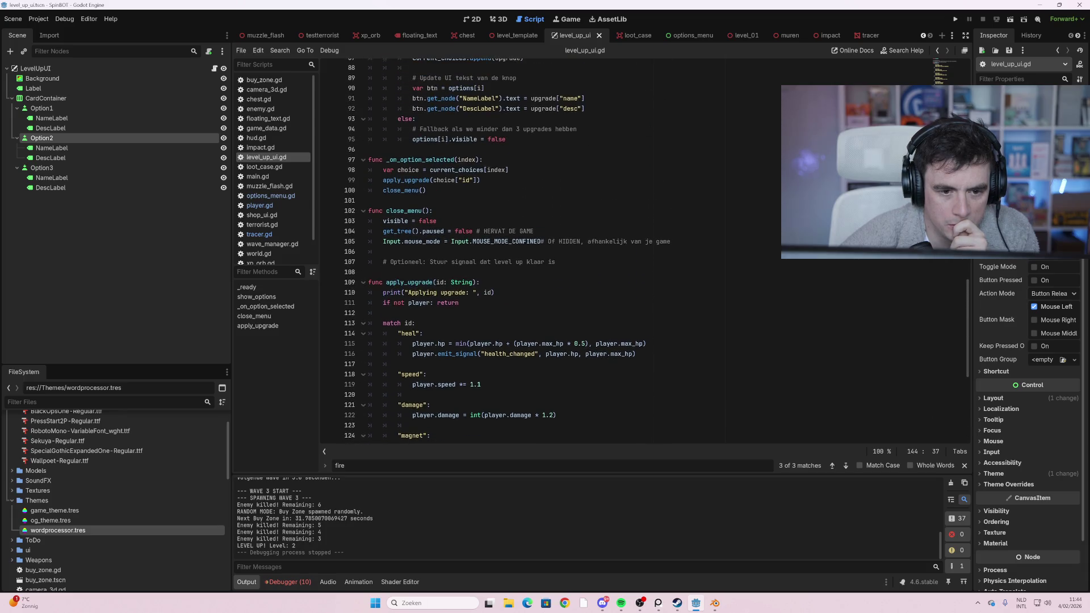
scroll(568, 250, up, 6)
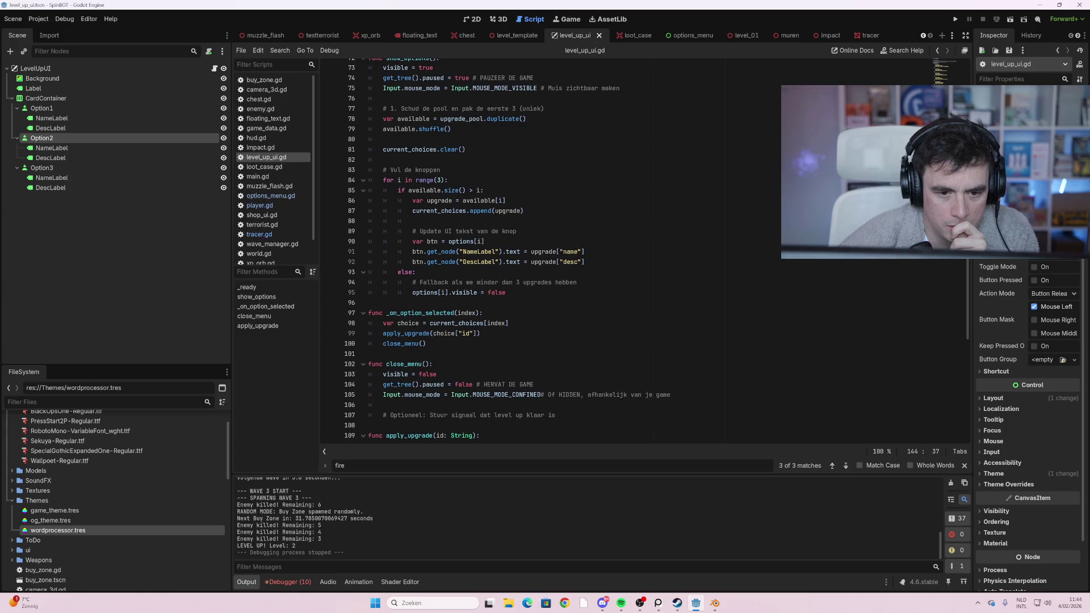
scroll(568, 250, up, 5)
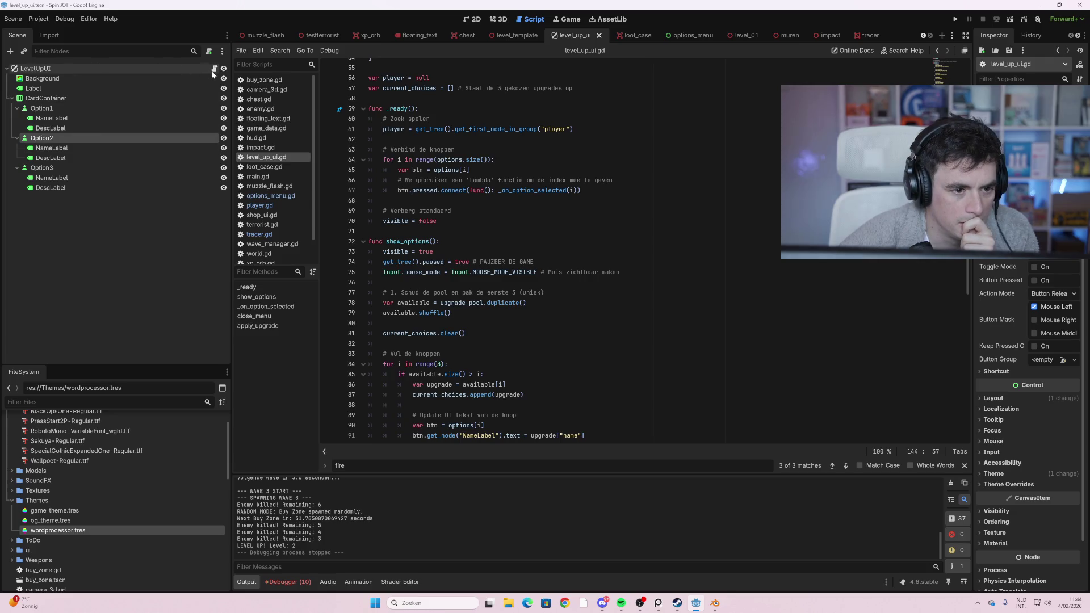
click(473, 19)
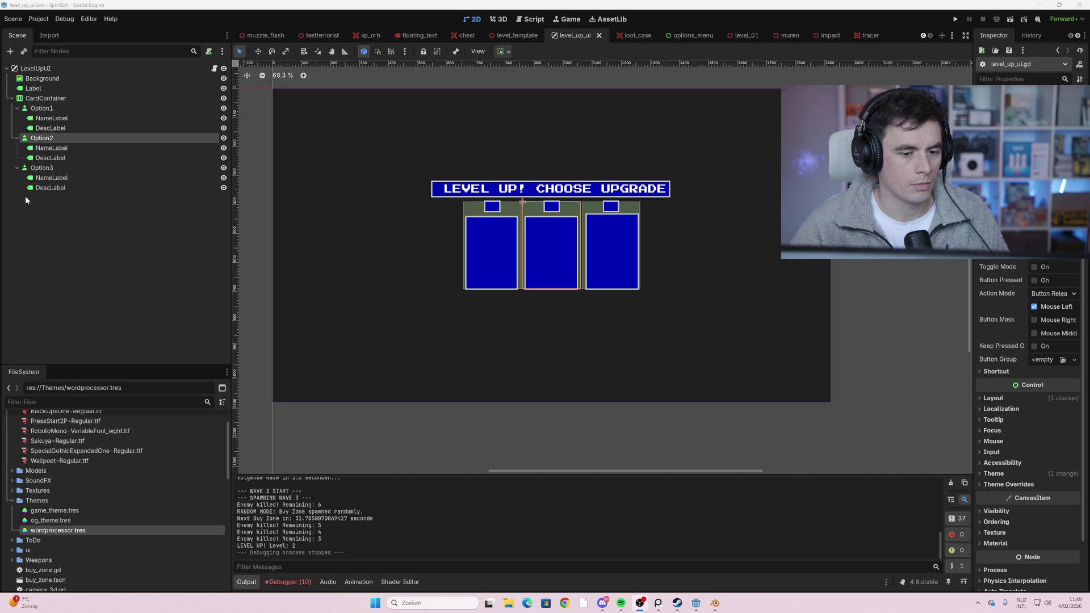
- Select the NameLabel inside the second upgrade card
click(67, 148)
- Load wordprocessor.tres as the Option2 card's theme
click(63, 138)
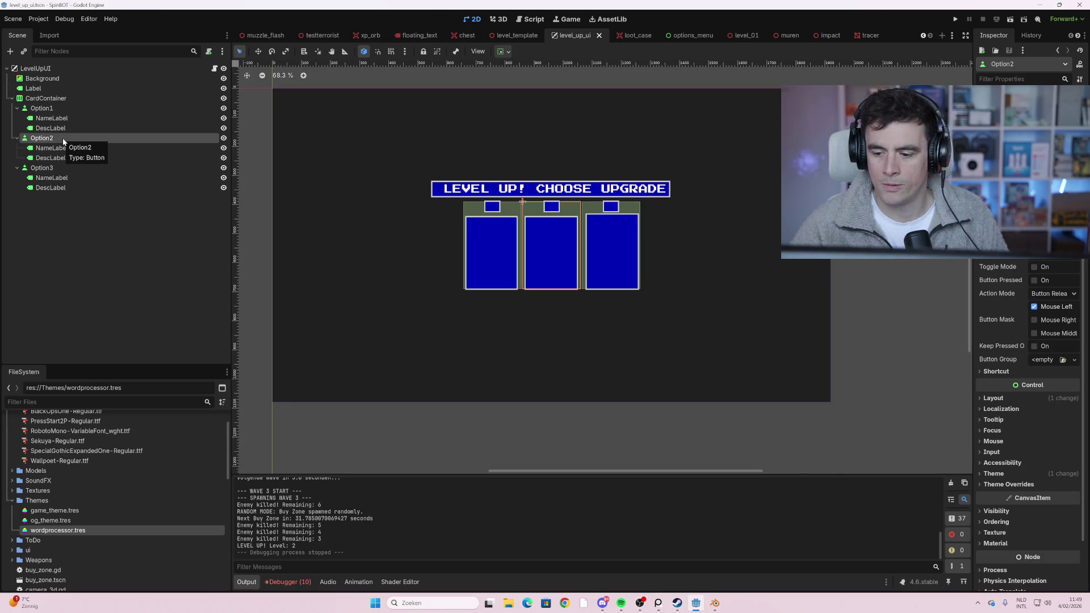
click(1044, 476)
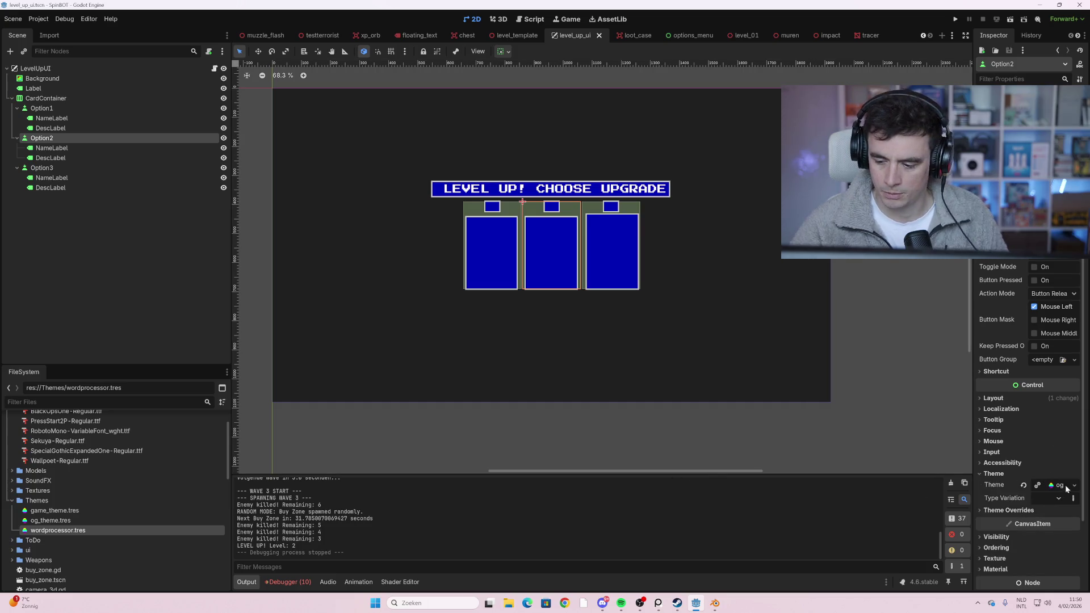
right_click(1062, 487)
click(1051, 489)
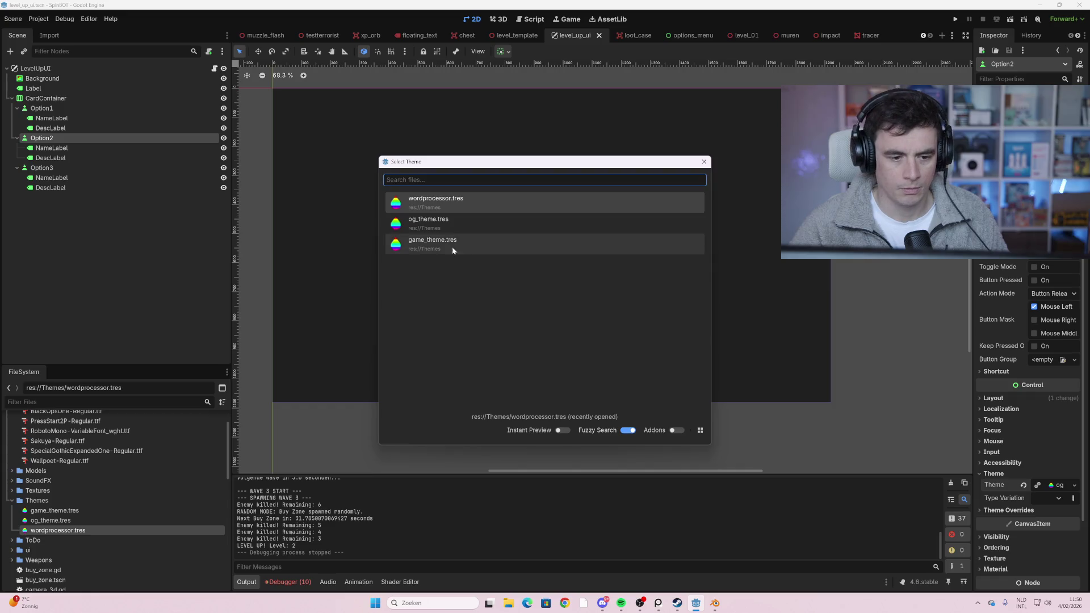
double_click(462, 205)
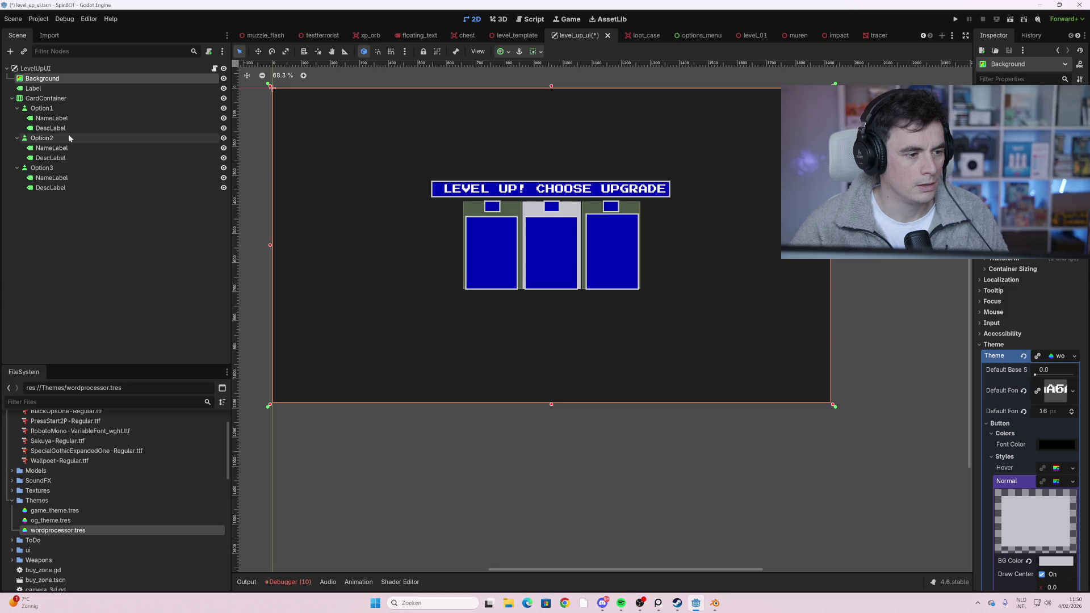
click(68, 137)
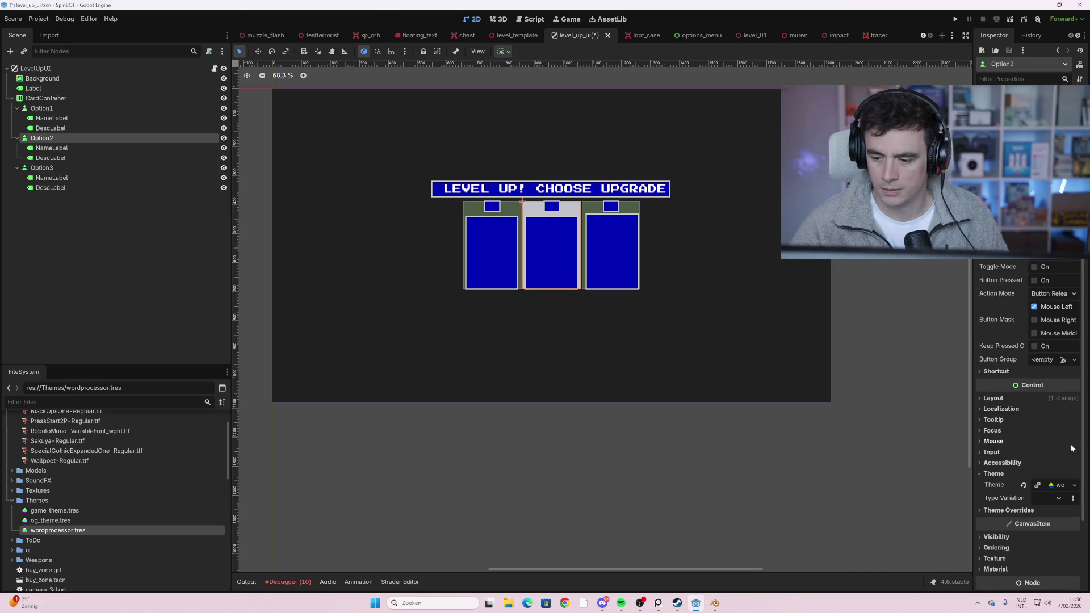
- Load wordprocessor.tres as the Option1 card's theme
click(128, 109)
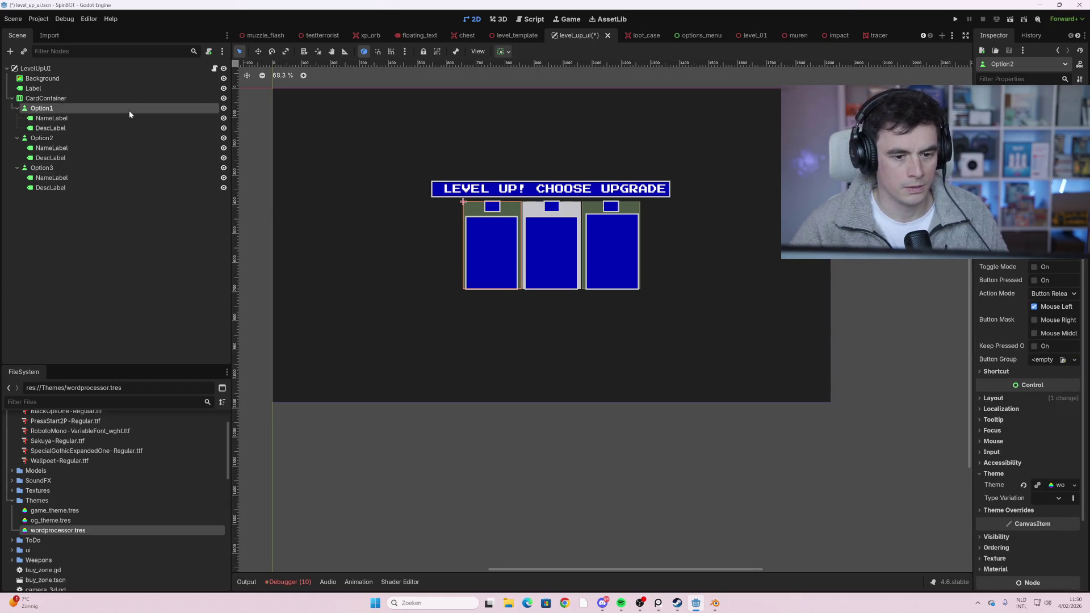
click(1032, 423)
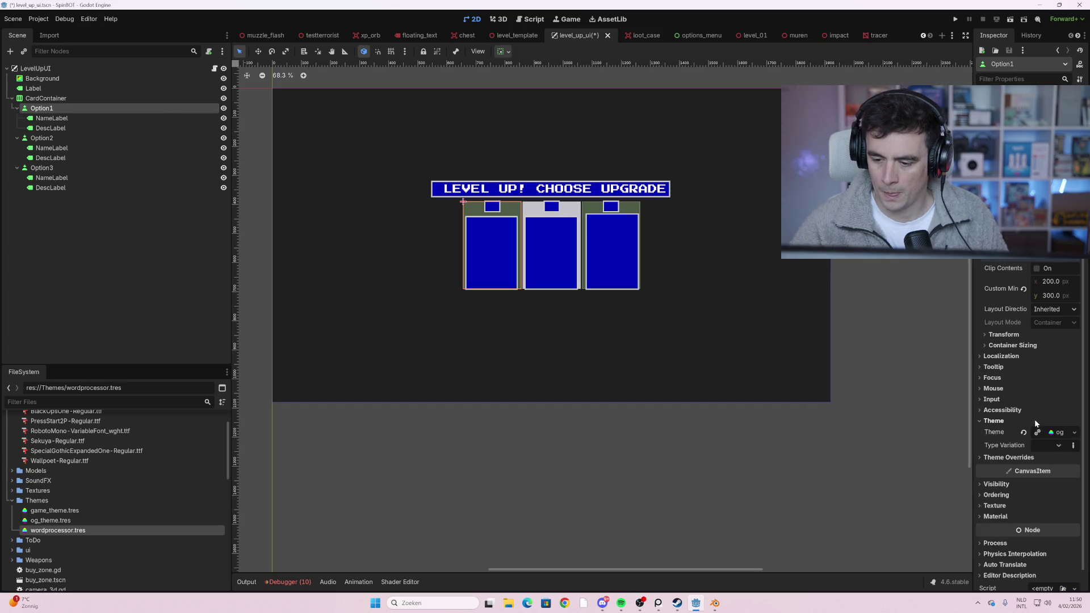
click(1074, 433)
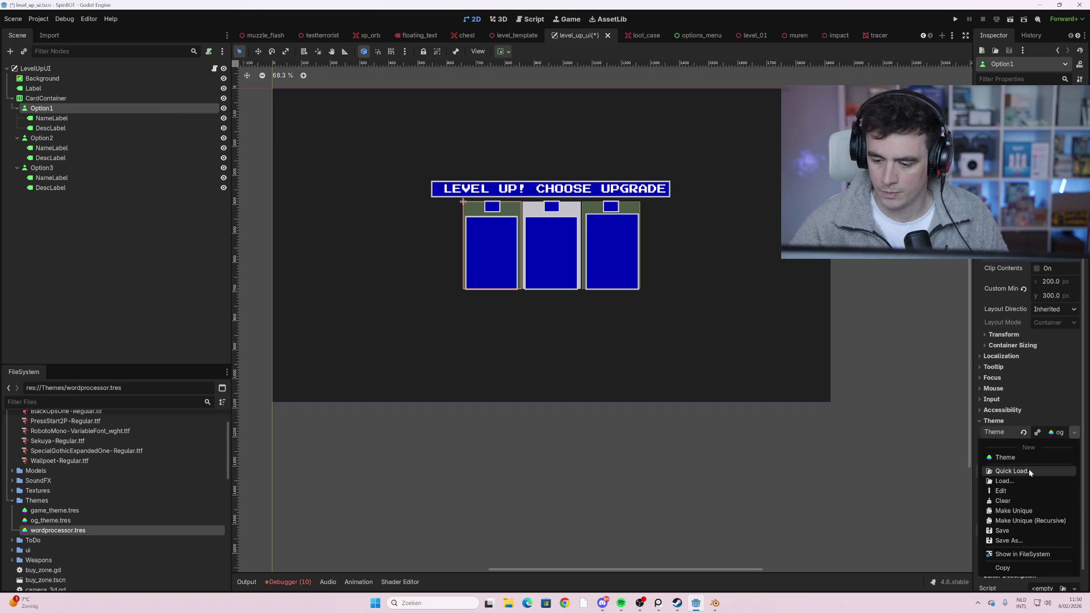
click(1020, 471)
click(426, 205)
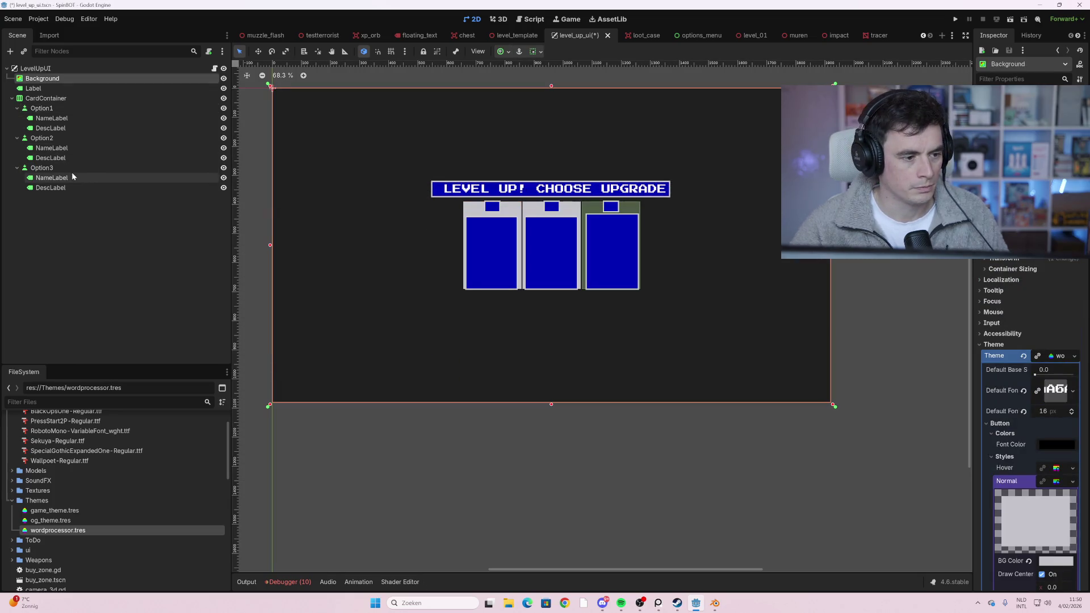
- Load wordprocessor.tres as the Option3 card's theme, replacing og_theme
click(70, 168)
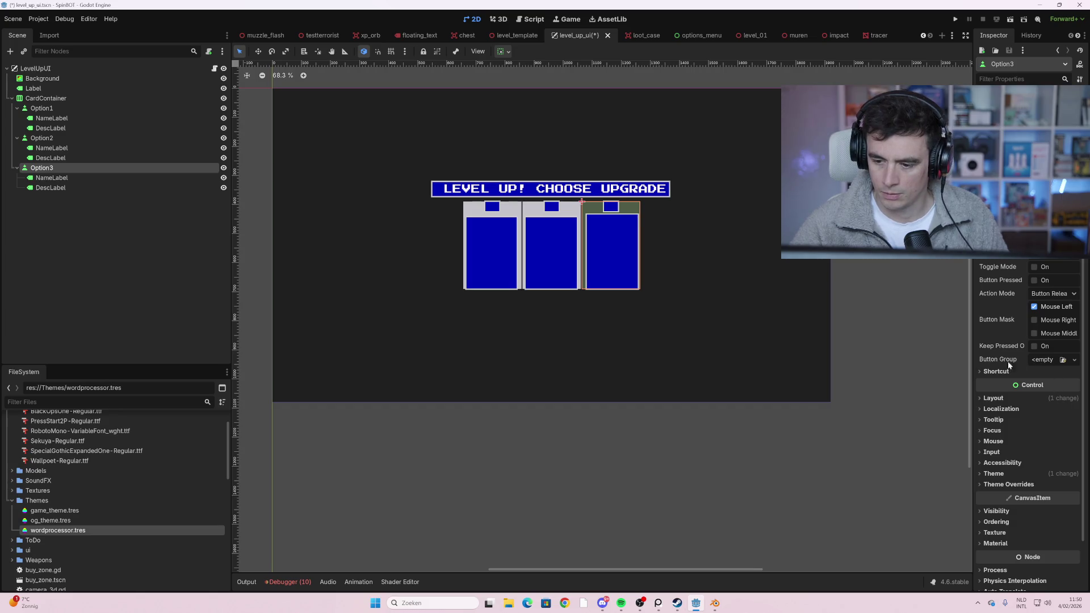
click(995, 474)
click(1051, 489)
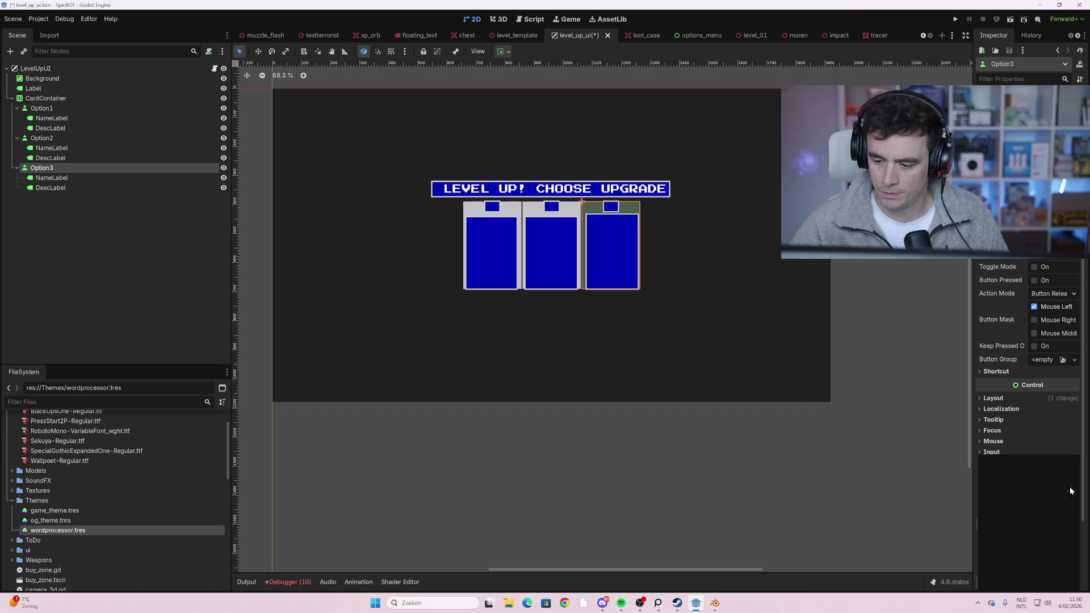
click(1029, 488)
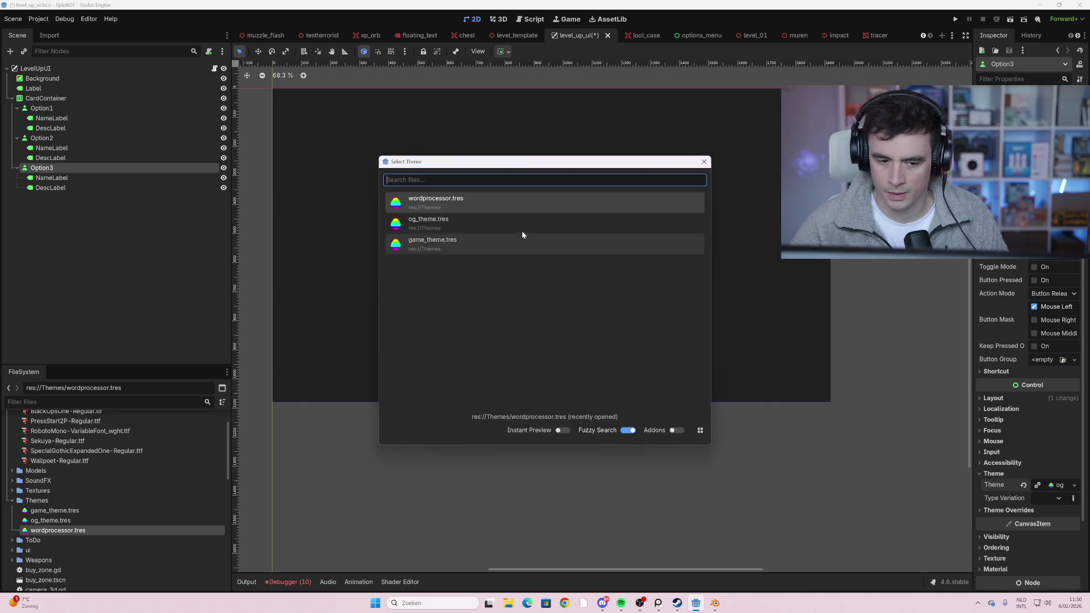
click(464, 208)
click(565, 441)
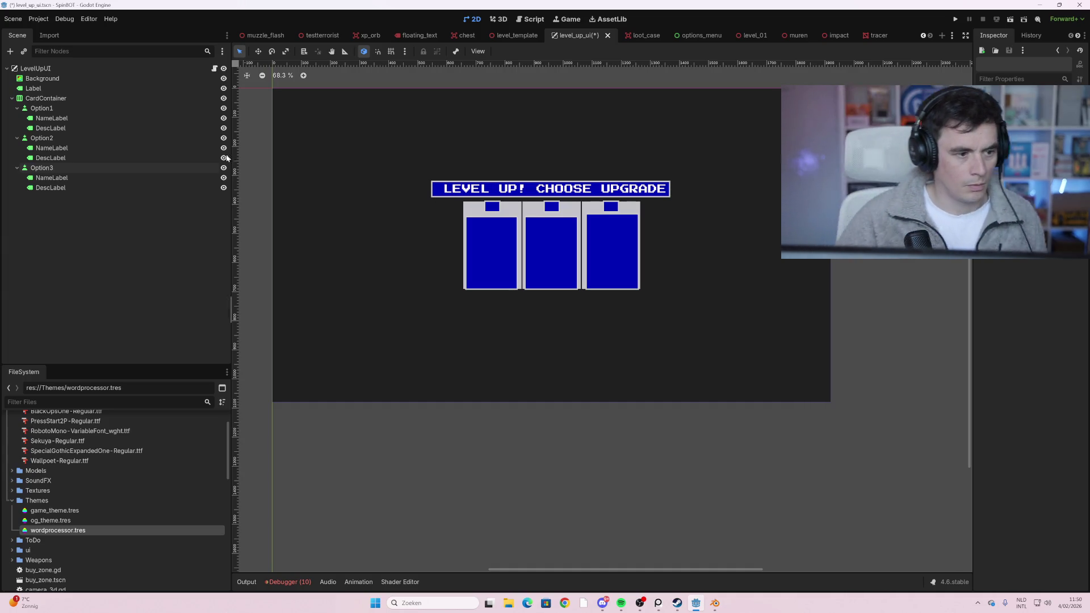
- Change the title Label's text to 'WordProcessor.exe'
click(129, 87)
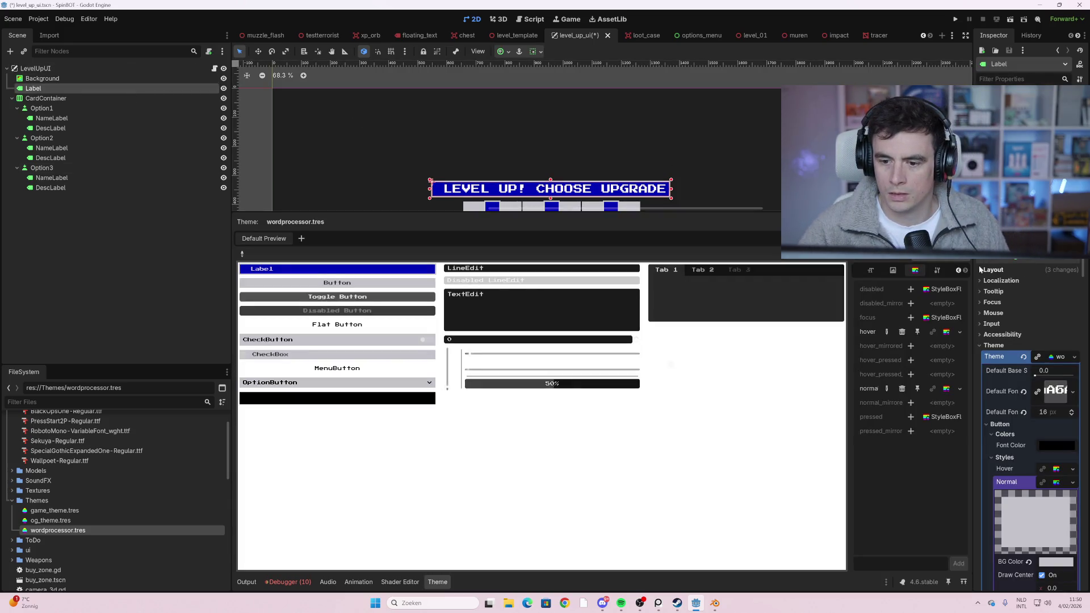
click(994, 346)
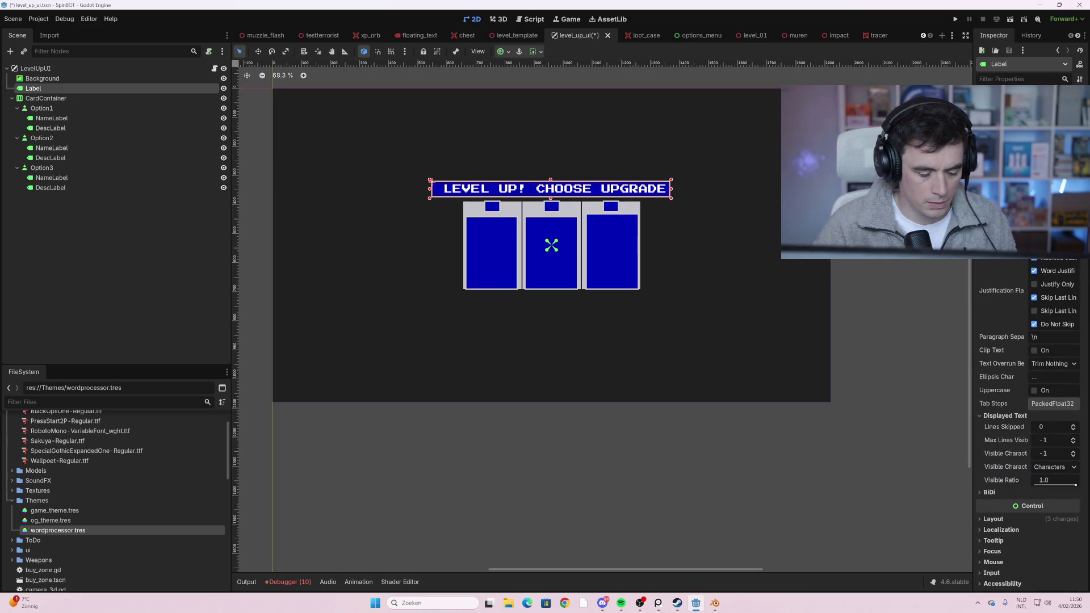
text(WOr)
key(BackSpace)
key(BackSpace)
key(BackSpace)
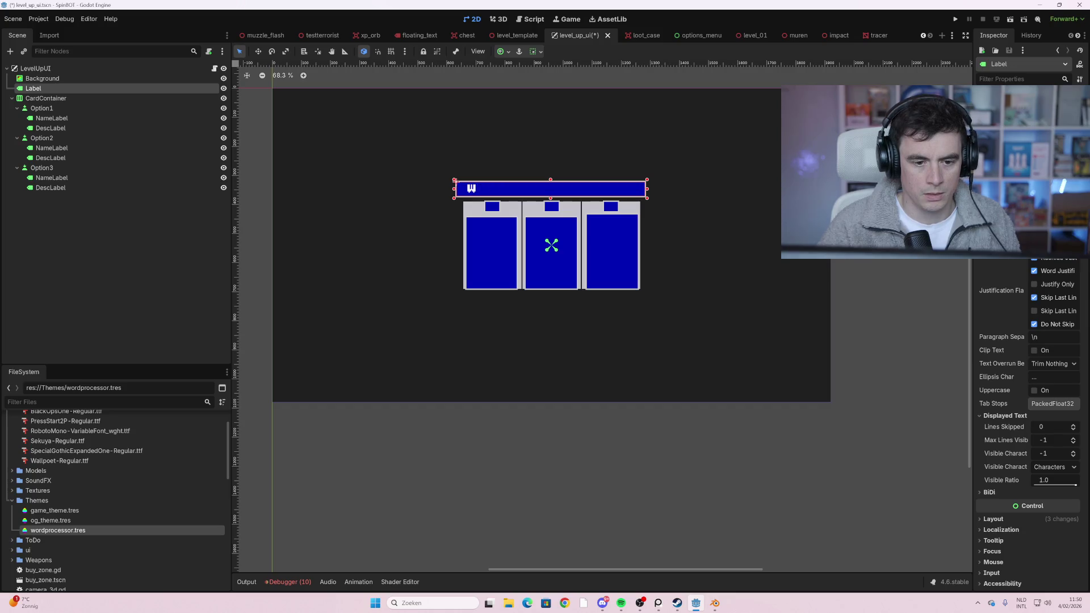
text(Wordproc)
key(BackSpace)
key(BackSpace)
key(BackSpace)
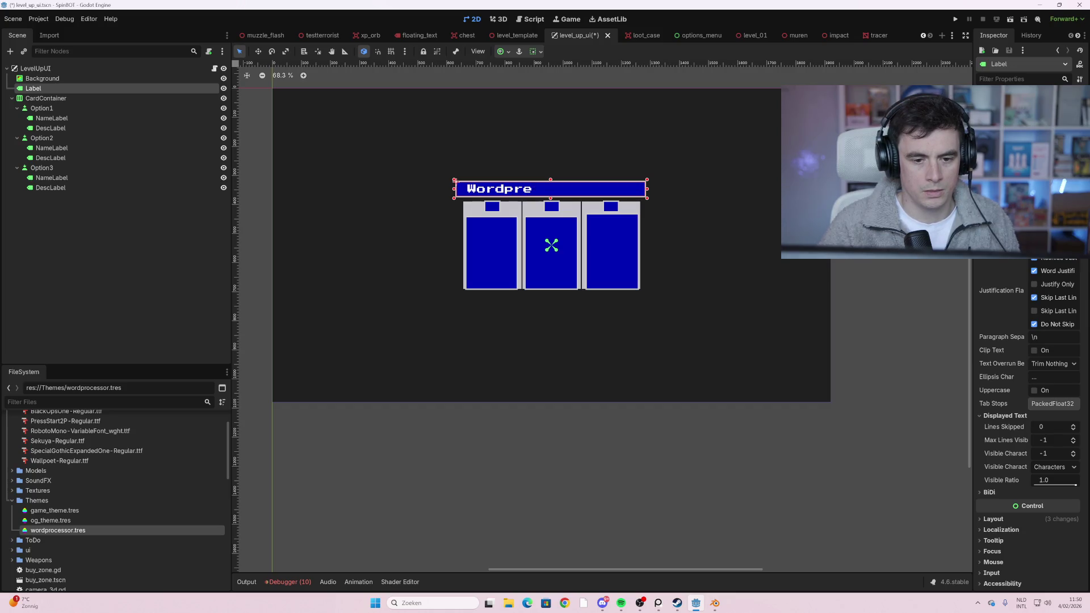
text(Processor,)
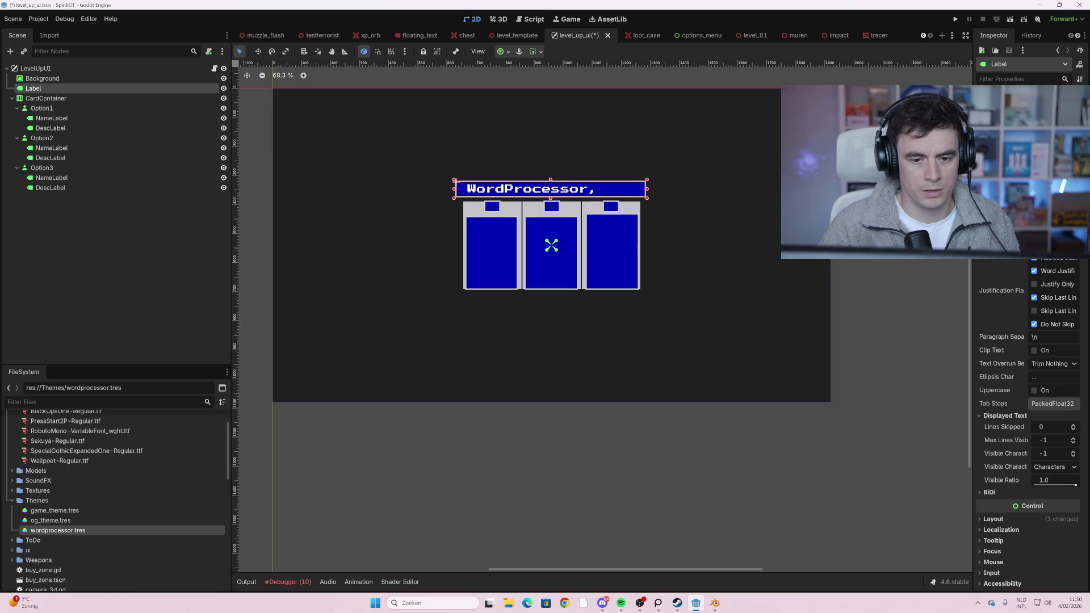
key(BackSpace)
text(.exe)
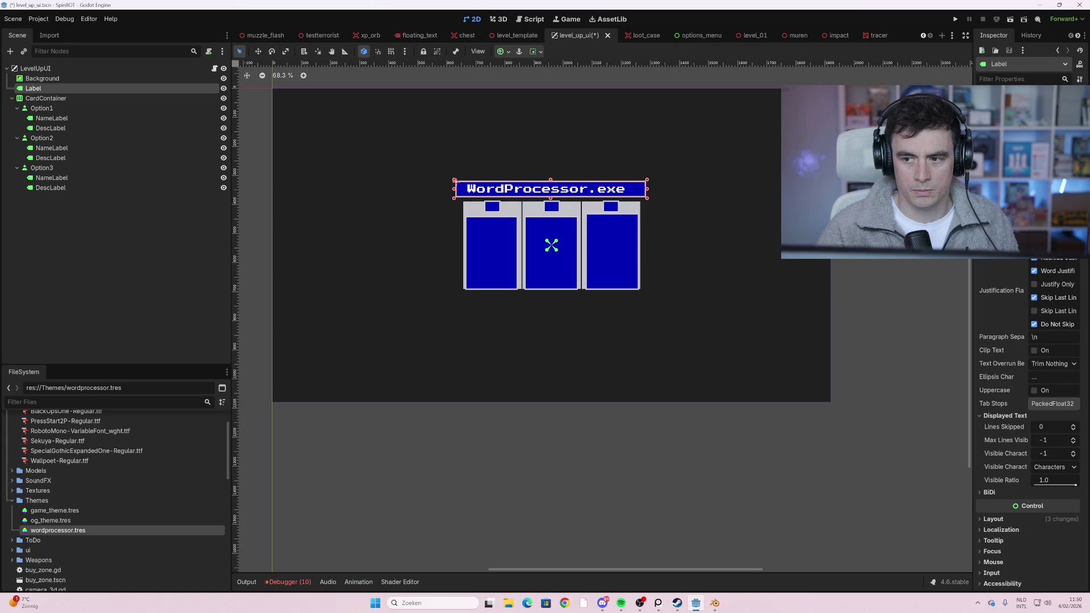
key(Escape)
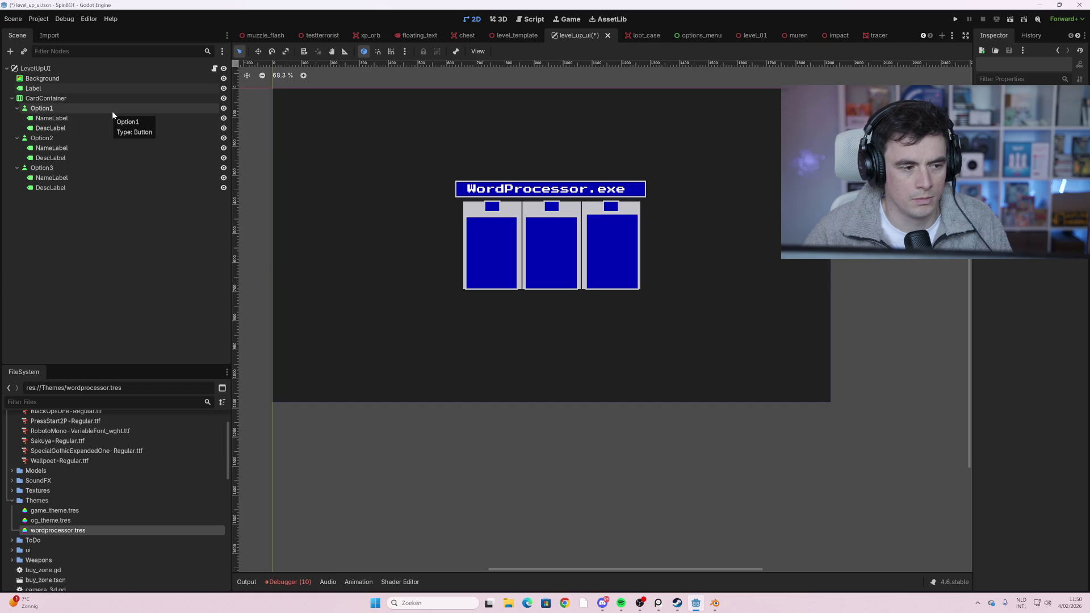
click(467, 216)
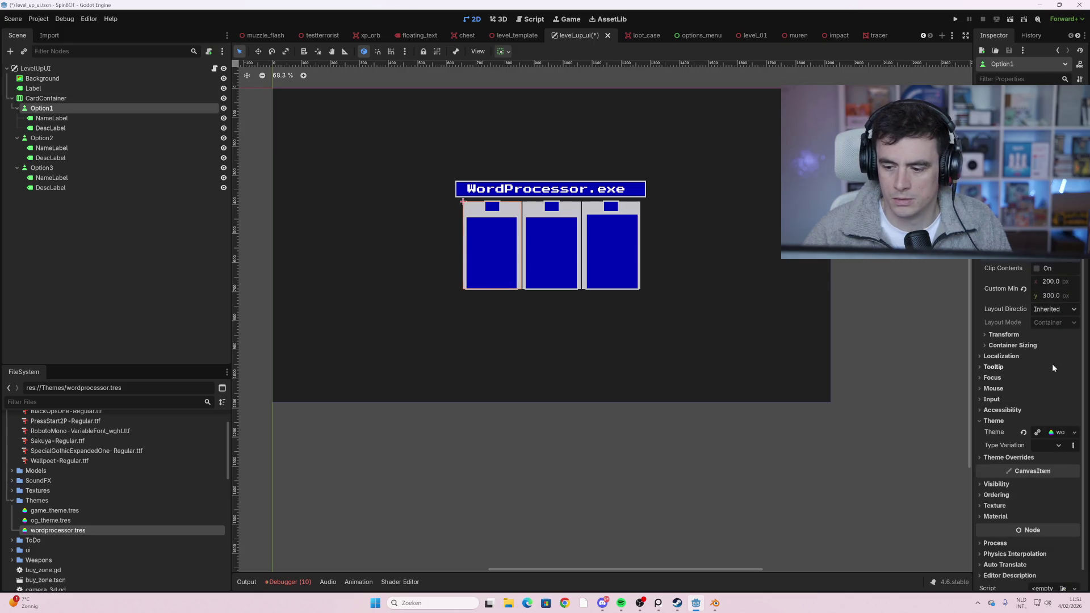
scroll(1051, 367, down, 1)
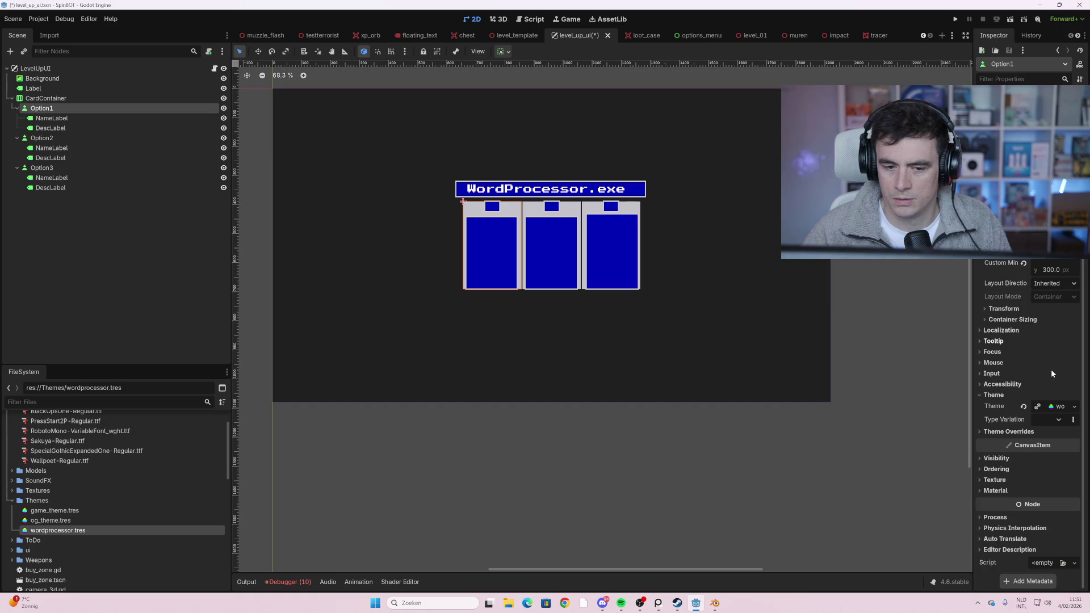
click(158, 118)
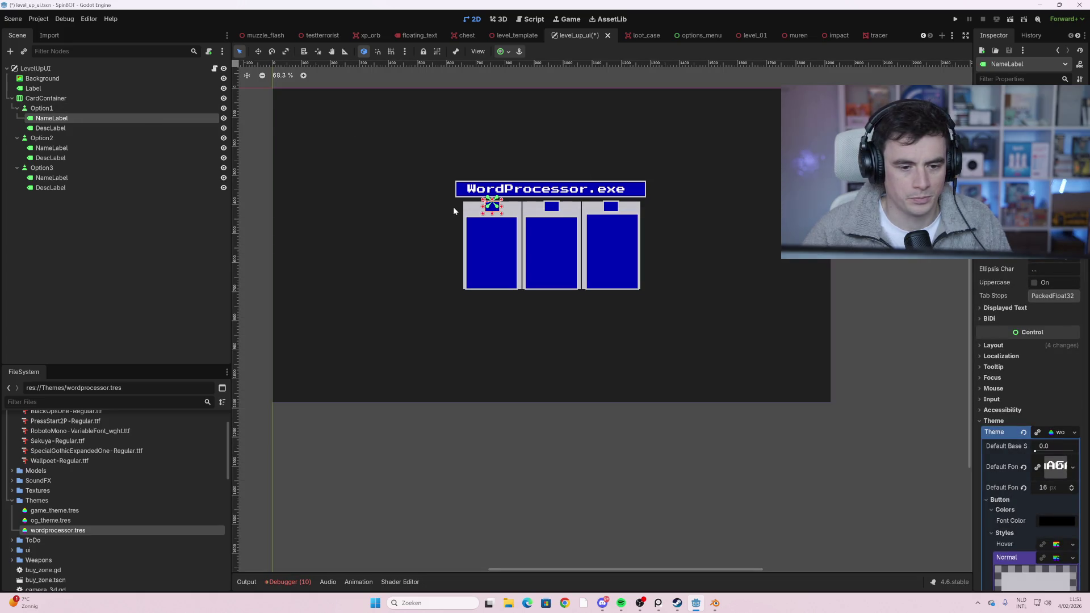
click(466, 211)
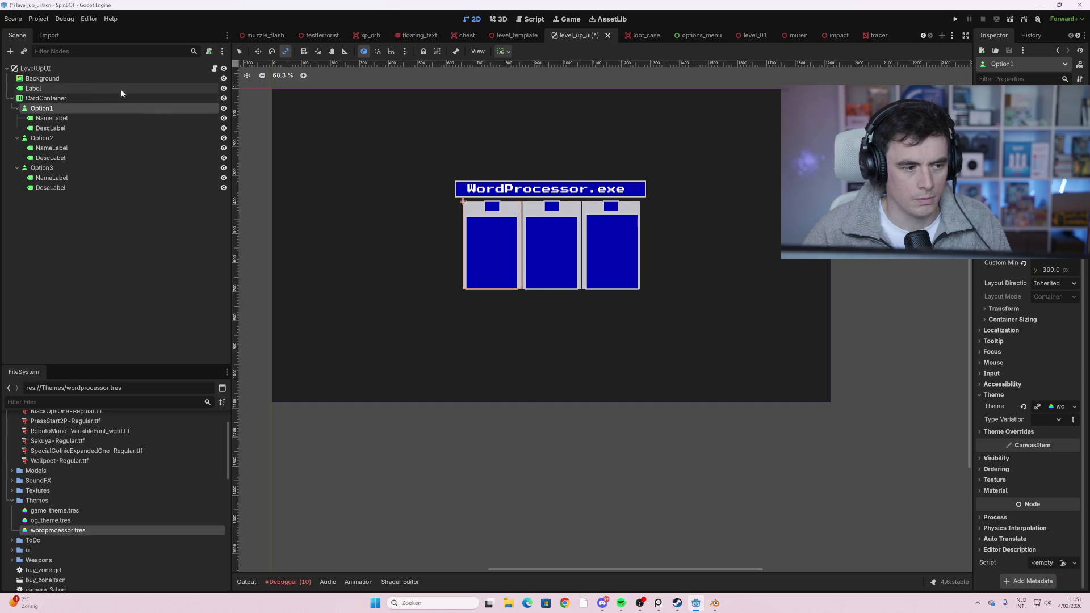
click(87, 98)
click(87, 107)
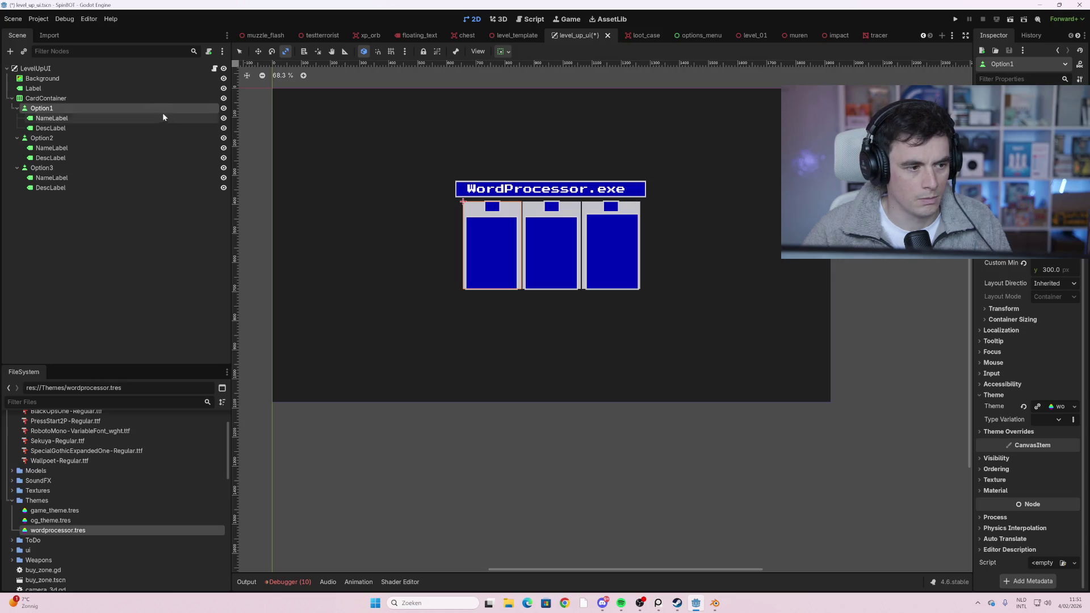
click(163, 99)
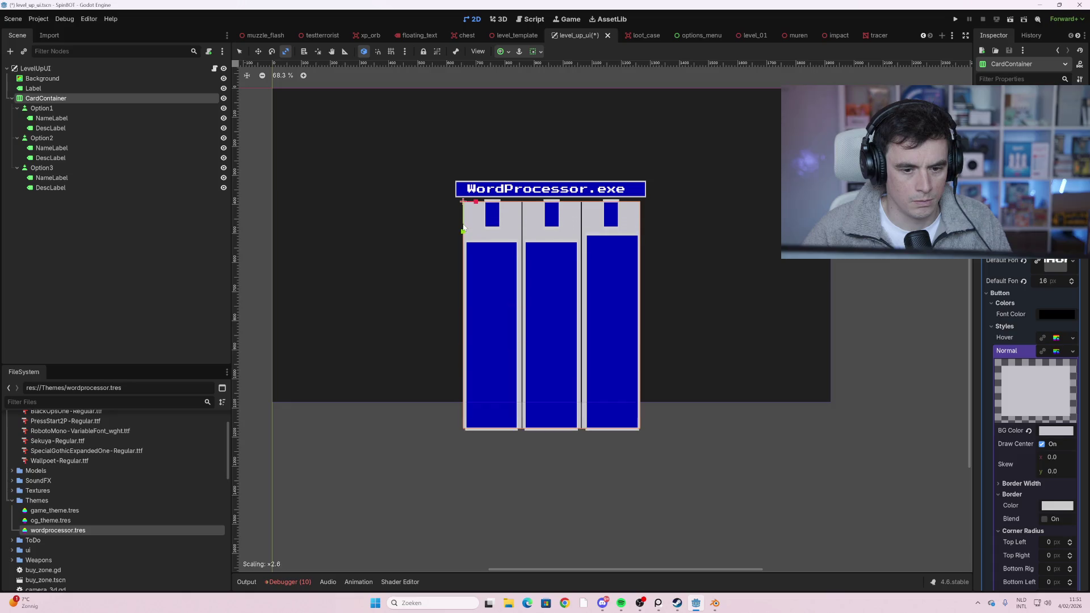
- Stretch the CardContainer wider, shift it left under the title bar, and save the scene
drag(476, 205, 465, 216)
click(258, 52)
drag(657, 222, 635, 219)
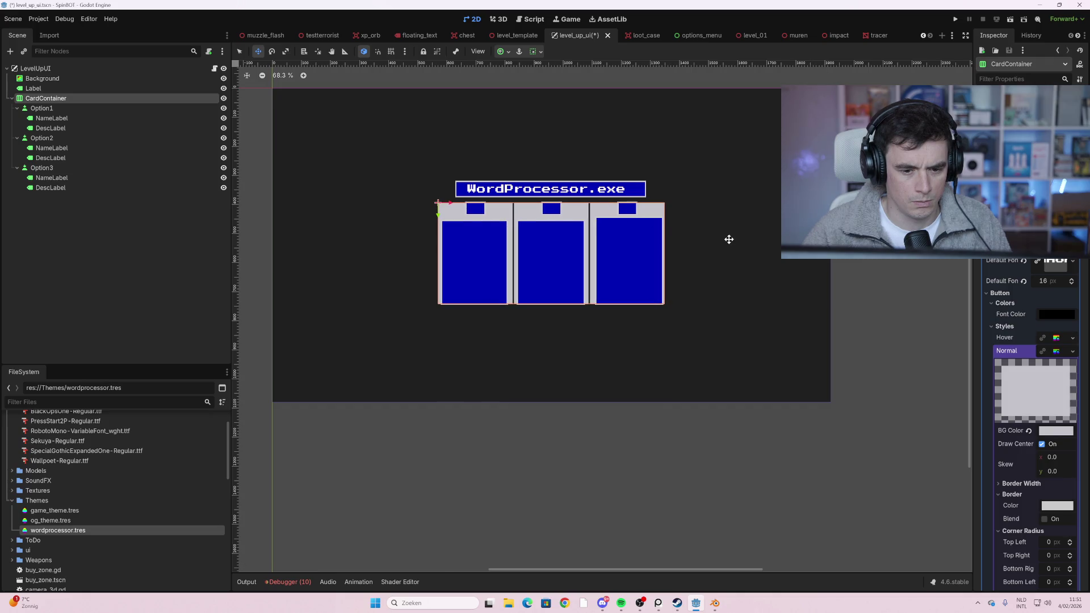
key(ctrl+s)
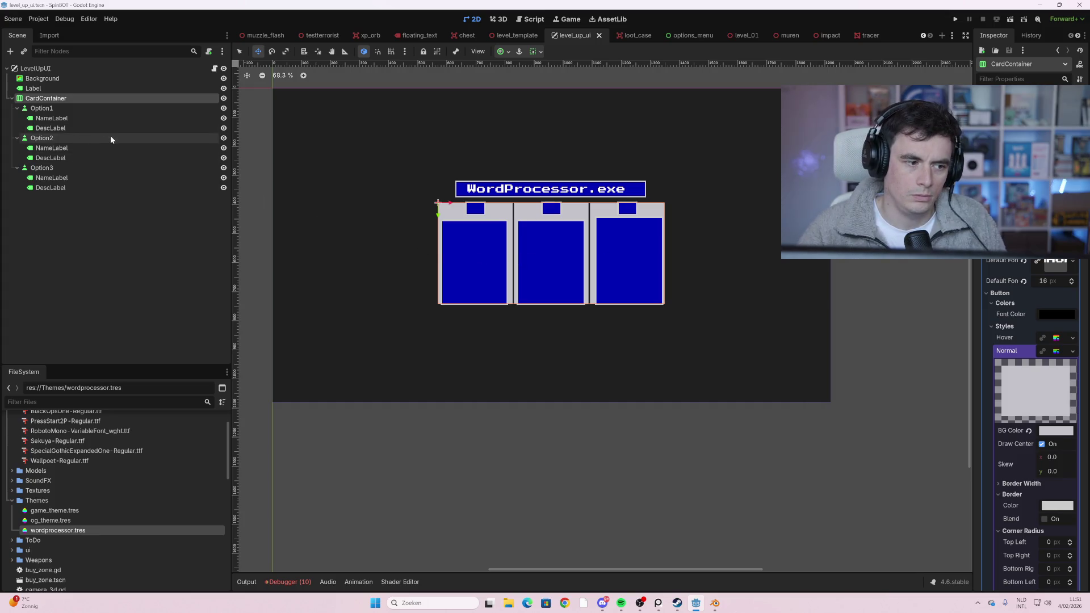
- Check the NameLabel, DescLabel, Option2, CardContainer and Option1 nodes, then launch the game with F5
click(109, 150)
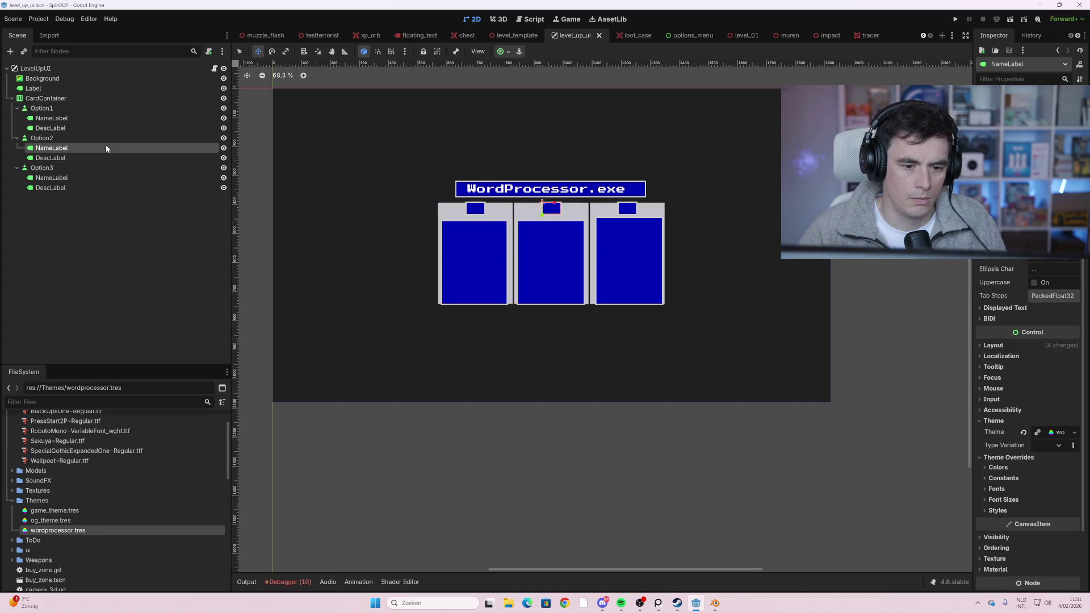
click(104, 159)
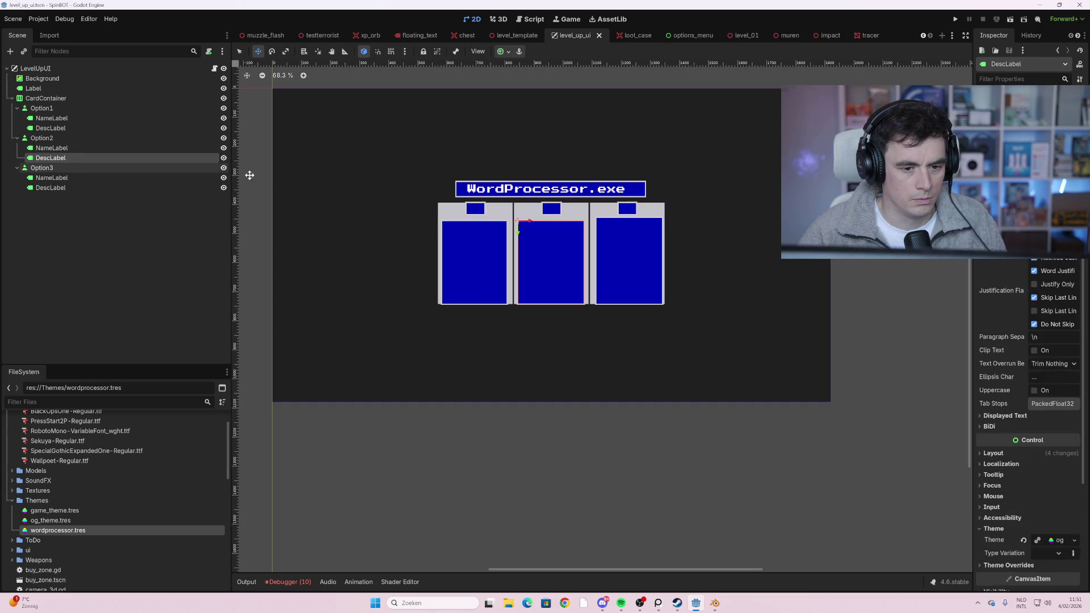
click(110, 137)
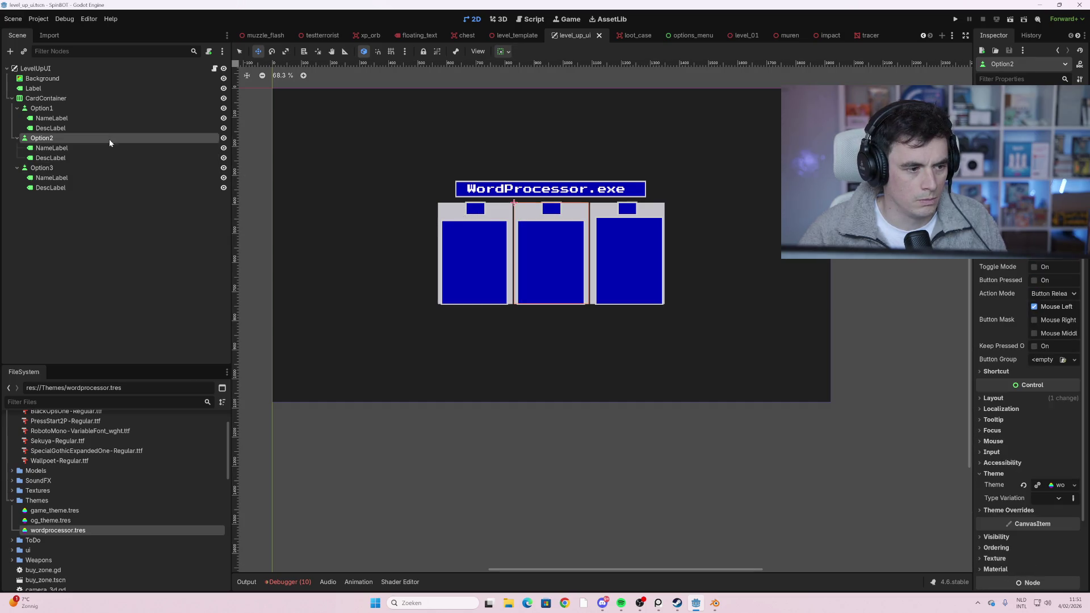
click(97, 100)
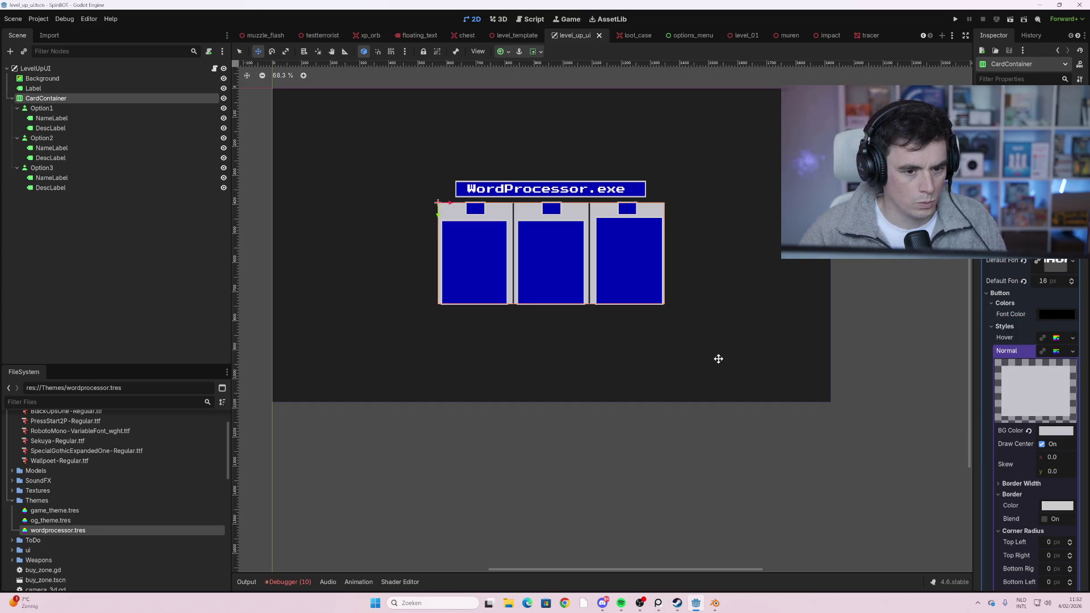
click(117, 108)
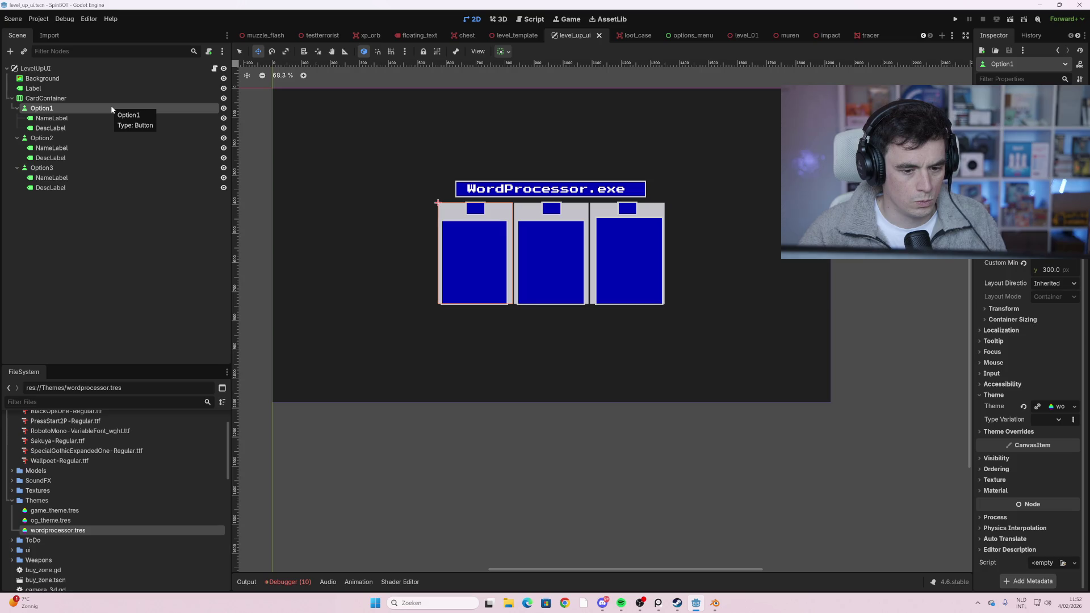
key(F5)
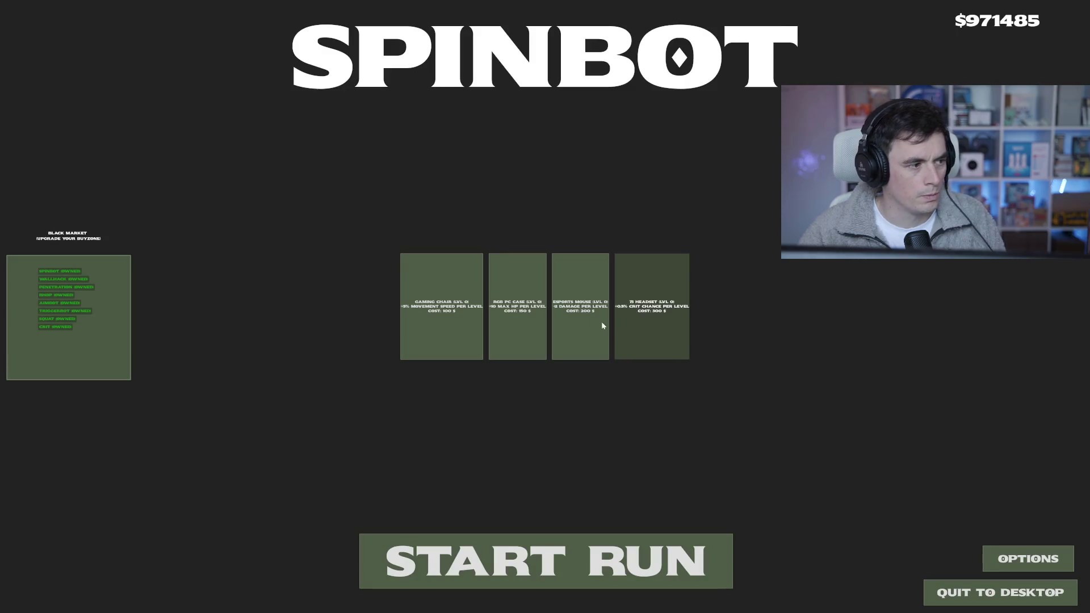
- Start a new SpinBOT run and shoot down the first enemies on all sides
click(546, 561)
key(w+a)
key(w)
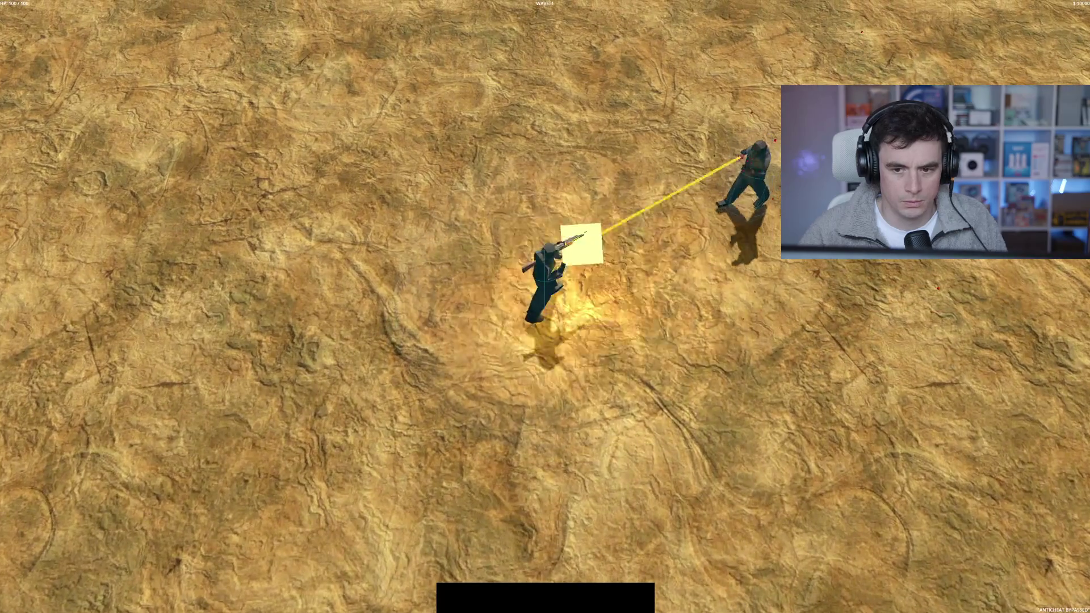
click(648, 283)
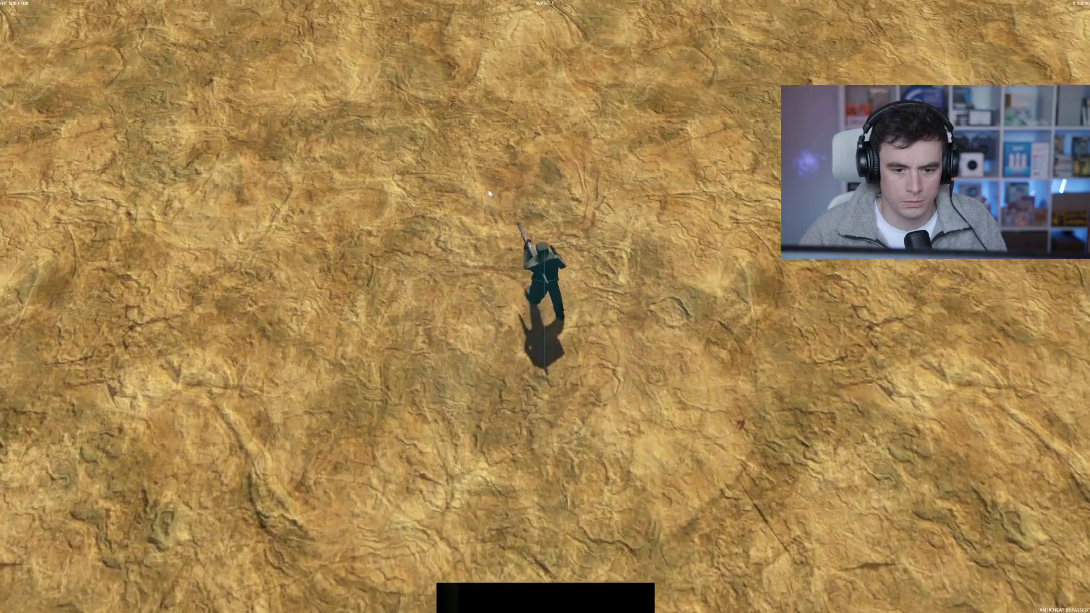
click(648, 283)
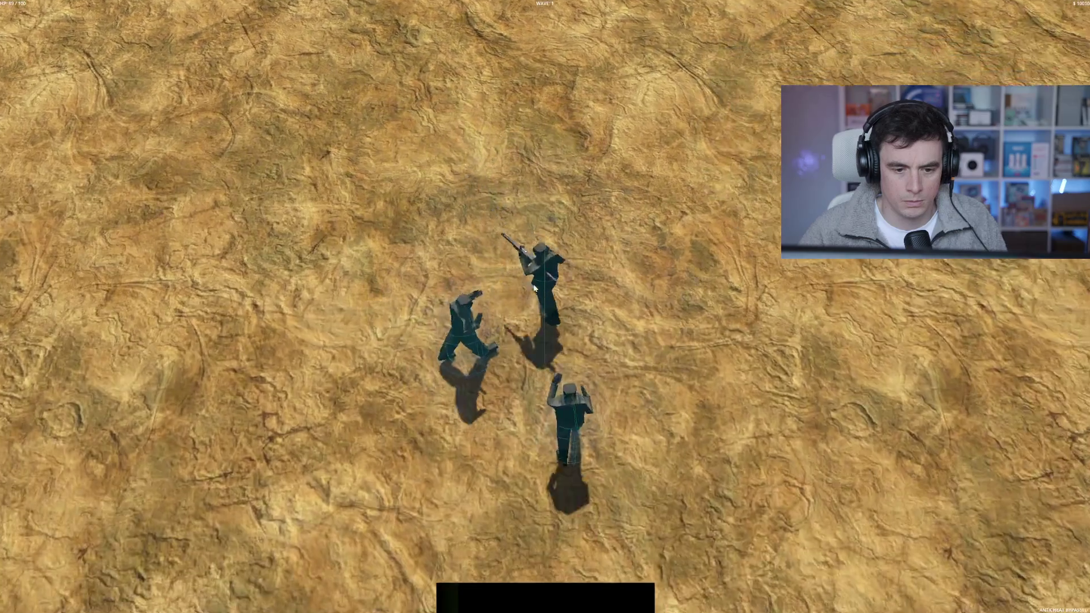
click(363, 307)
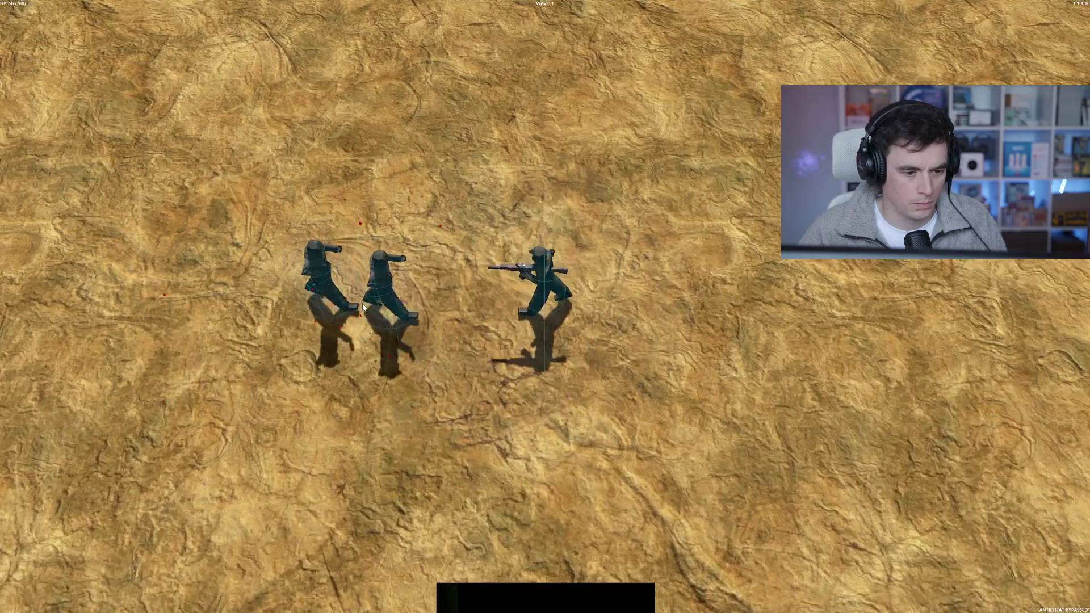
click(363, 308)
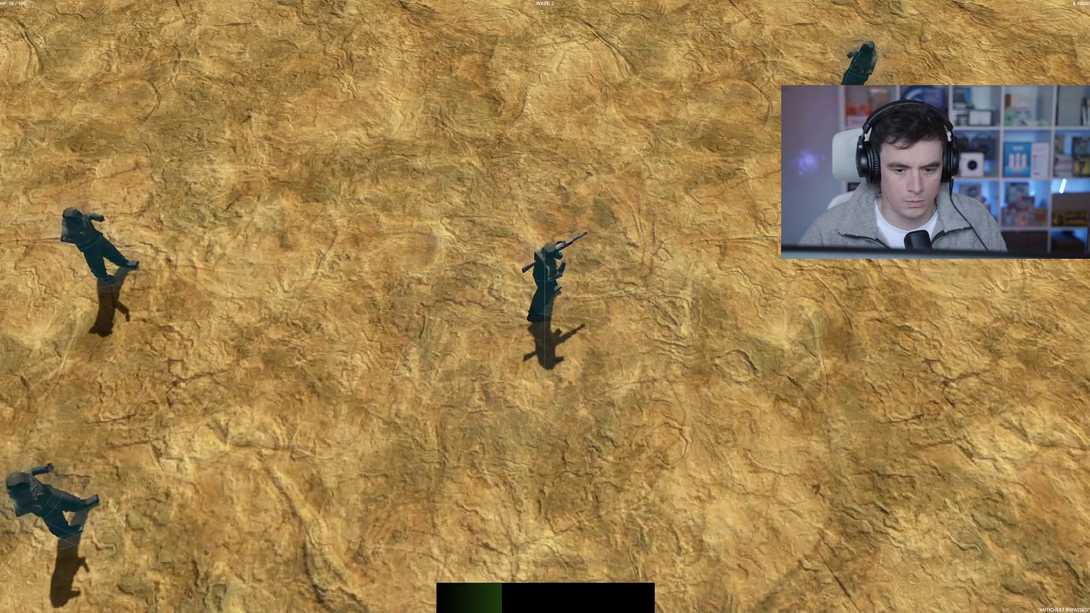
click(750, 137)
click(751, 138)
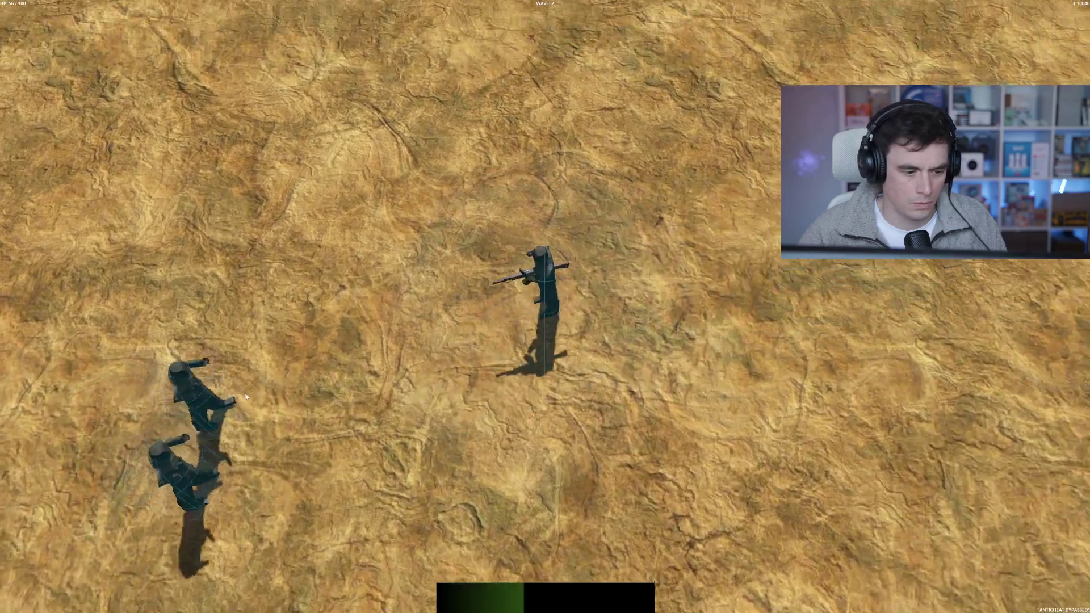
click(301, 420)
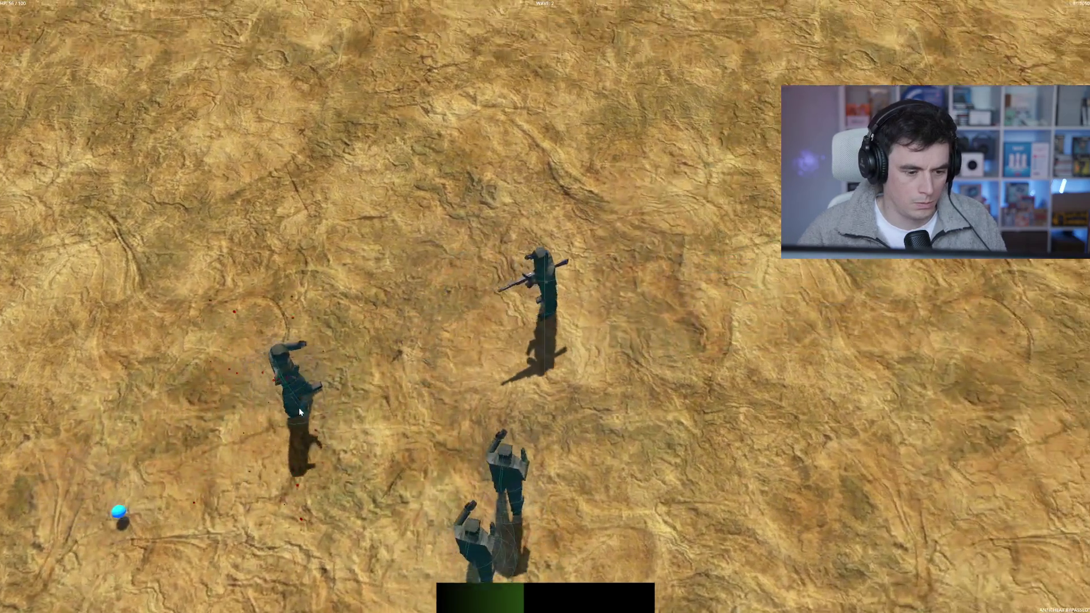
click(300, 411)
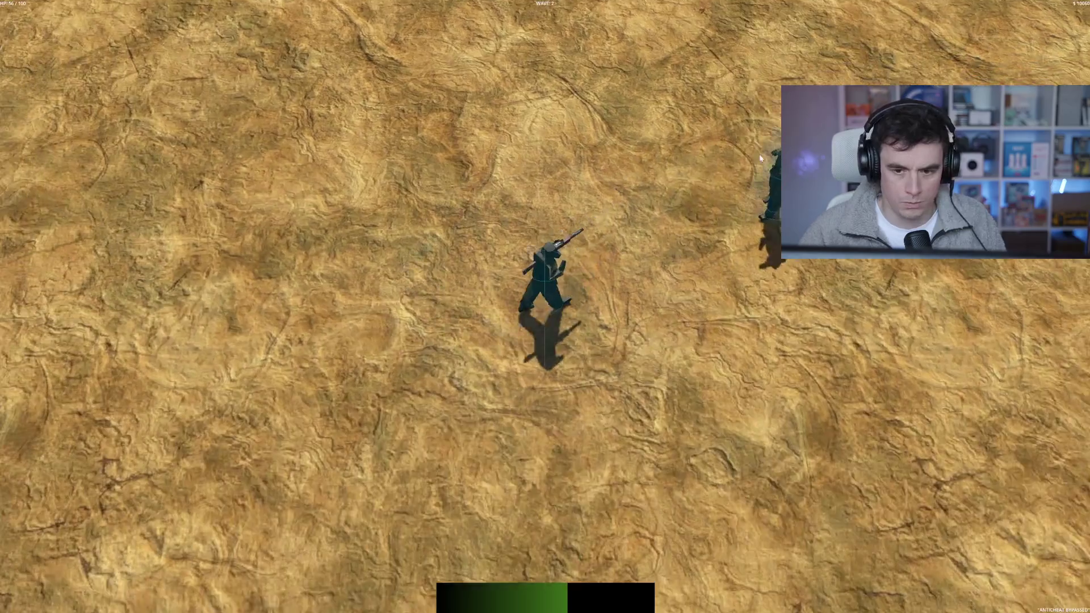
click(704, 148)
click(677, 116)
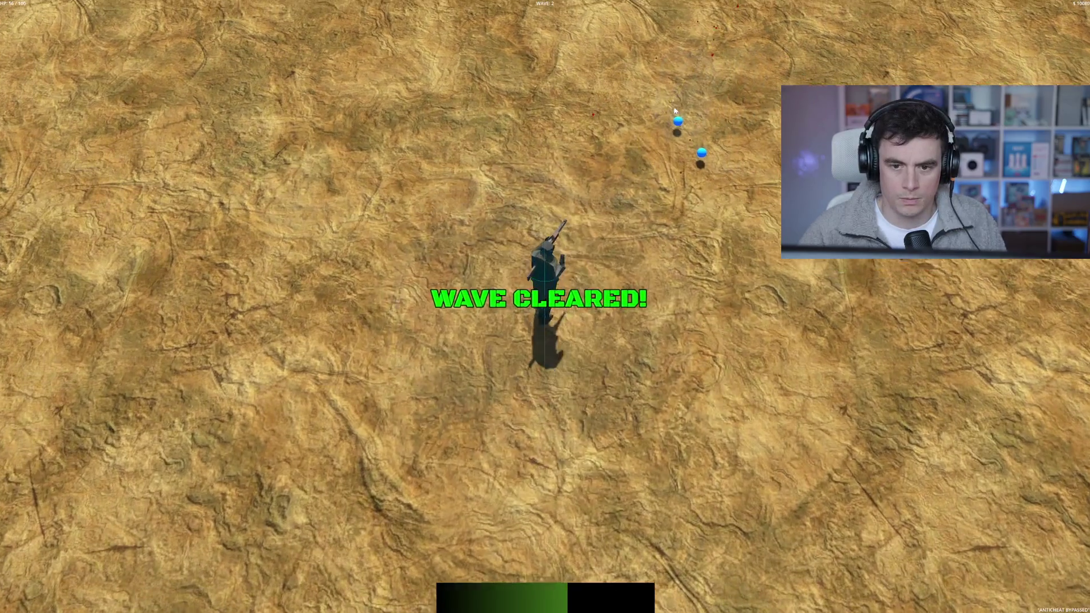
- Collect the pickups and fight the next wave until the WordProcessor.exe level-up cards appear
key(w+d)
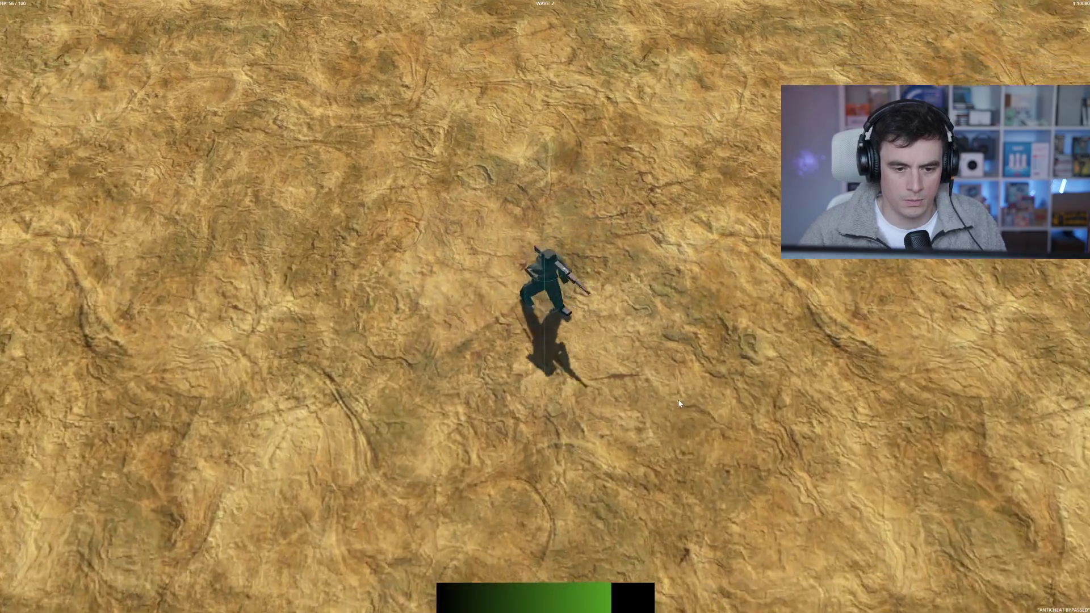
key(s)
key(a)
key(s)
click(520, 184)
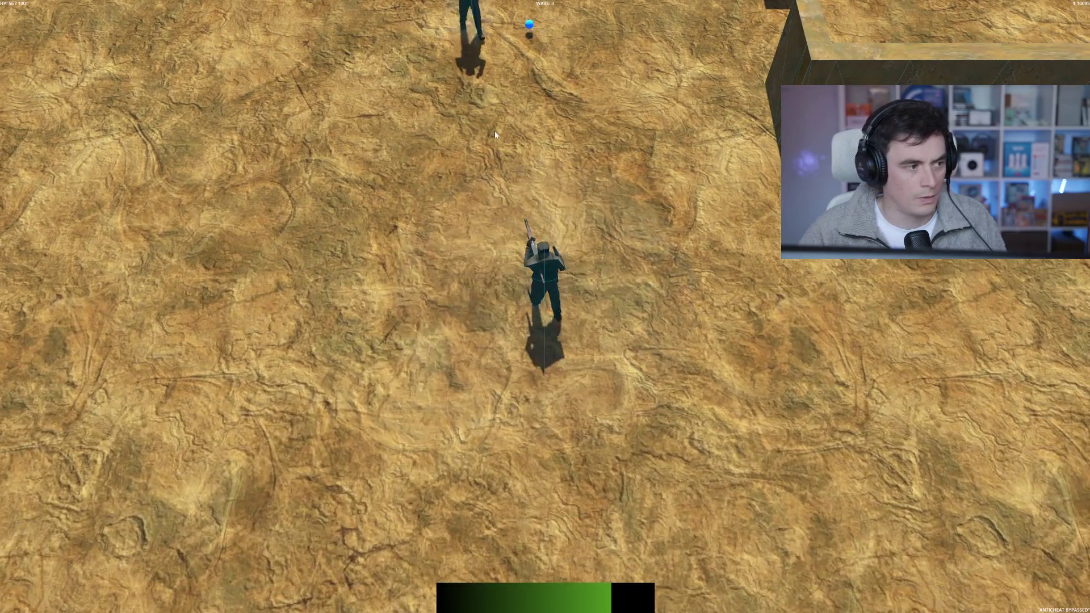
key(w)
click(495, 131)
key(a)
key(w)
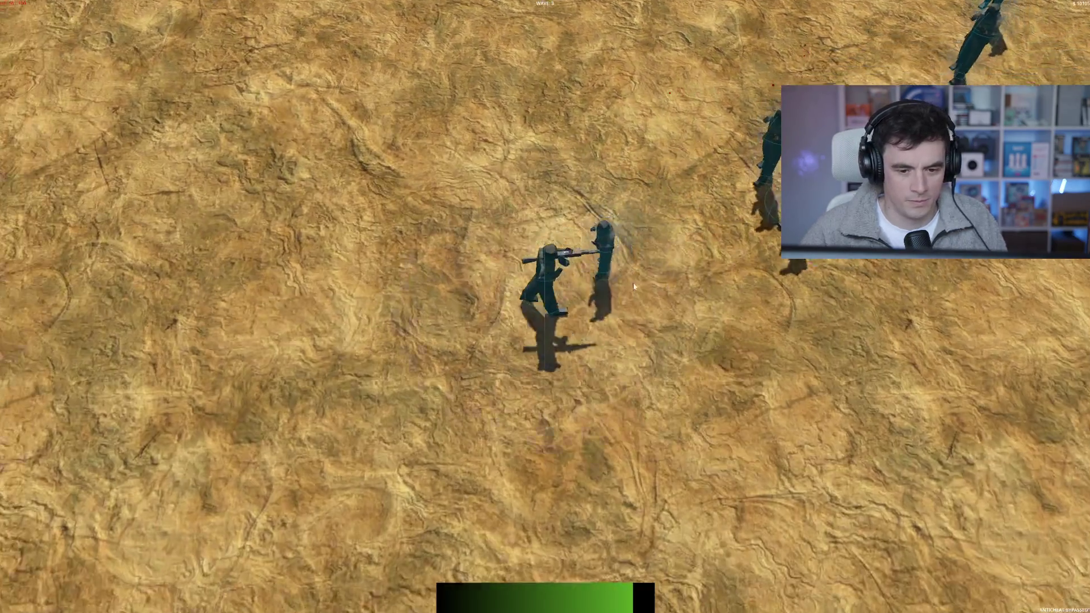
click(633, 287)
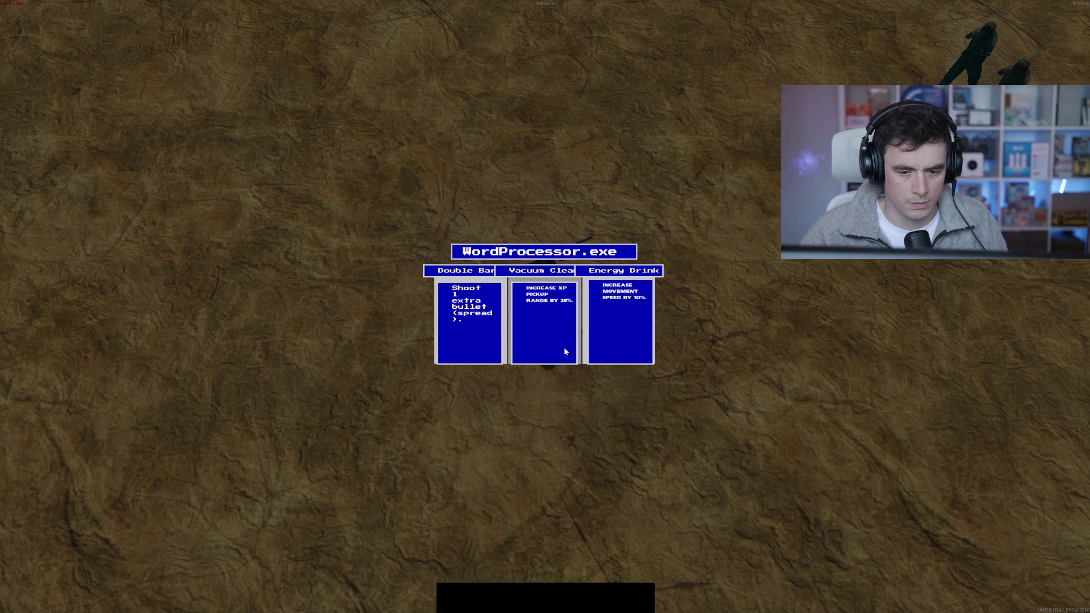
- Take the Double Barrel upgrade and fight the enemies at the top of the arena
click(463, 343)
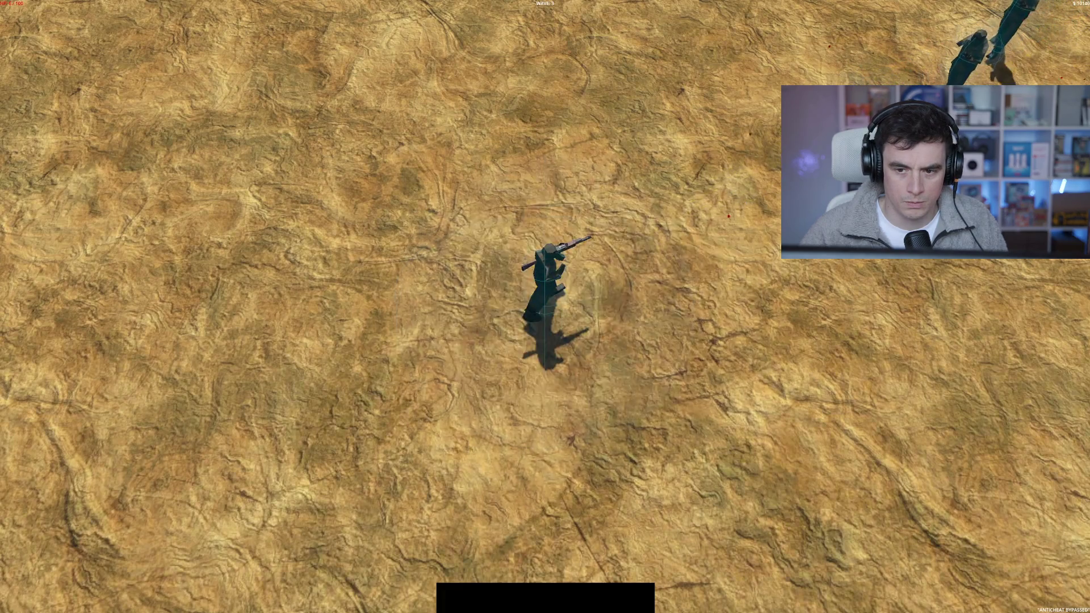
key(d)
click(716, 151)
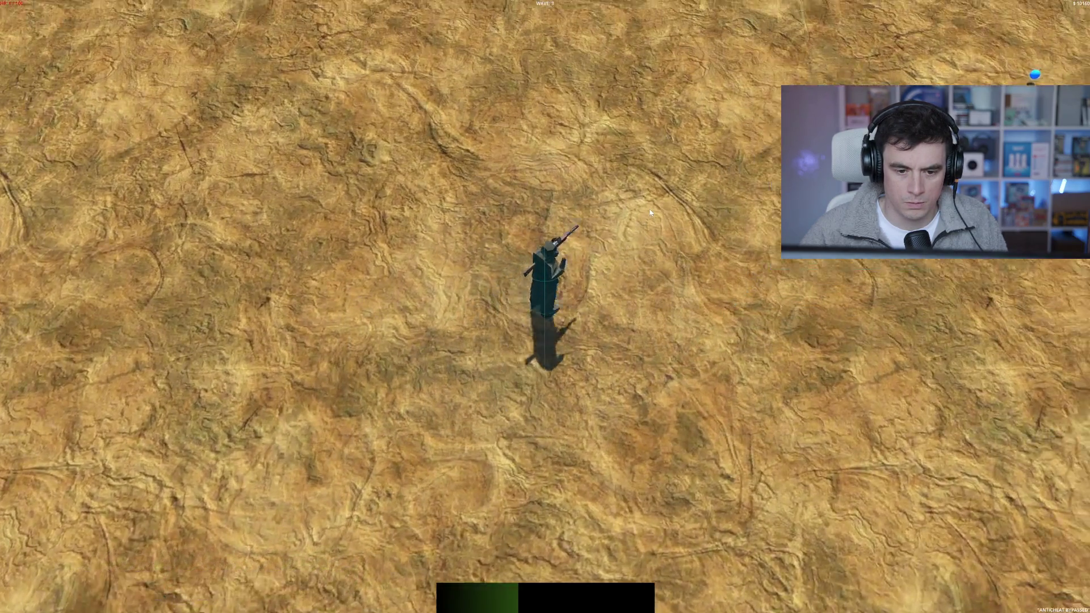
key(d)
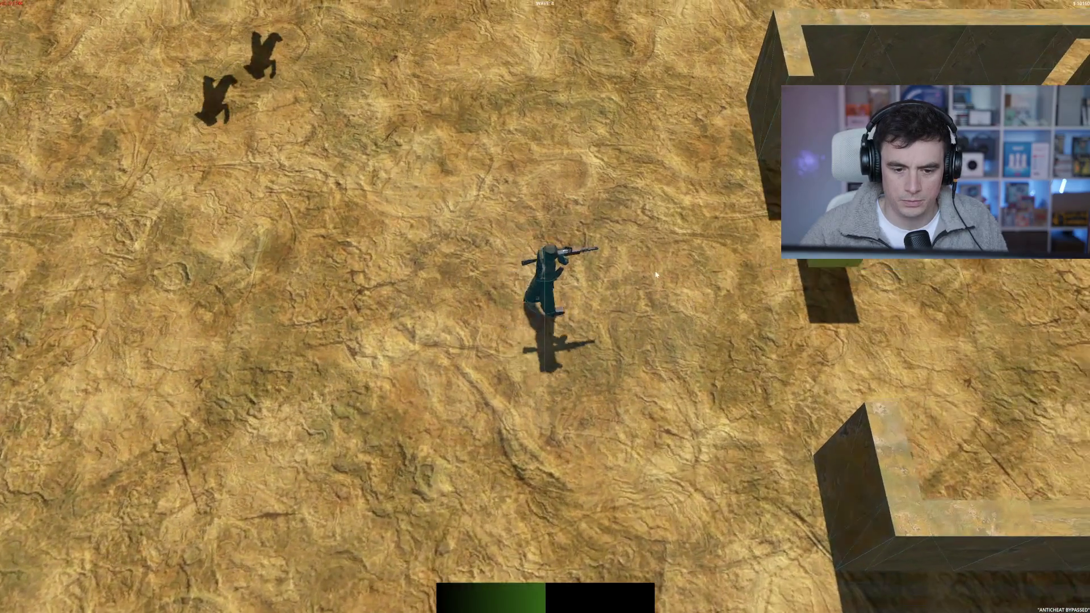
key(d)
click(443, 134)
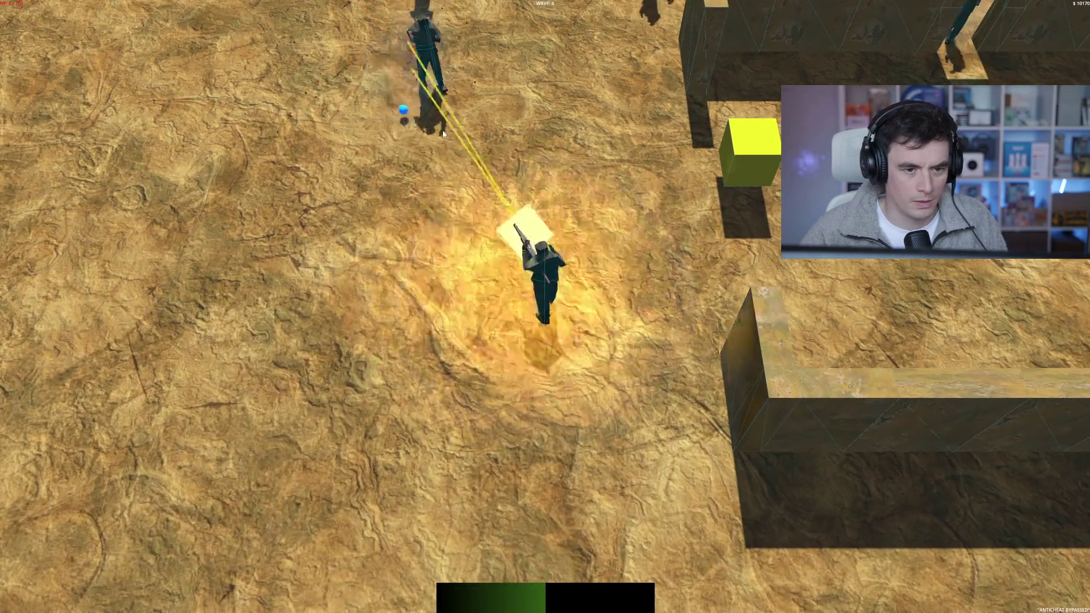
- Keep fighting until GAME OVER, then close SpinBOT with Alt+F4 to return to the editor
key(s)
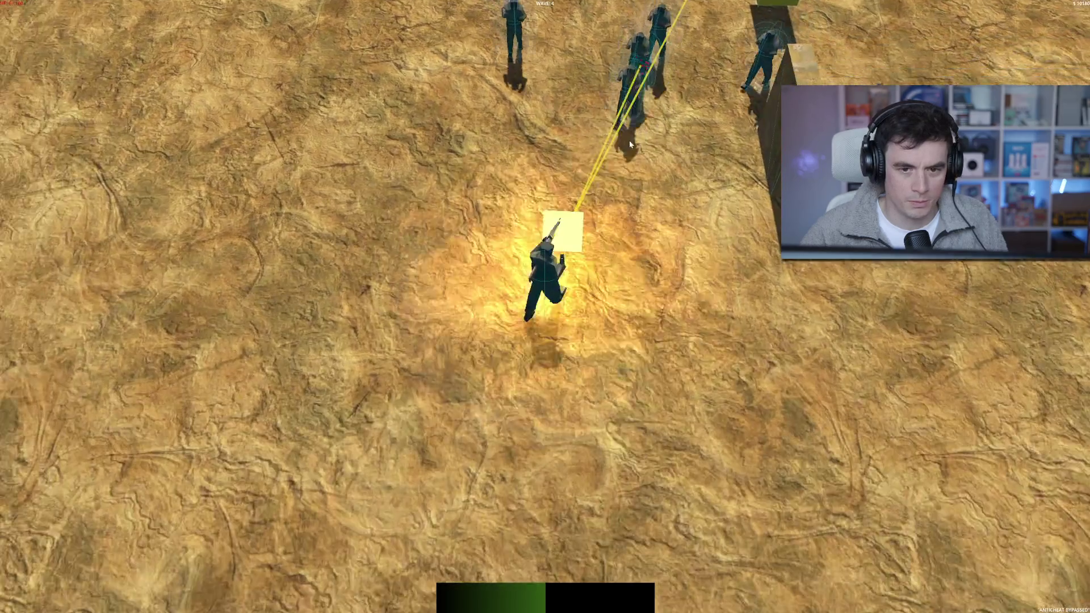
click(599, 139)
key(s)
click(599, 135)
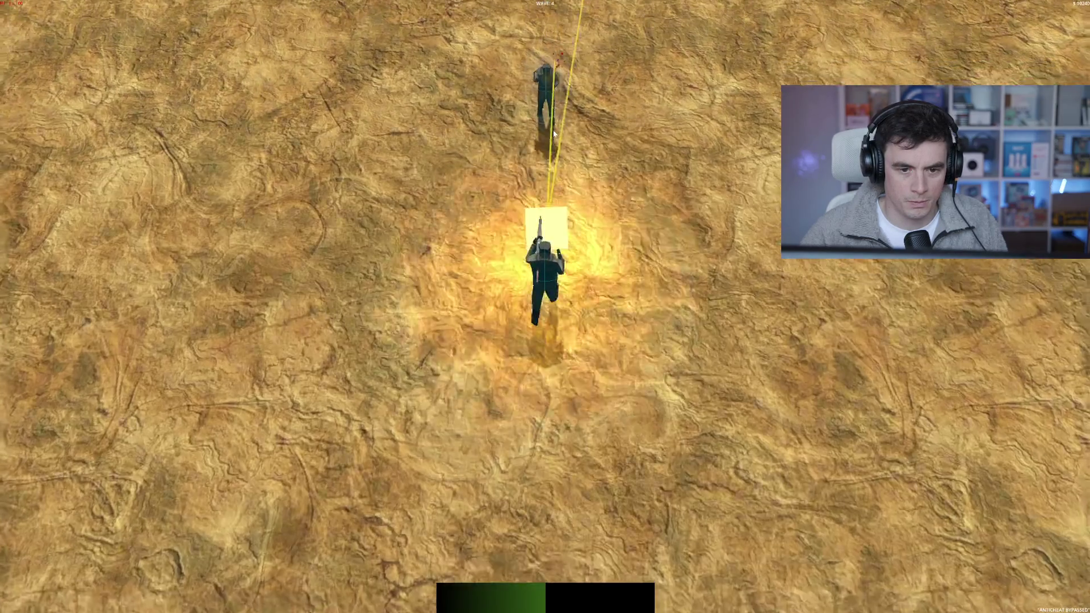
click(555, 133)
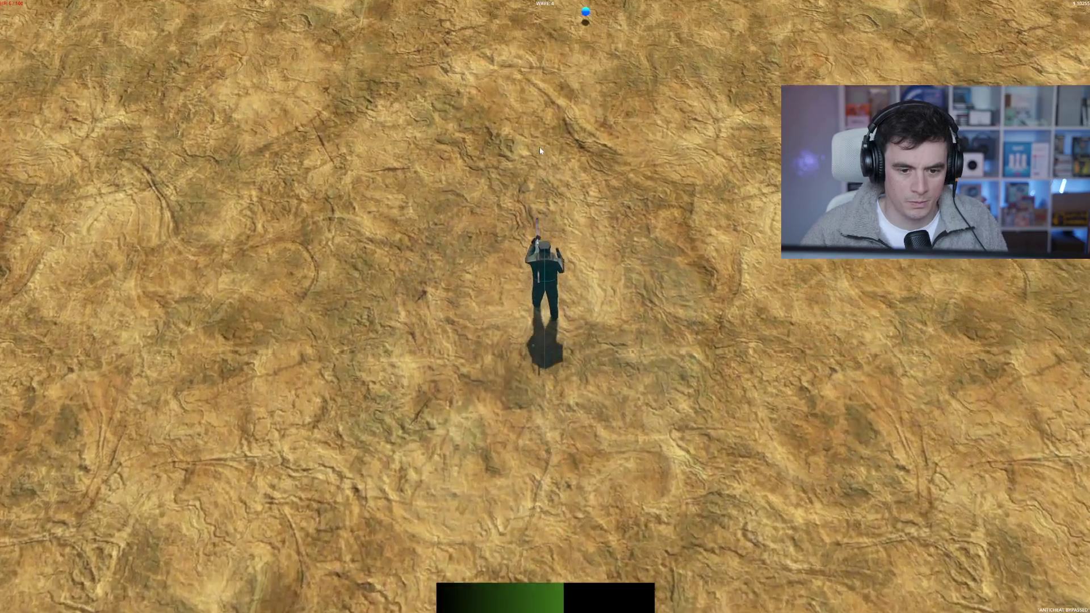
key(w)
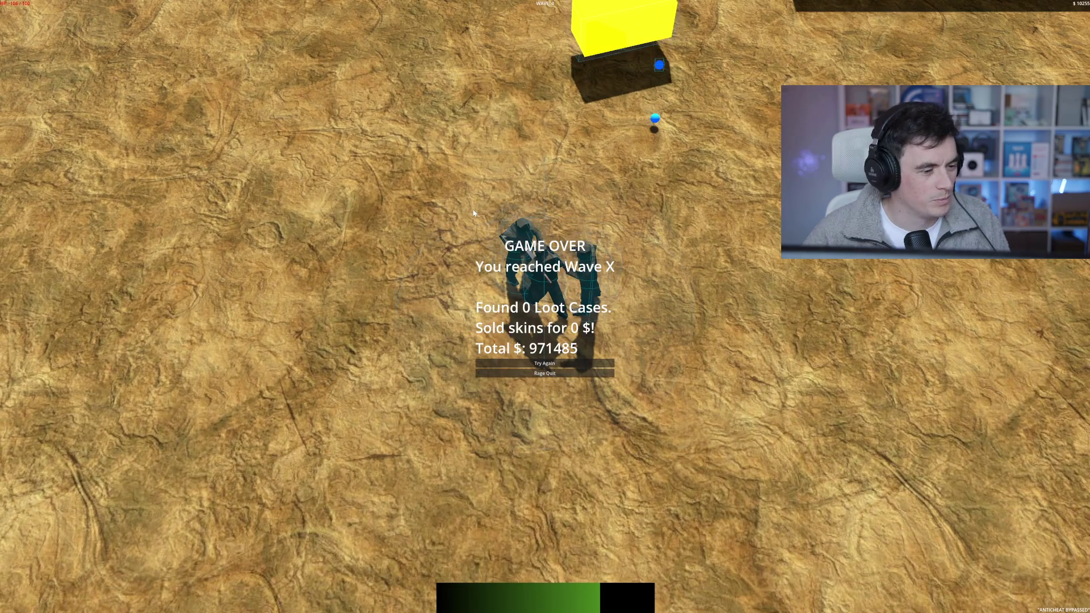
key(alt+F4)
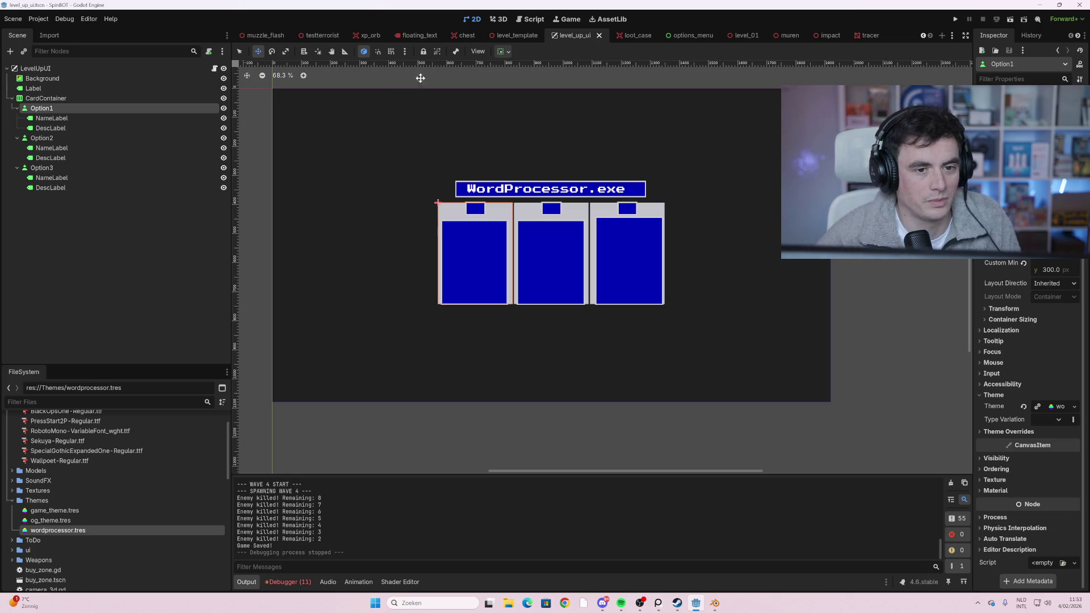
click(524, 39)
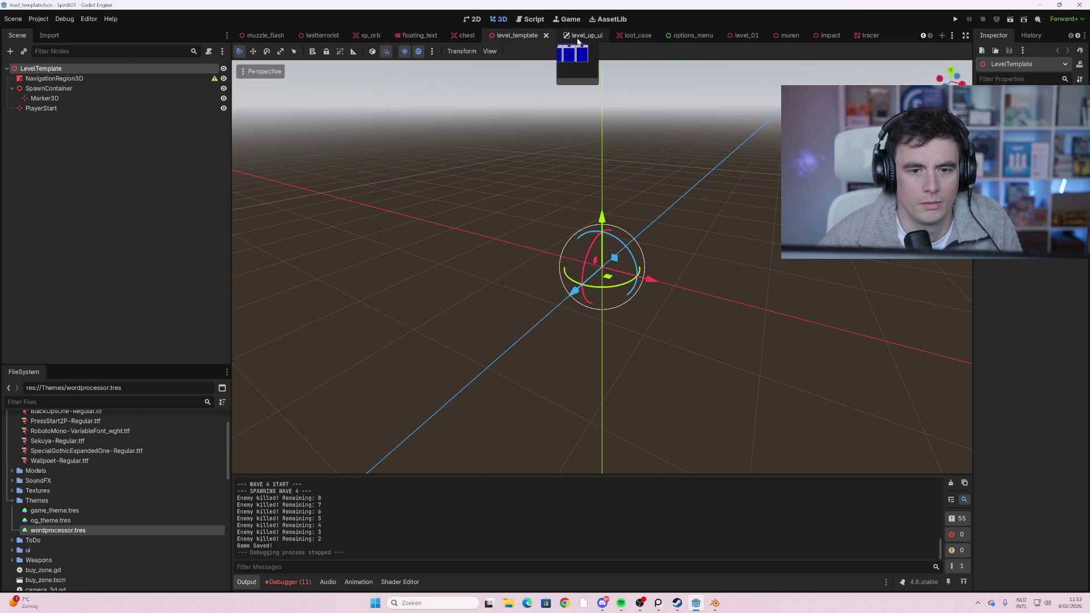
click(580, 38)
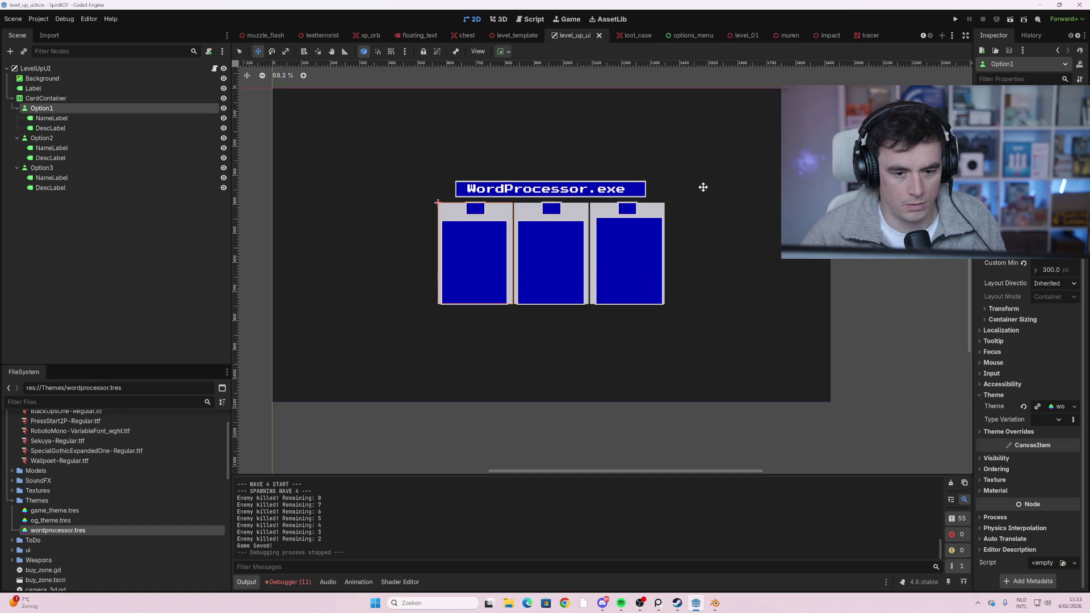
drag(719, 183, 719, 185)
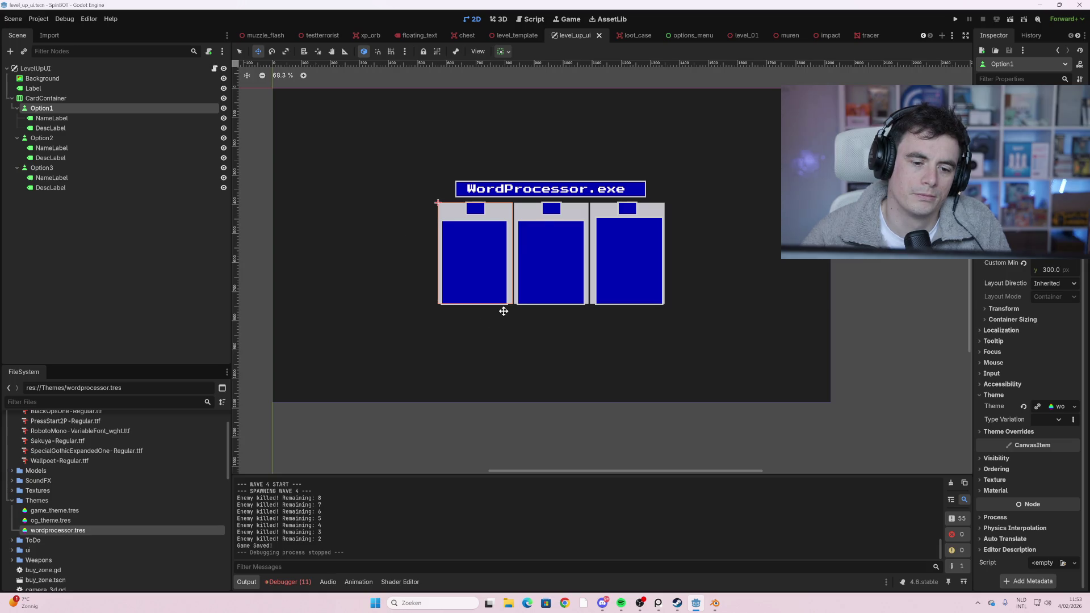
click(464, 275)
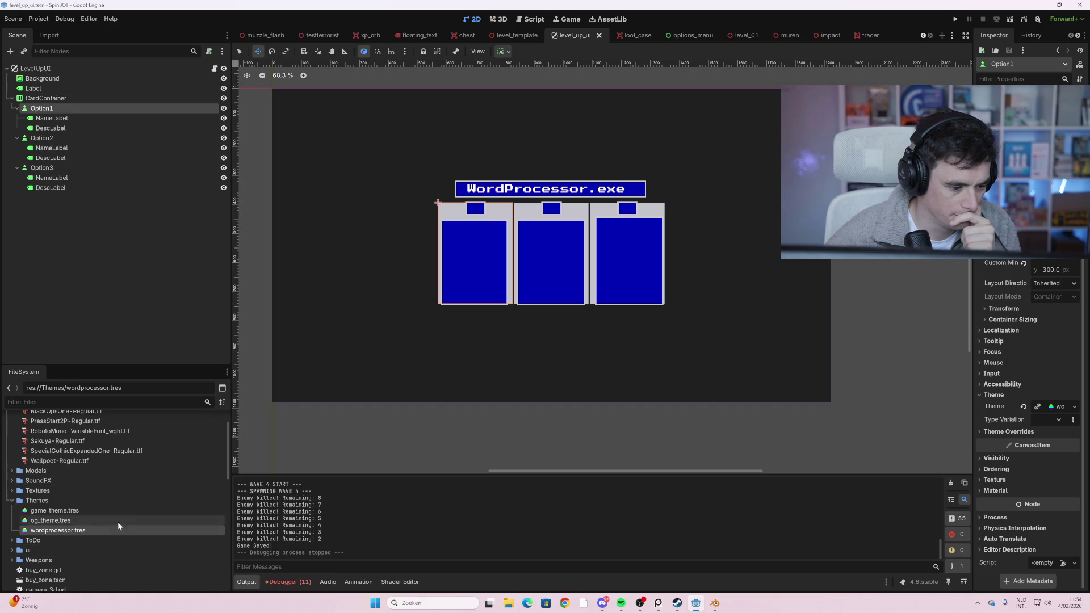
double_click(101, 529)
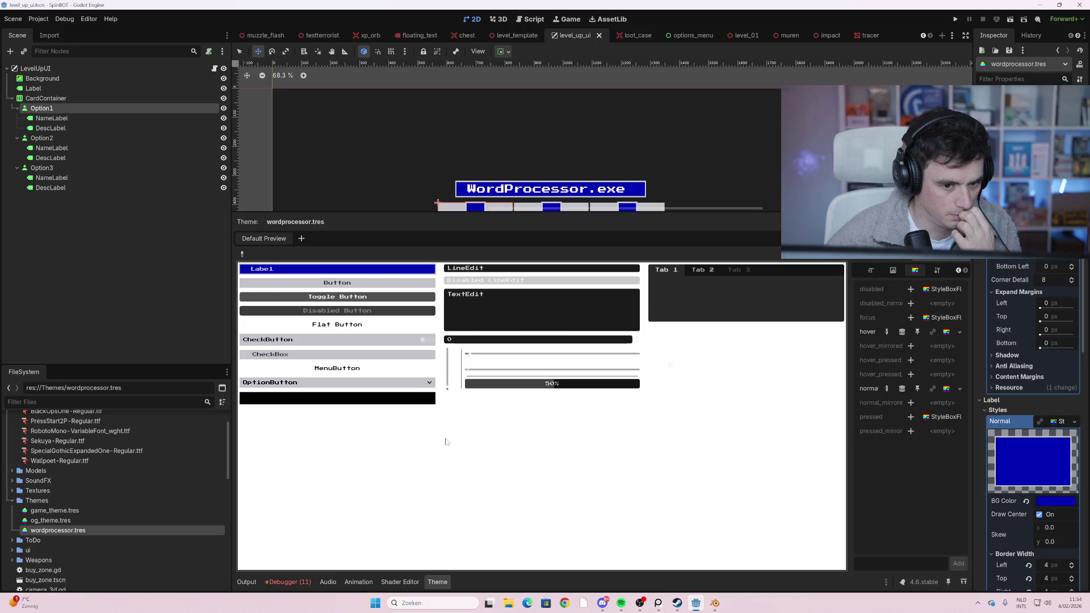
- Zoom out the wordprocessor.tres preview to see the blue 4 px bordered Label among the sample controls
scroll(574, 178, down, 3)
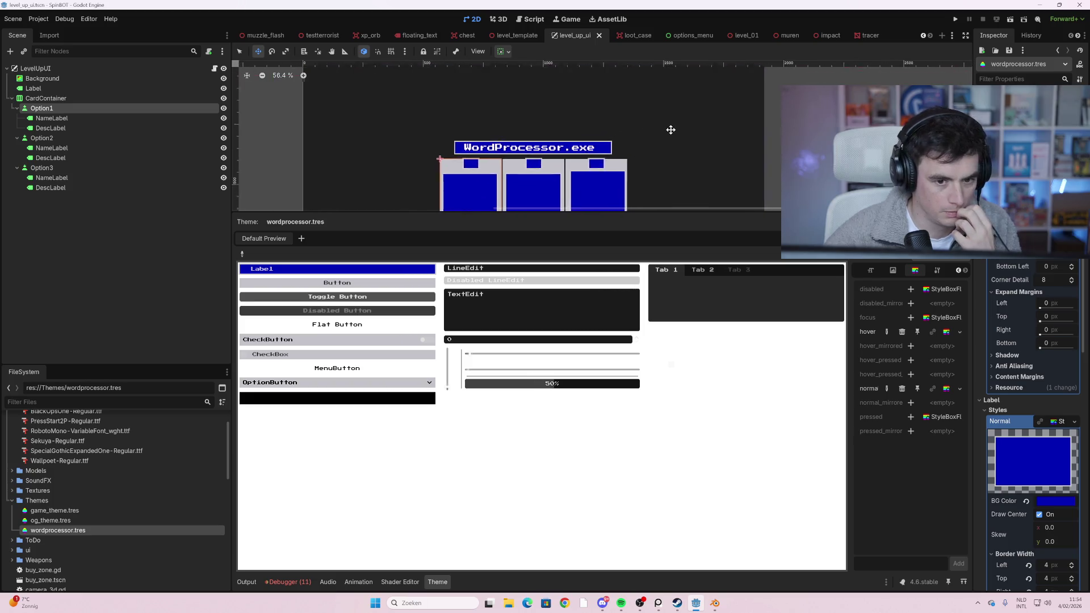
scroll(673, 132, down, 3)
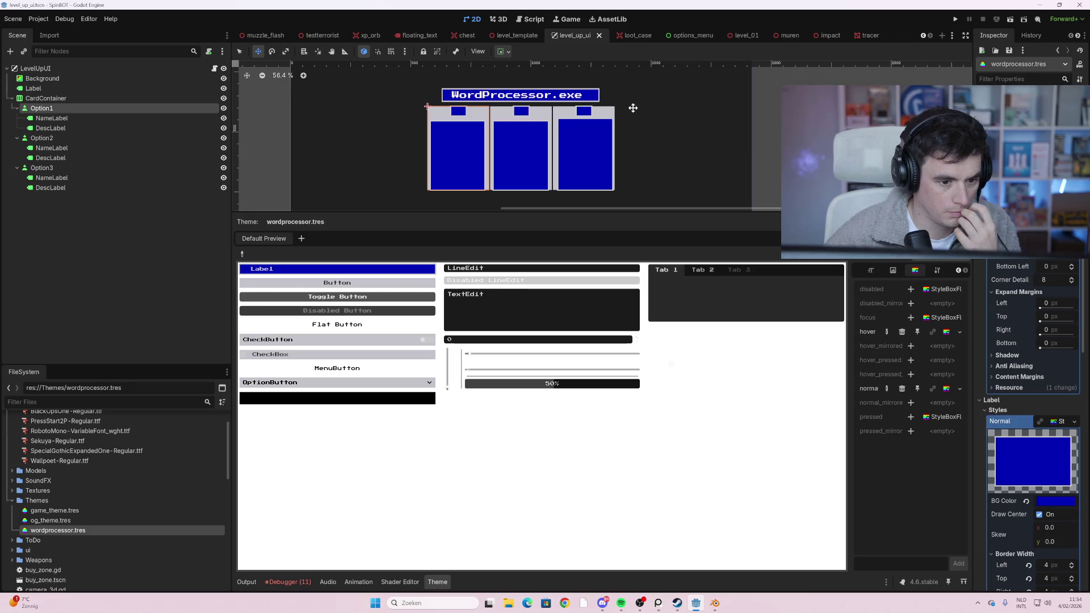
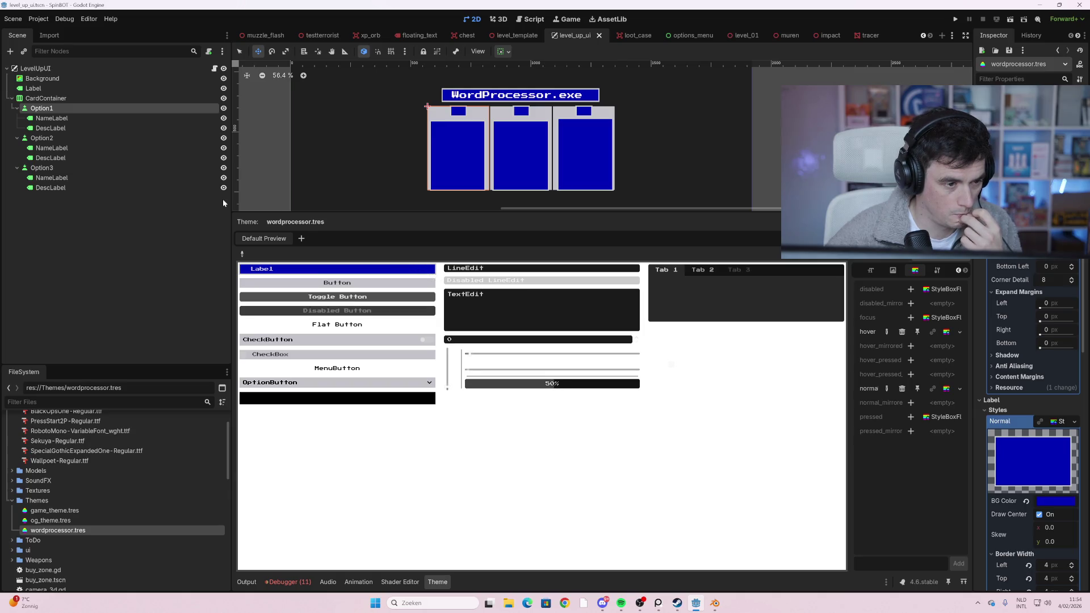
- Duplicate wordprocessor.tres as wordprocessor_white.tres and select the new copy
right_click(67, 531)
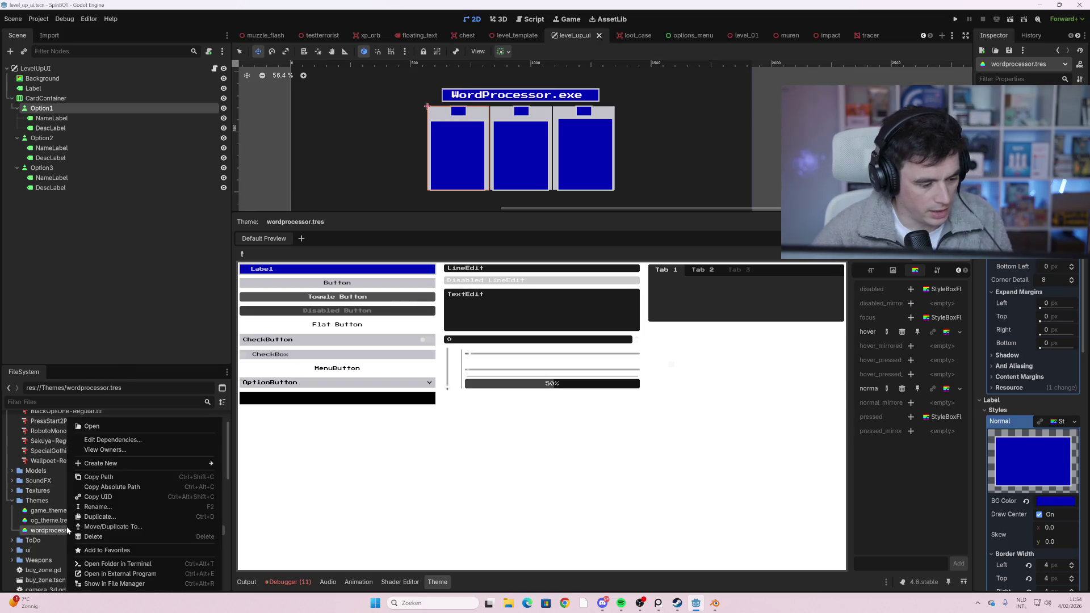
click(109, 517)
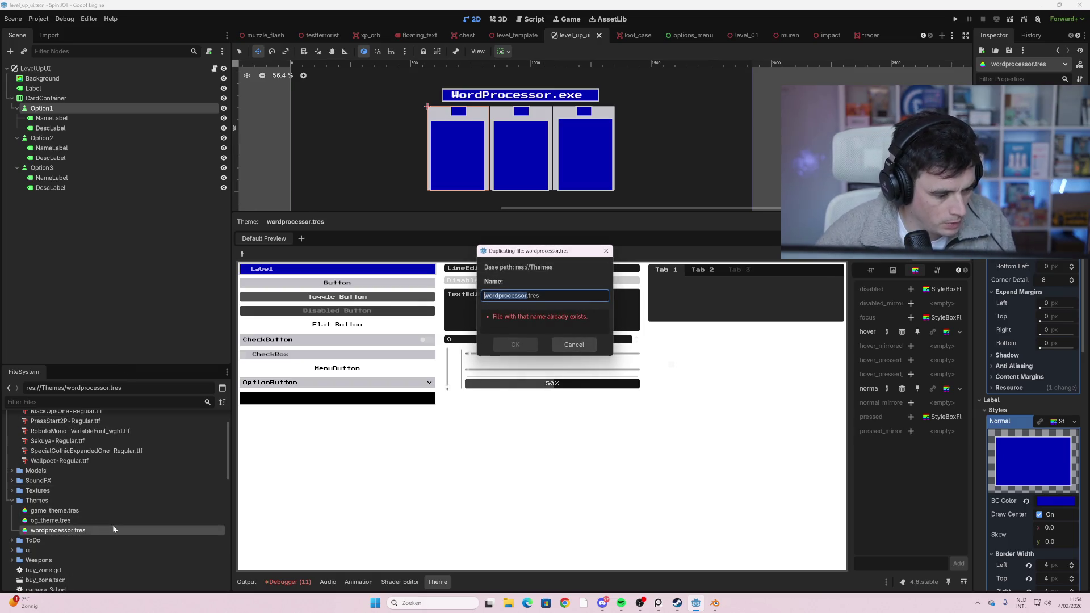
key(Right)
text(_white)
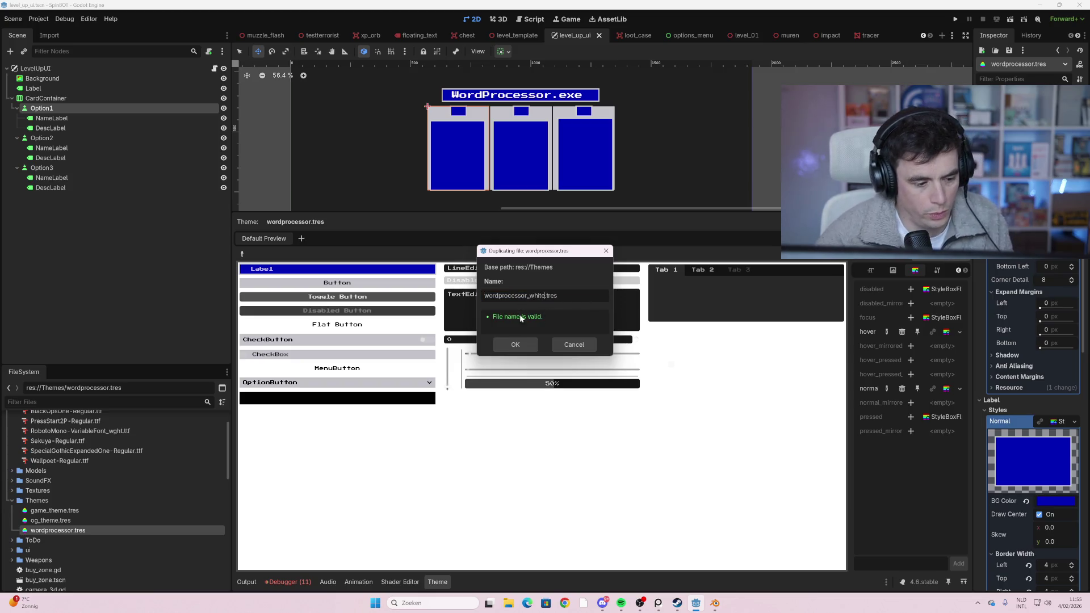
click(519, 345)
click(91, 540)
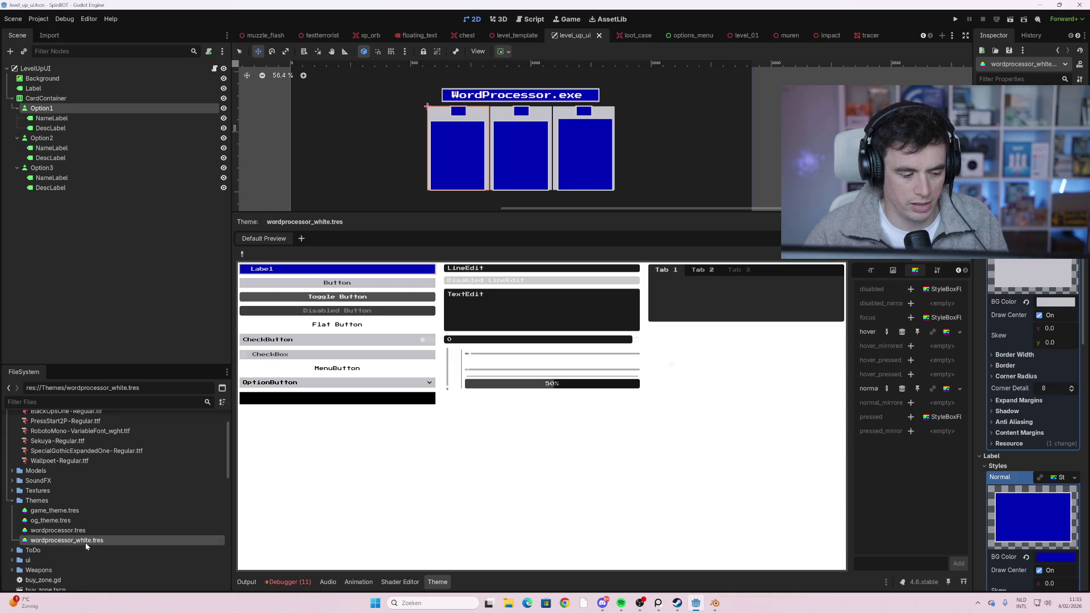
- Attempt a rename of wordprocessor_white.tres and dismiss the unrecognized-extension warning
right_click(85, 546)
click(131, 507)
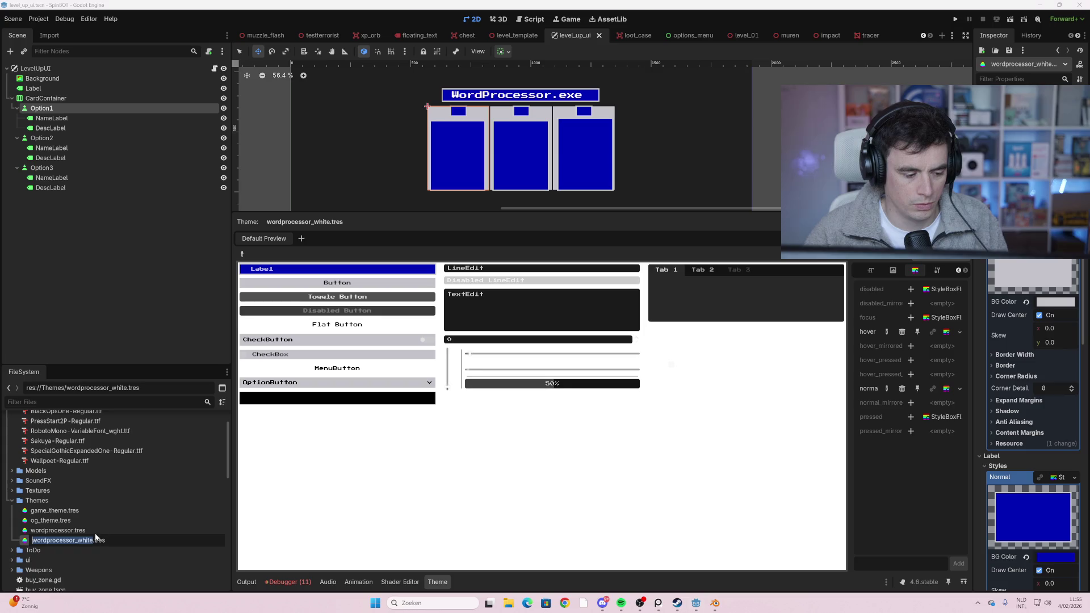
click(93, 541)
key(BackSpace)
key(BackSpace)
key(BackSpace)
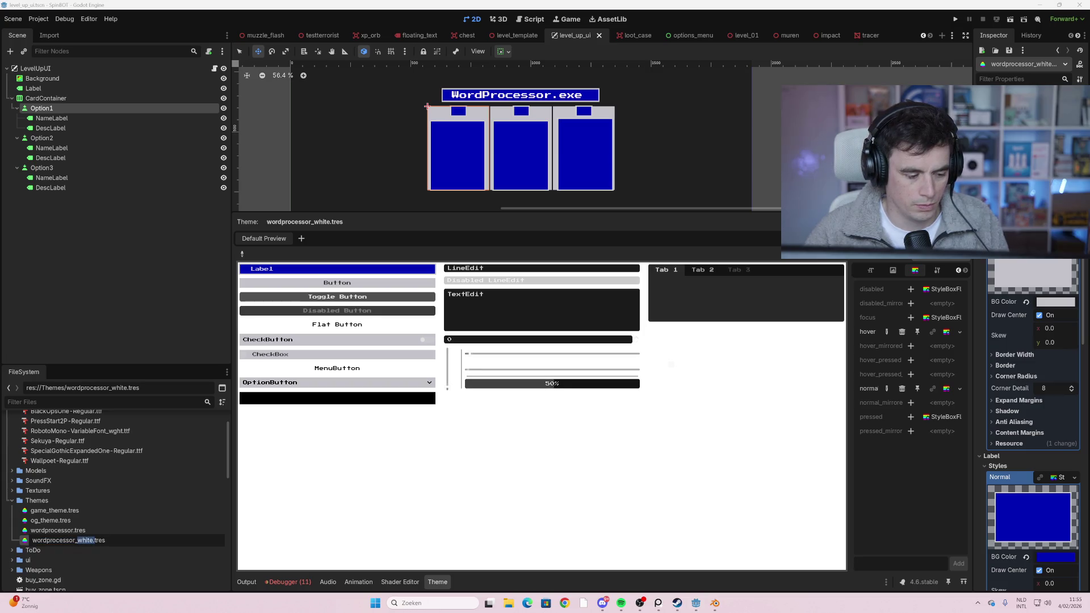
text(blu)
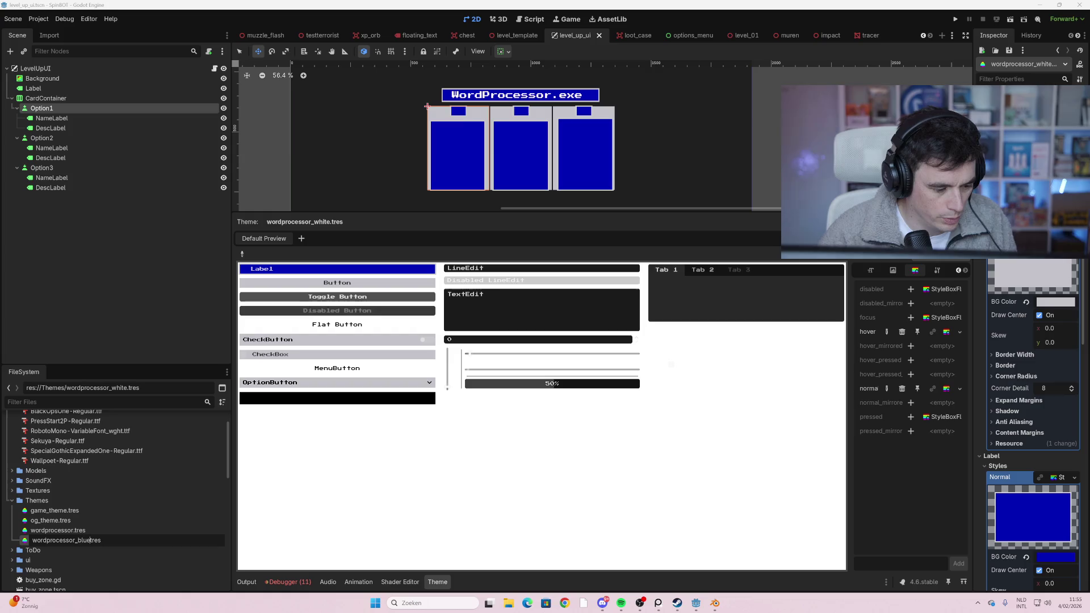
key(Return)
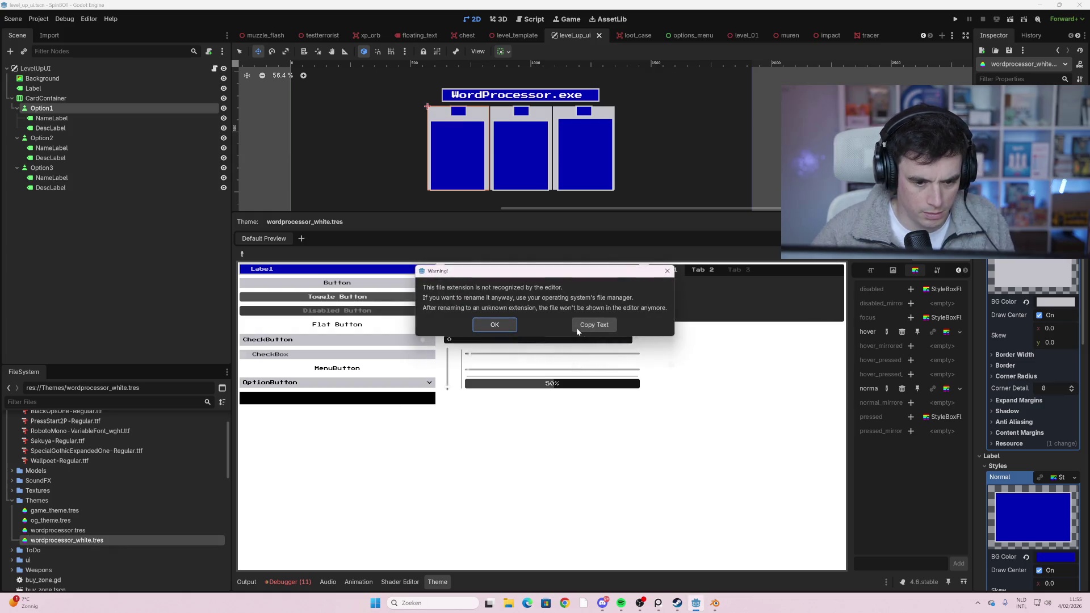
click(667, 271)
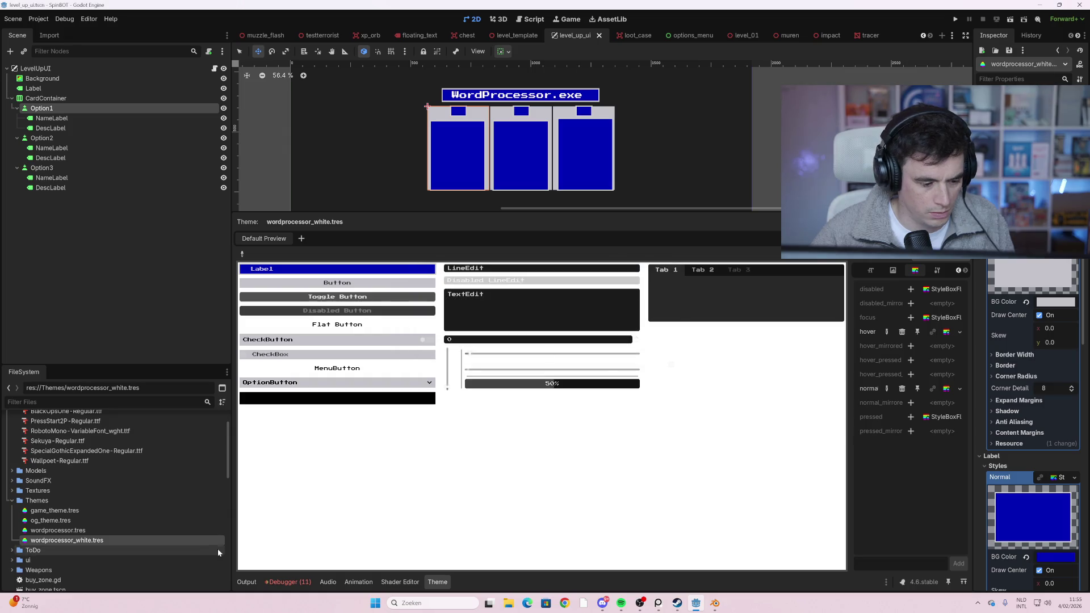
- Rename the copy to wordprocessor_blue.tres and return to the original wordprocessor.tres
right_click(98, 541)
click(133, 505)
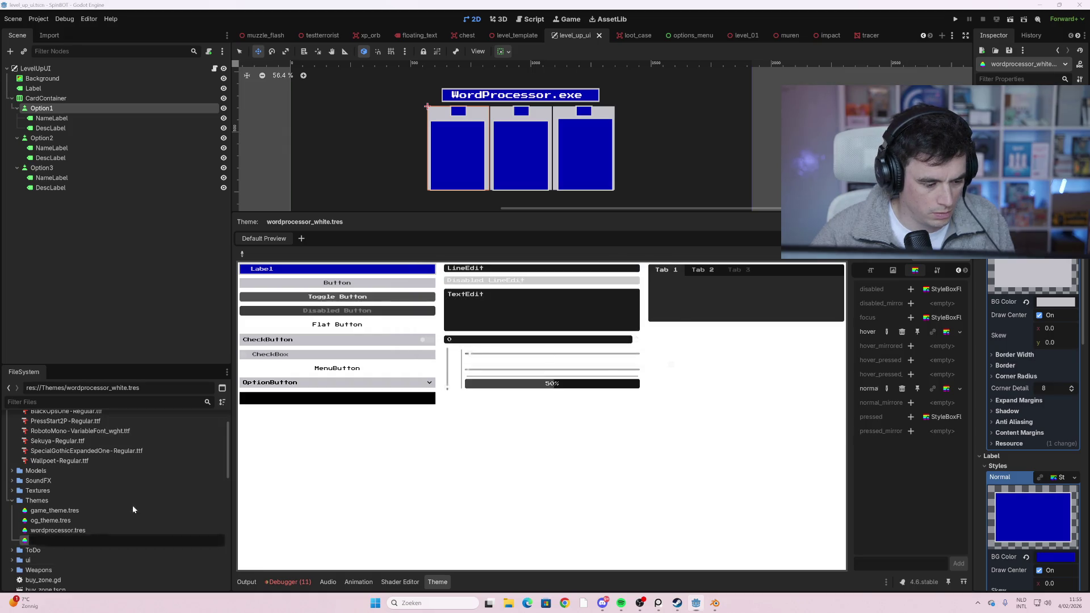
click(89, 541)
key(BackSpace)
key(BackSpace)
key(BackSpace)
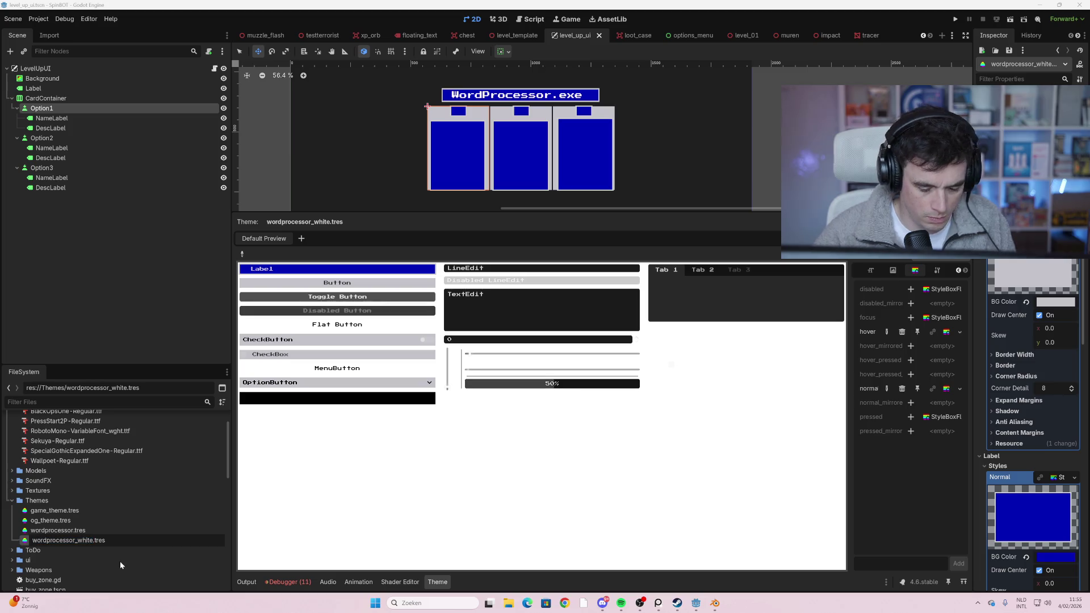
text(blue)
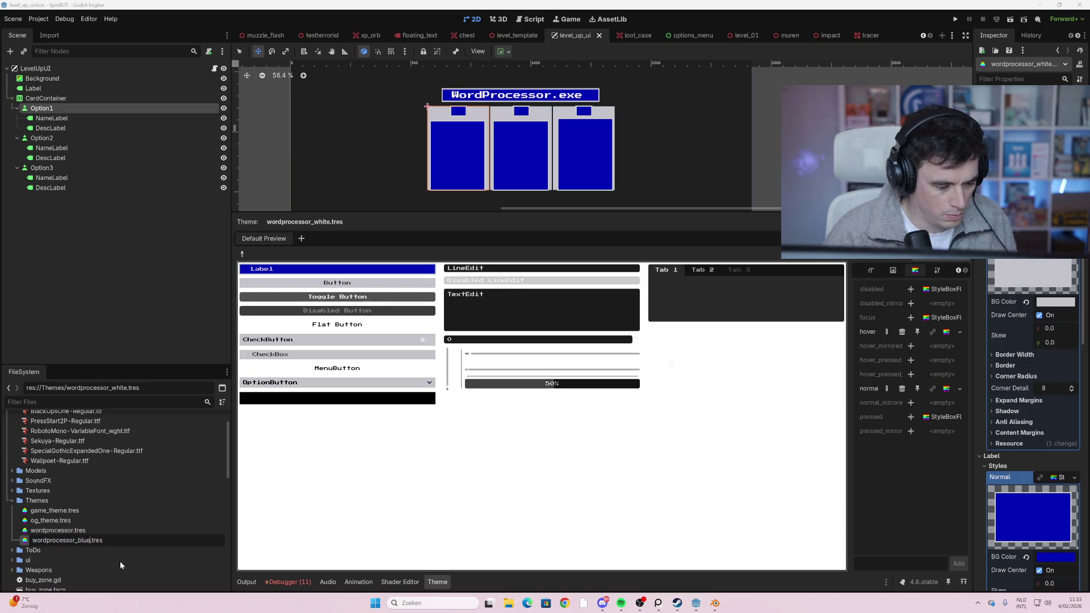
key(Return)
key(Up)
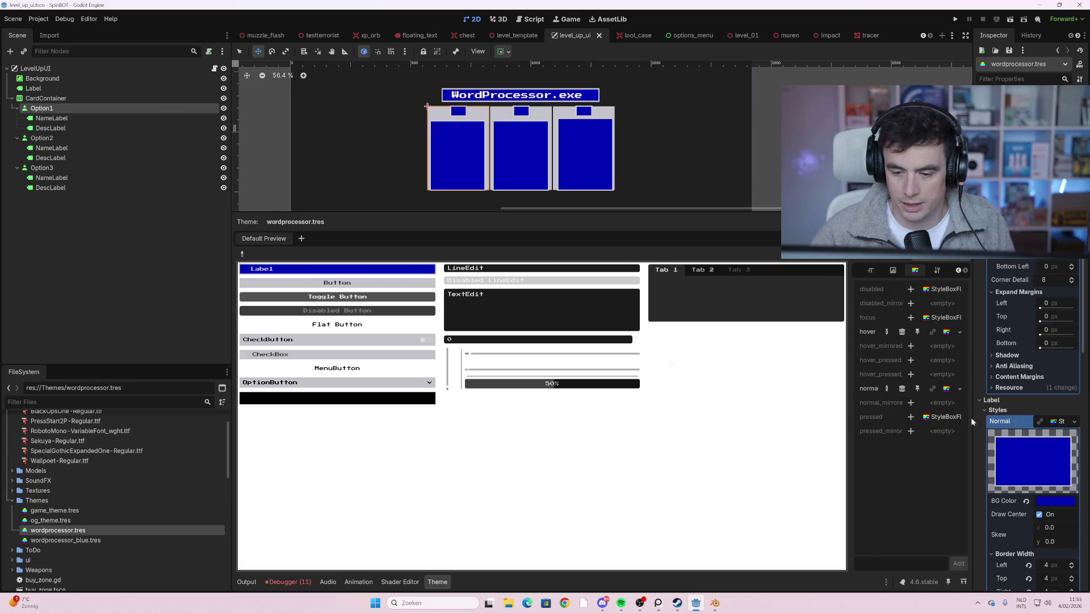
- After trying pasted blues, set the Label normal StyleBox BG Color to ffffff
scroll(1039, 457, down, 3)
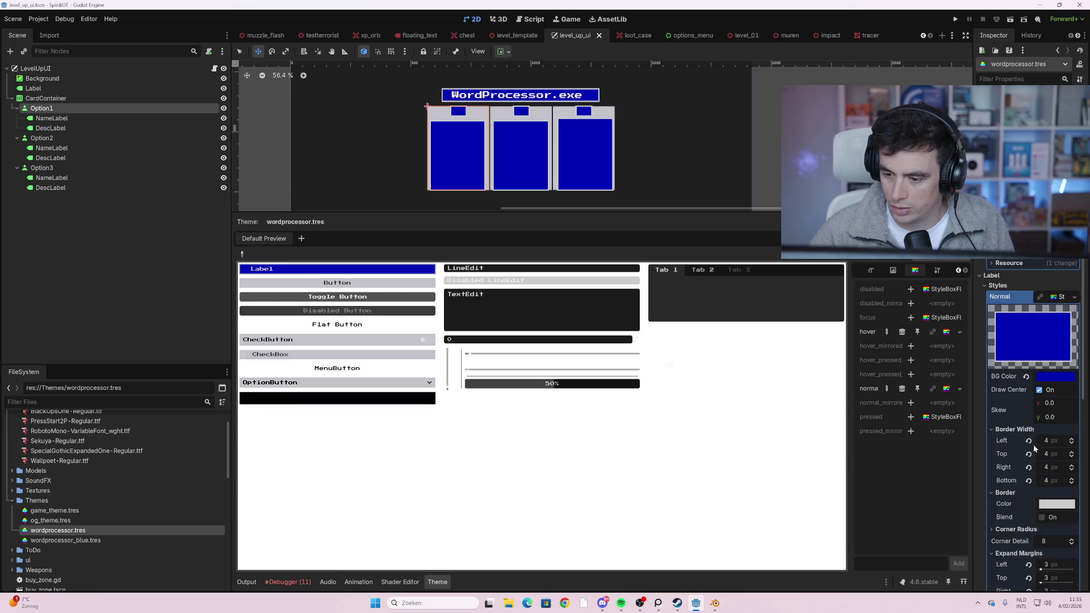
click(1050, 378)
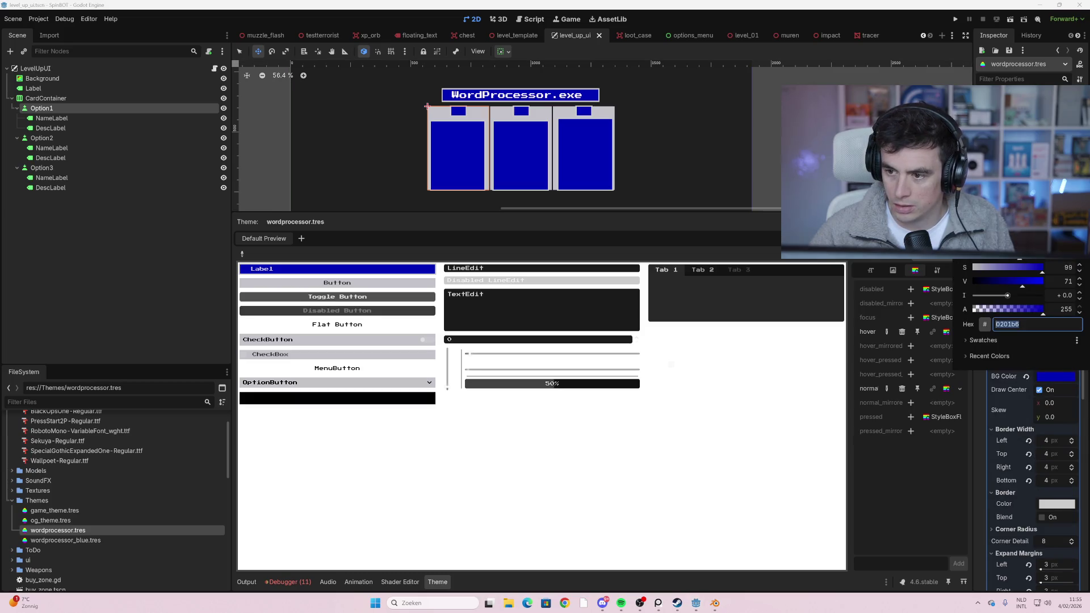
click(1082, 81)
text(5185ff)
key(Return)
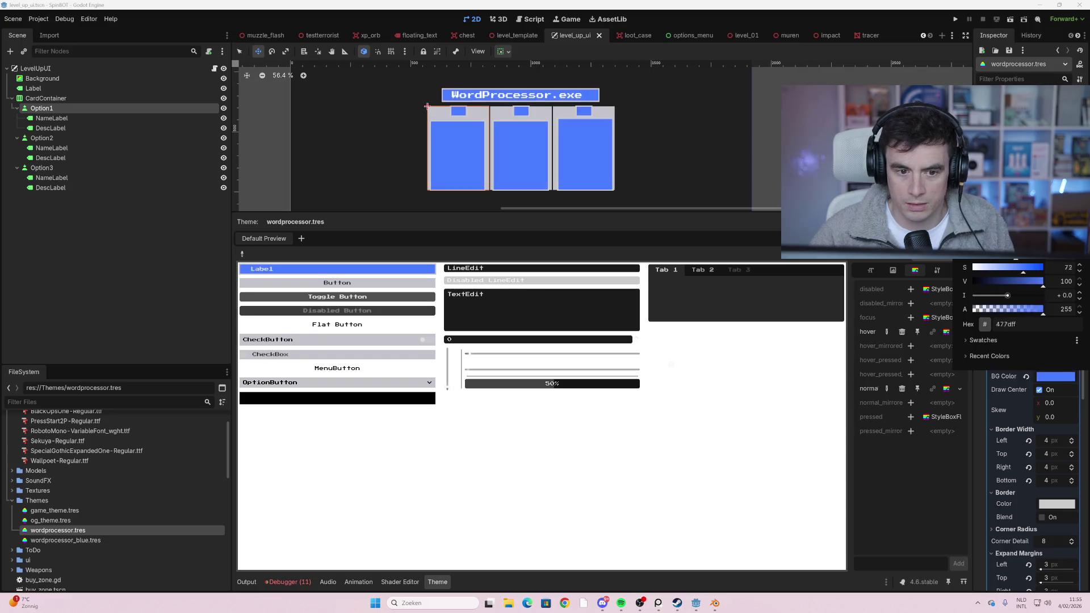
text(0535ff)
key(Return)
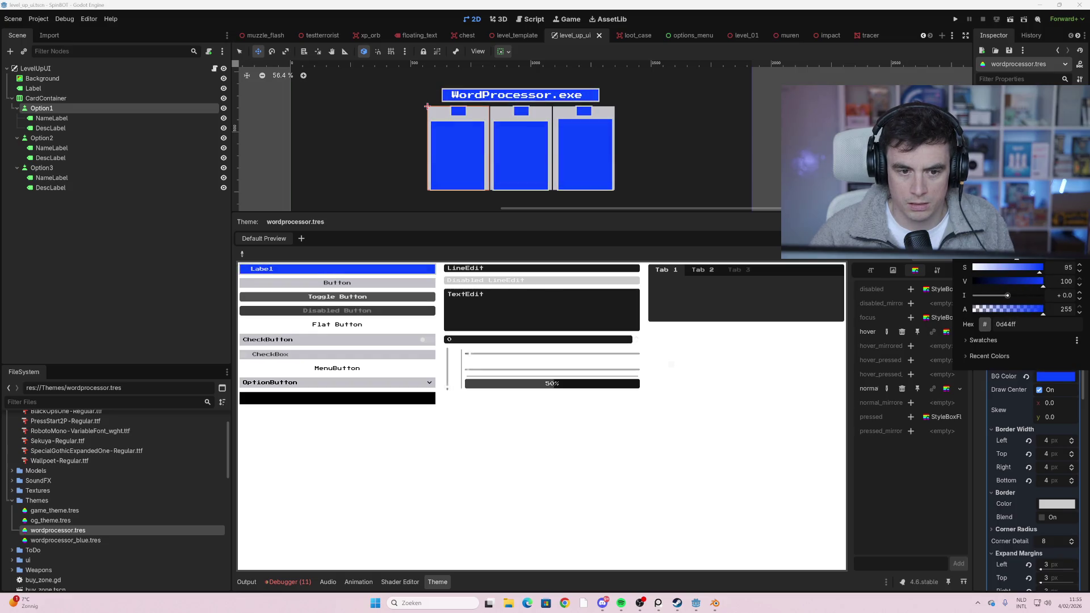
click(939, 475)
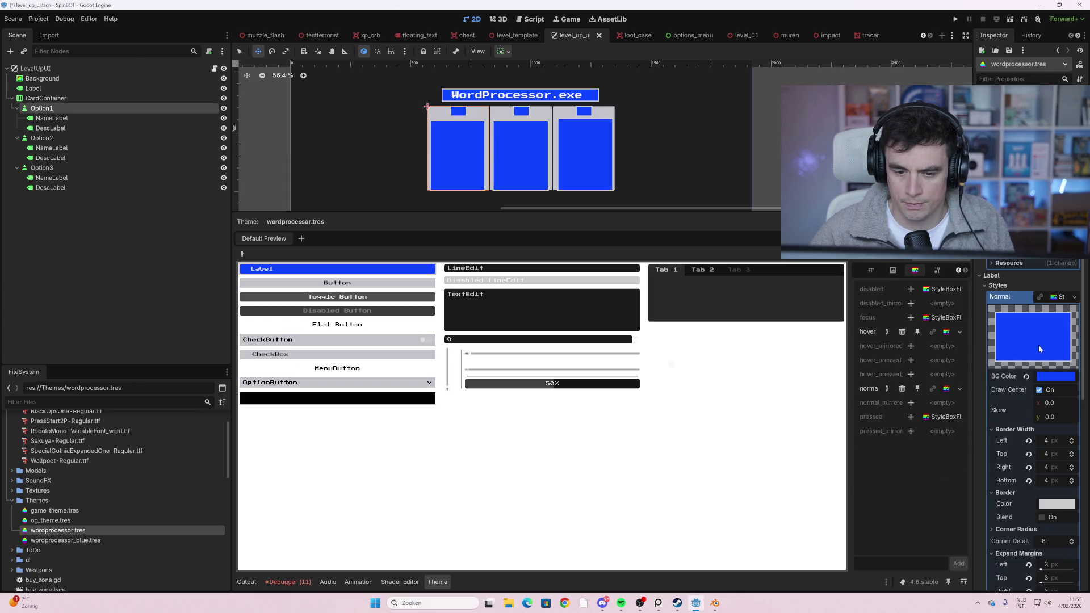
click(1048, 378)
text(ffffff)
key(Return)
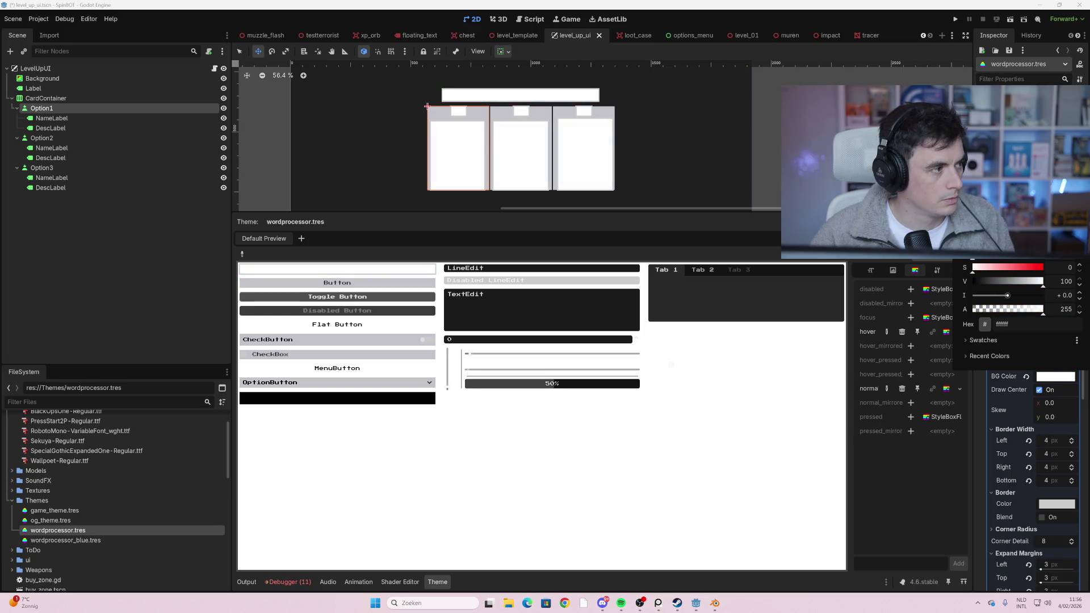
click(939, 478)
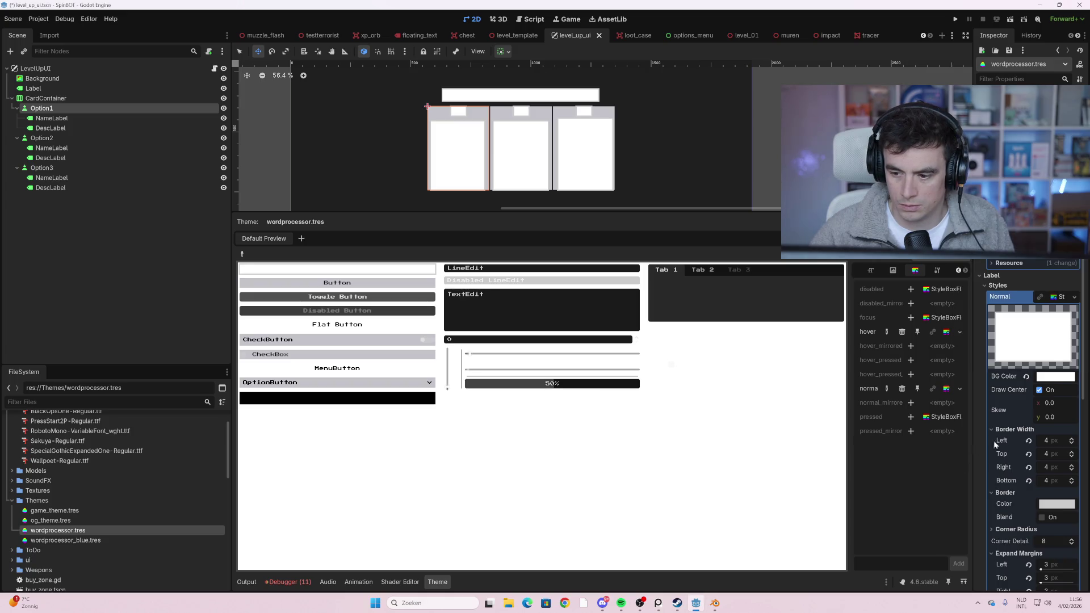
- Darken the label StyleBox's border colour to a deeper grey
mouse_move(1059, 514)
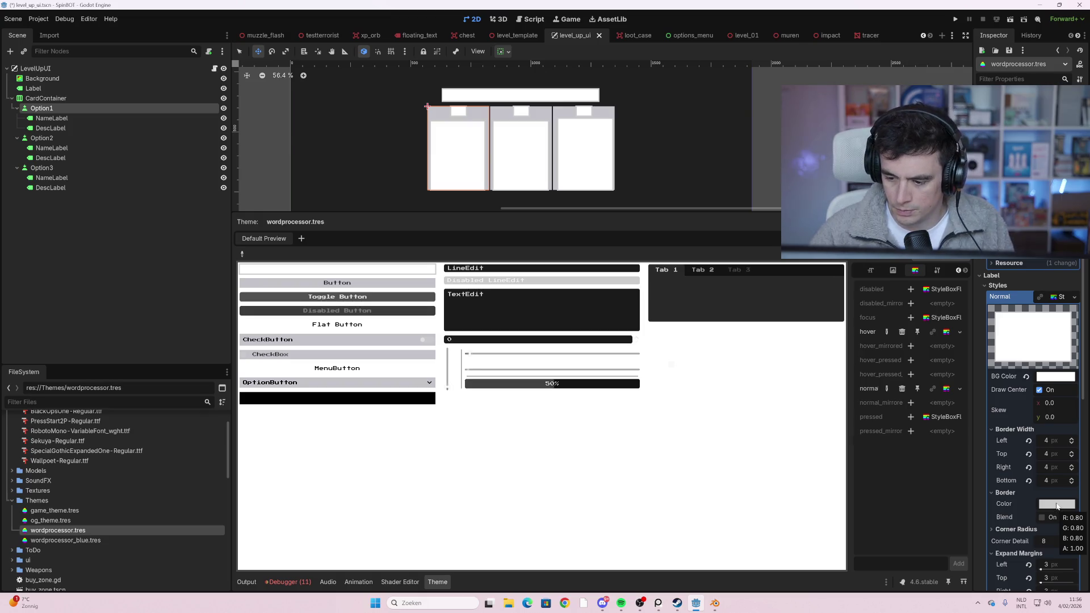
click(1057, 506)
mouse_move(1076, 275)
mouse_down()
mouse_move(1085, 313)
mouse_move(1086, 284)
mouse_up()
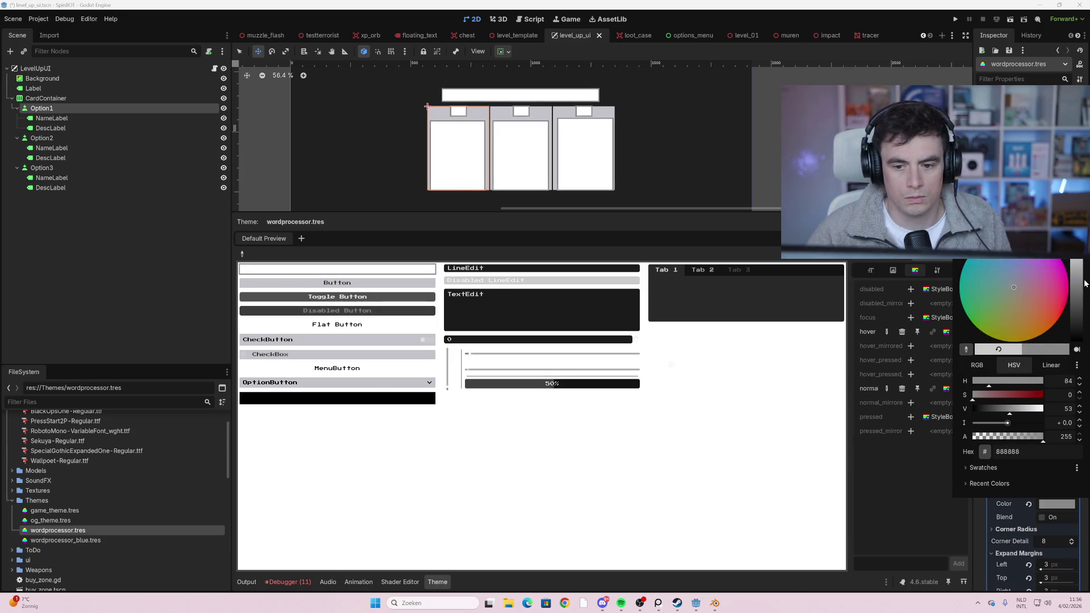
click(942, 397)
- Set all four label border widths to 2 px
text(2)
key(Tab)
text(2)
key(Tab)
text(2)
key(Tab)
text(2)
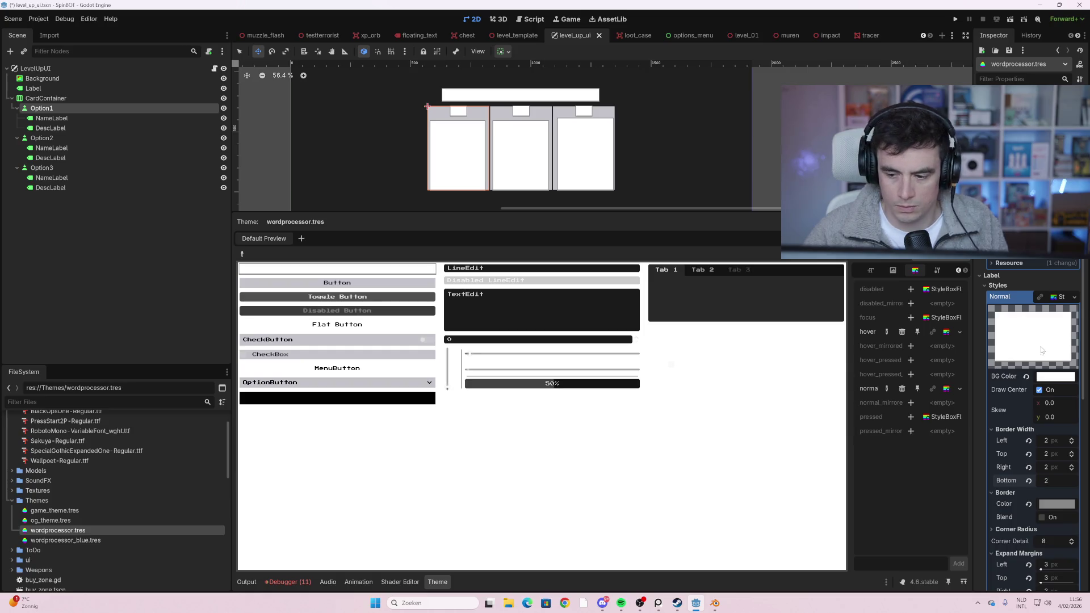
- Review the label StyleBox settings and undo the last StyleBox edit with Ctrl+Z
scroll(1037, 361, up, 4)
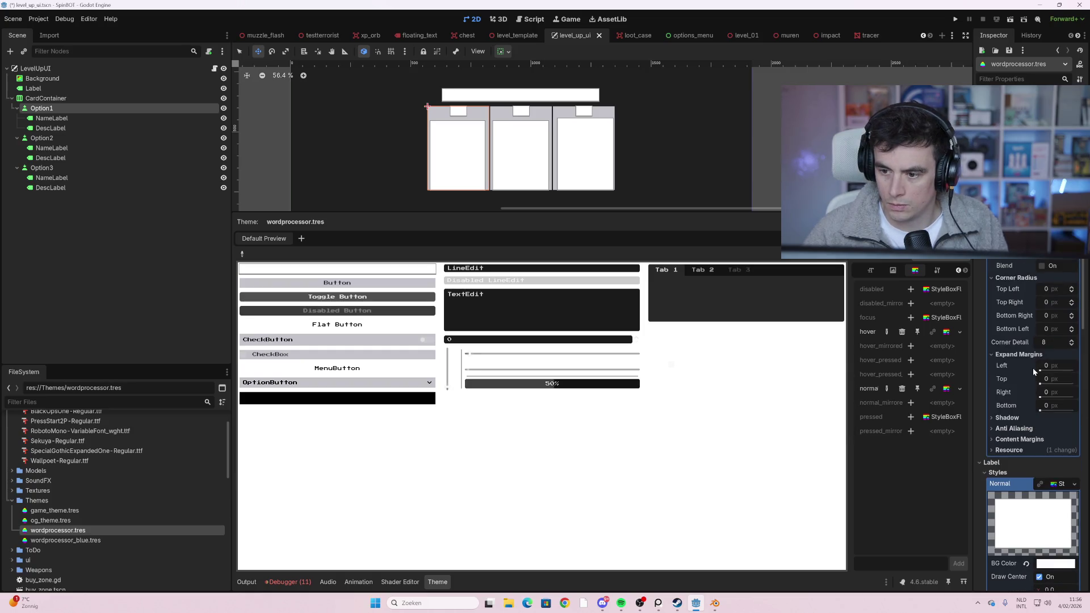
scroll(1034, 367, down, 1)
scroll(1032, 437, down, 3)
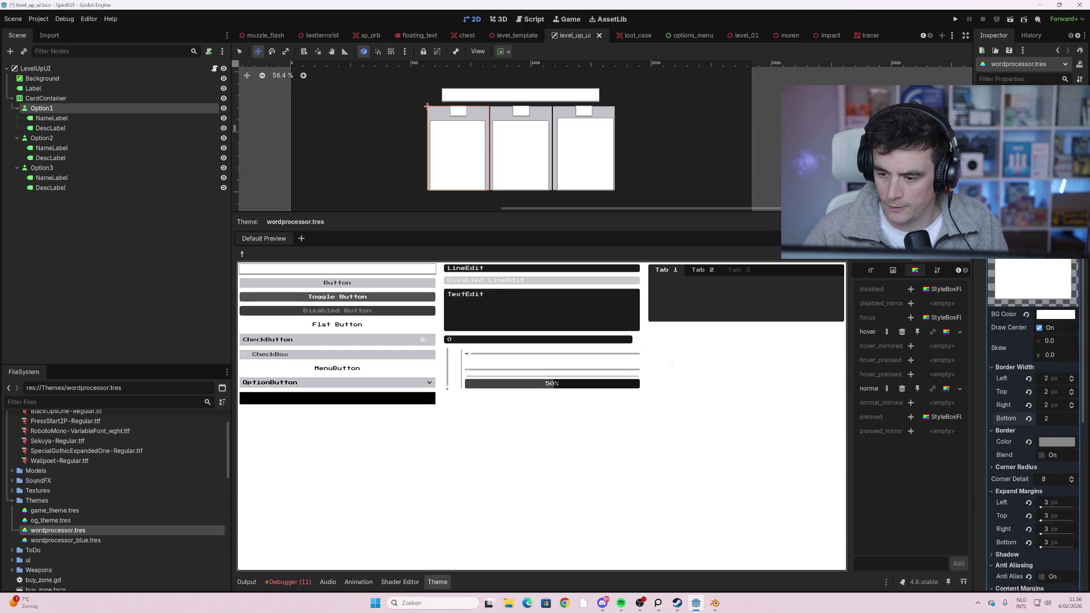
scroll(1033, 421, down, 2)
scroll(1036, 410, down, 2)
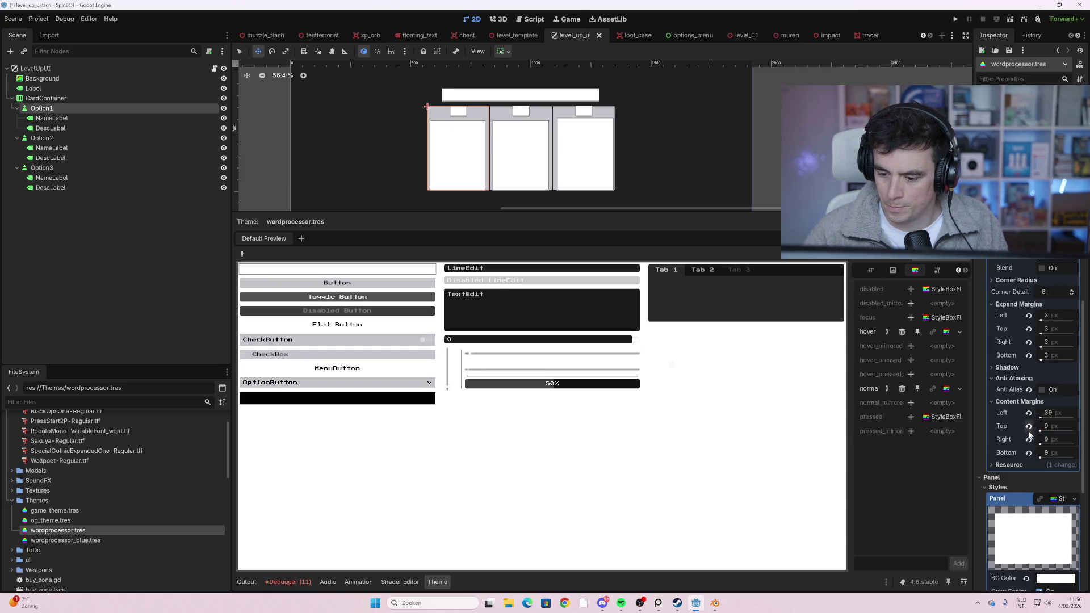
scroll(1029, 434, up, 3)
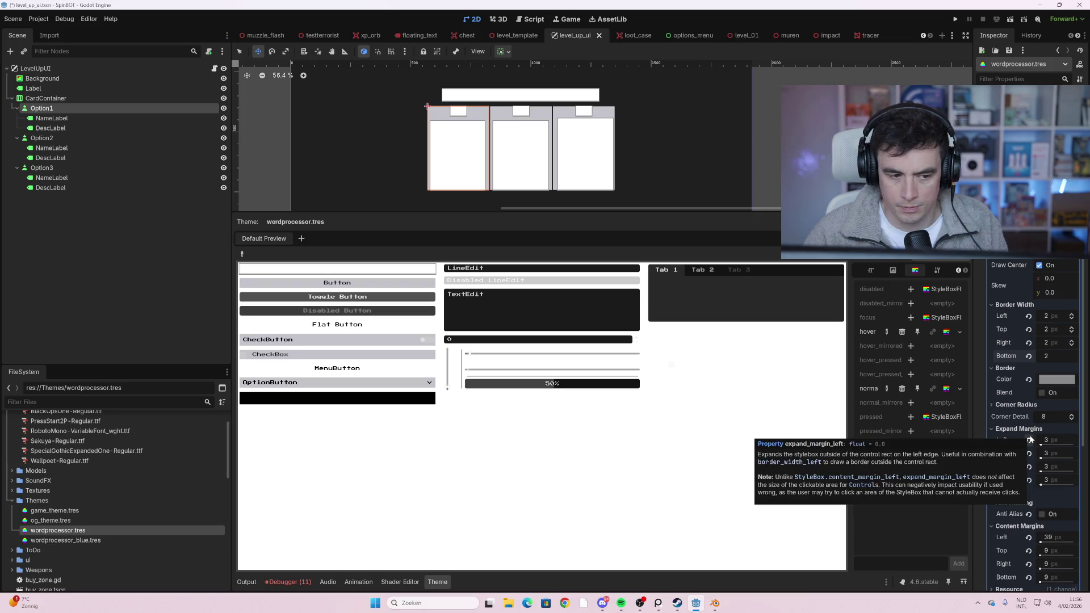
scroll(1031, 440, down, 6)
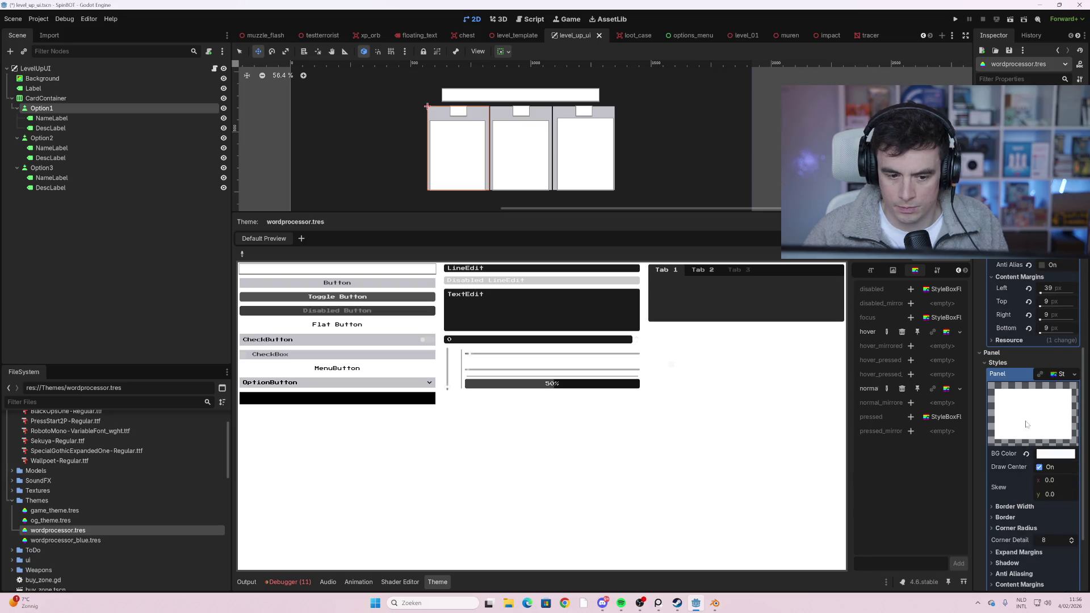
scroll(1027, 425, down, 4)
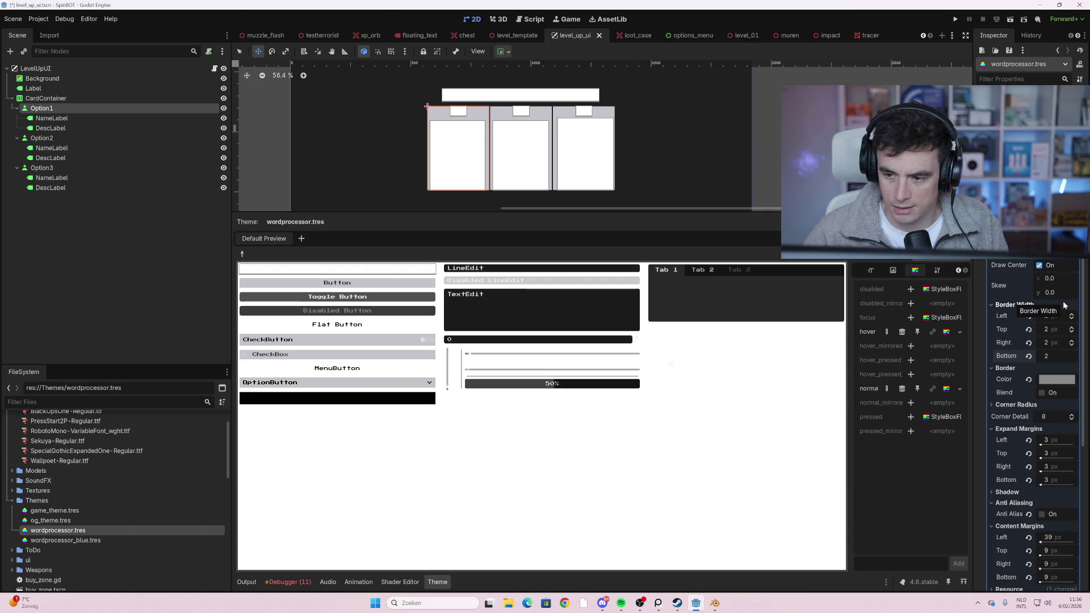
scroll(1037, 342, up, 2)
key(ctrl+z)
key(ctrl+z)
key(ctrl+z)
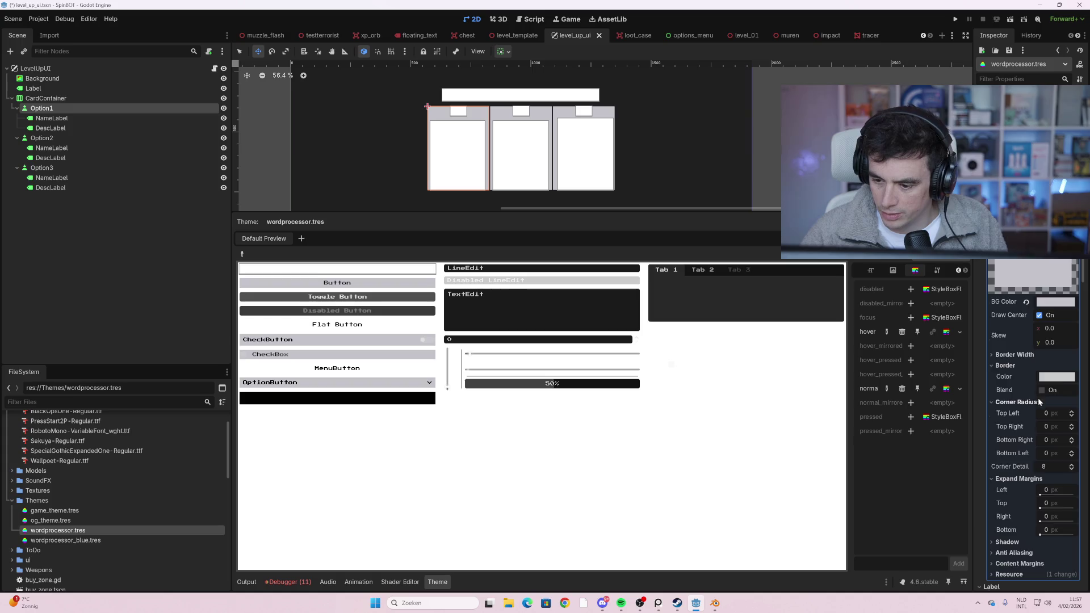
- Scroll through the Label and Panel style settings in the Inspector
scroll(1038, 397, down, 3)
scroll(1037, 391, down, 2)
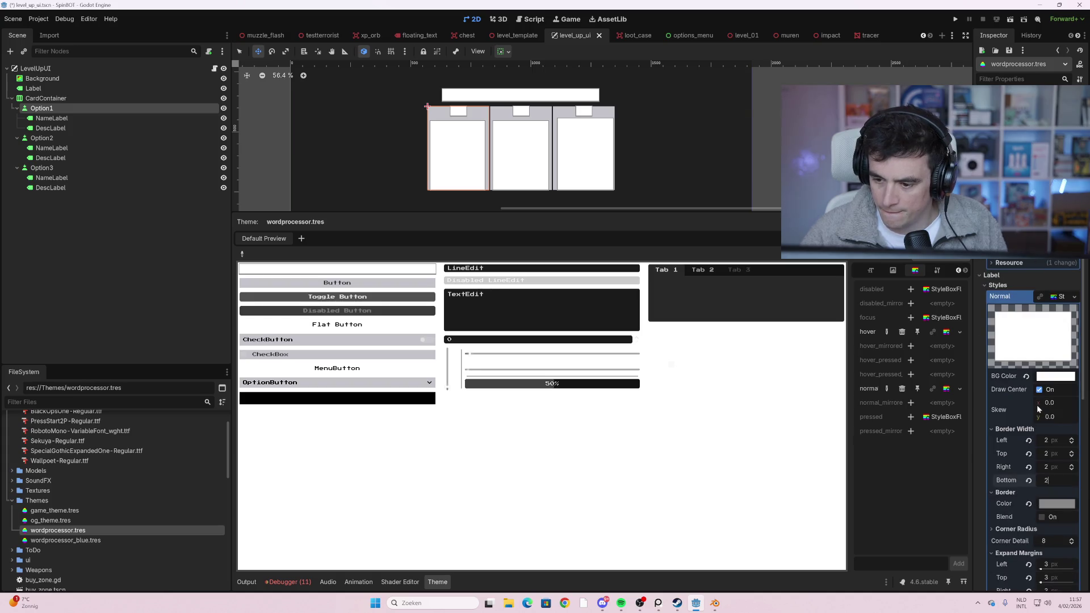
scroll(1038, 406, down, 1)
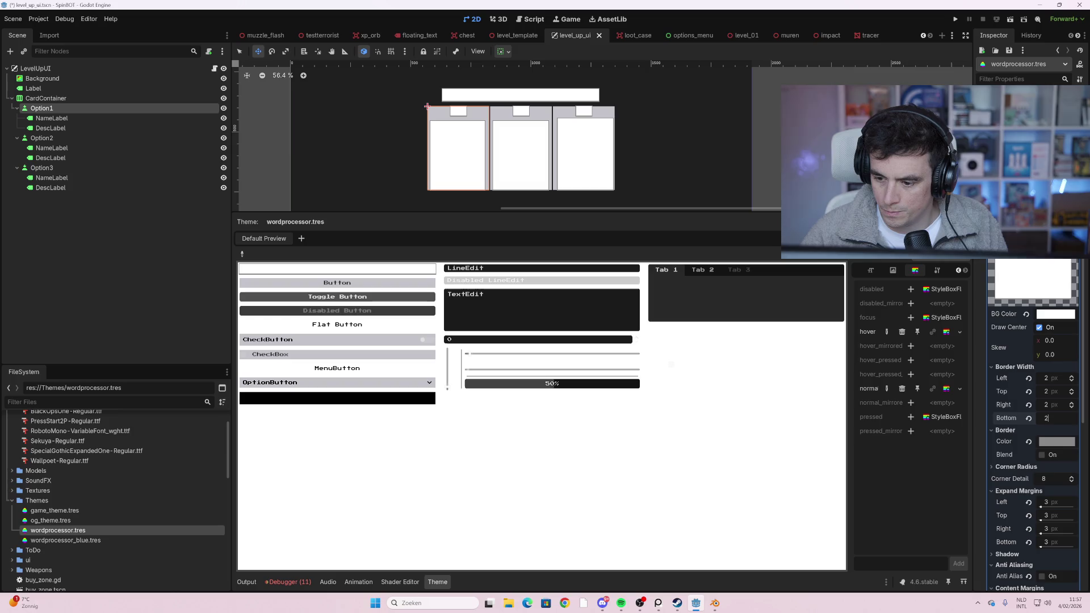
scroll(1056, 452, down, 2)
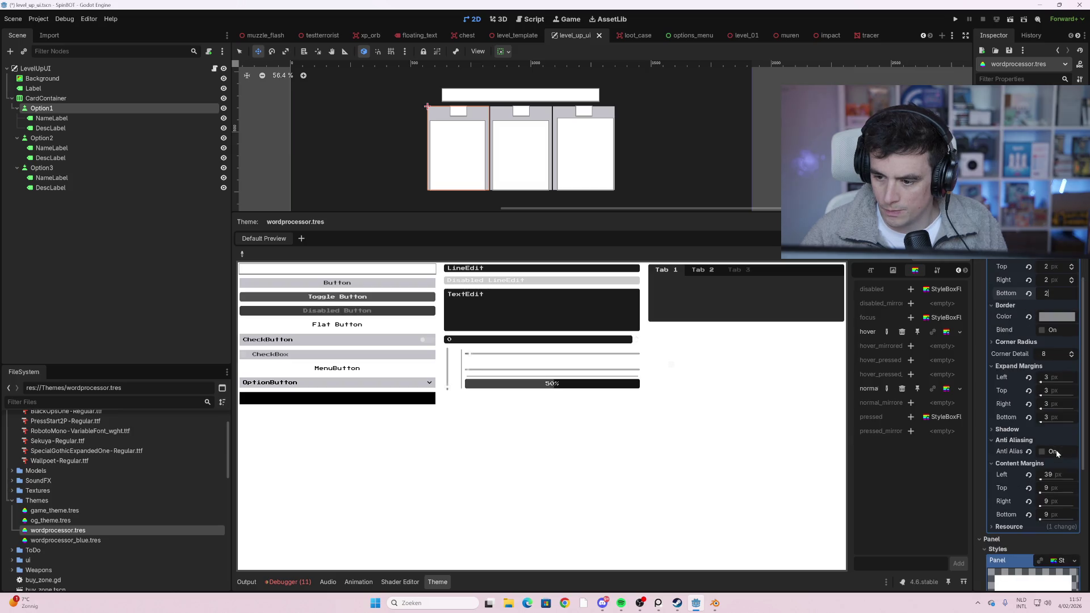
scroll(1057, 450, down, 5)
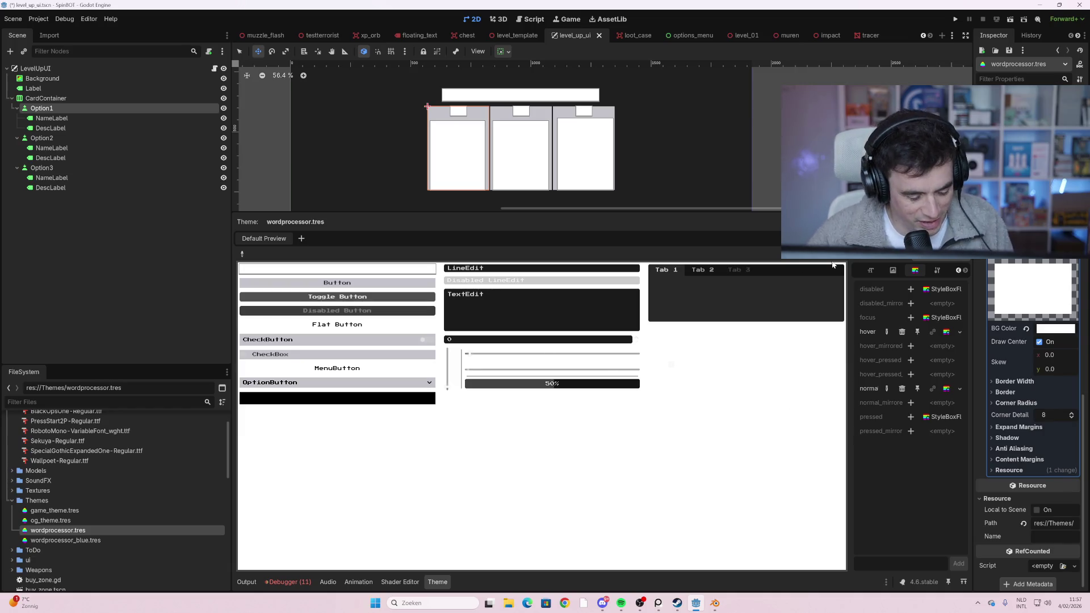
- Run the game, start a run, skip the loot message, play to level 2, then stop
key(F5)
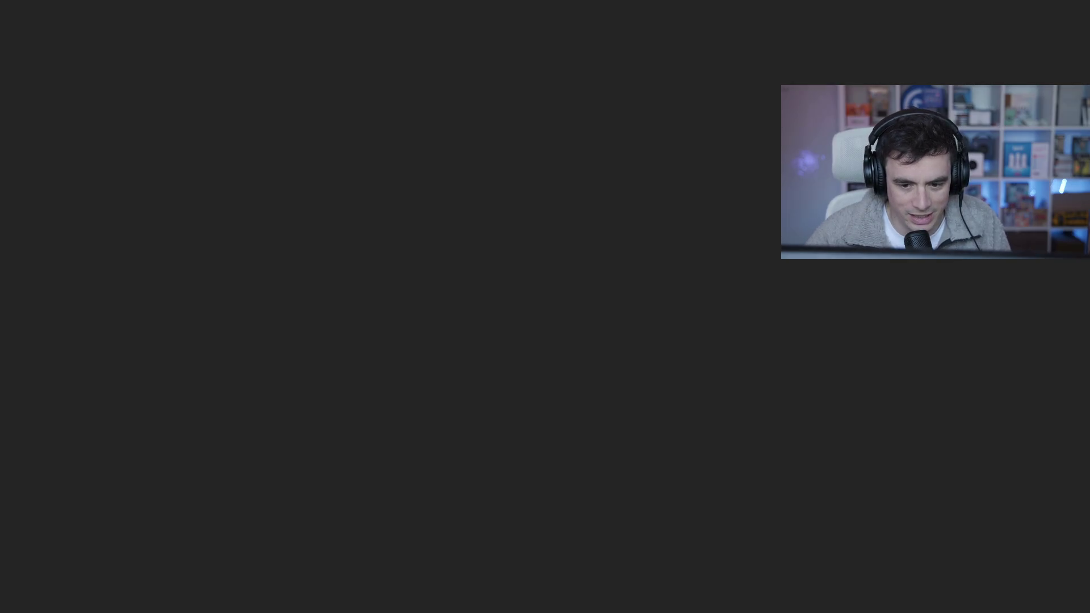
click(546, 562)
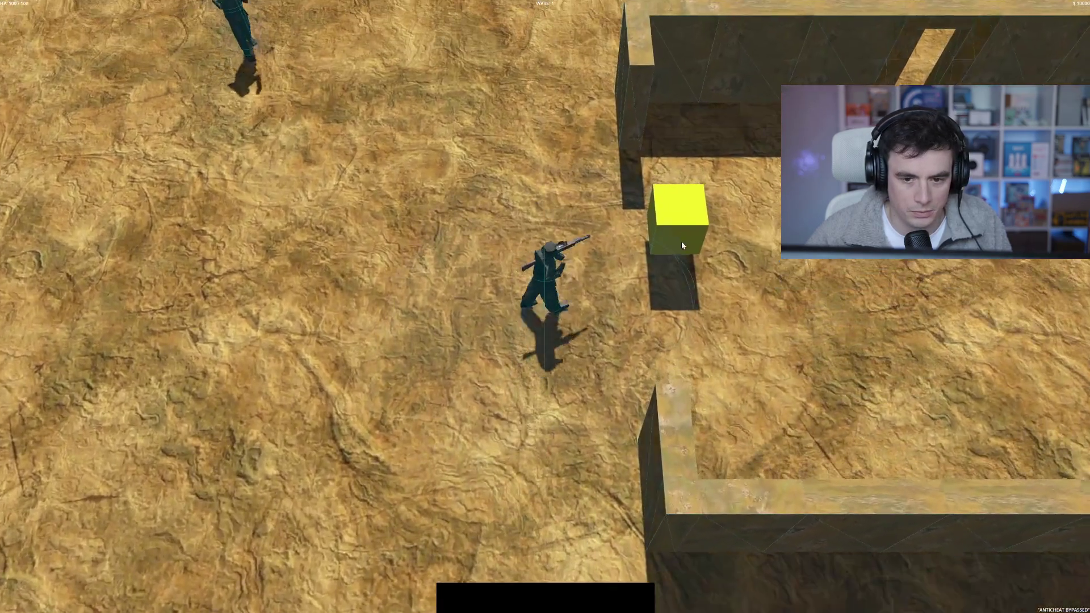
key(space)
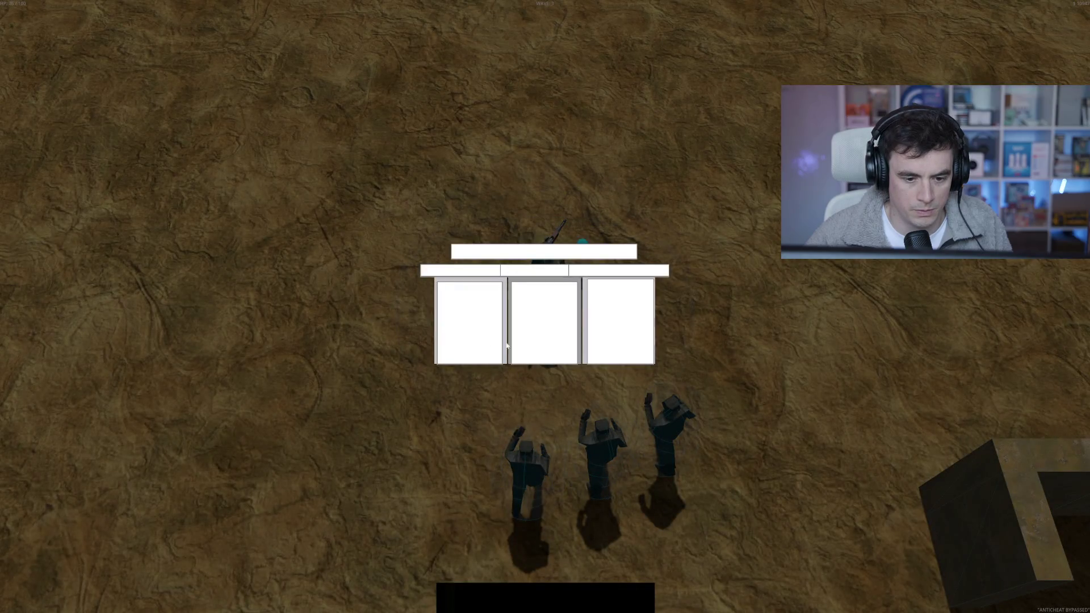
key(F8)
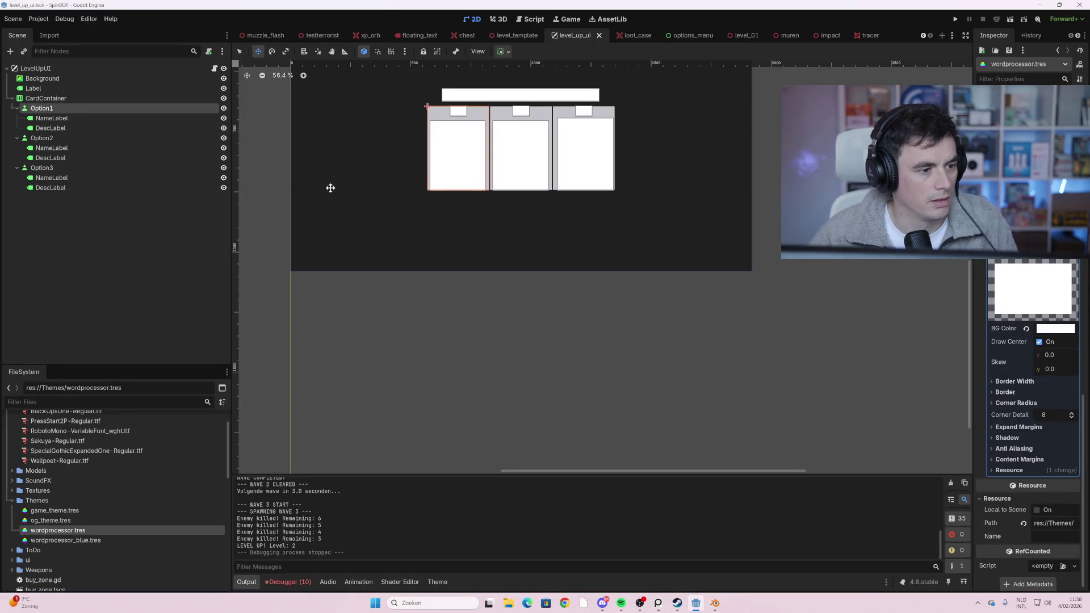
- Assign wordprocessor_blue.tres as the title Label's Theme for a blue WordProcessor.exe bar
click(57, 93)
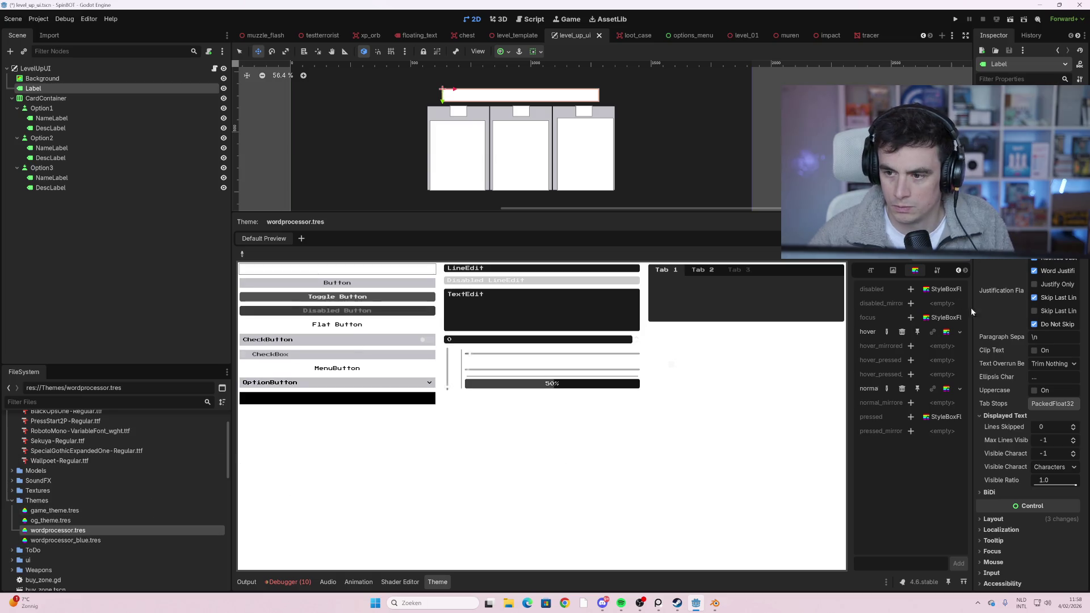
scroll(998, 436, down, 5)
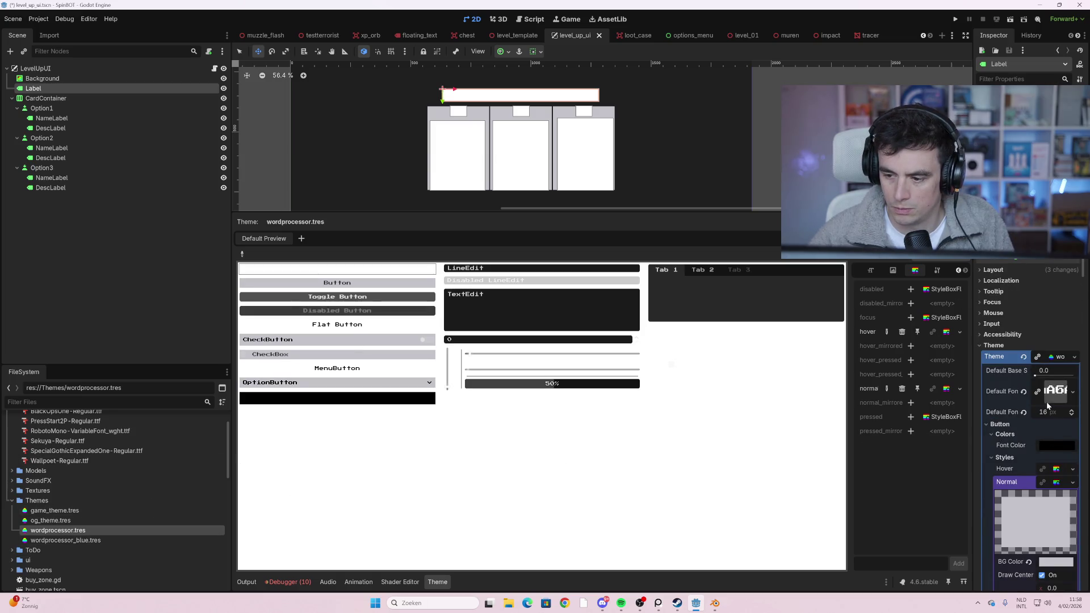
scroll(1048, 404, down, 1)
drag(62, 541, 1057, 298)
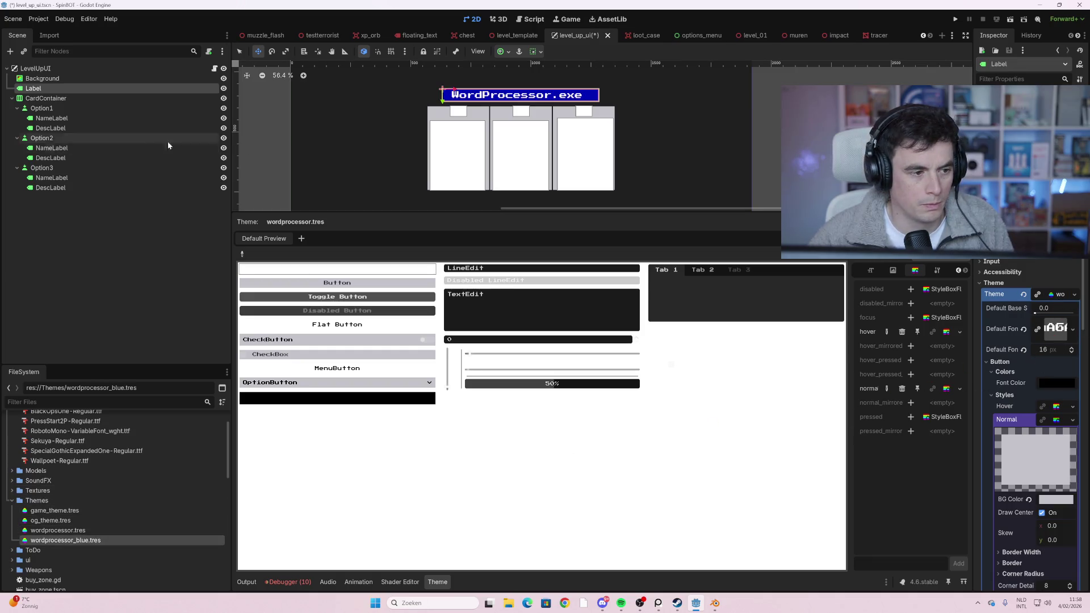
click(67, 98)
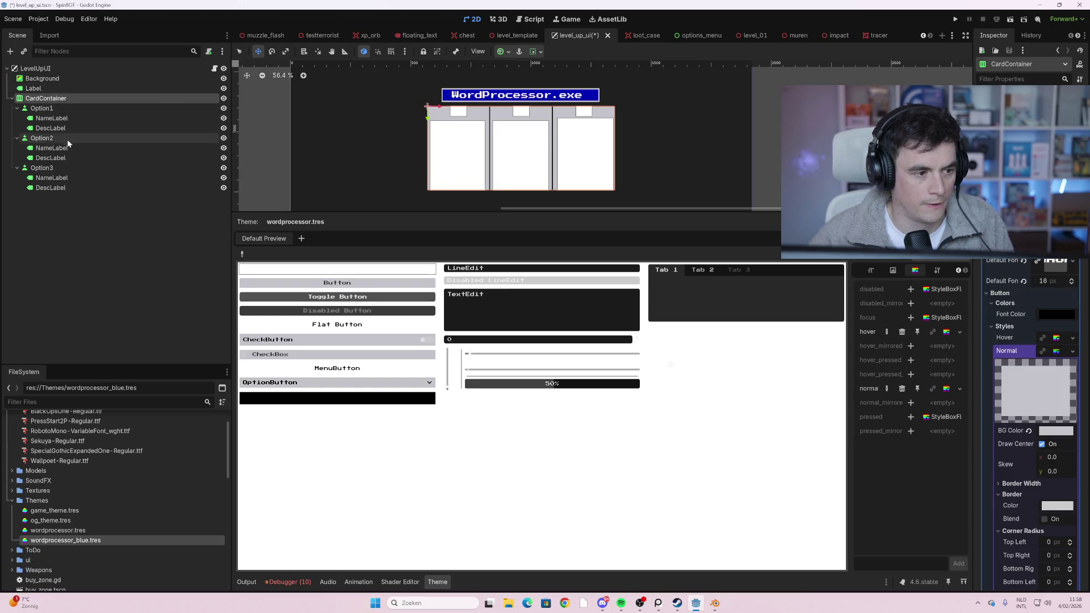
- Open wordprocessor.tres and edit its Button 'normal' StyleBox in the Theme editor
click(83, 531)
click(83, 531)
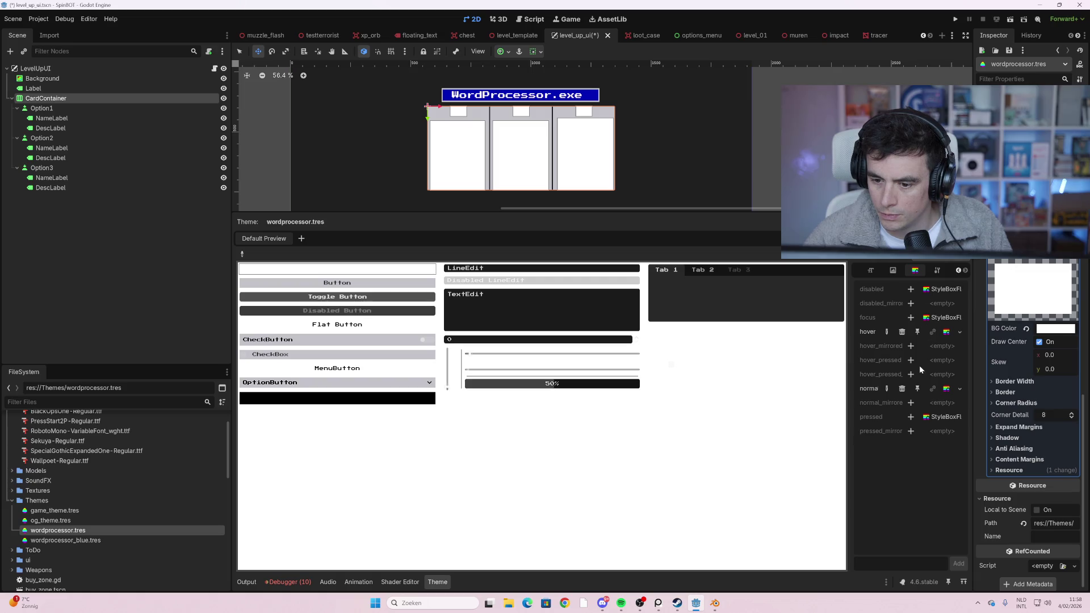
scroll(1043, 345, down, 1)
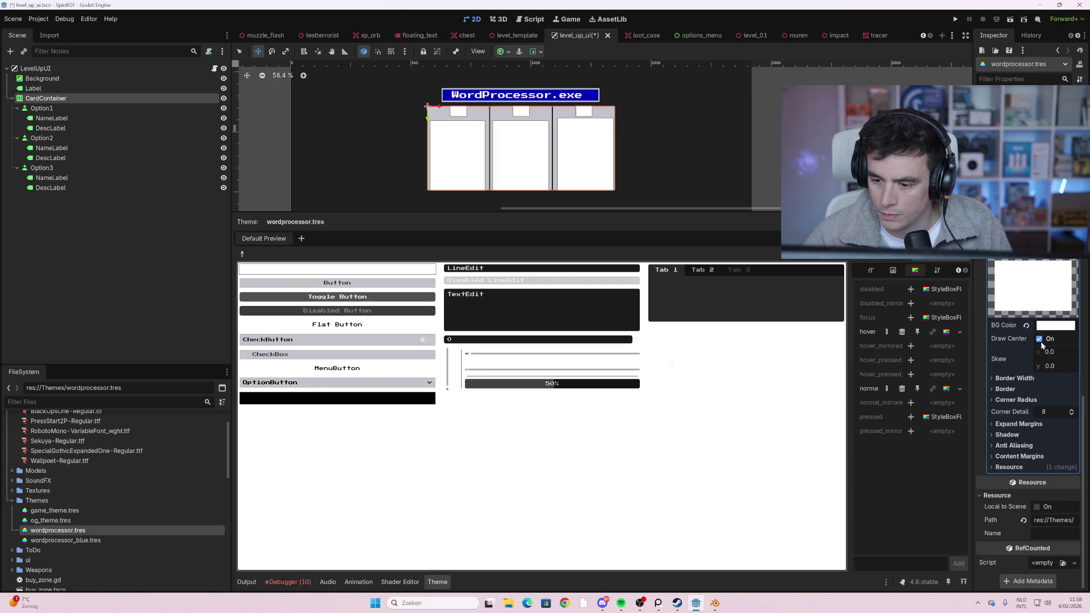
click(946, 390)
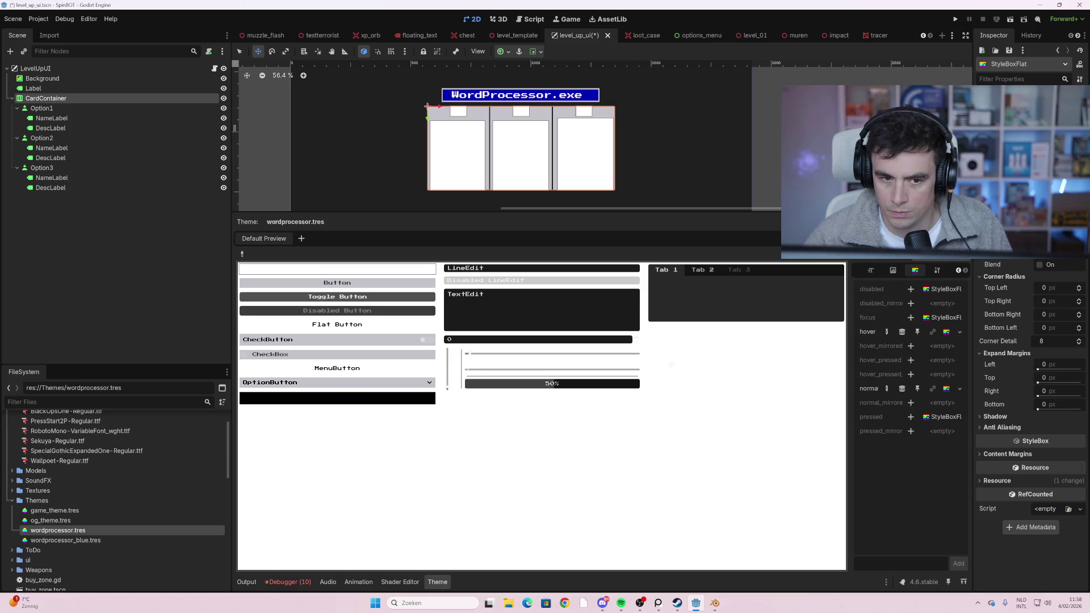
- Switch the Theme editor to the Label type and open its normal StyleBoxFlat
click(912, 278)
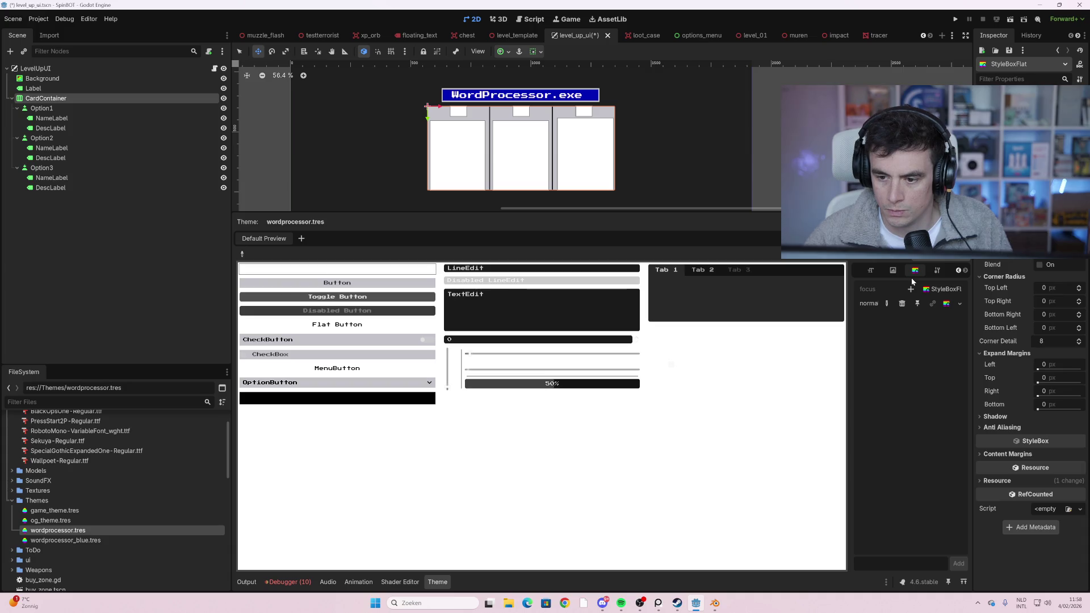
click(946, 305)
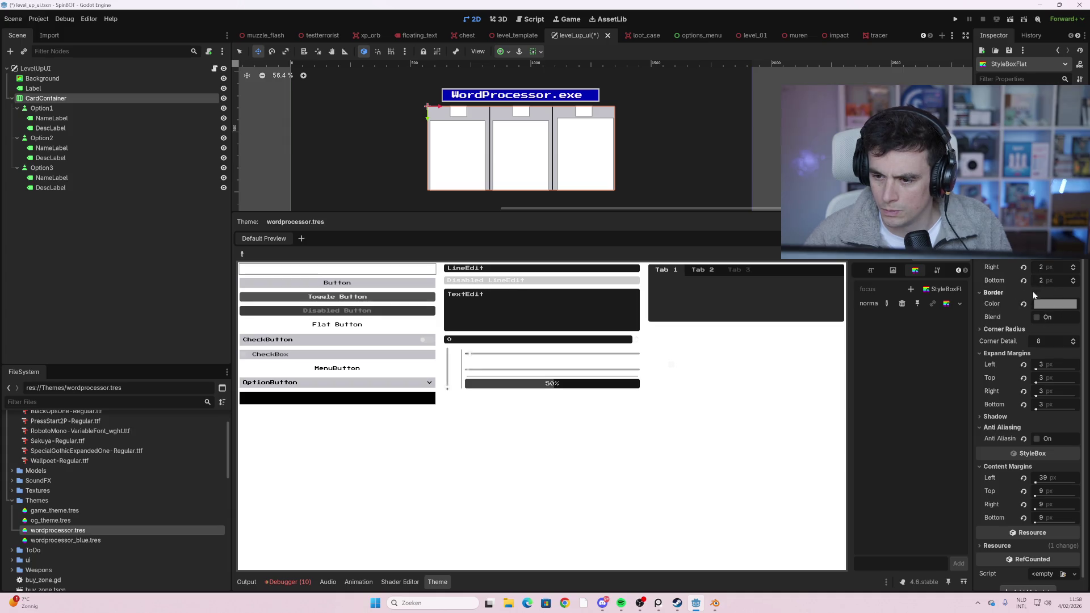
scroll(1027, 367, down, 1)
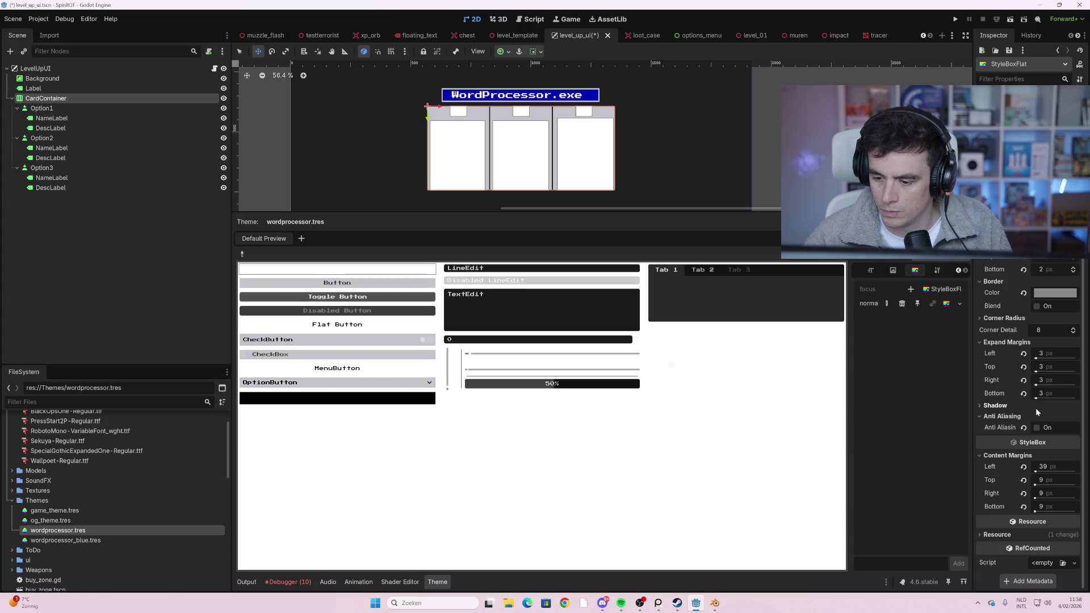
scroll(1036, 408, up, 1)
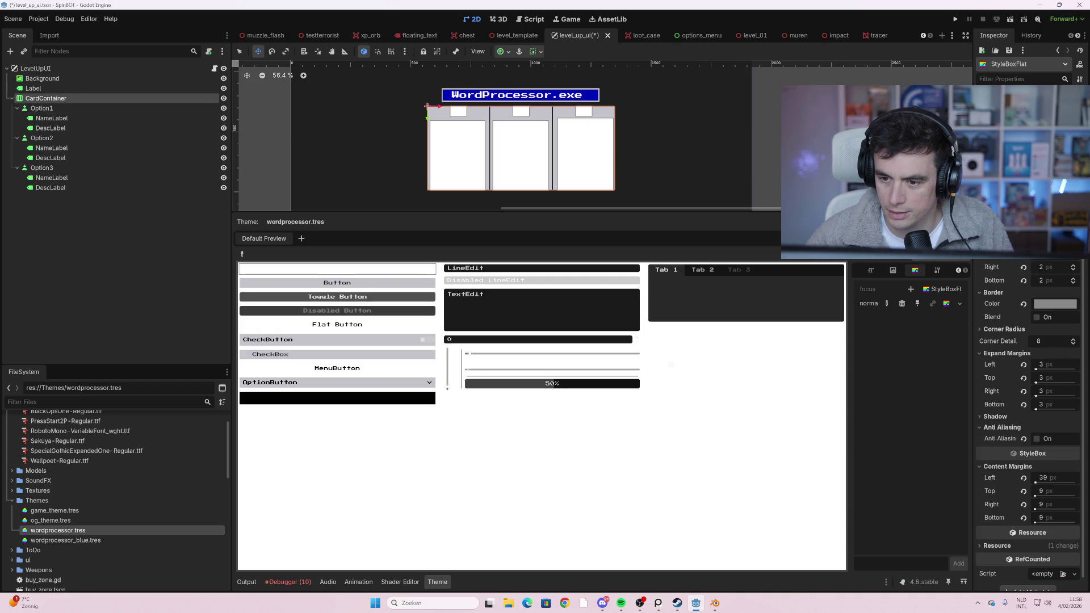
- Reopen wordprocessor.tres, briefly check the BG Color picker, and scroll to the Label styles
click(82, 528)
scroll(1015, 263, down, 2)
scroll(1015, 261, up, 5)
scroll(1014, 261, down, 3)
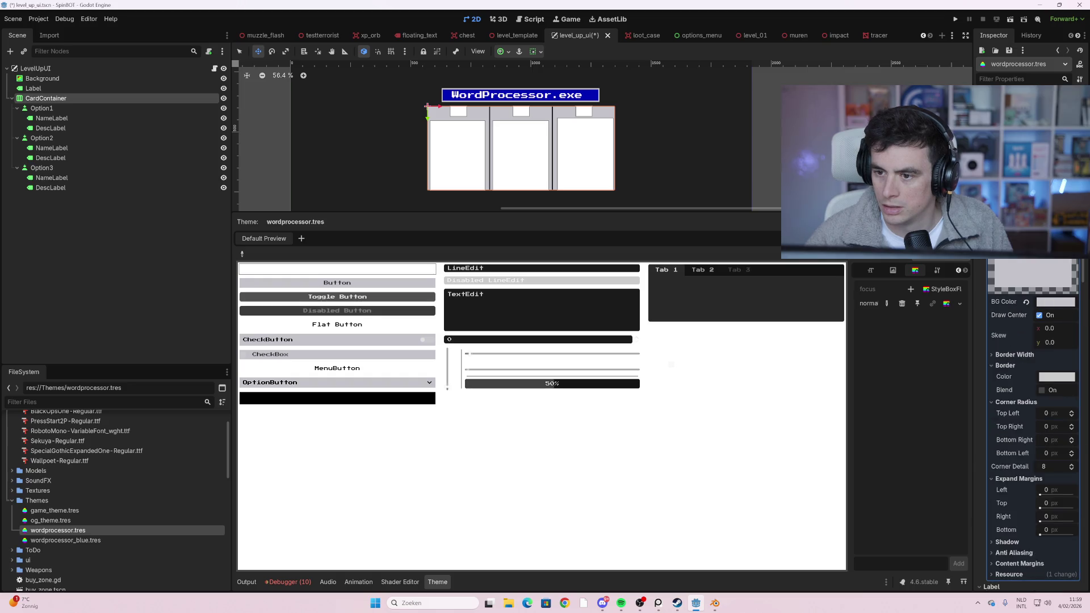
click(1056, 301)
click(1029, 260)
click(932, 394)
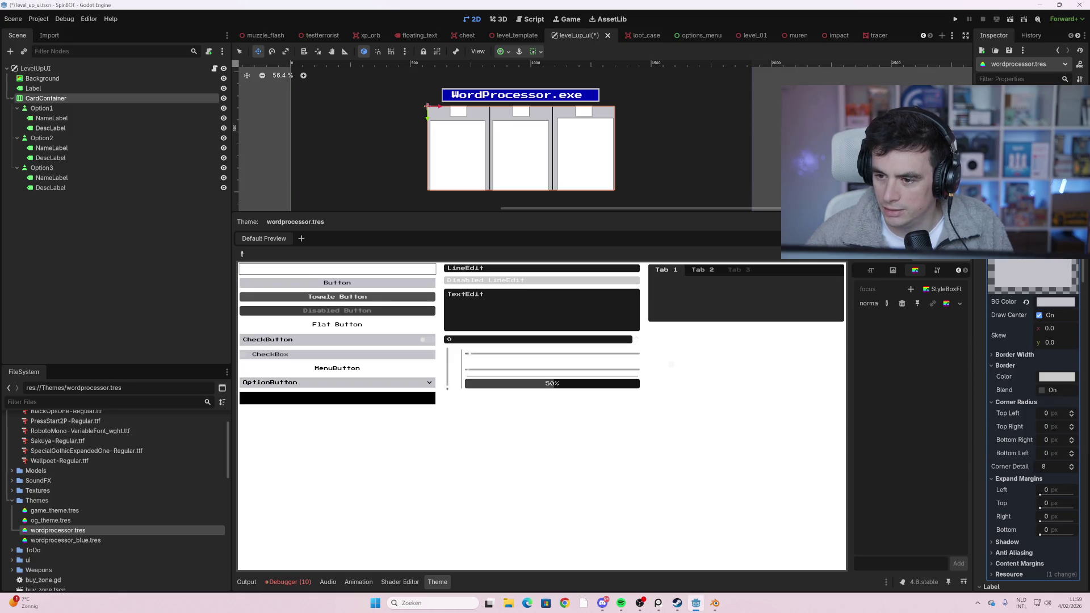
scroll(1039, 339, down, 2)
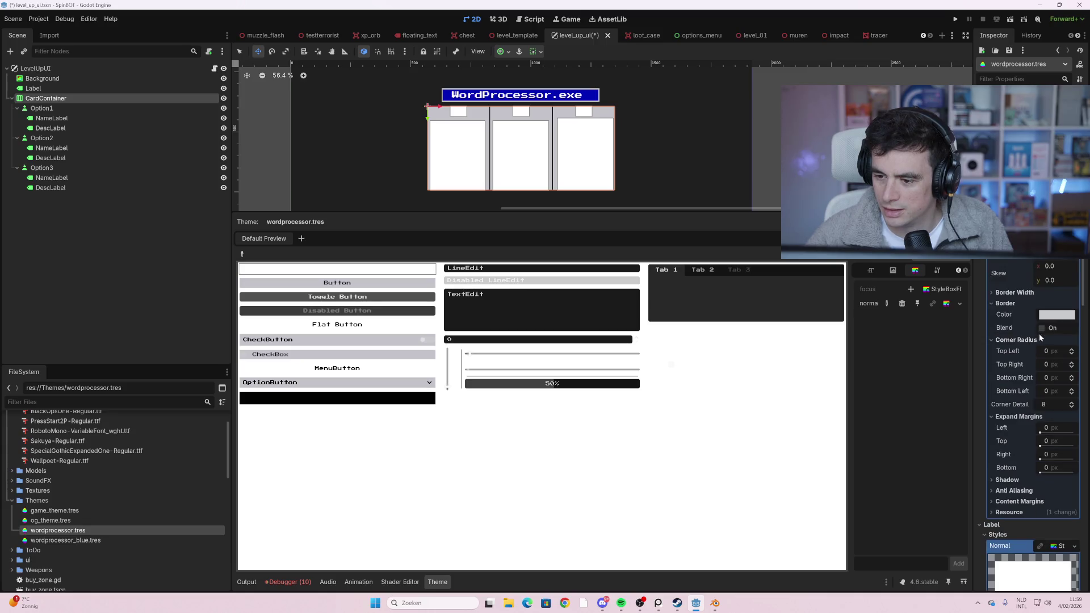
scroll(1041, 330, down, 5)
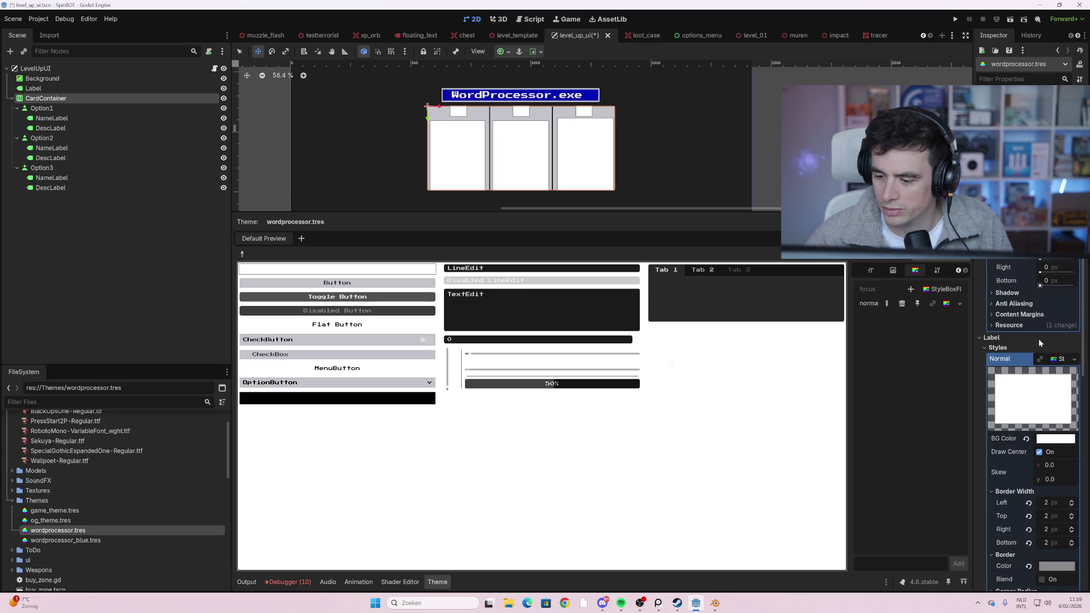
scroll(1038, 336, down, 3)
scroll(1033, 341, down, 2)
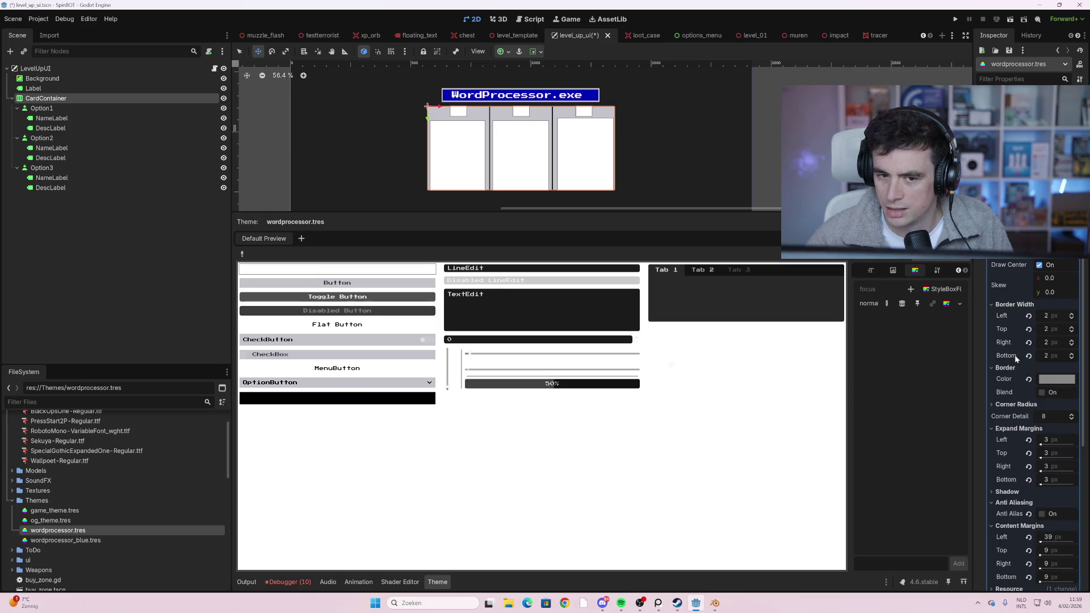
scroll(1043, 349, down, 1)
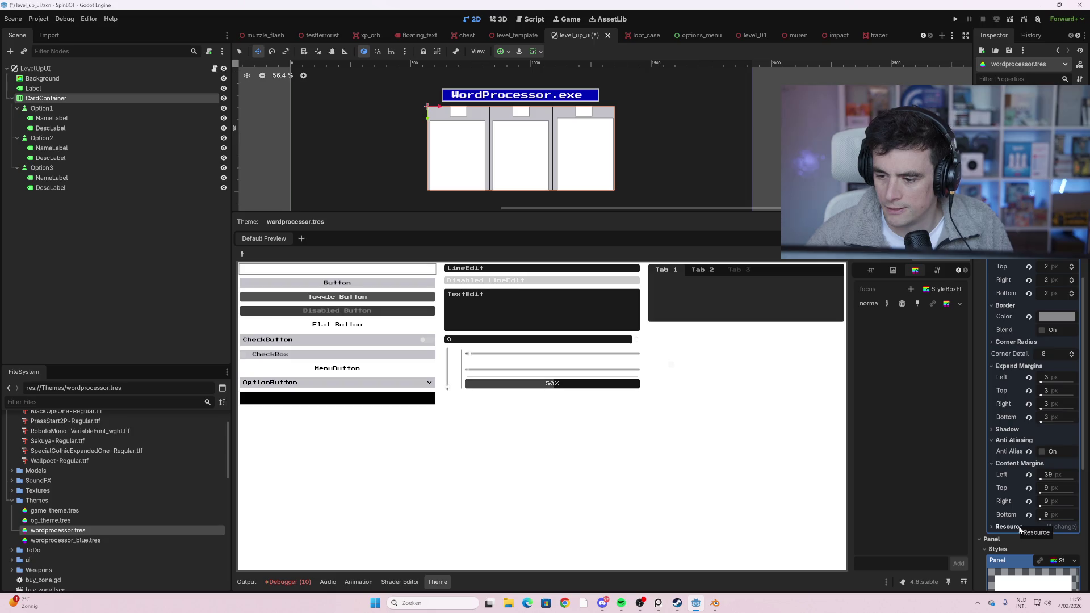
- Set the shadow size to 1 px and reduce its horizontal offset to about 1.8 px
click(1014, 430)
mouse_move(1050, 458)
mouse_down()
mouse_move(1073, 457)
mouse_move(1046, 458)
mouse_move(1067, 473)
mouse_up()
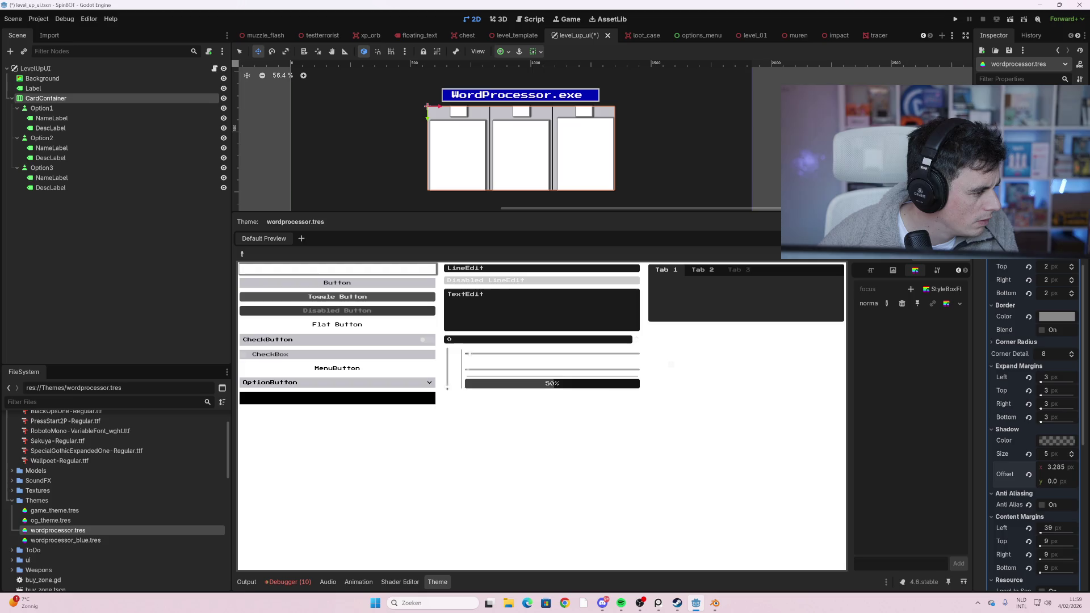
mouse_move(1067, 473)
mouse_down()
mouse_move(1049, 483)
mouse_move(1040, 469)
mouse_up()
click(1060, 458)
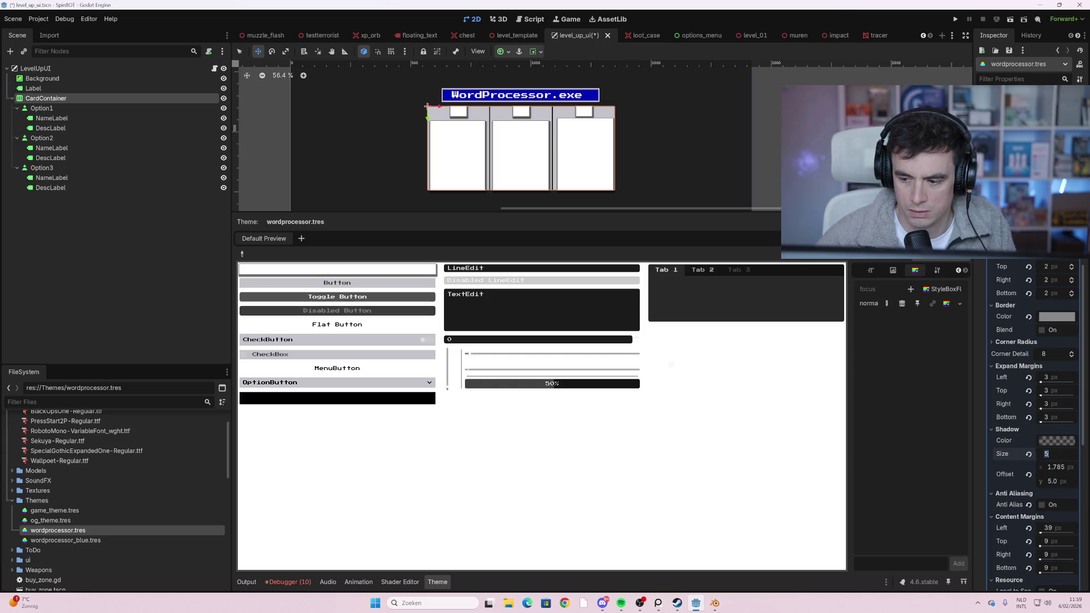
text(1)
key(Return)
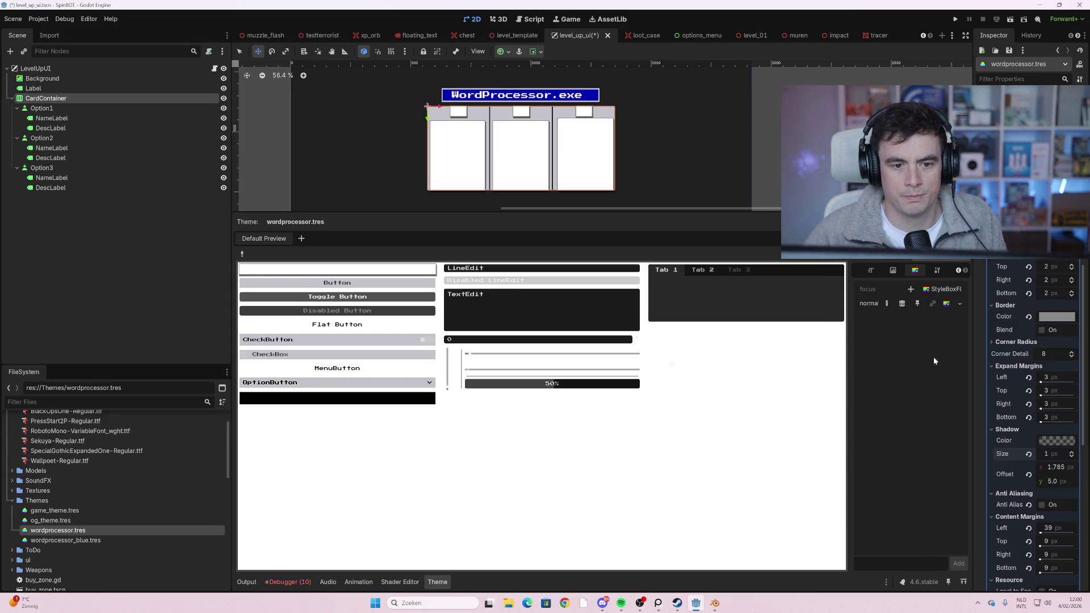
scroll(1059, 421, down, 3)
scroll(1021, 437, down, 3)
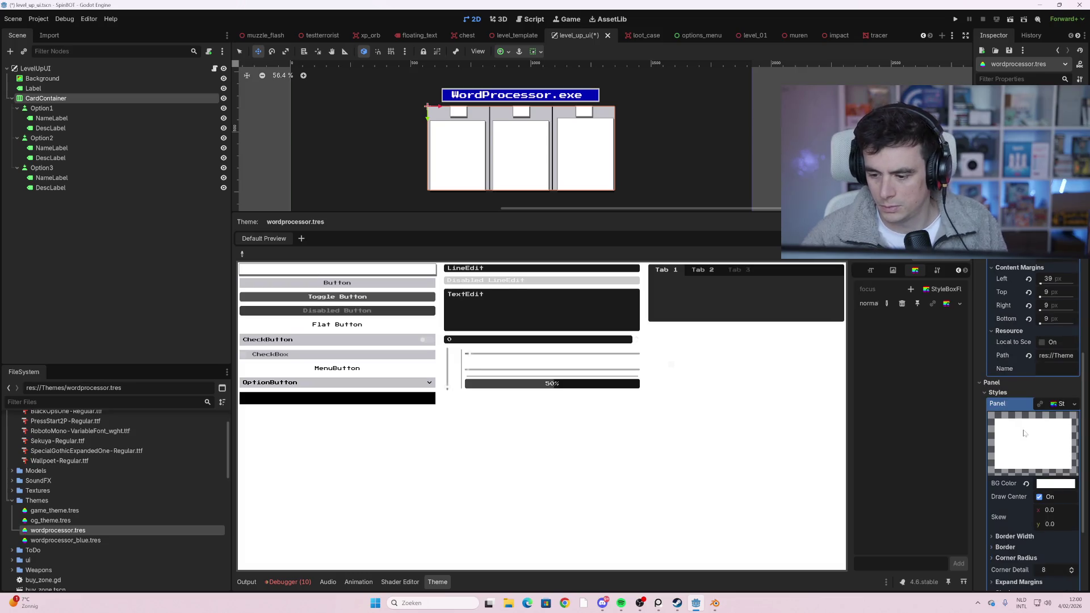
- Expand and review the Panel StyleBox's white background and corner settings
scroll(1024, 433, down, 3)
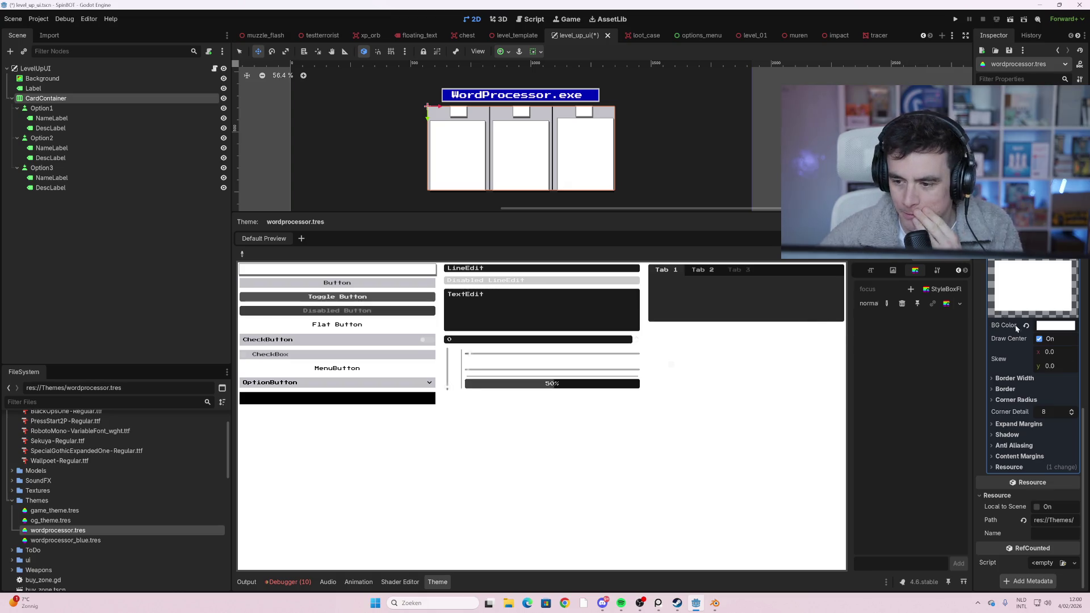
scroll(1014, 363, up, 2)
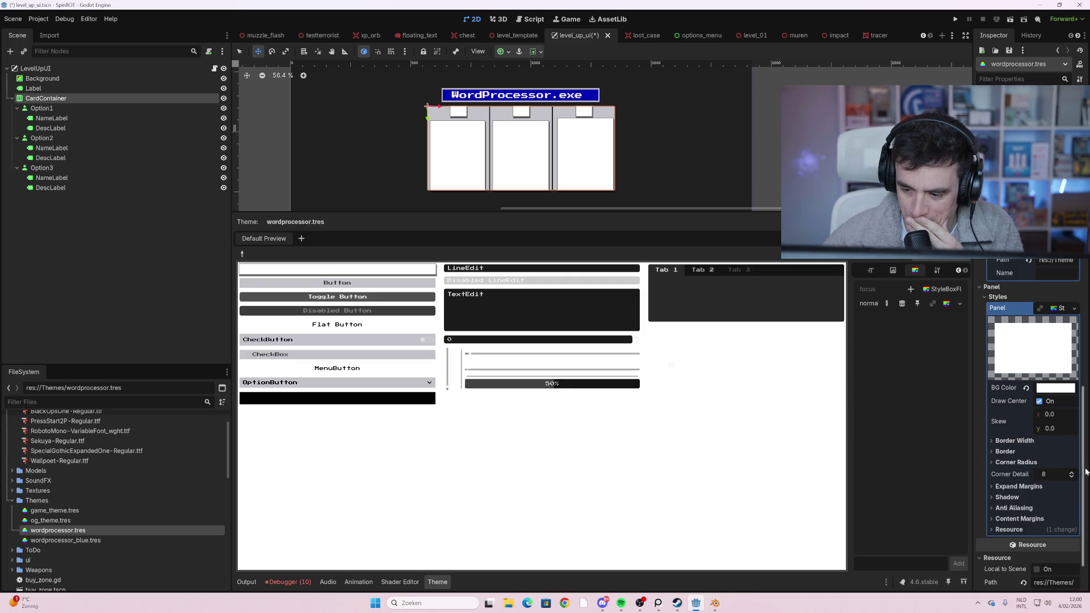
scroll(1068, 469, down, 2)
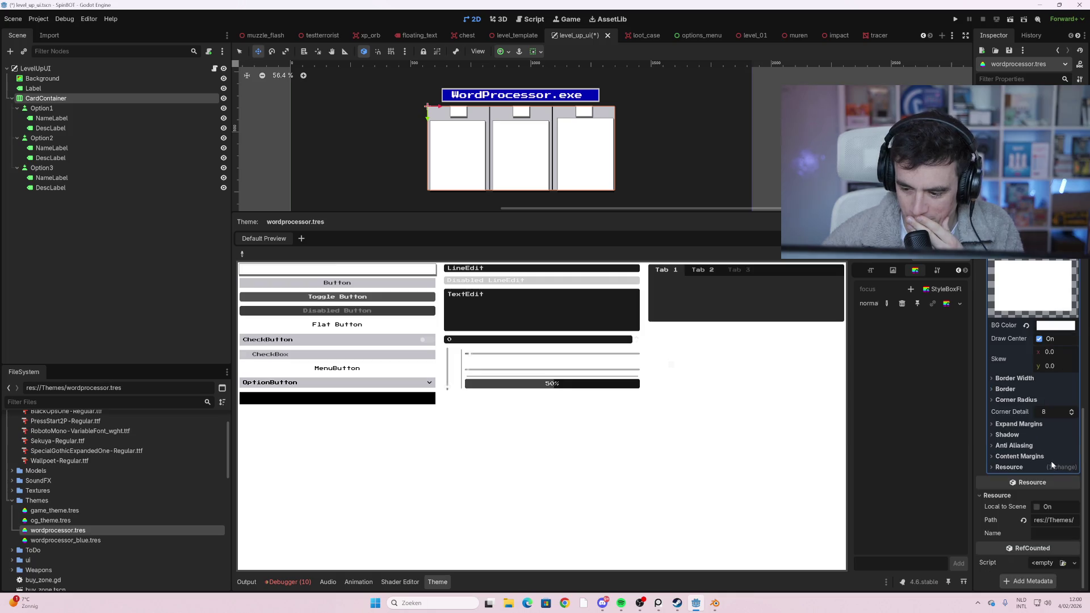
click(1052, 461)
scroll(1022, 454, down, 5)
scroll(995, 443, up, 6)
scroll(1026, 471, down, 6)
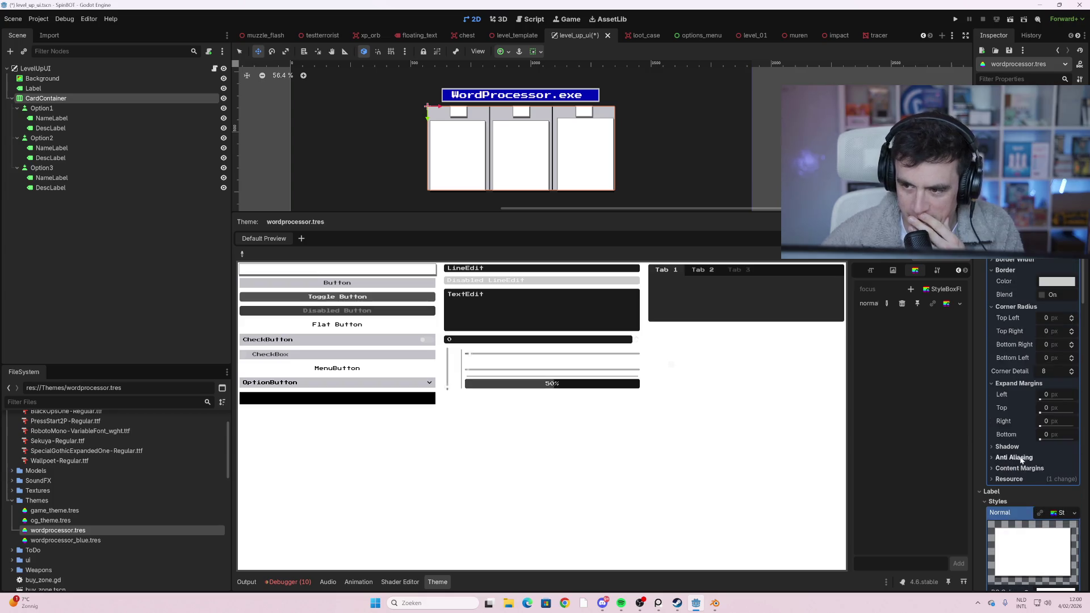
scroll(1018, 452, down, 7)
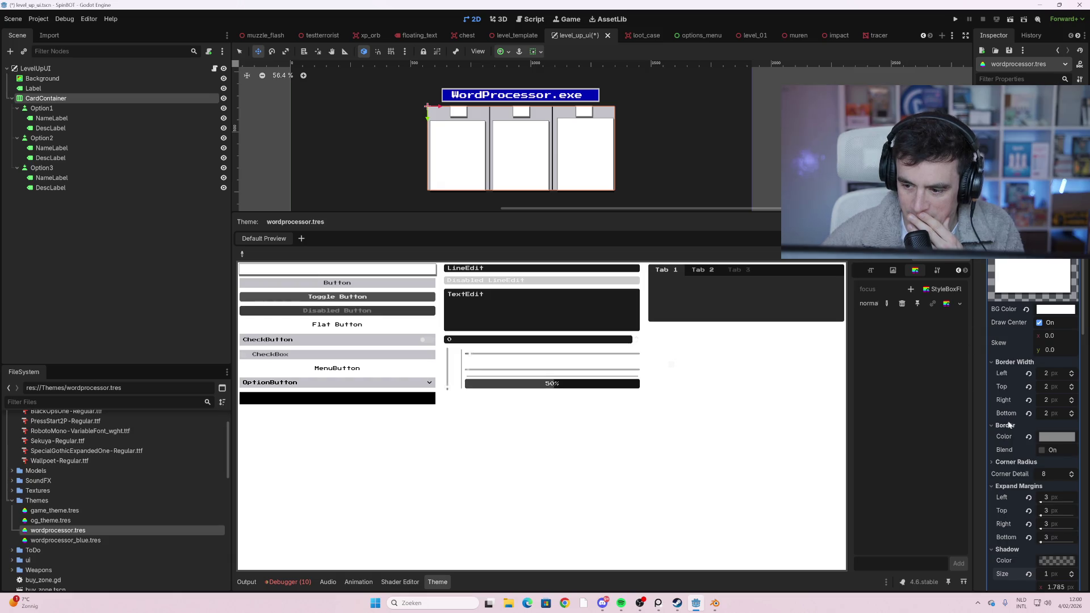
- Open the themed-type list showing HBoxContainer, Label and Panel
scroll(1011, 431, down, 5)
scroll(1022, 457, down, 1)
scroll(1021, 455, down, 2)
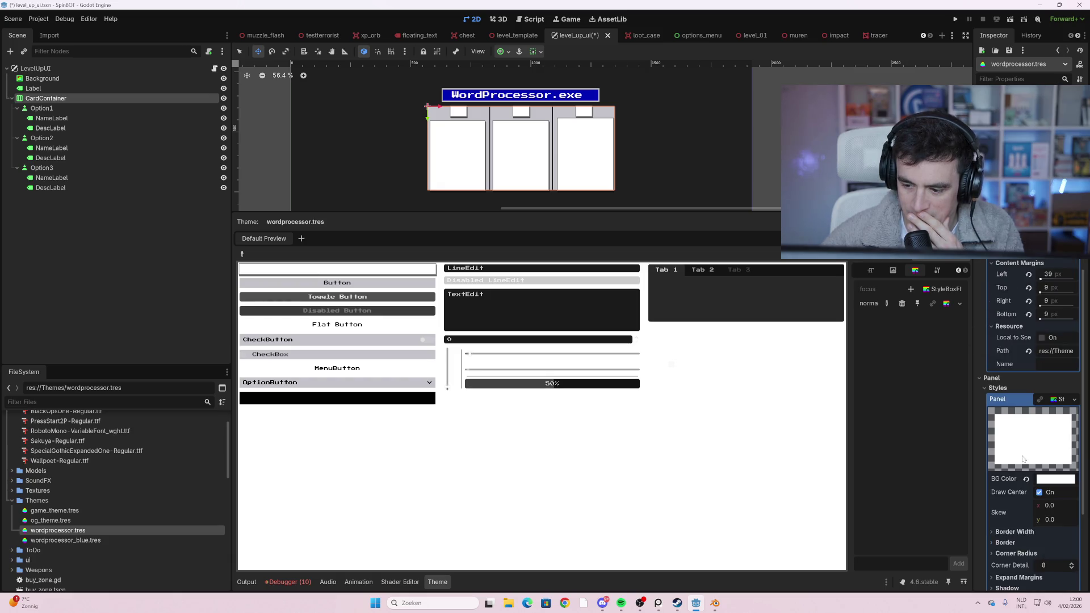
scroll(1028, 423, down, 3)
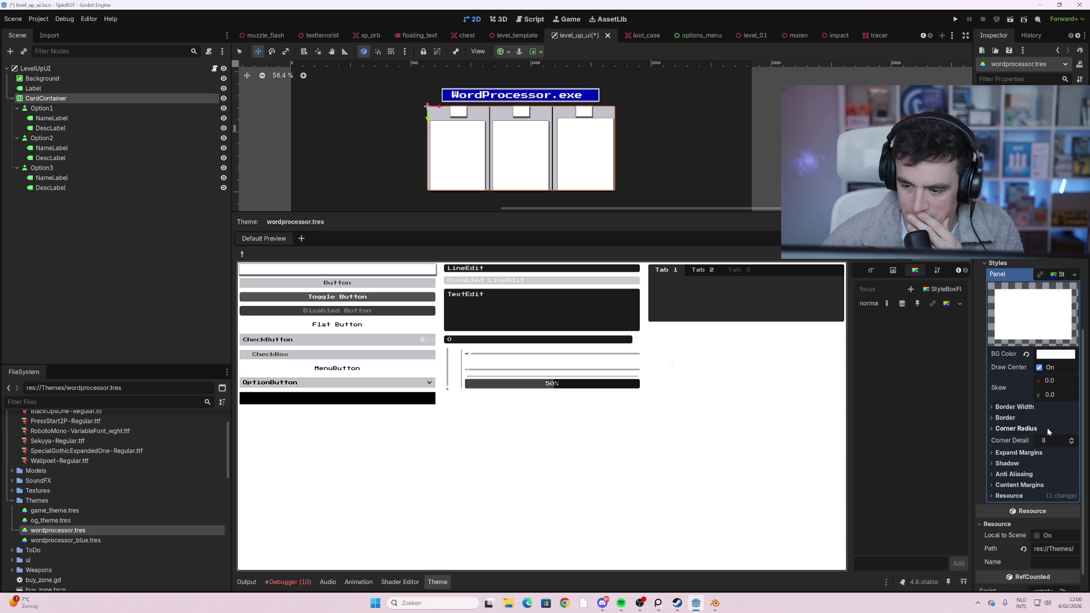
scroll(1024, 500, down, 1)
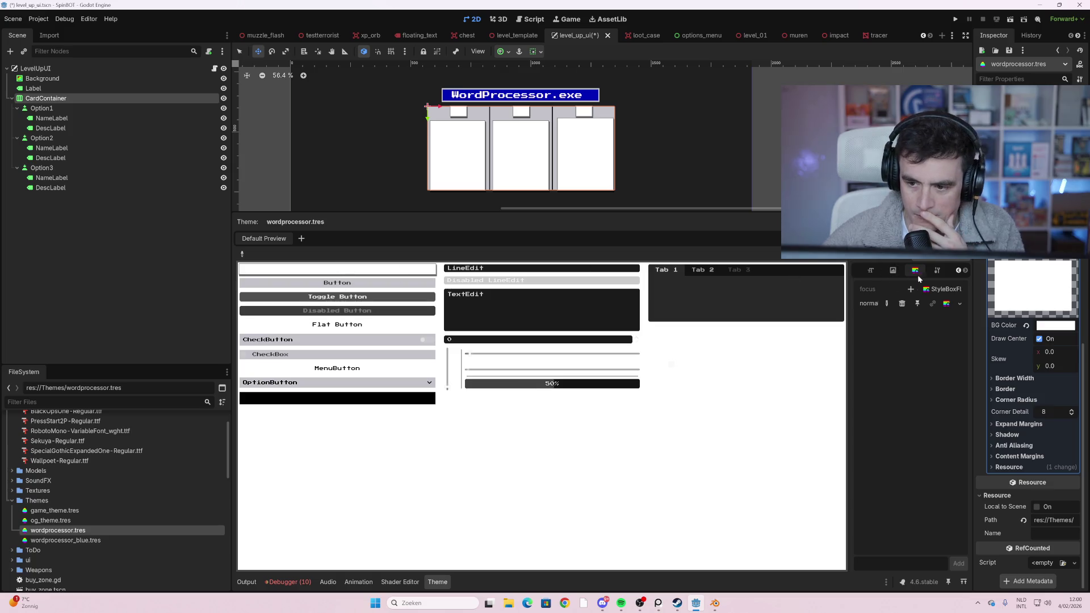
click(912, 253)
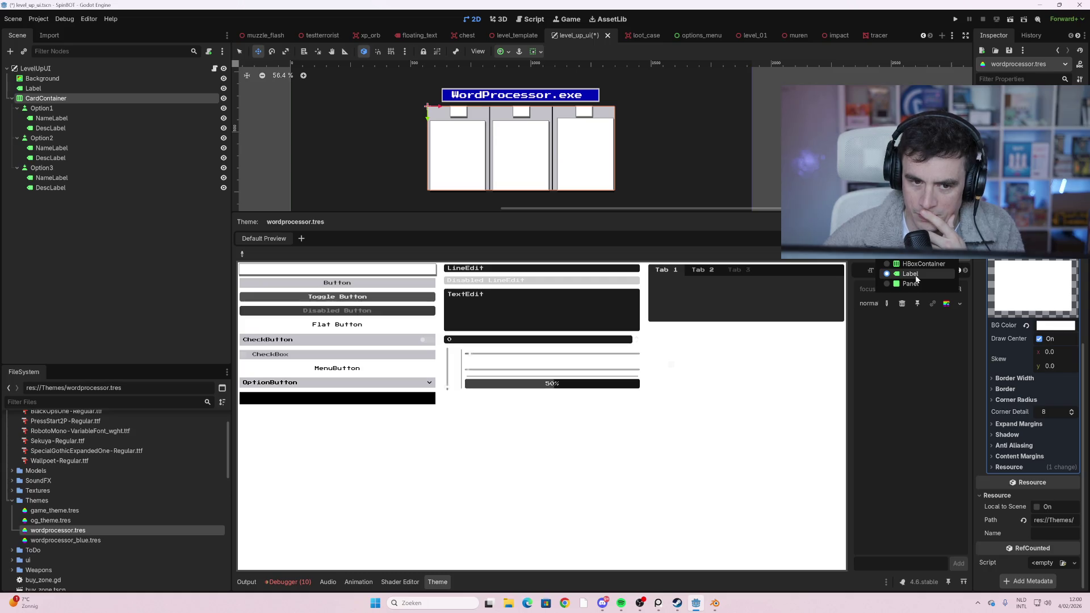
- Switch to the Label type and add a font_size override of 16
click(916, 275)
click(938, 271)
click(893, 271)
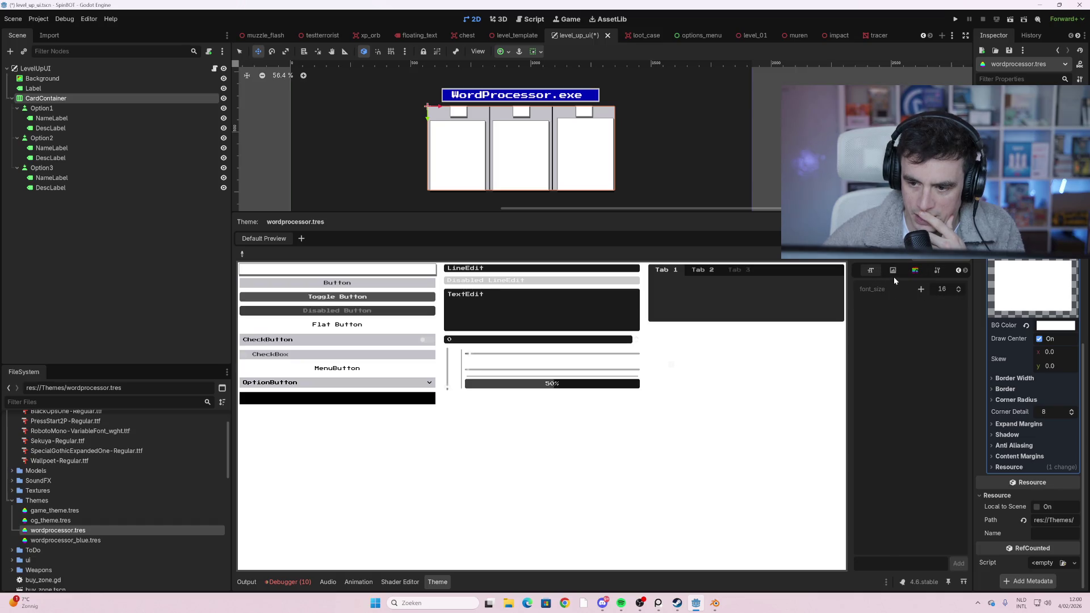
click(926, 292)
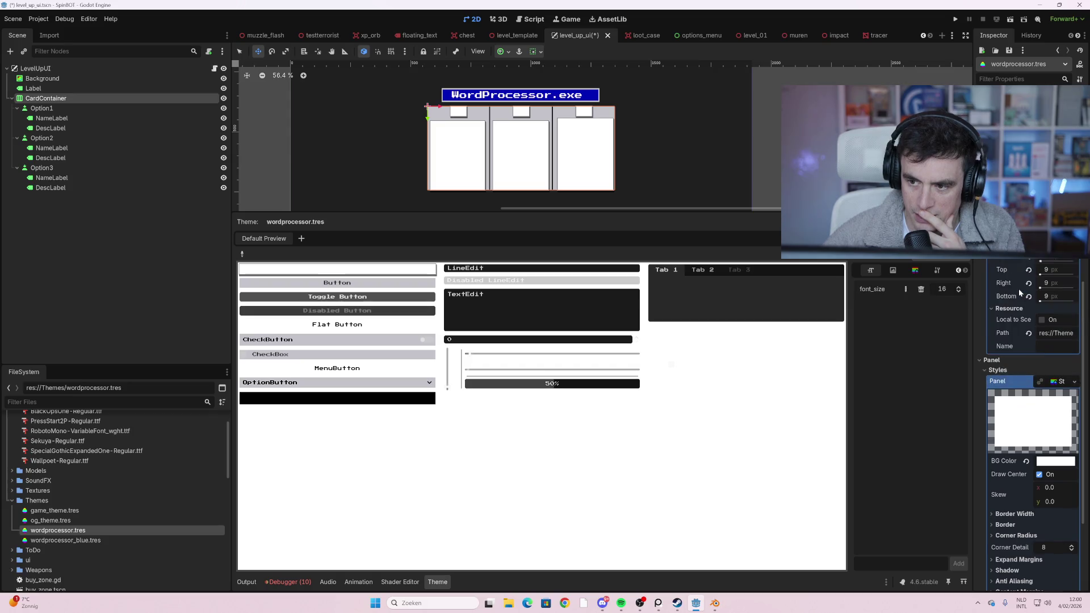
scroll(1043, 363, down, 5)
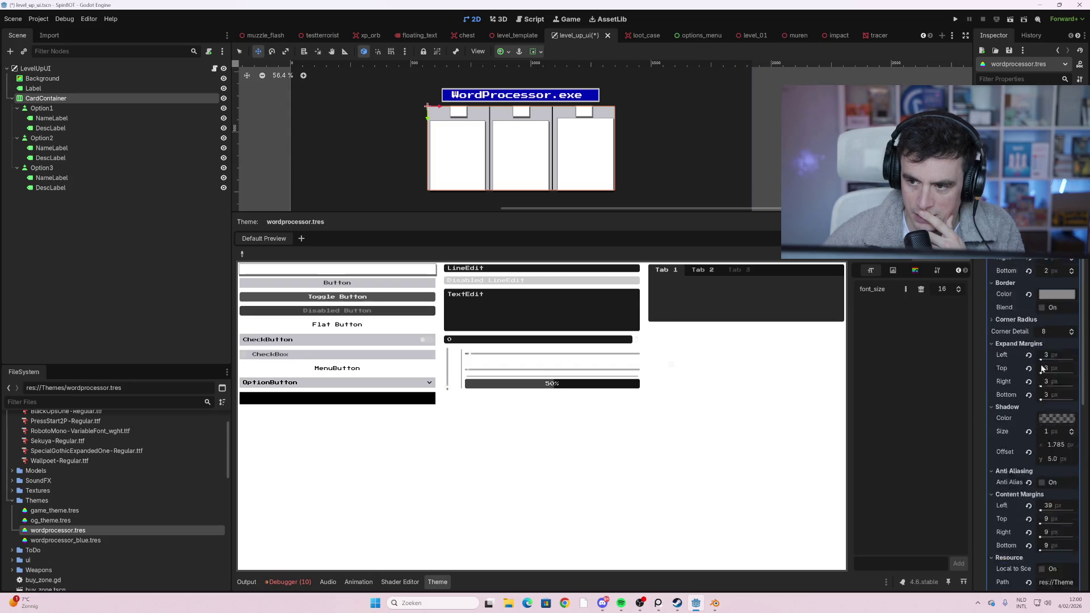
scroll(1031, 336, down, 2)
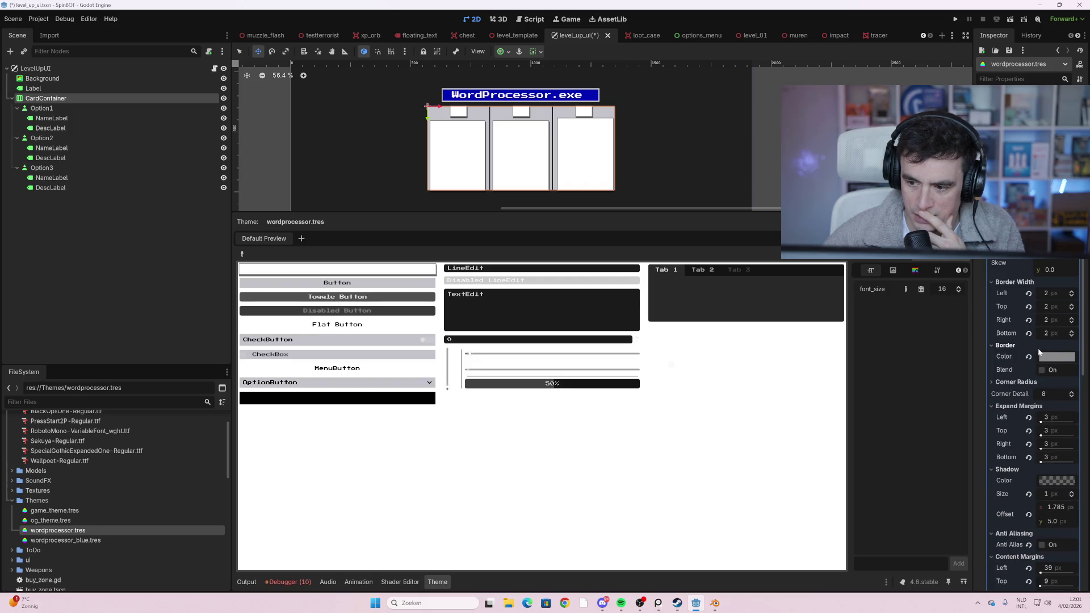
scroll(1036, 360, down, 4)
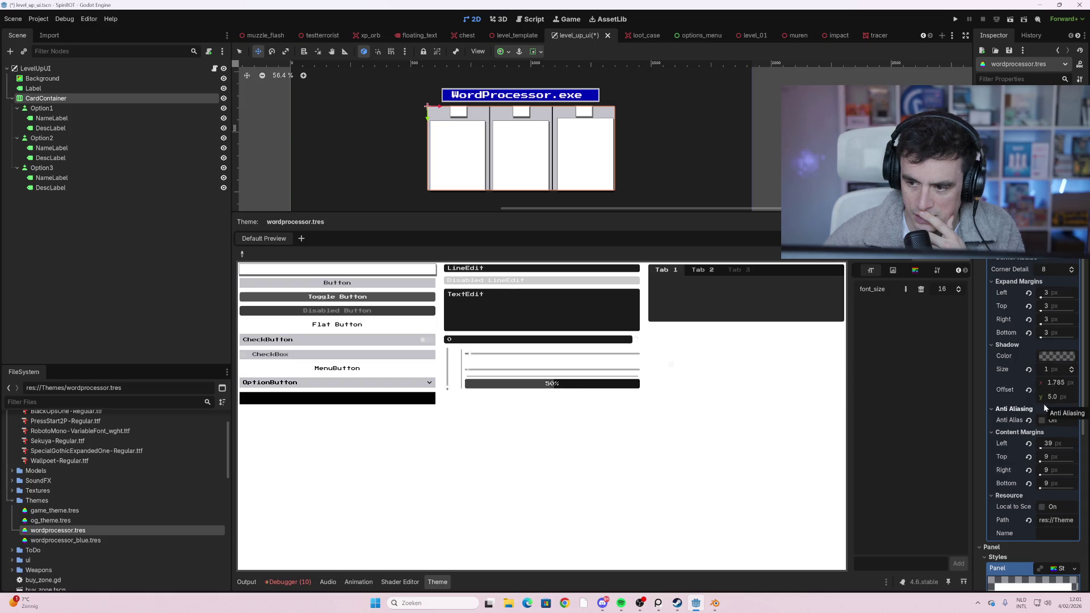
scroll(1044, 404, up, 4)
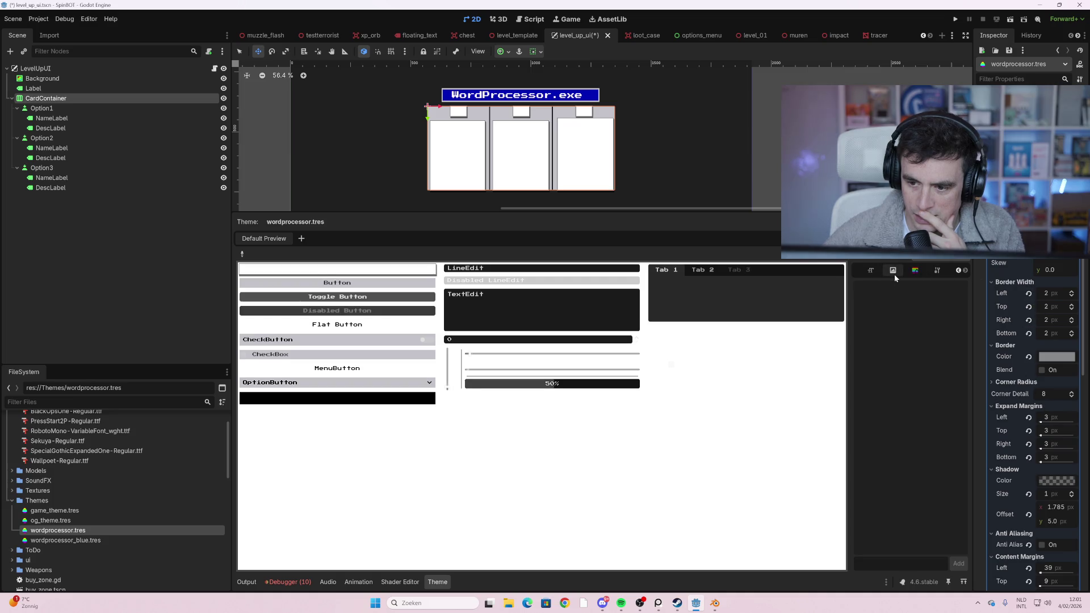
- Open the Label's normal StyleBoxFlat for editing, then begin adding a new theme item type
click(916, 271)
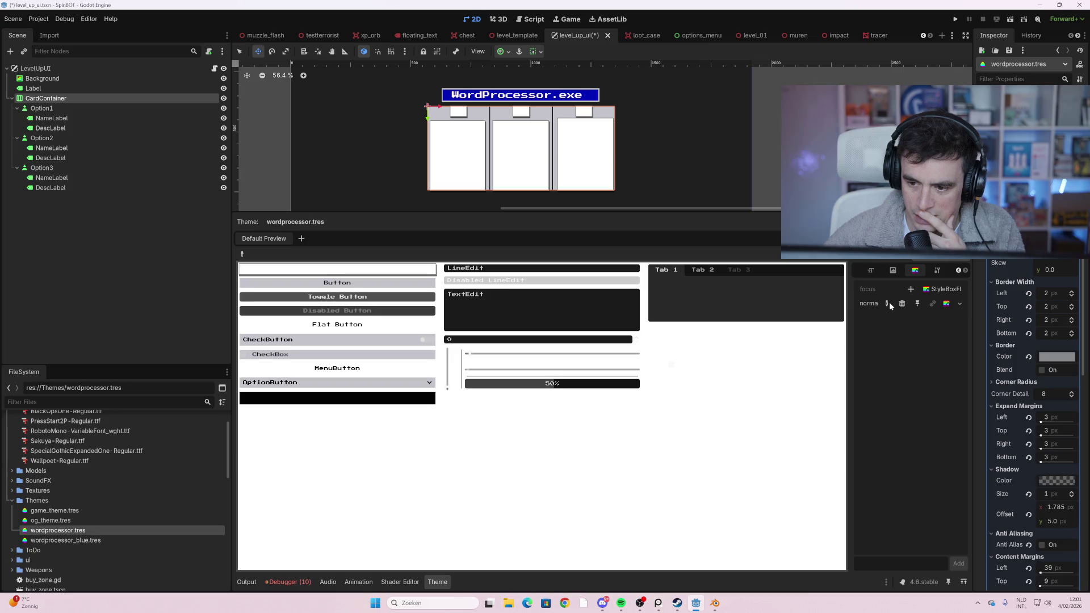
click(956, 305)
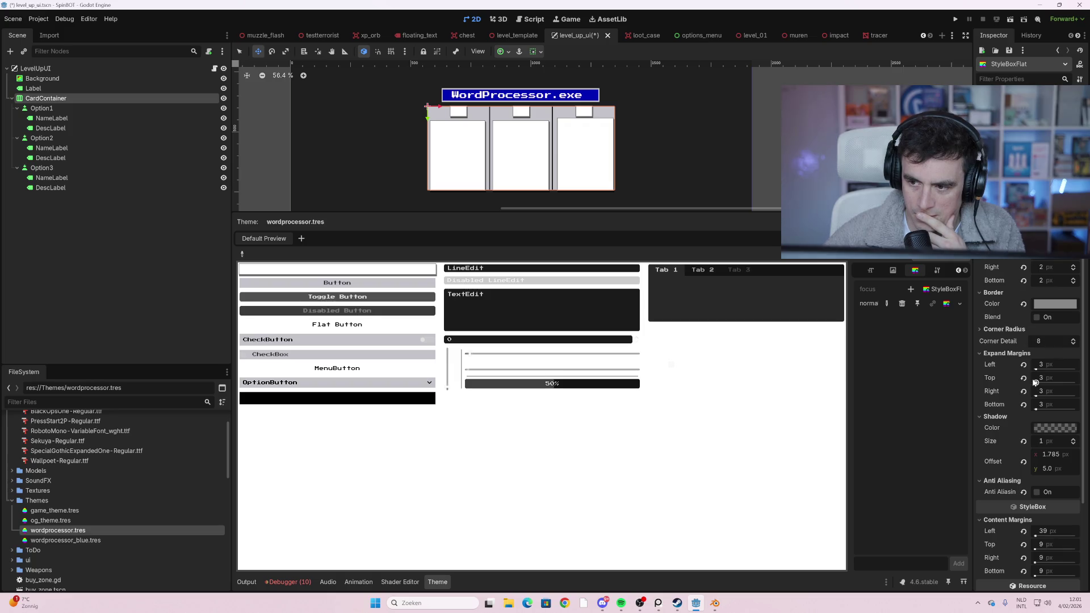
scroll(1031, 379, down, 3)
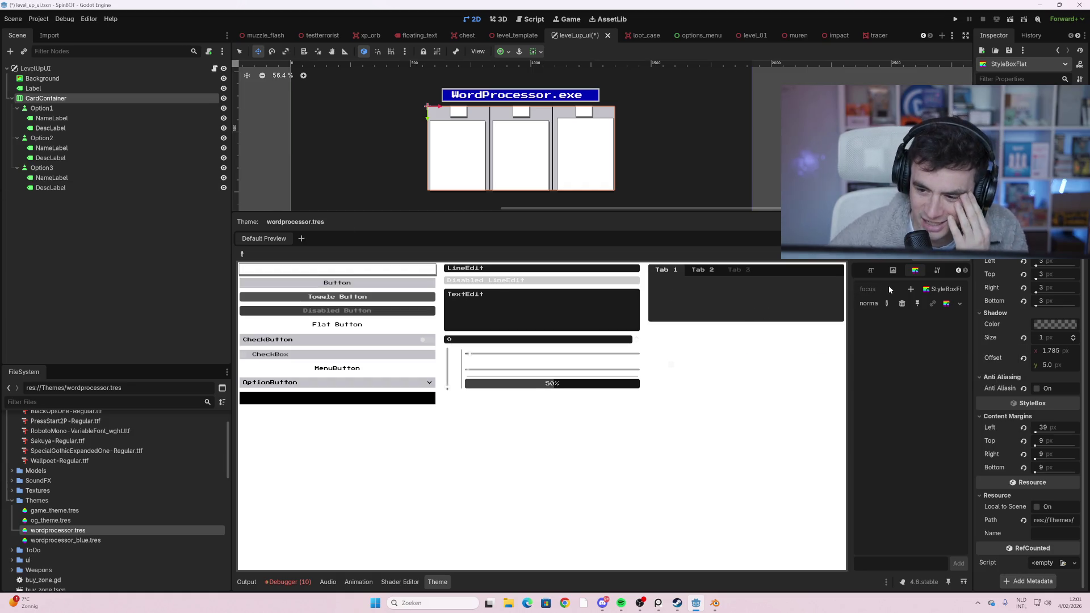
click(938, 273)
click(914, 271)
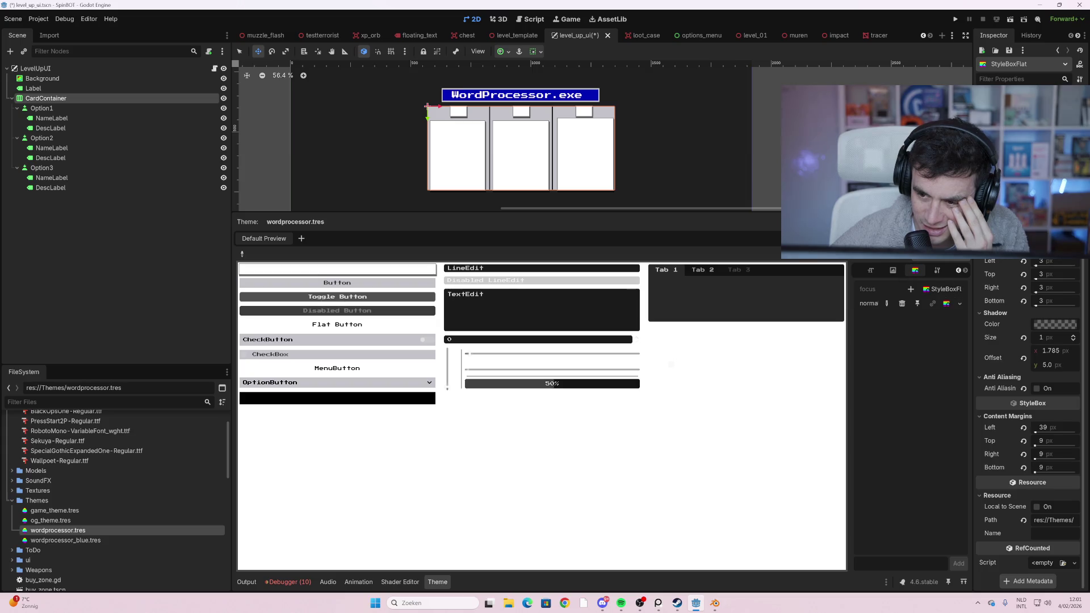
click(959, 251)
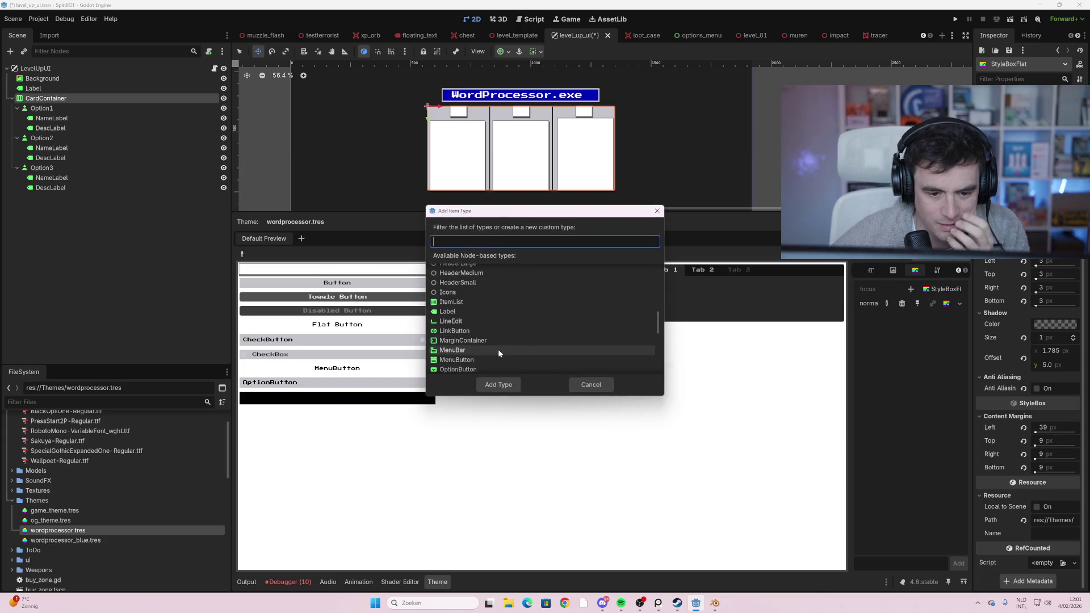
- Scroll up through the Add Item Type dialog's list of node-based types
scroll(498, 349, up, 1)
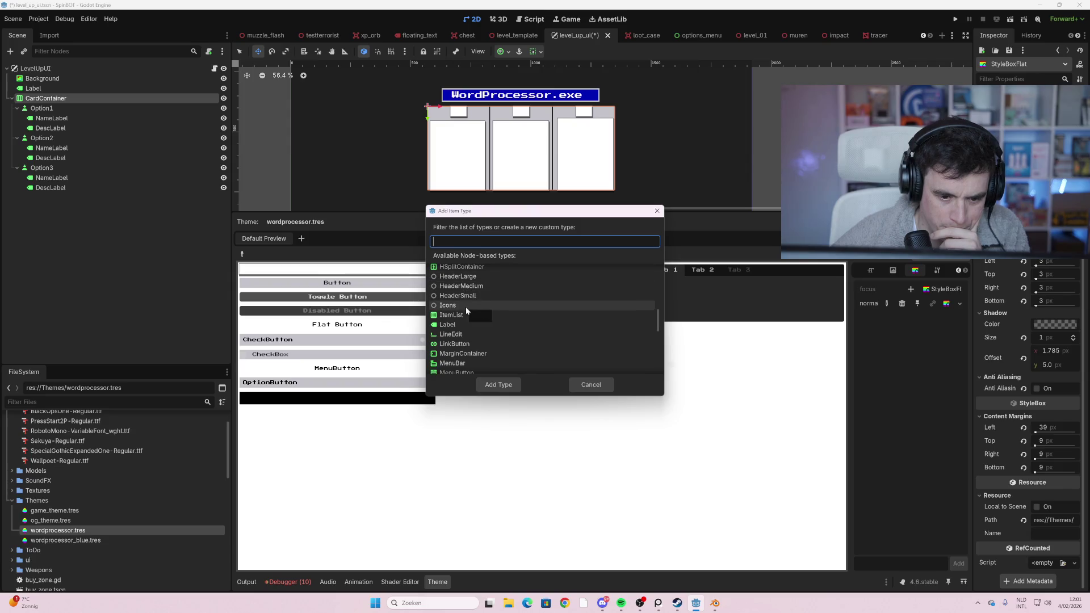
scroll(466, 311, up, 3)
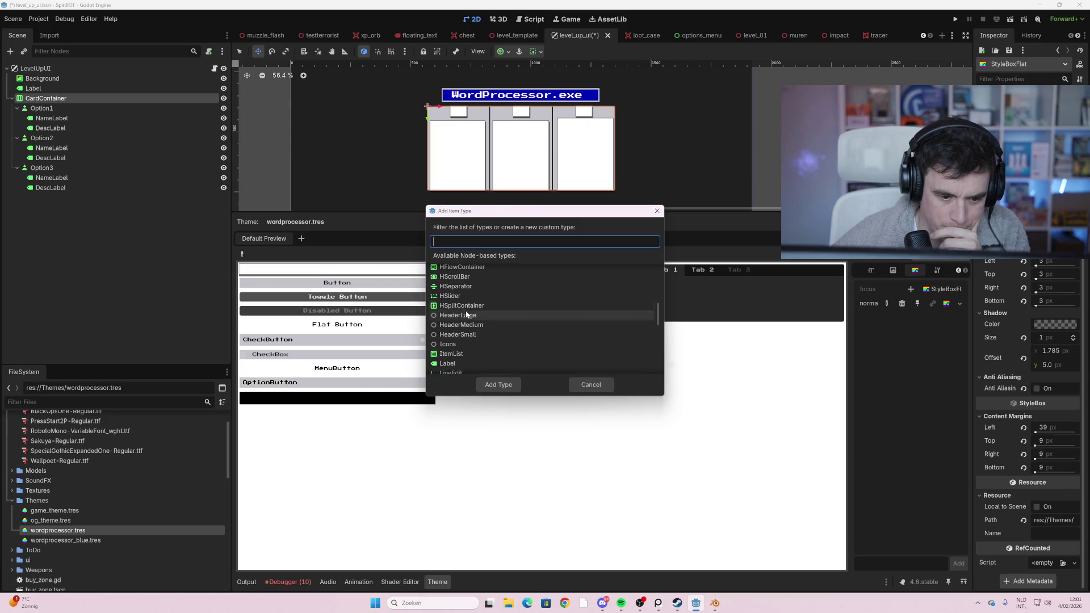
scroll(477, 329, up, 8)
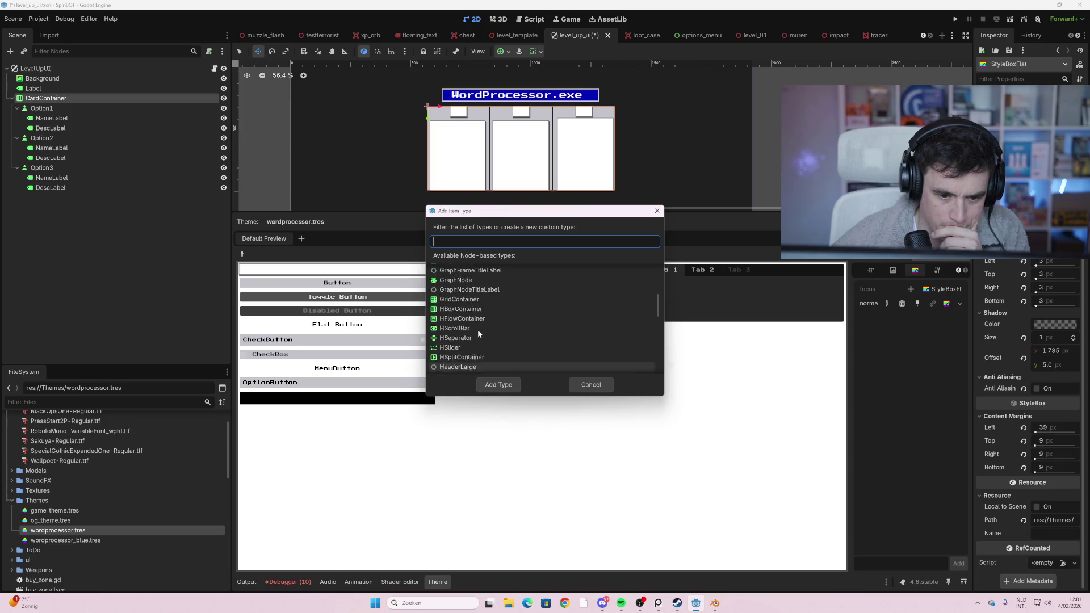